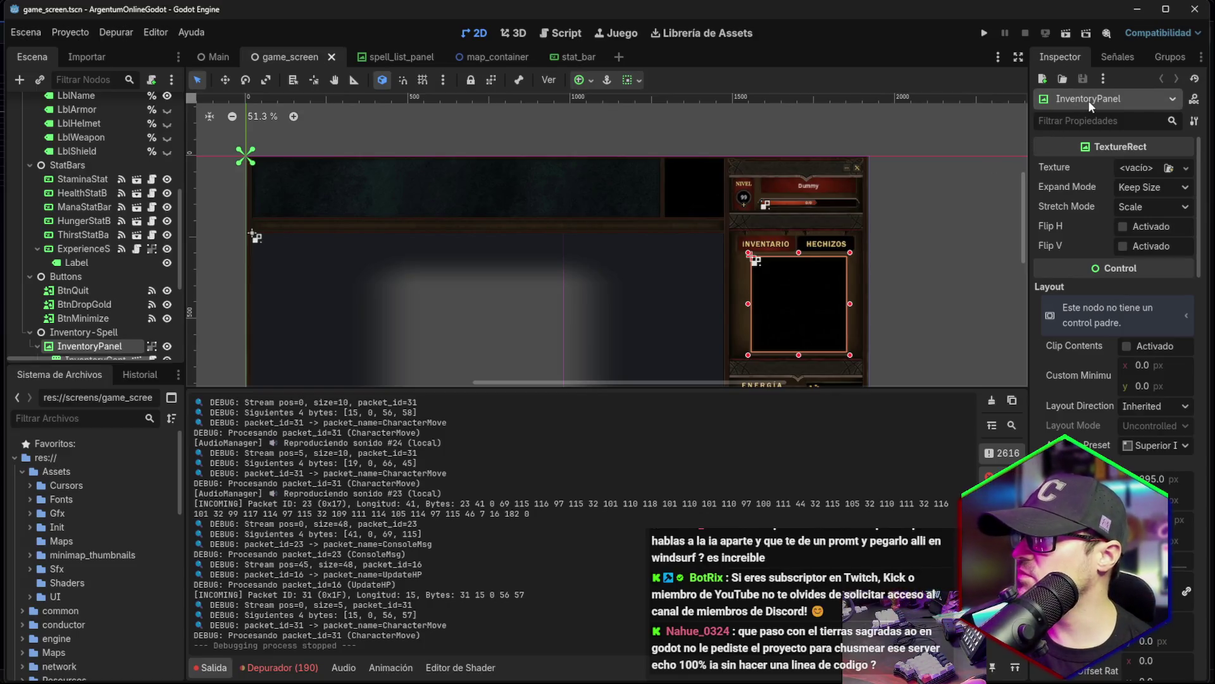
Inspect the HECHIZOS tab button, InventoryPanel and SpellListPanel nodes in game_screen.
left_click(816, 250)
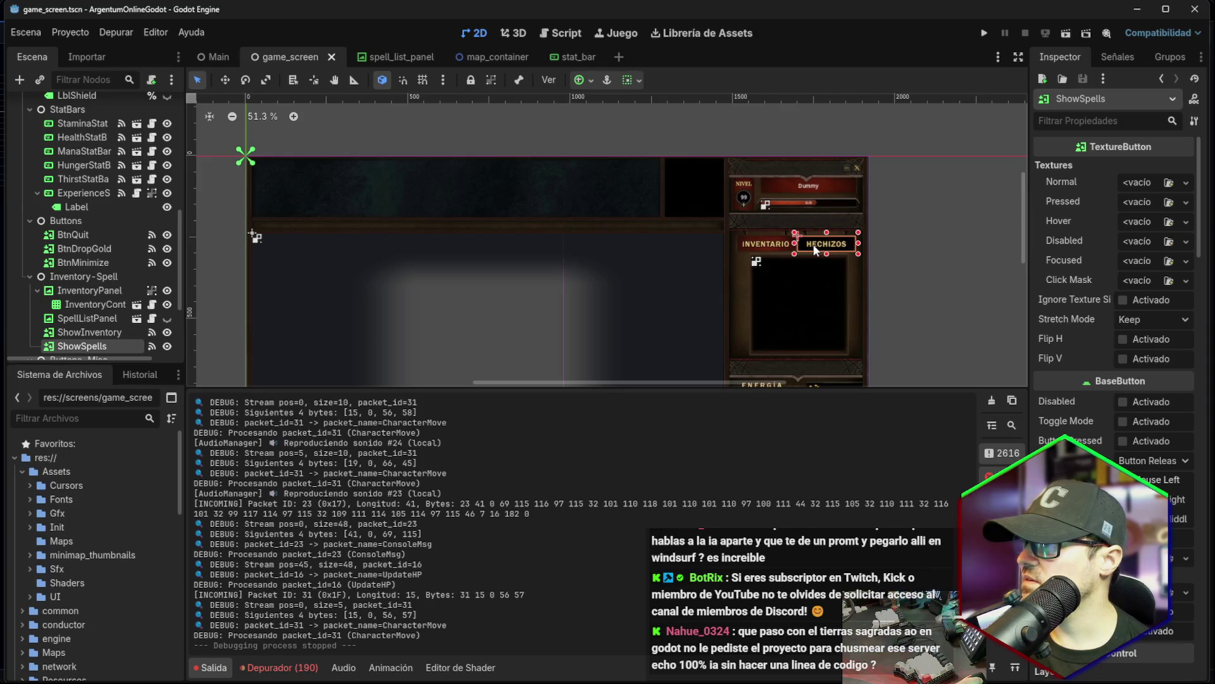
left_click(759, 222)
left_click(783, 293)
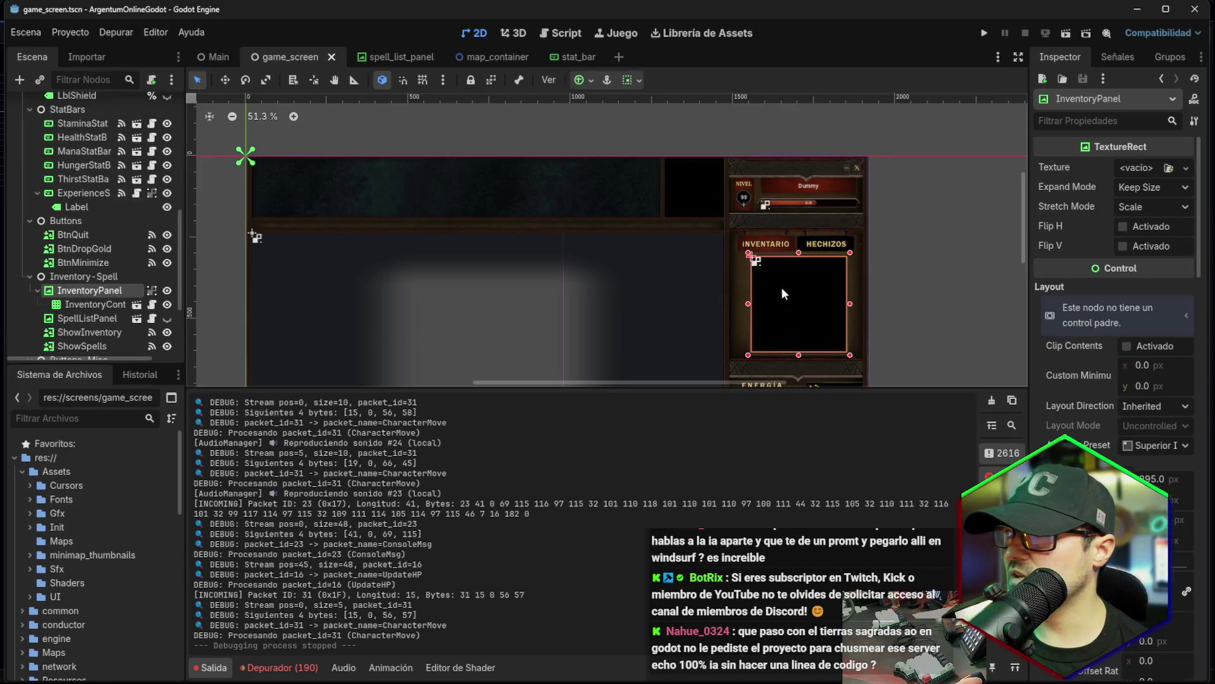
scroll(88, 278, "down", 2)
scroll(87, 265, "down", 2)
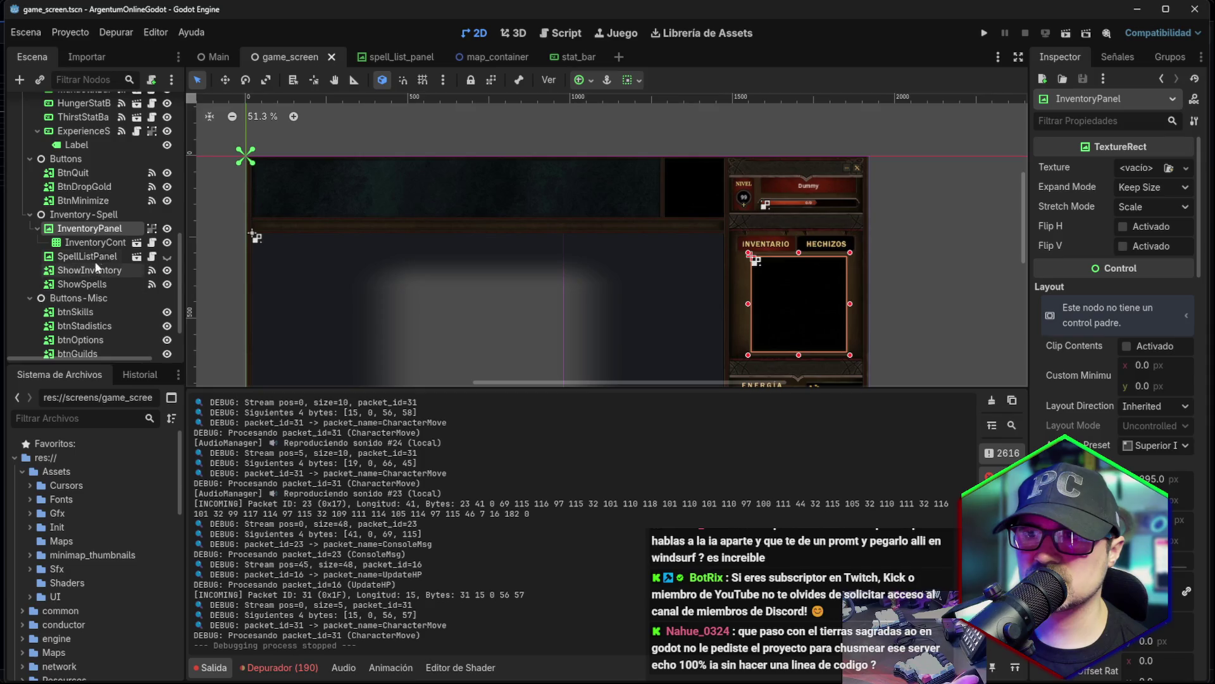
left_click(87, 256)
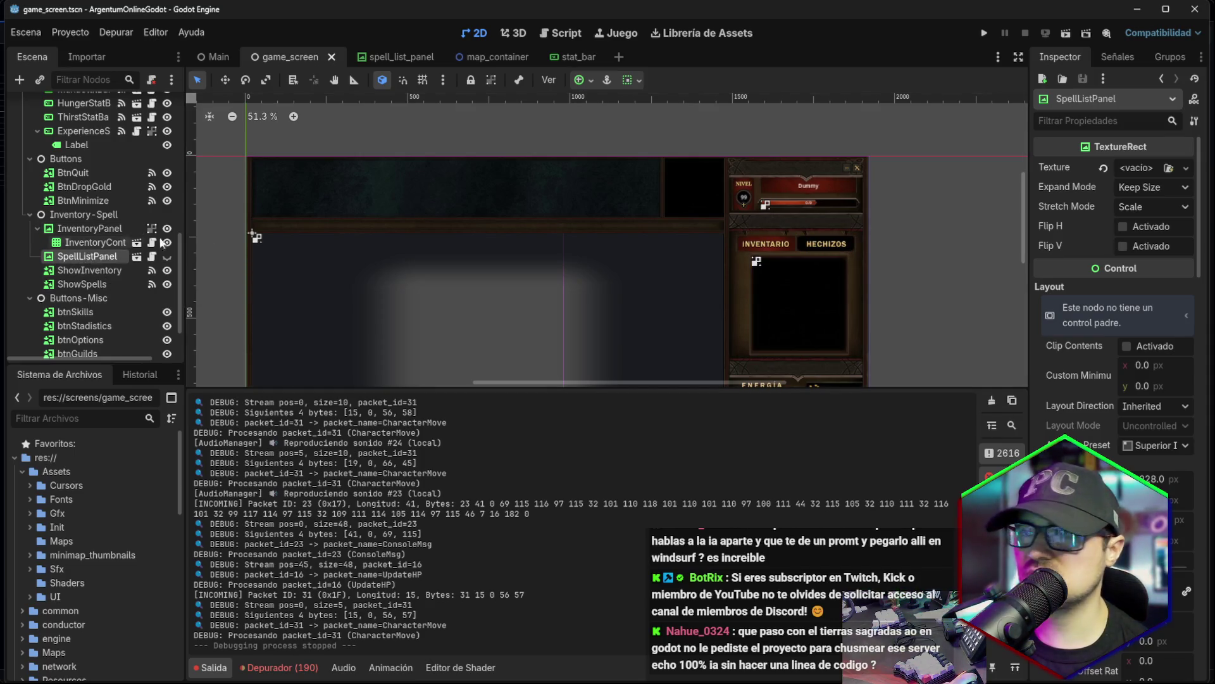
scroll(632, 185, "down", 2)
scroll(632, 184, "down", 4)
scroll(663, 211, "up", 3)
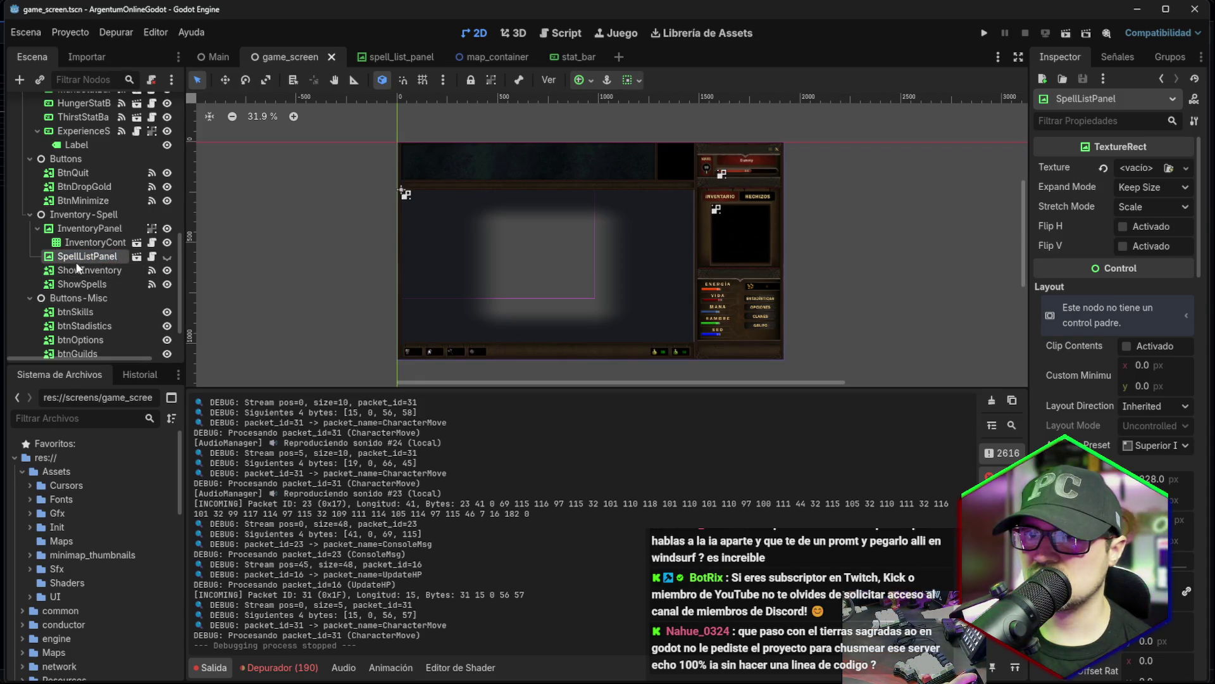
Check the InventoryContainer grid settings and try moving the inventory panel, then undo the move.
left_click(85, 244)
left_click(88, 229)
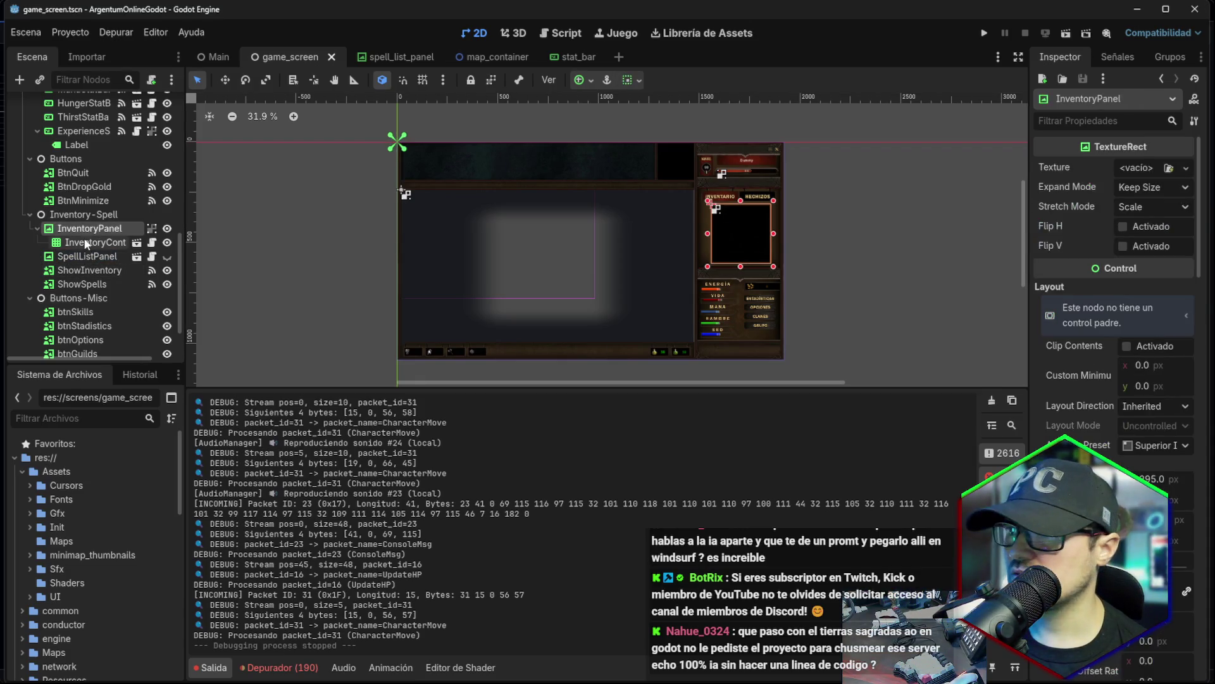
left_click(85, 244)
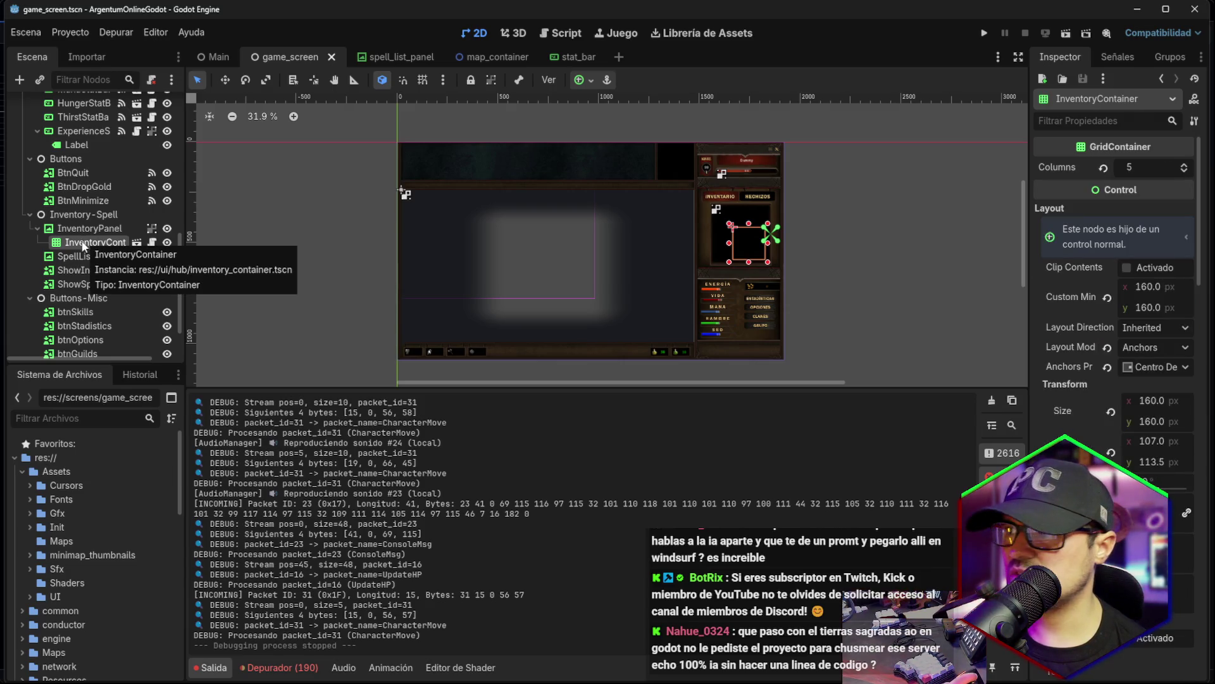
scroll(849, 262, "up", 5)
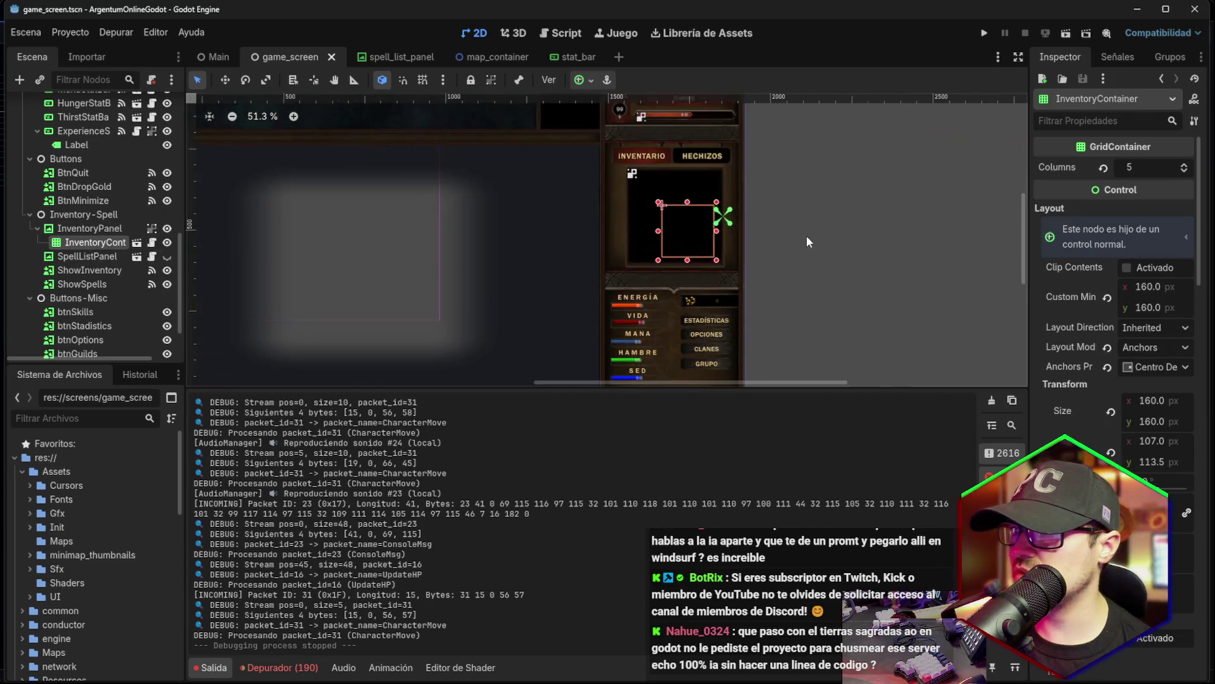
scroll(806, 242, "up", 4)
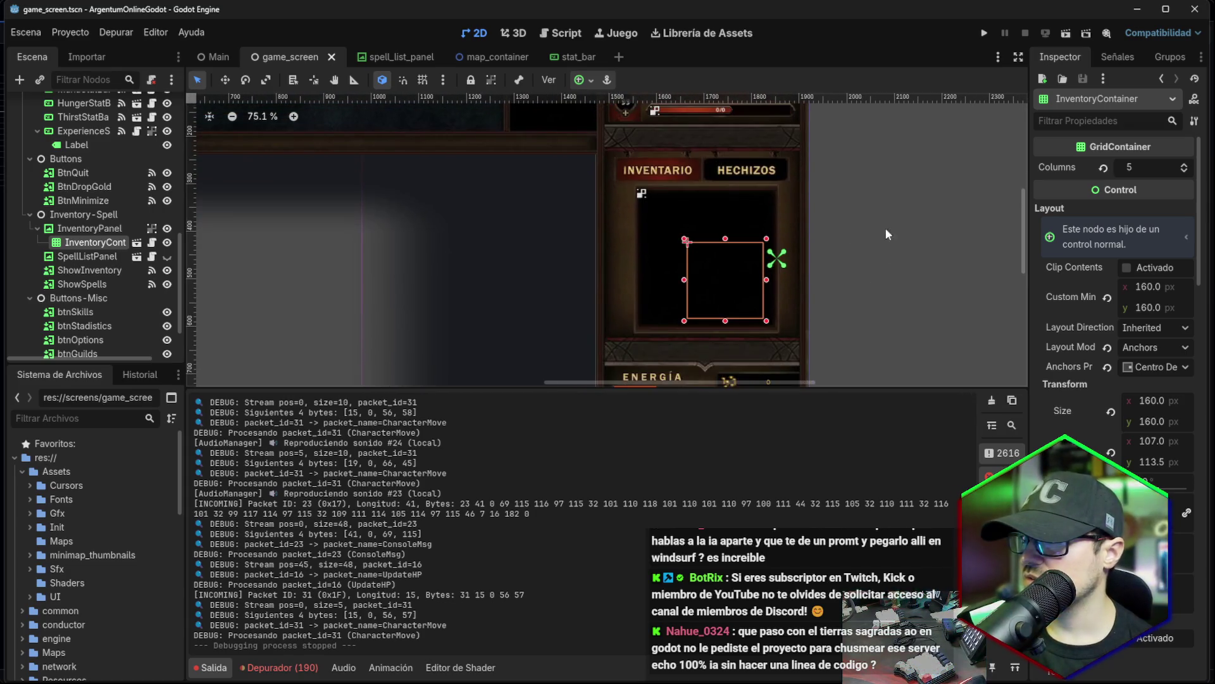
left_click_drag(711, 274, 689, 250)
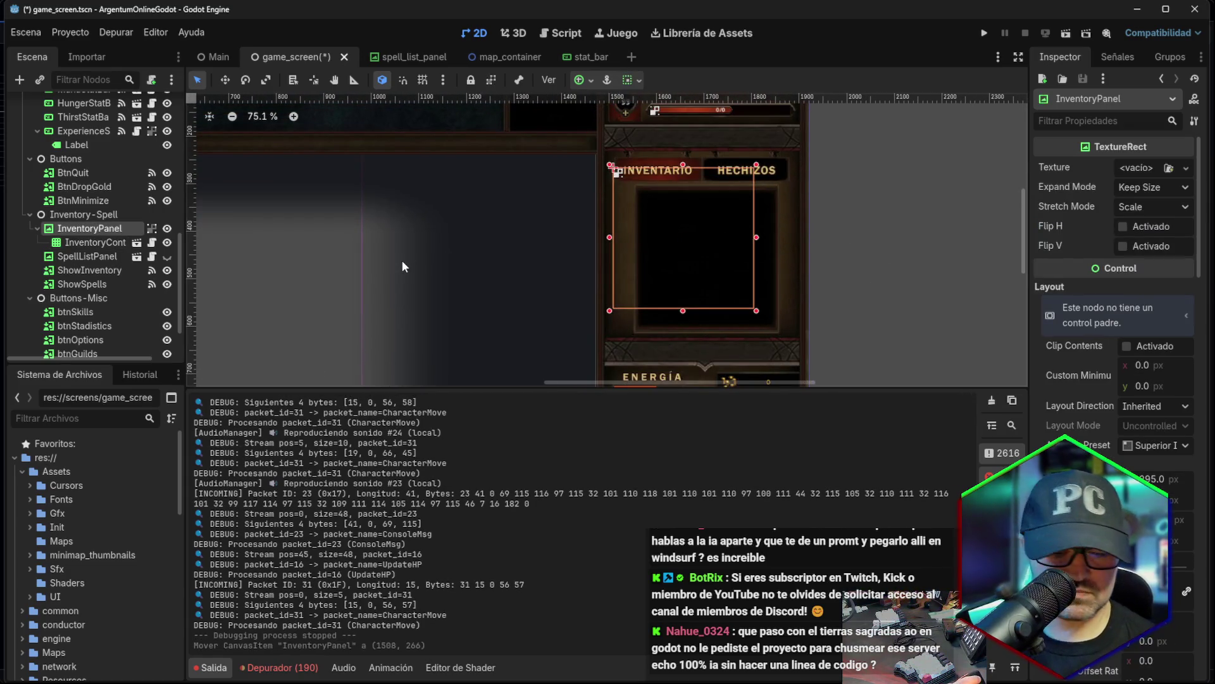
key("ctrl+z")
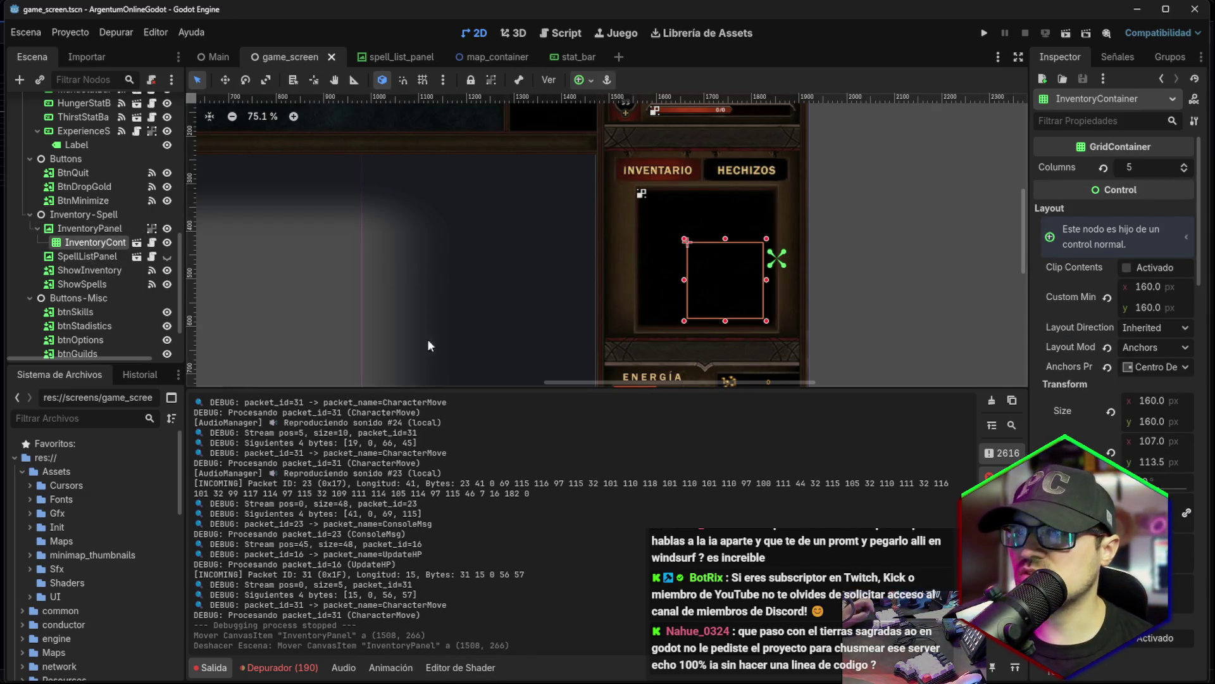
Open the InventoryContainer scene in its own tab and select its root node.
key("alt+Tab")
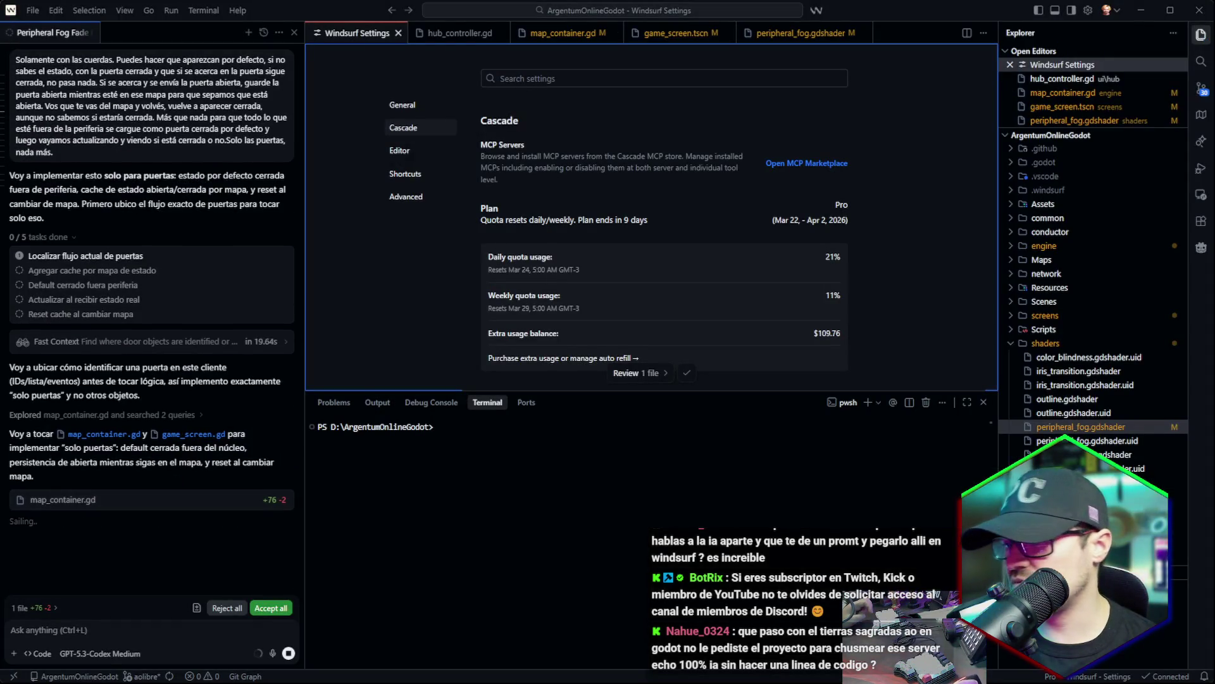
key("alt+Tab")
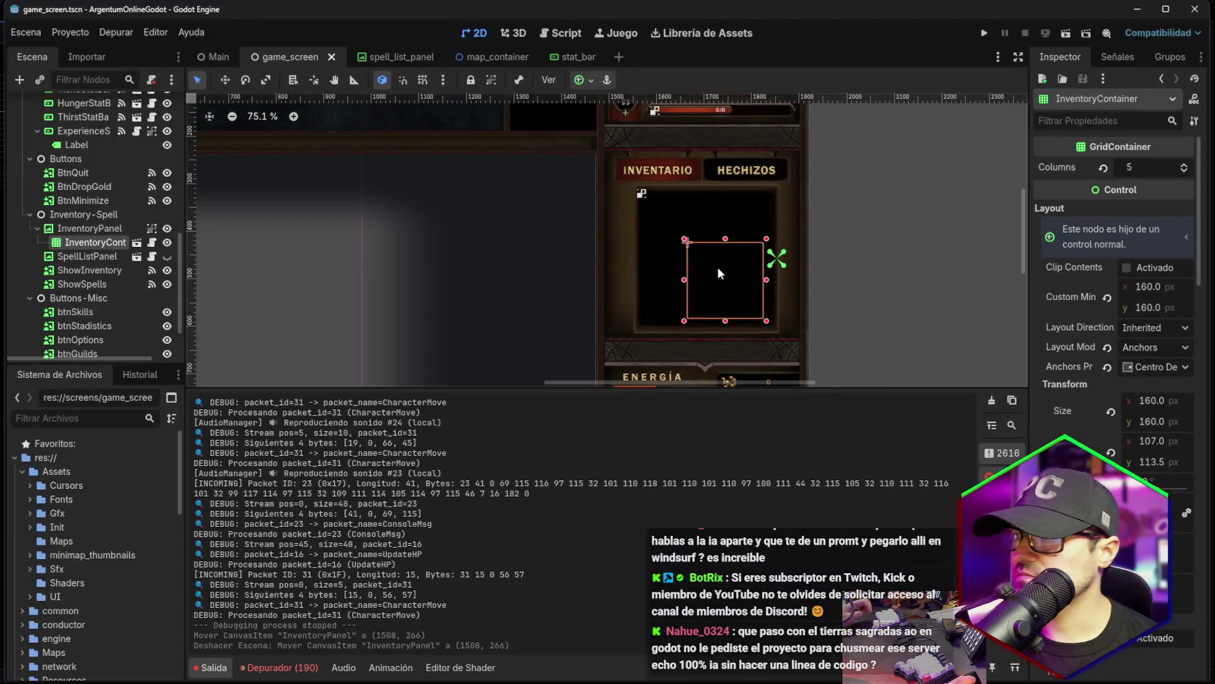
left_click(136, 243)
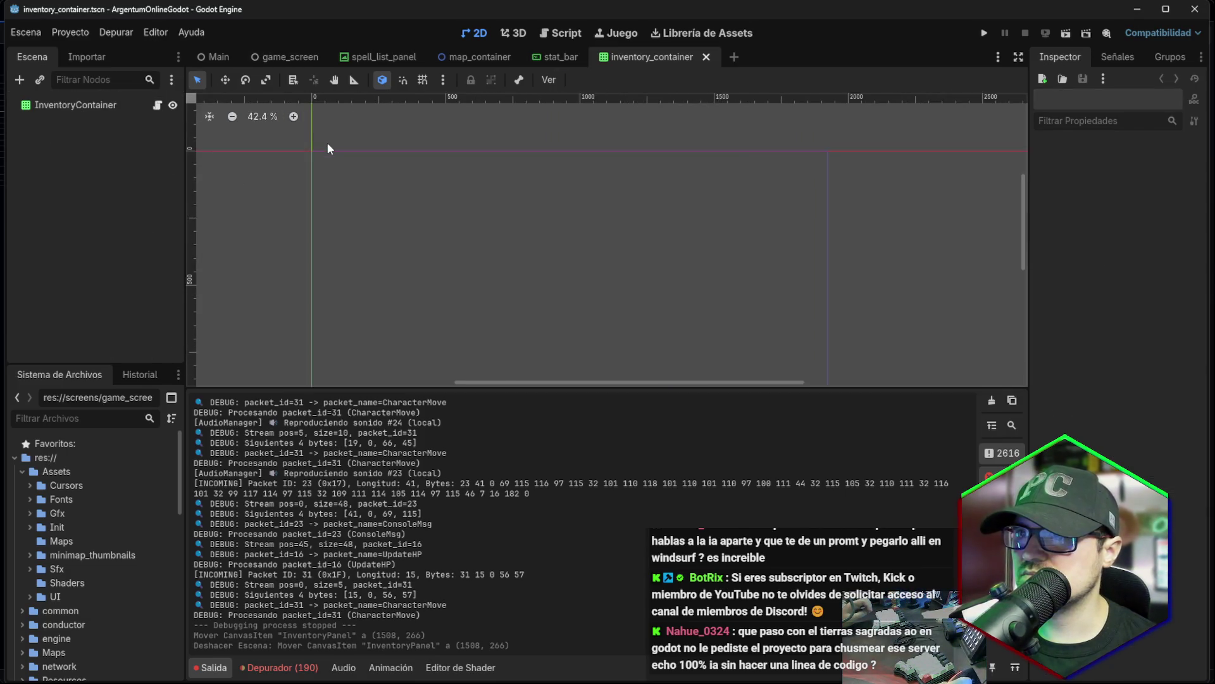
scroll(327, 148, "up", 7)
left_click(106, 105)
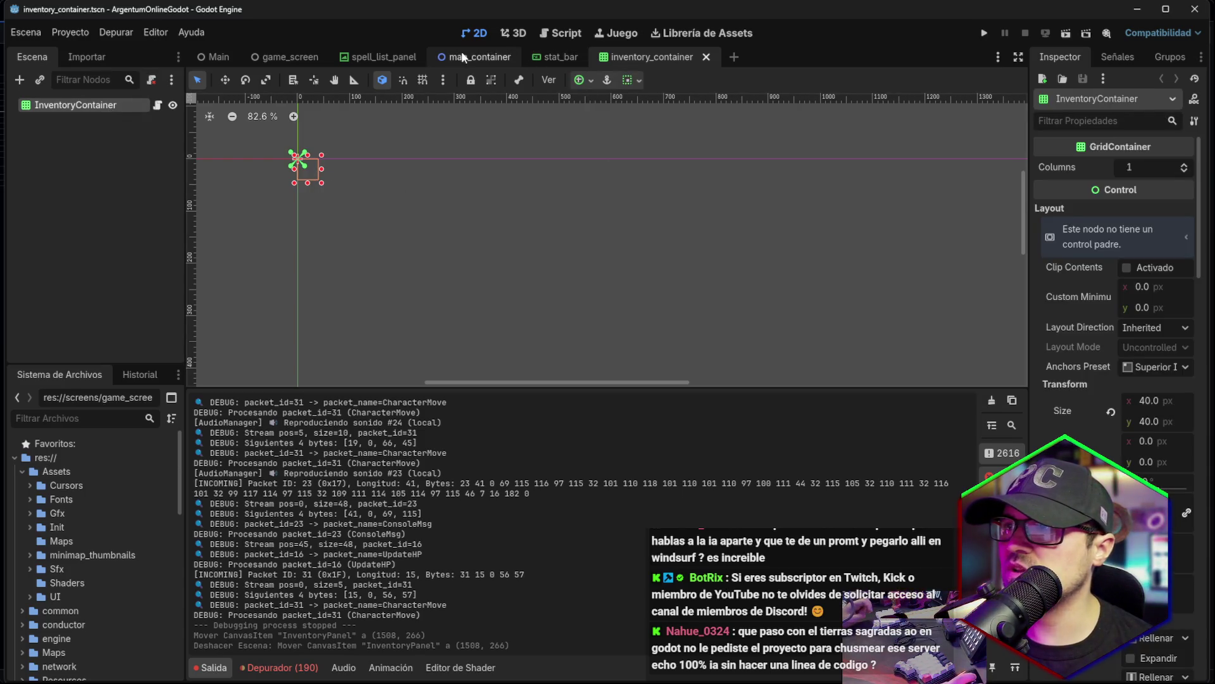
Back in game_screen, inspect the Inventory-Spell group and the INVENTARIO tab button.
left_click(259, 55)
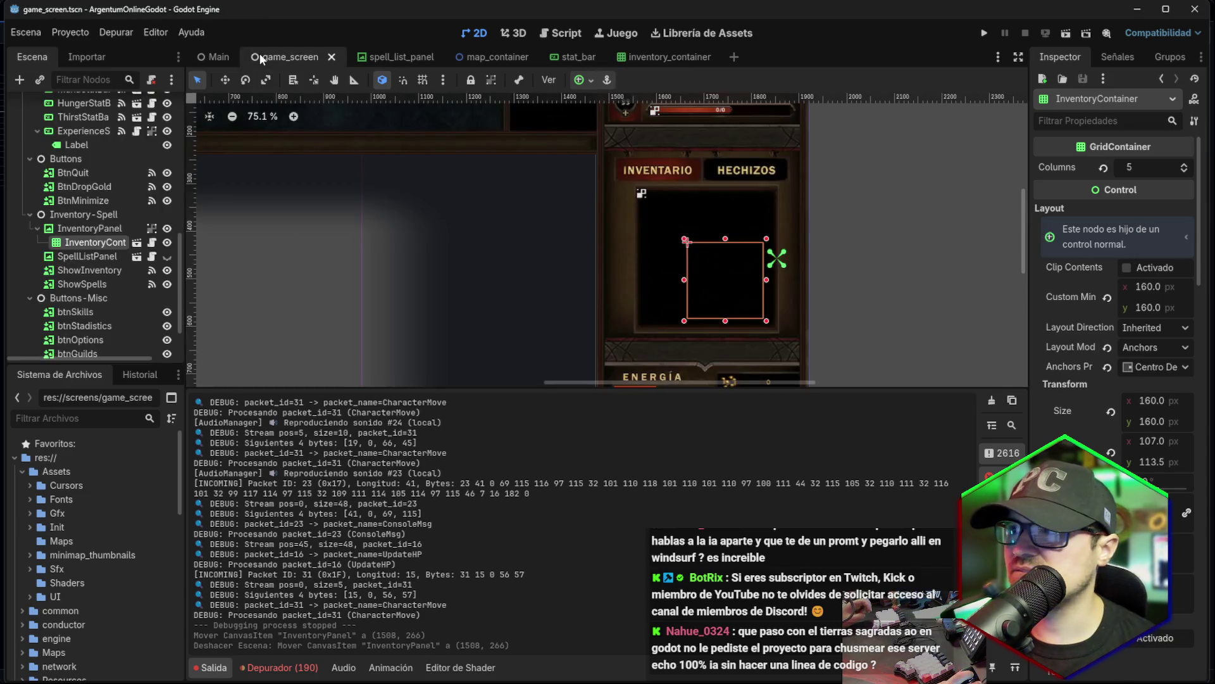
left_click(105, 231)
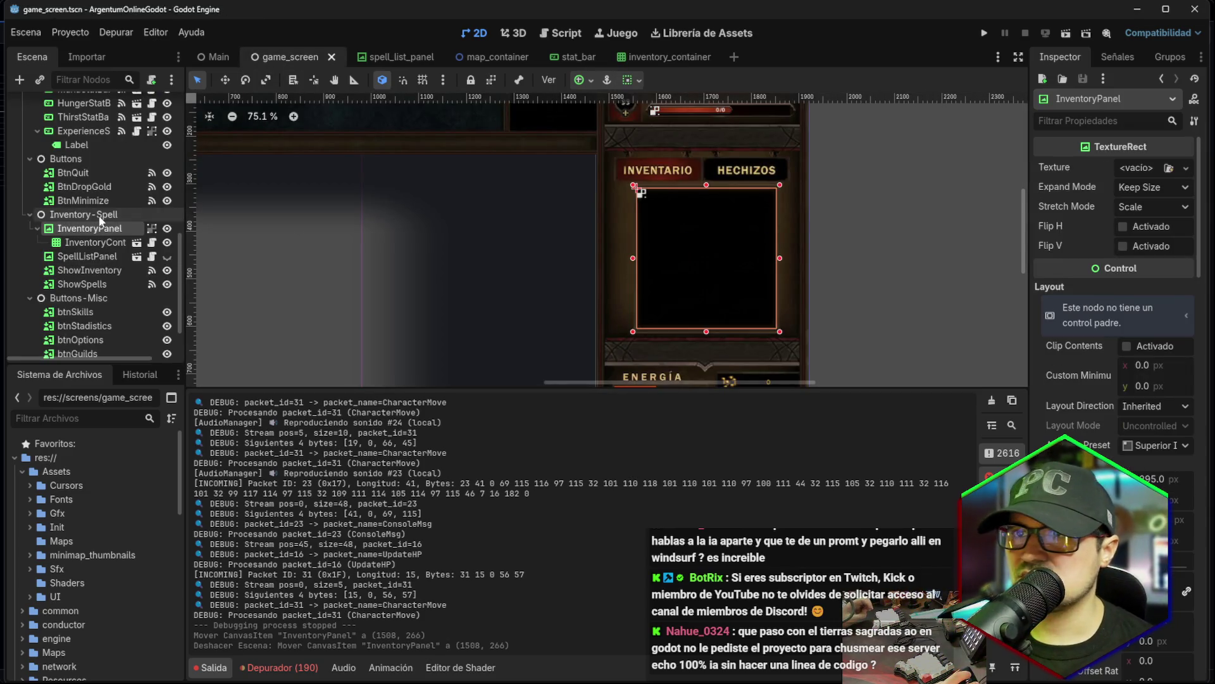
left_click(101, 215)
scroll(100, 220, "down", 2)
left_click(84, 241)
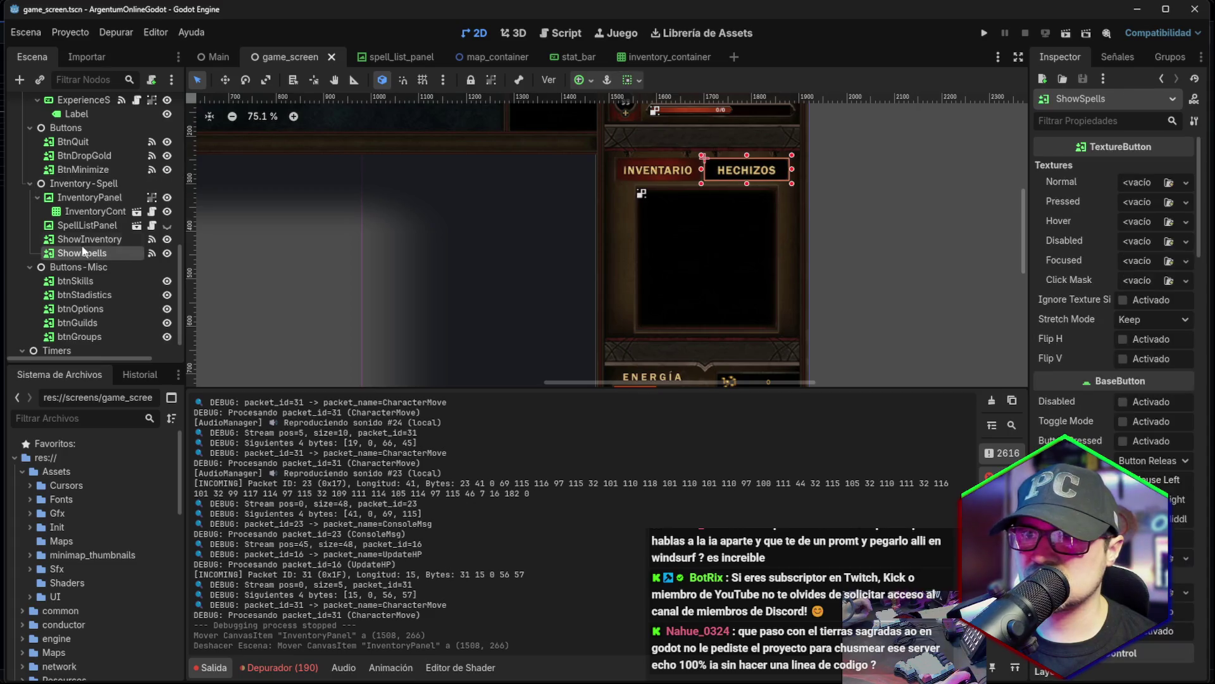
Check the ShowInventory and HECHIZOS buttons, then open SpellListPanel's scene in its own tab.
left_click(93, 224)
left_click(85, 239)
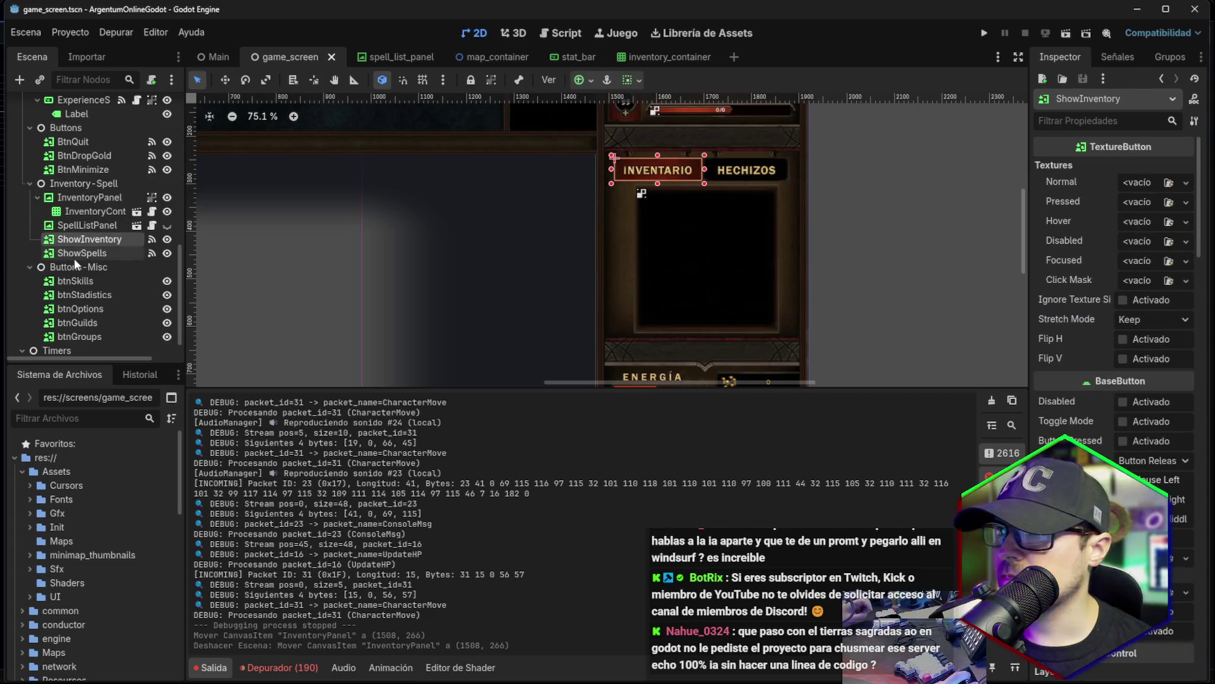
left_click(74, 256)
left_click(89, 239)
left_click(98, 226)
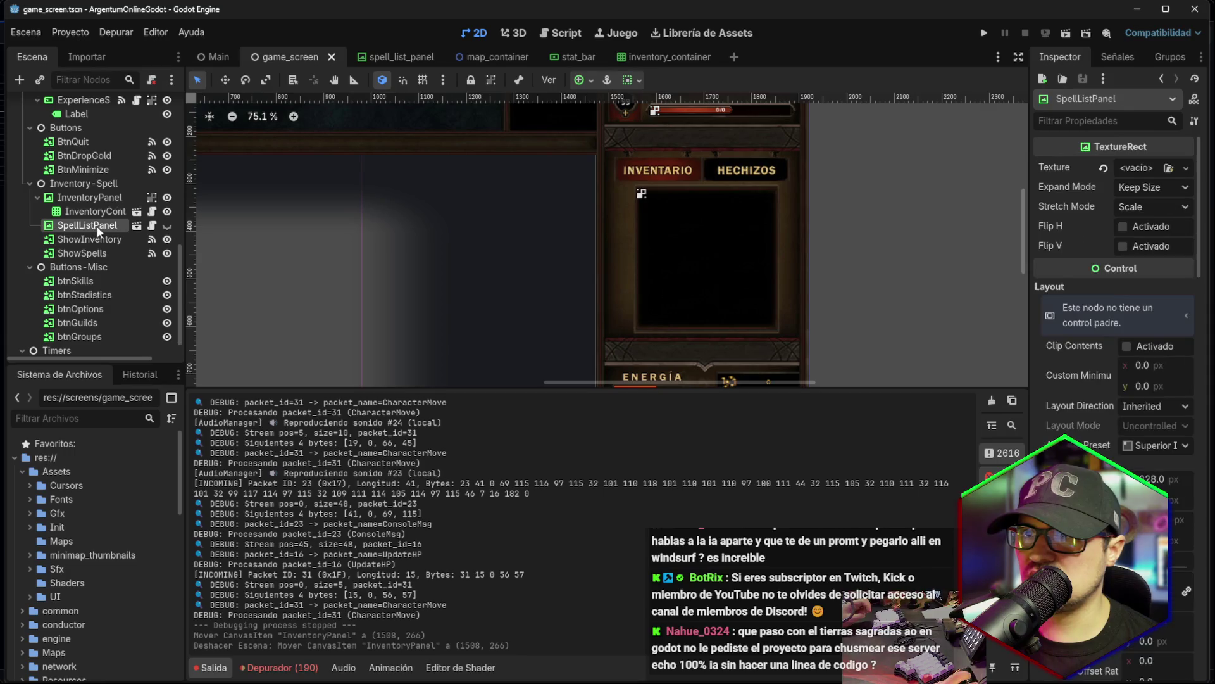
left_click(137, 227)
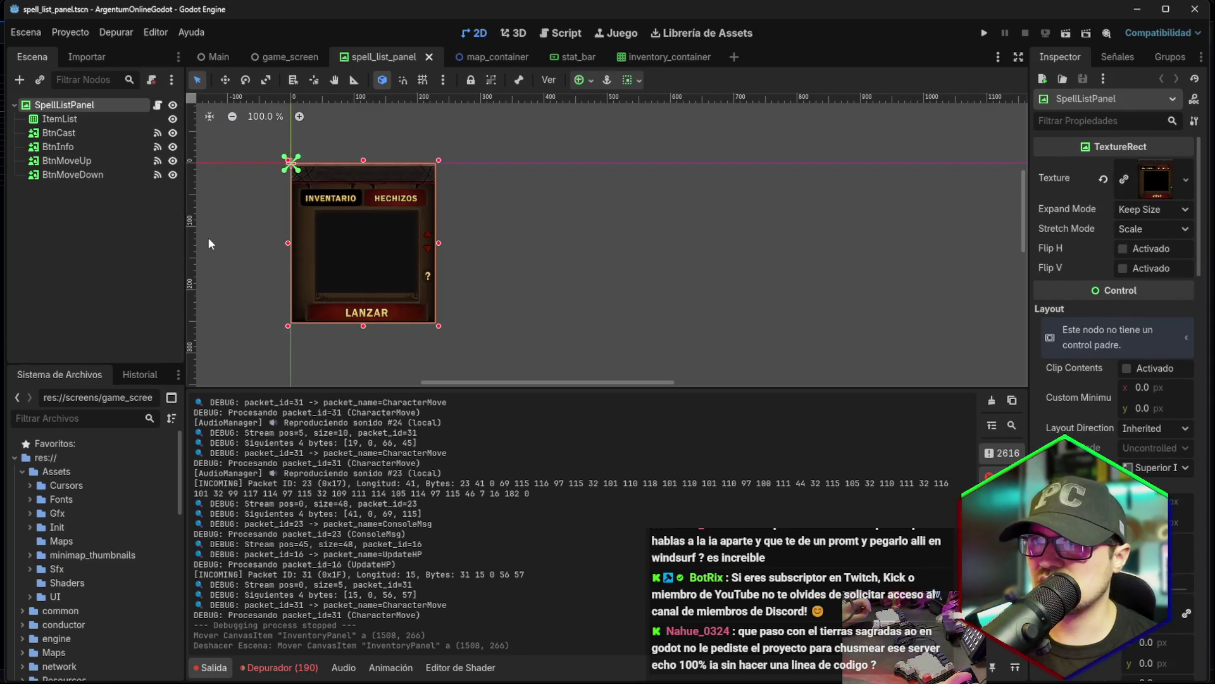
Zoom into spell_list_panel, check BtnInfo, BtnMoveUp and BtnMoveDown, then return to game_screen.
scroll(391, 244, "up", 1)
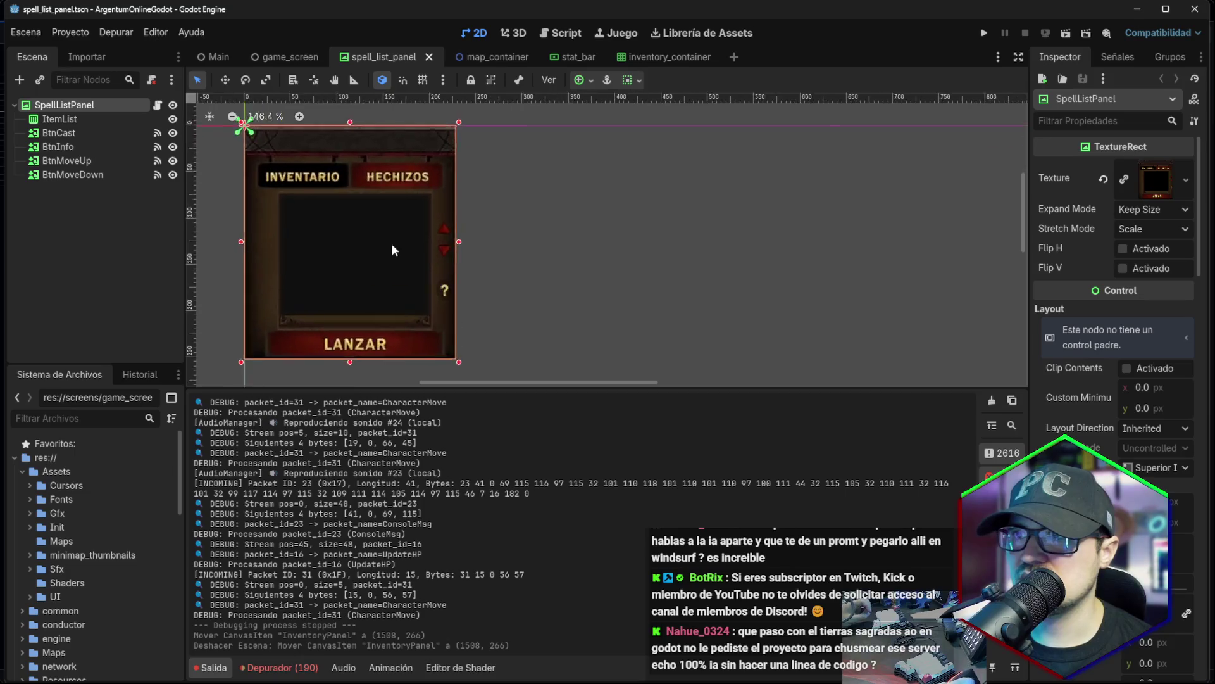
scroll(391, 243, "up", 2)
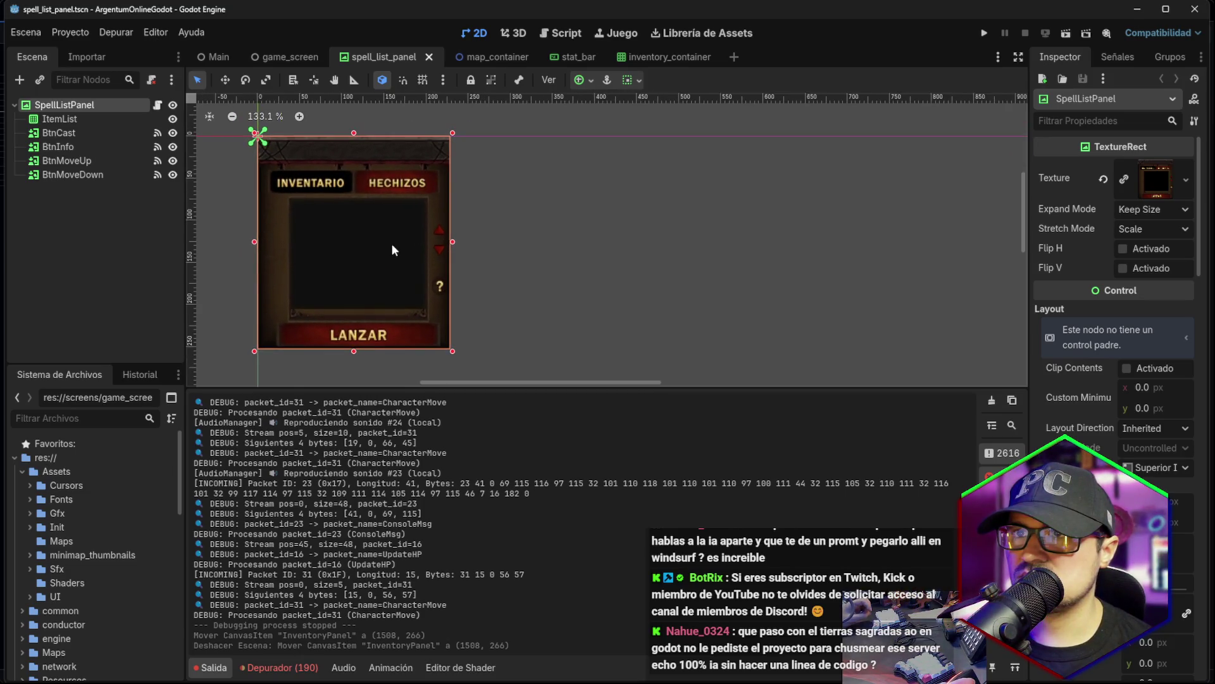
left_click(114, 143)
left_click(94, 160)
left_click(90, 174)
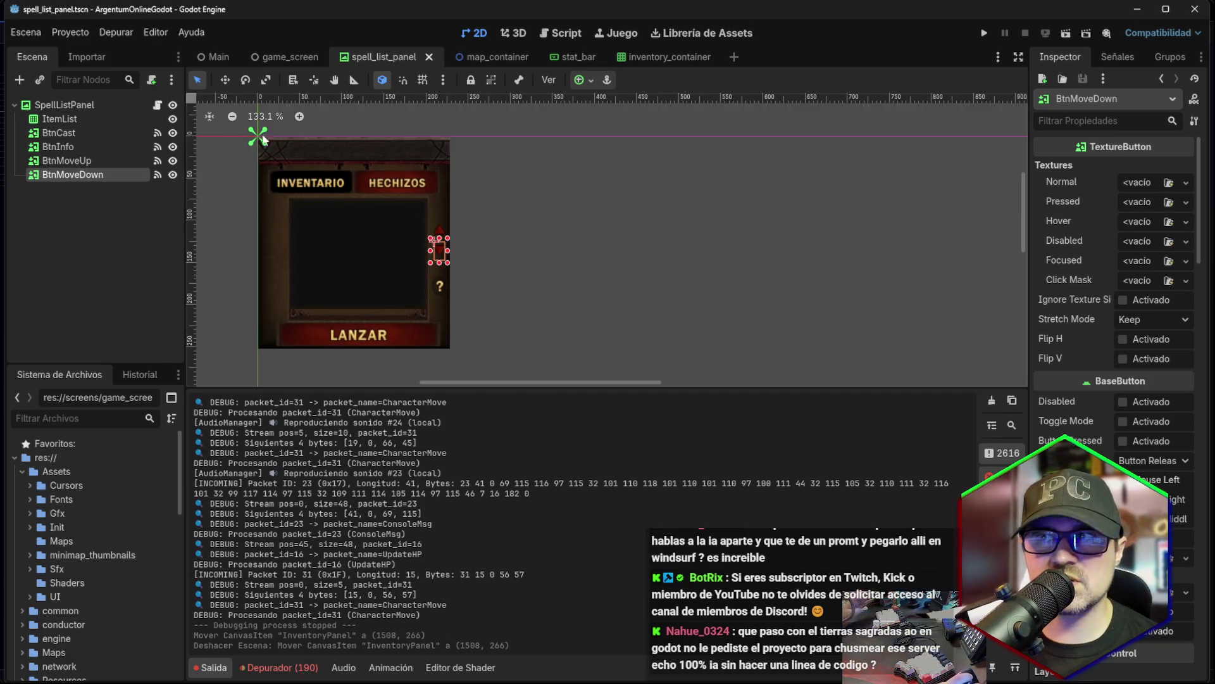
left_click(269, 58)
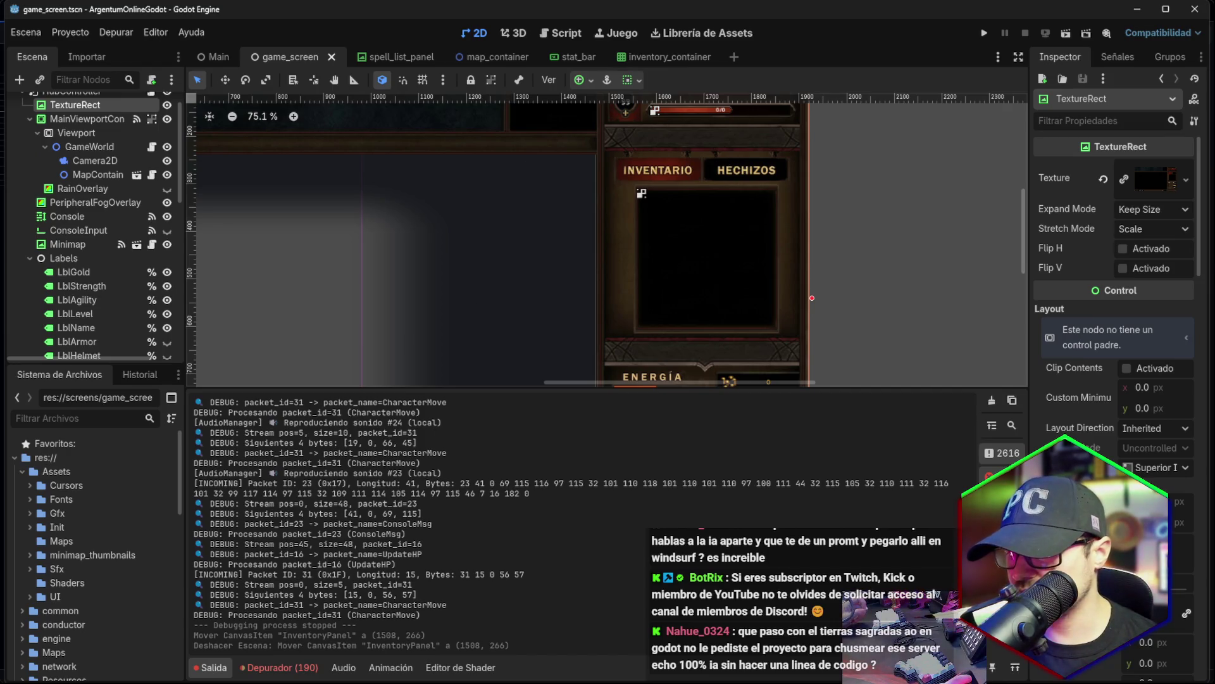
Browse from the D: drive to the ArgentumOnlineGodot Assets/UI folder.
left_click(399, 671)
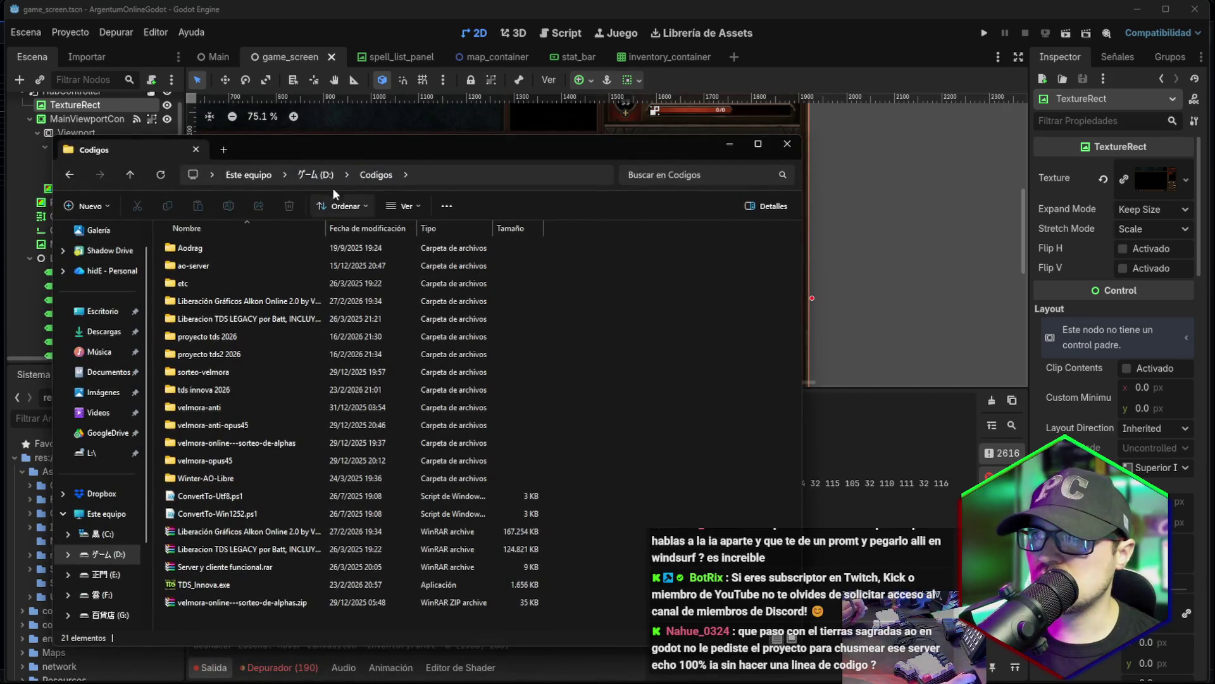
left_click(317, 176)
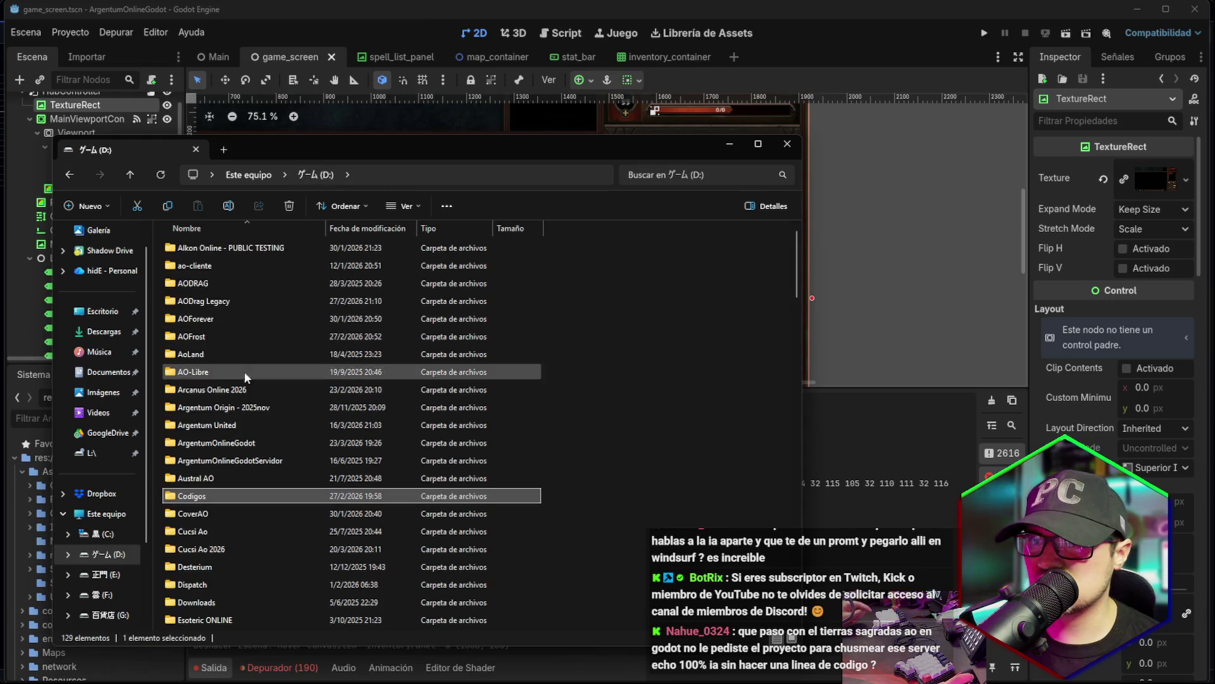
double_click(228, 442)
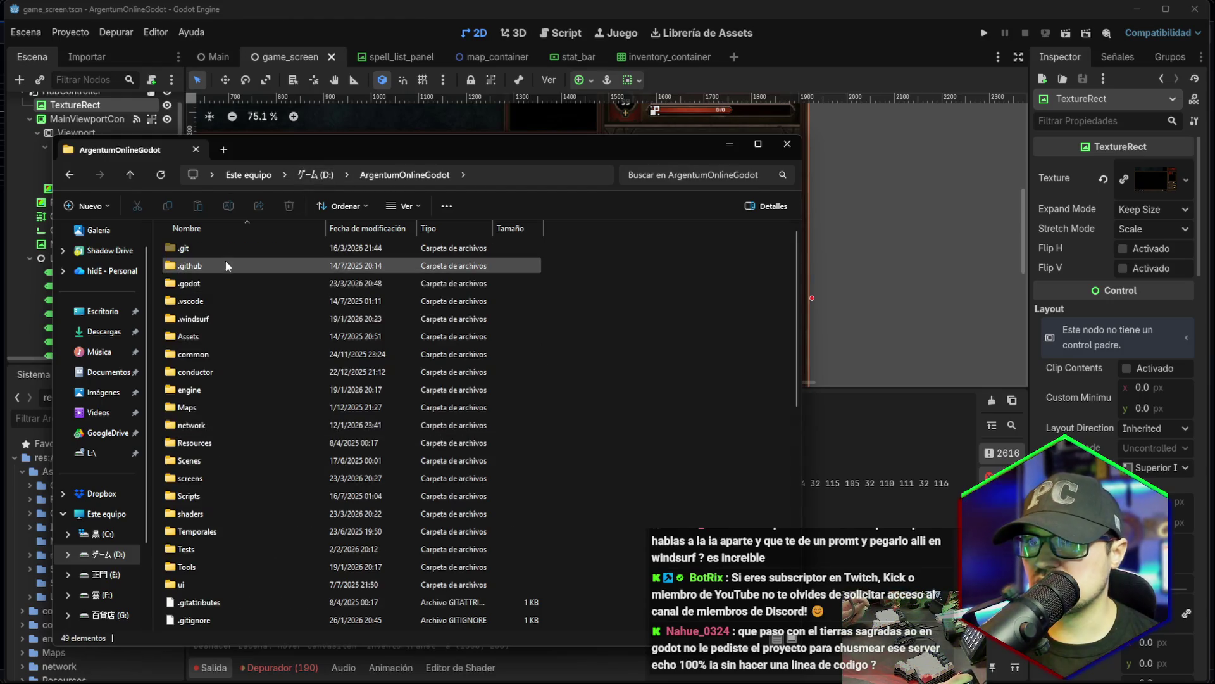
double_click(208, 443)
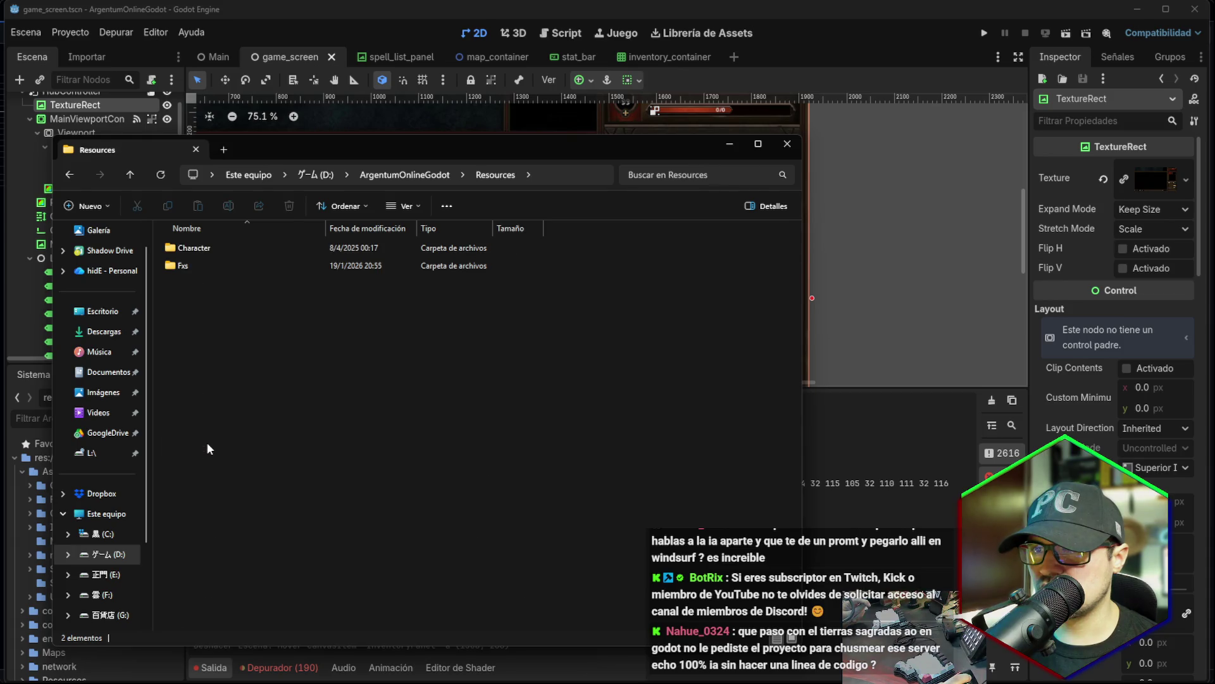
left_click(405, 175)
double_click(227, 336)
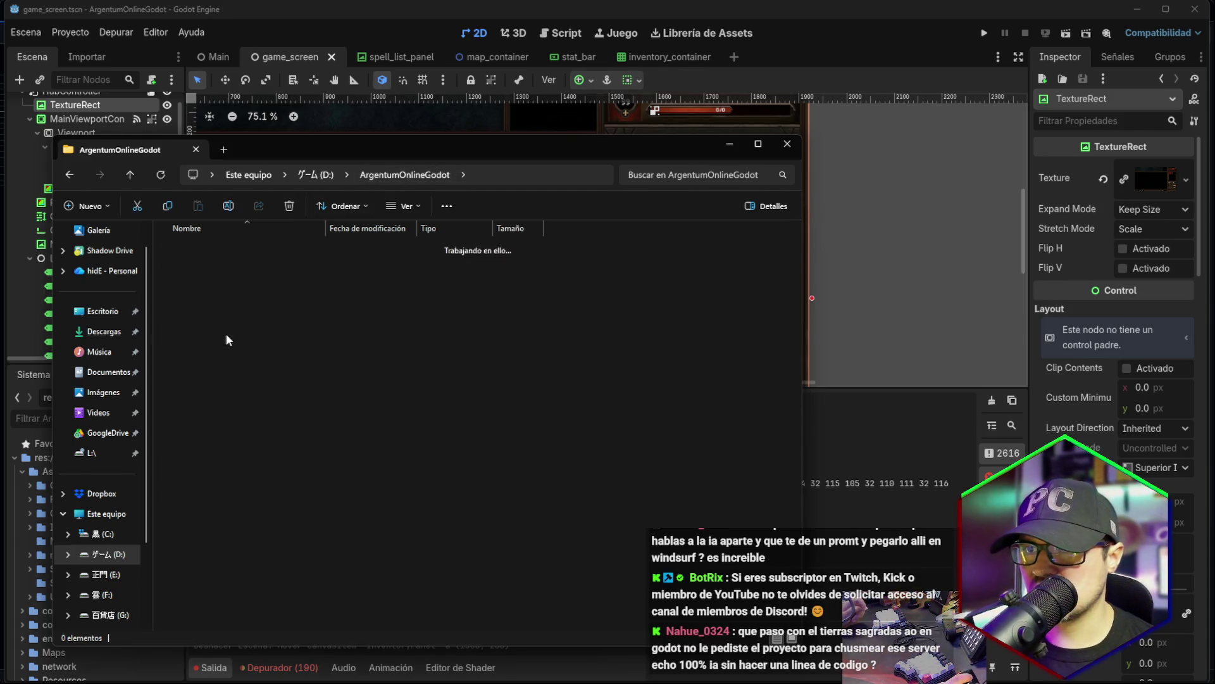
double_click(181, 389)
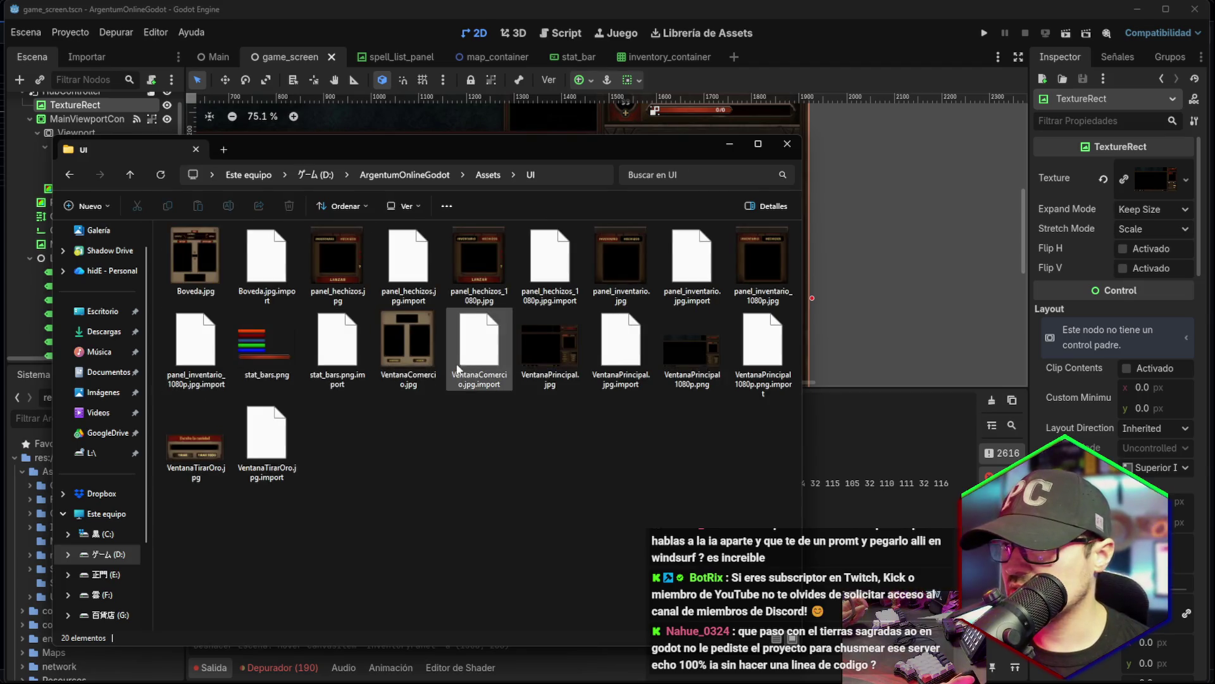
Compare details of panel_inventario.jpg, panel_hechizos.jpg and panel_hechizos_1080p.jpg, then leave File Explorer.
left_click(763, 266)
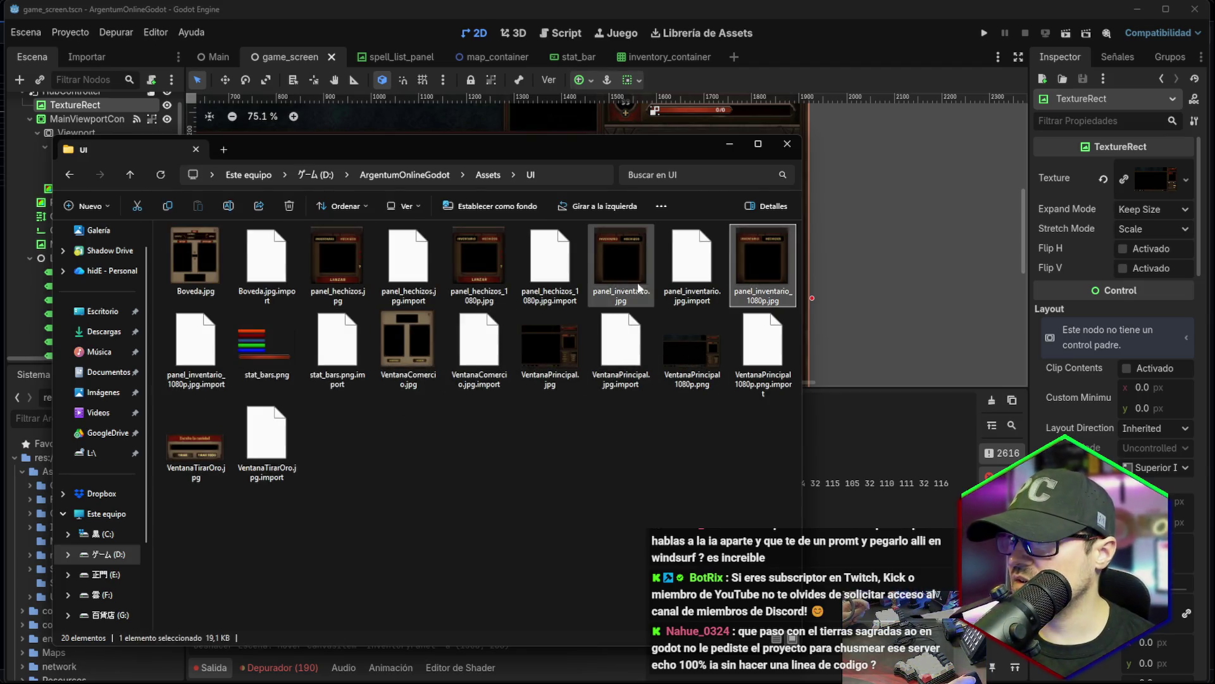
left_click(611, 284)
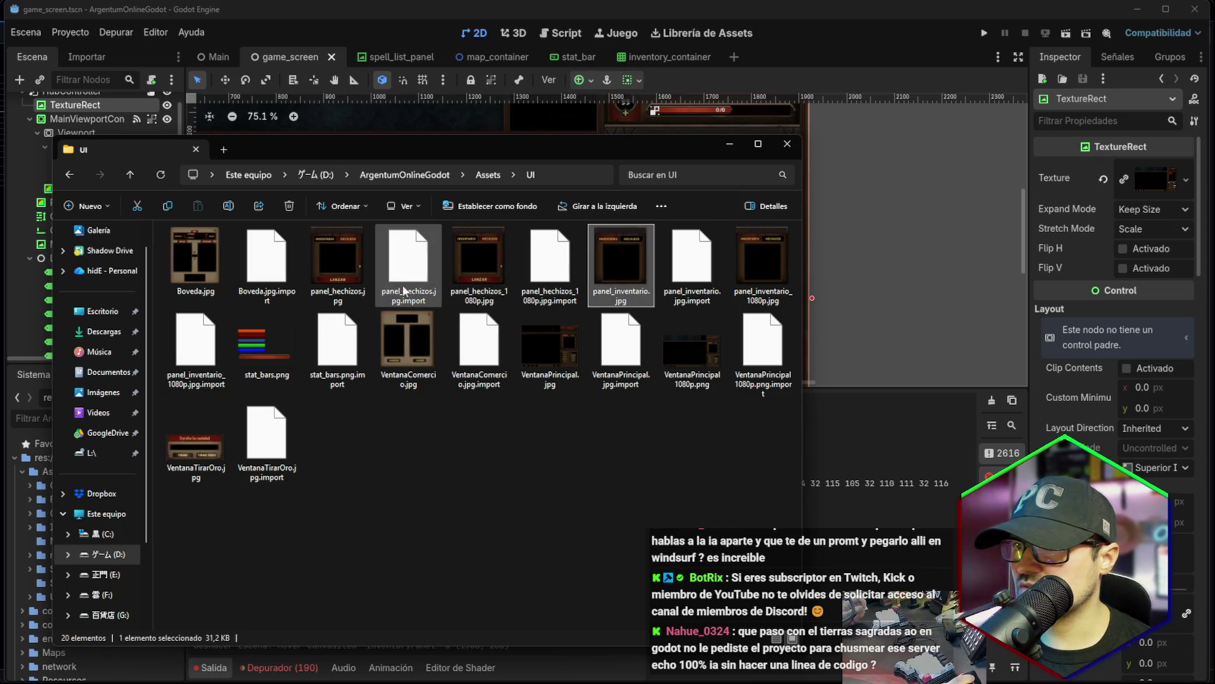
left_click(349, 296)
mouse_move(505, 289)
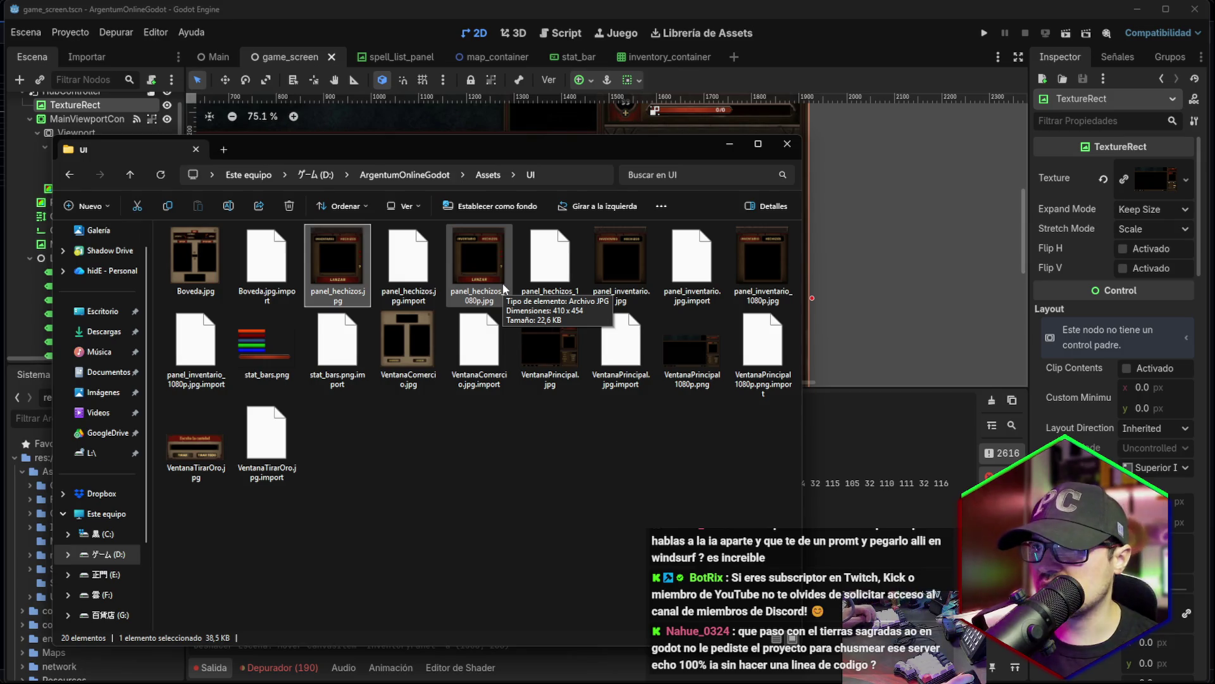
left_click(505, 290)
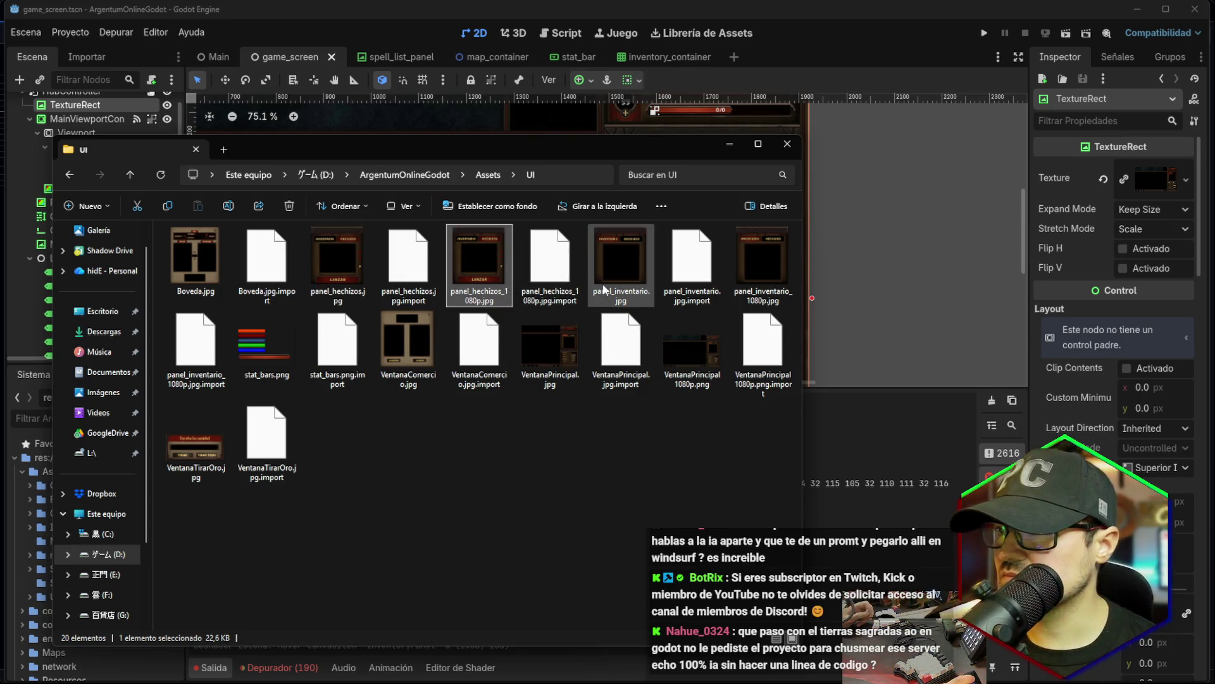
mouse_move(476, 286)
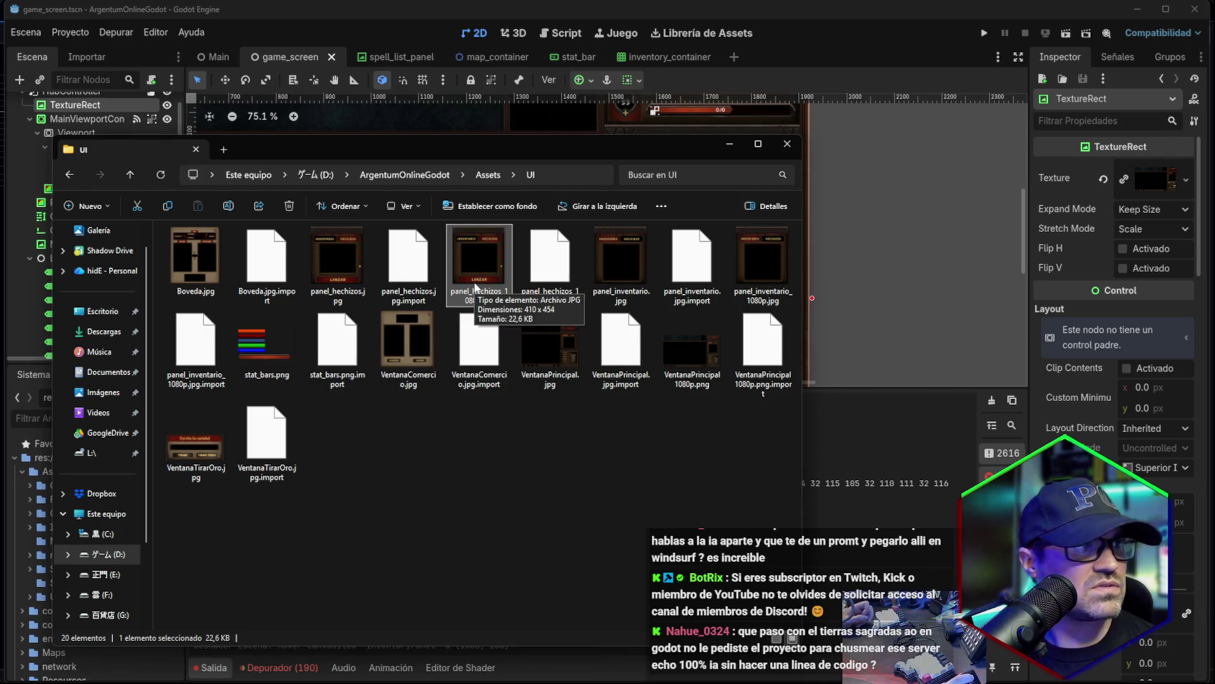
left_click(629, 271)
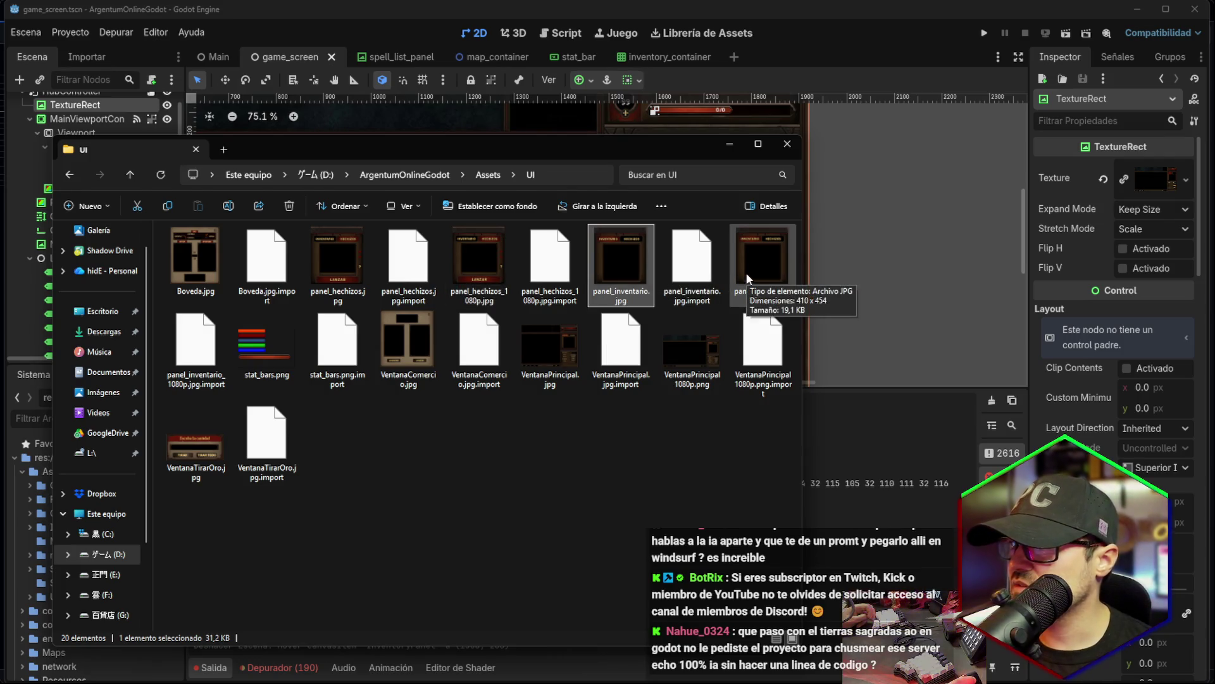
mouse_move(617, 278)
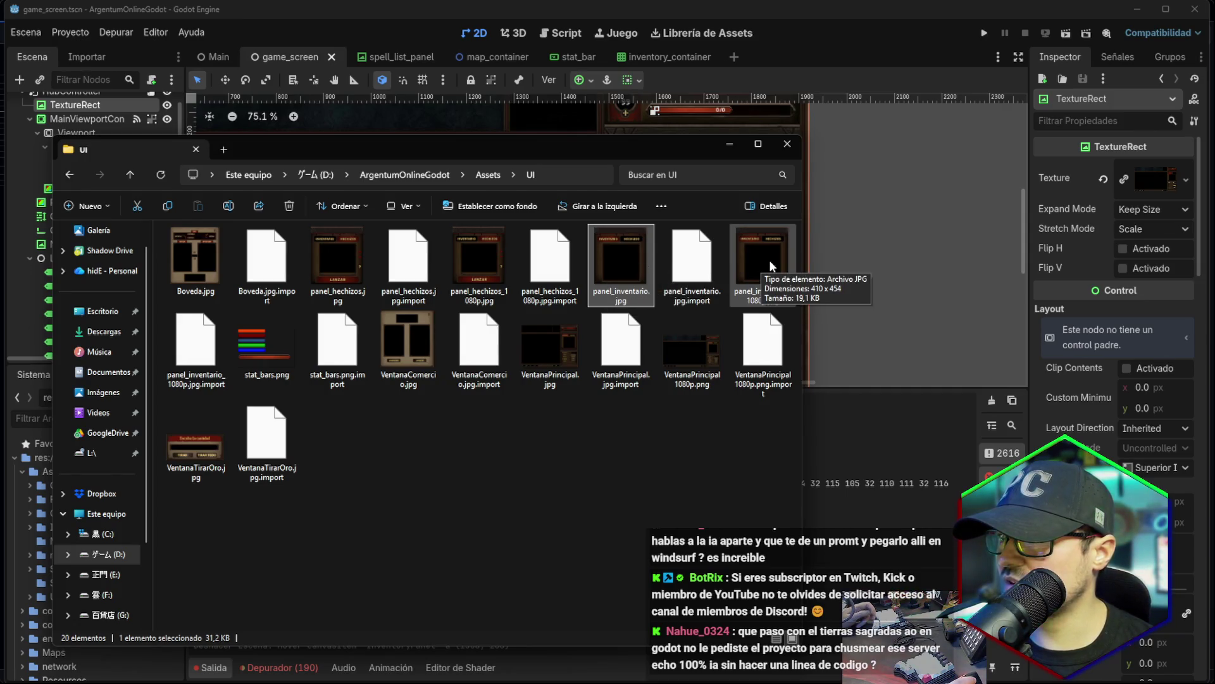
left_click(493, 299)
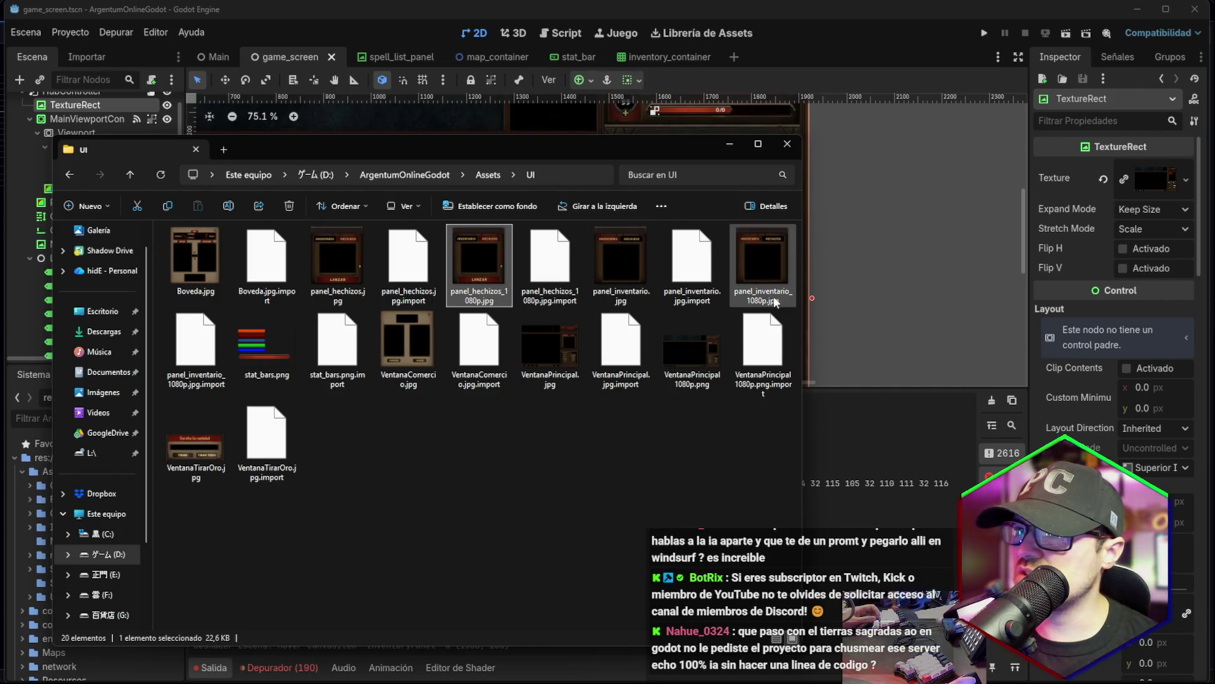
left_click(899, 254)
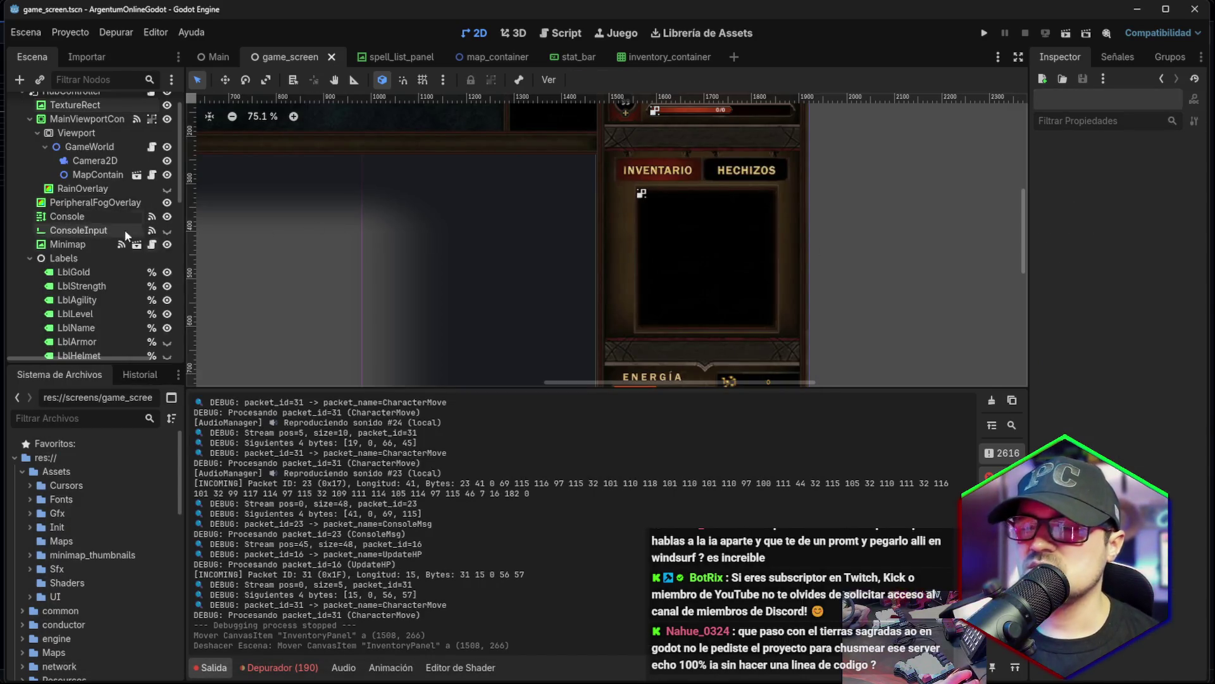
left_click(443, 674)
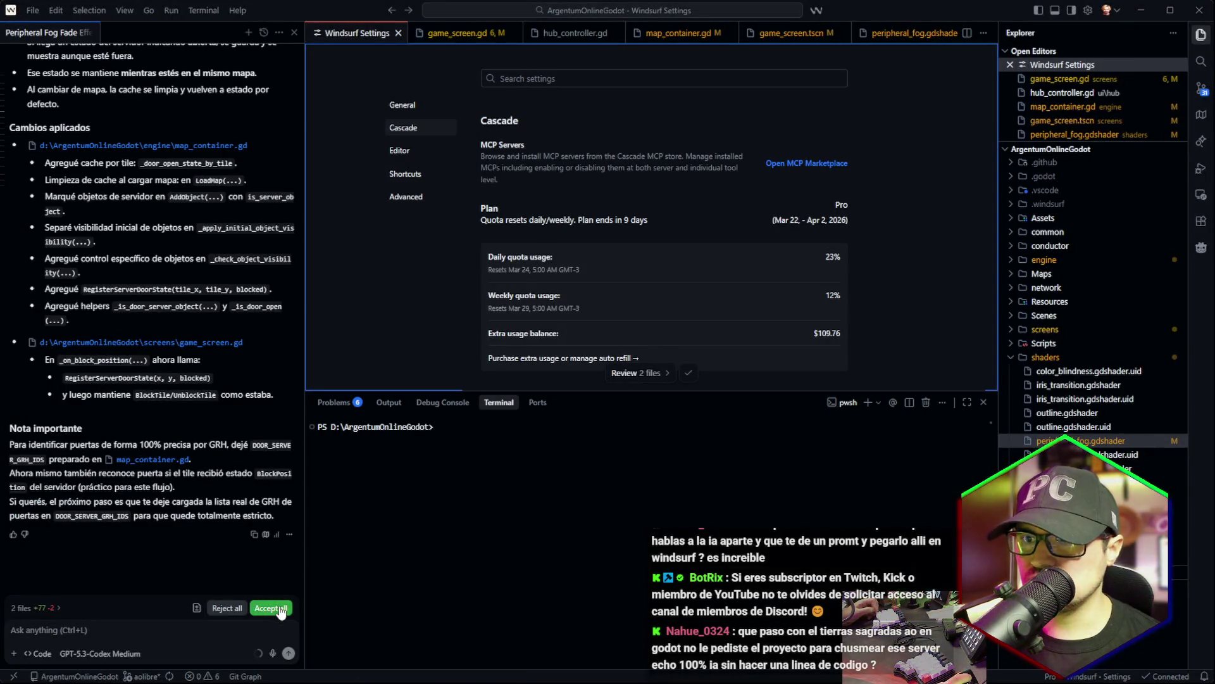
Accept all of the assistant's pending file edits and start voice dictation.
left_click(281, 609)
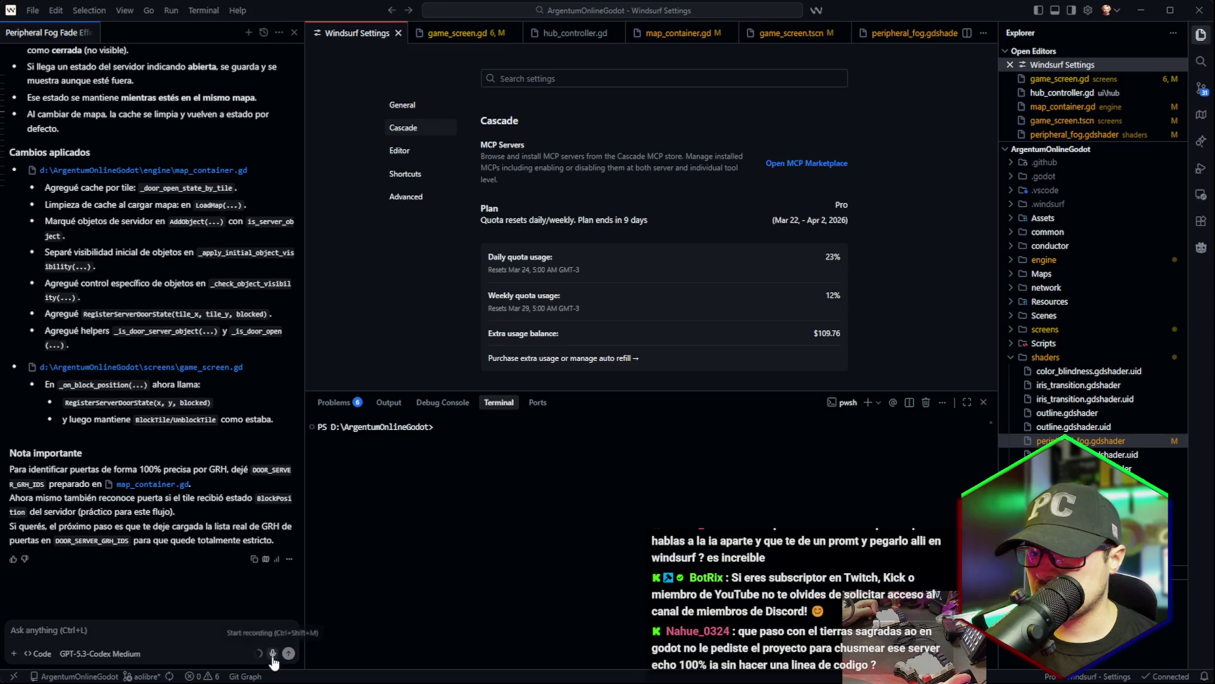
left_click(272, 655)
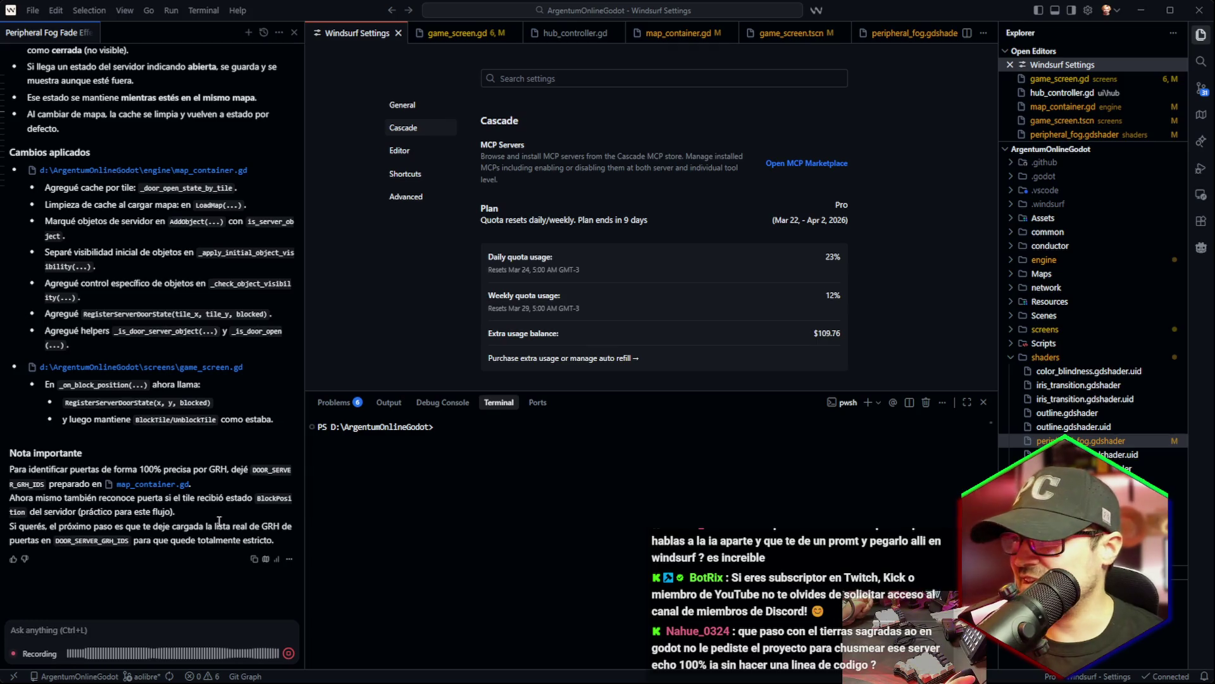
Paste the dictated inventory/spell list sizing prompt, end it with 'que quede bien', and send it.
left_click(289, 653)
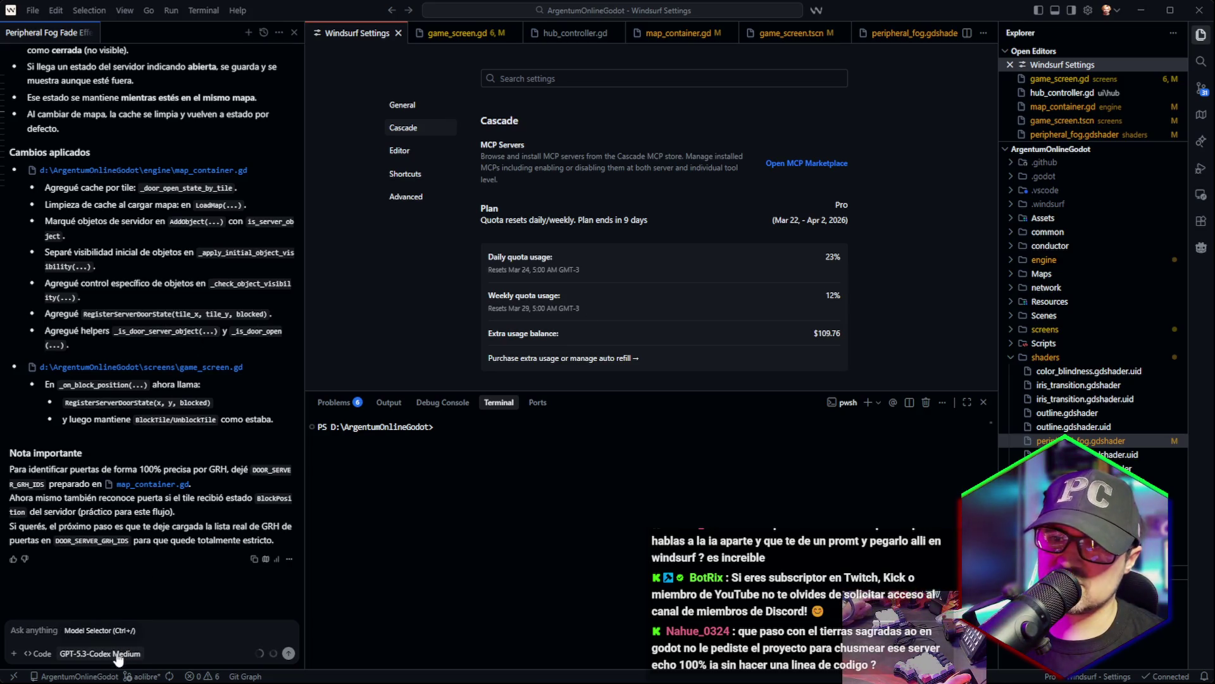
type("Podés corregir el tamaño del inventario y el tamaño de la lista de hechizos. Esto todavía parece que estuvieran ubicados... Yo lo ubiqué correctamente, pero dentro hay otro container que lo ubica mal, lo ubica fuera de donde está el dibujo de la zona de inventario. Y pasa lo mismo con los hechizos. En el caso de los hechizos, hay un UI que ahora para esta resolución nueva de 1080p, que no lo está usando, y por tanto está dibujando los hechizos con el contenedor al otro lado. Puedes revisar eso y hacer...")
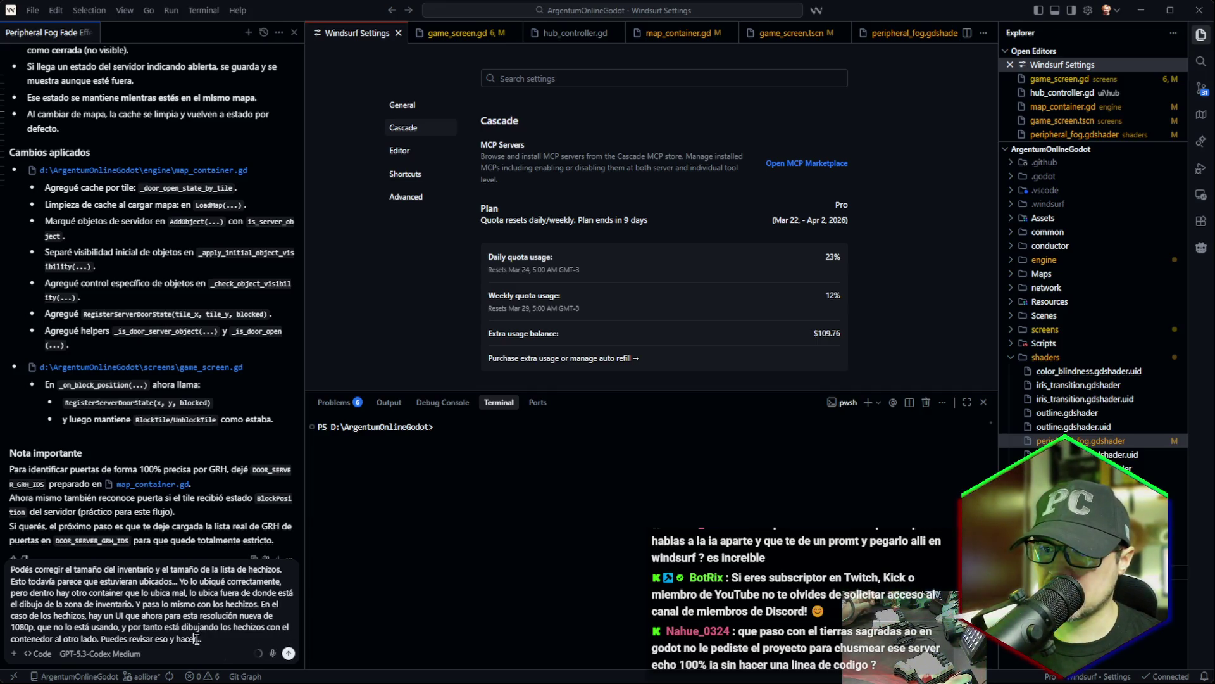
left_click_drag(197, 639, 209, 640)
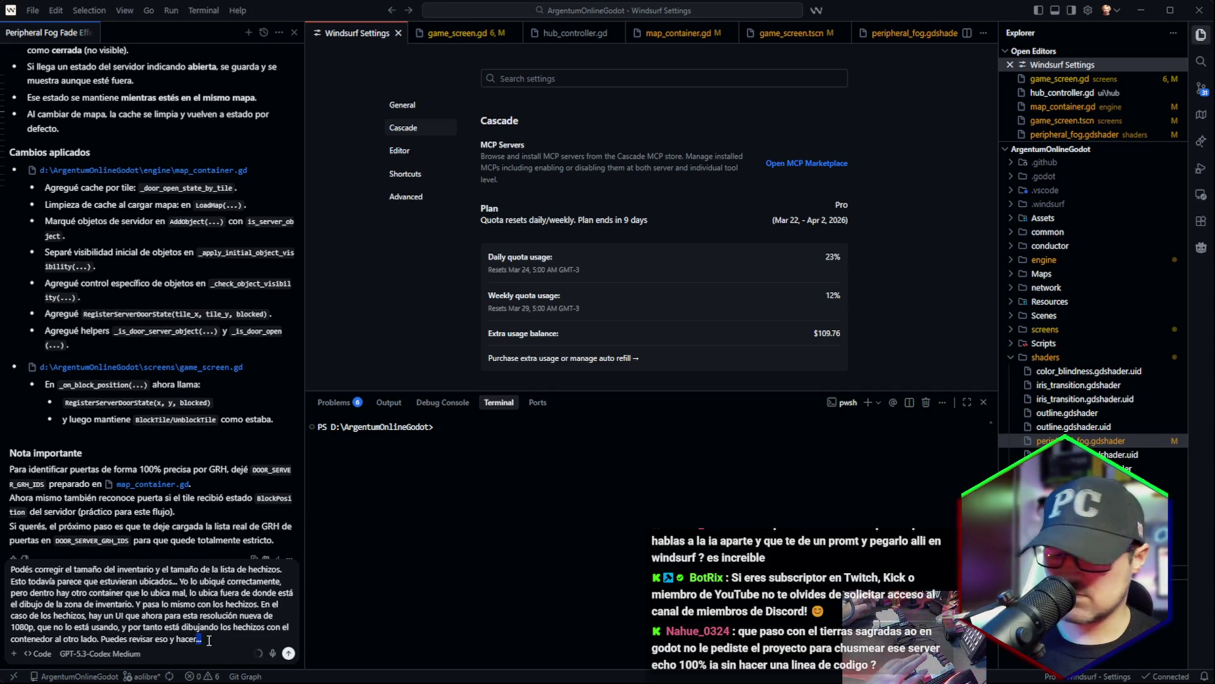
type("que ")
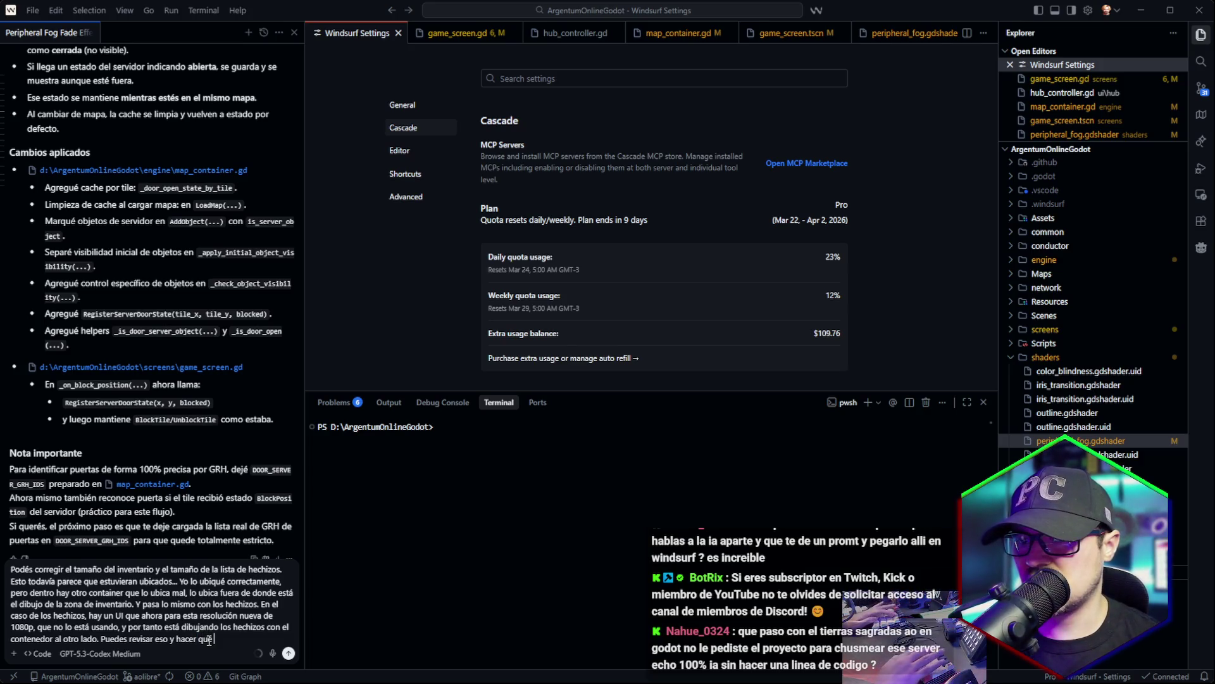
type("quede ")
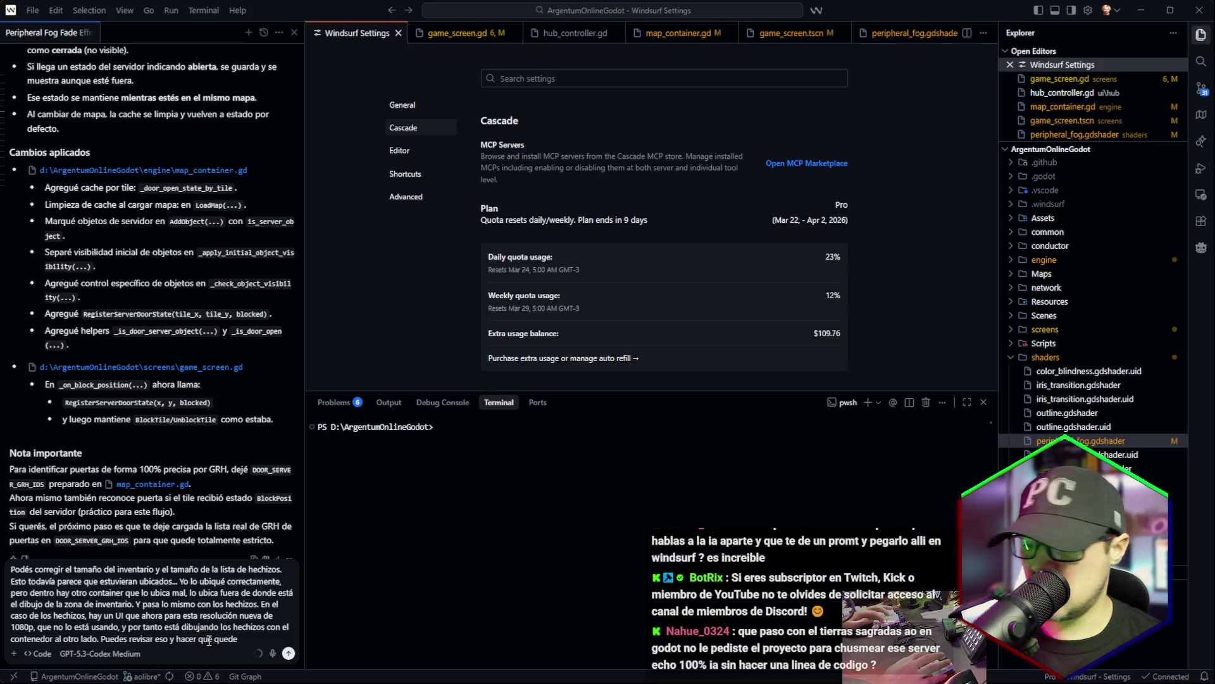
type("bien")
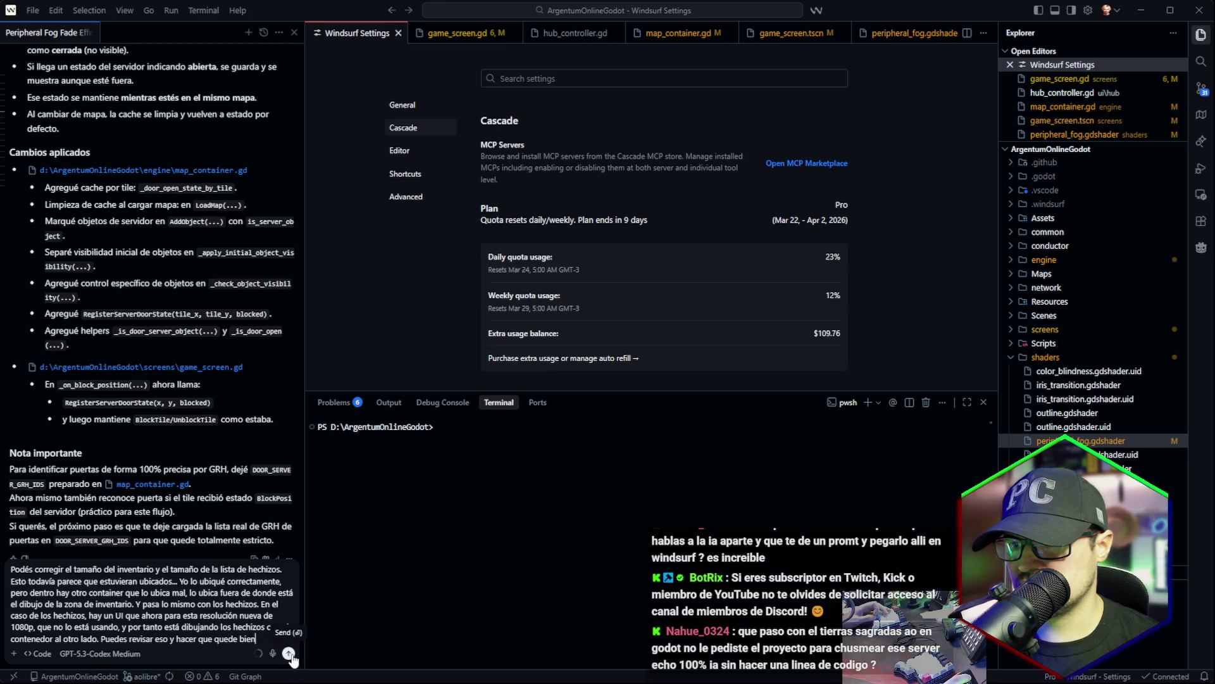
left_click(288, 653)
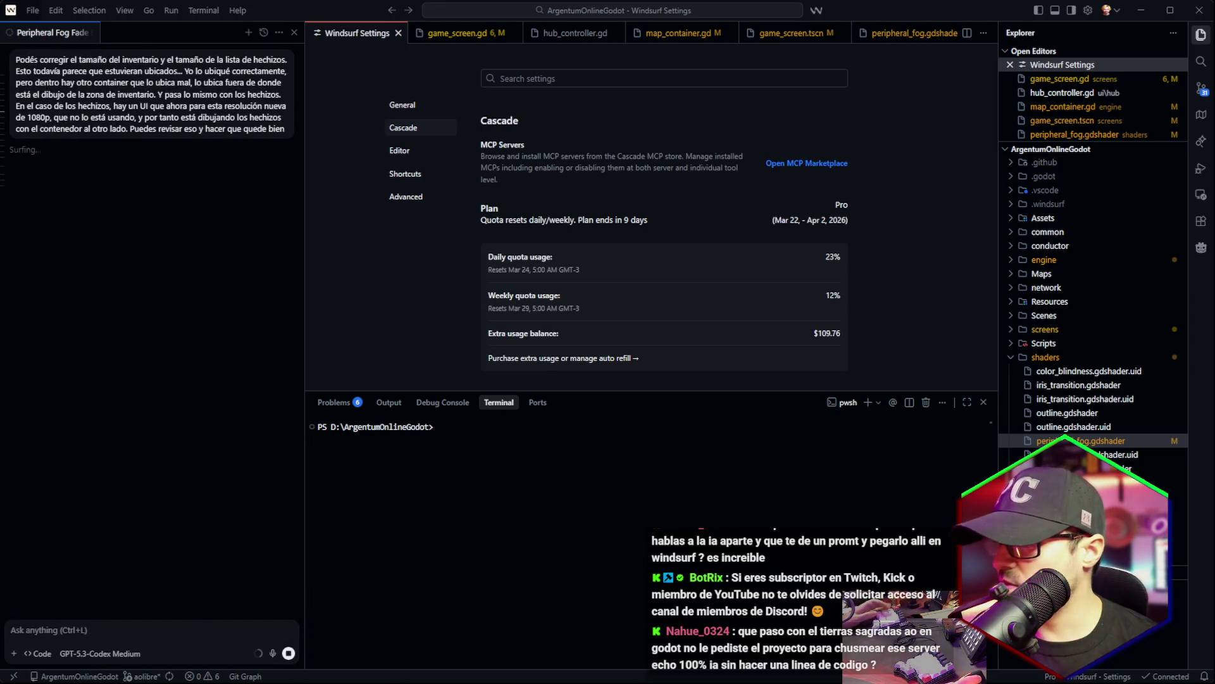
key("alt+Tab")
Run the game, log in, and walk the character hidE around the town.
left_click(992, 35)
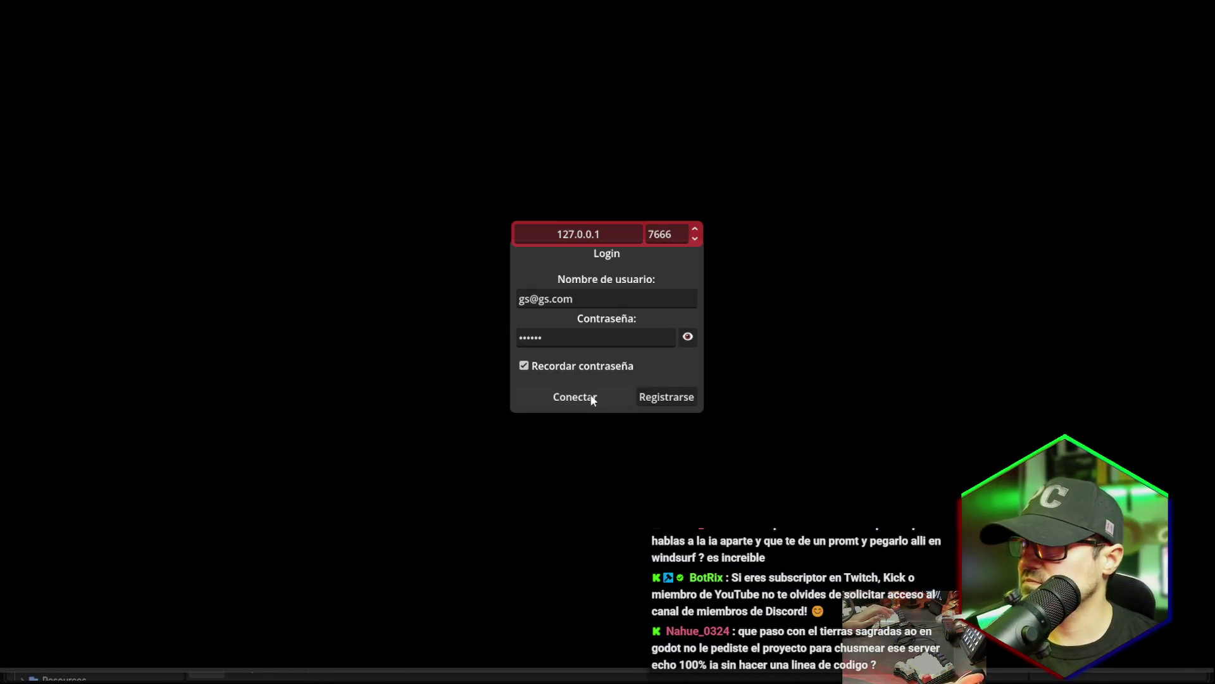
left_click(594, 398)
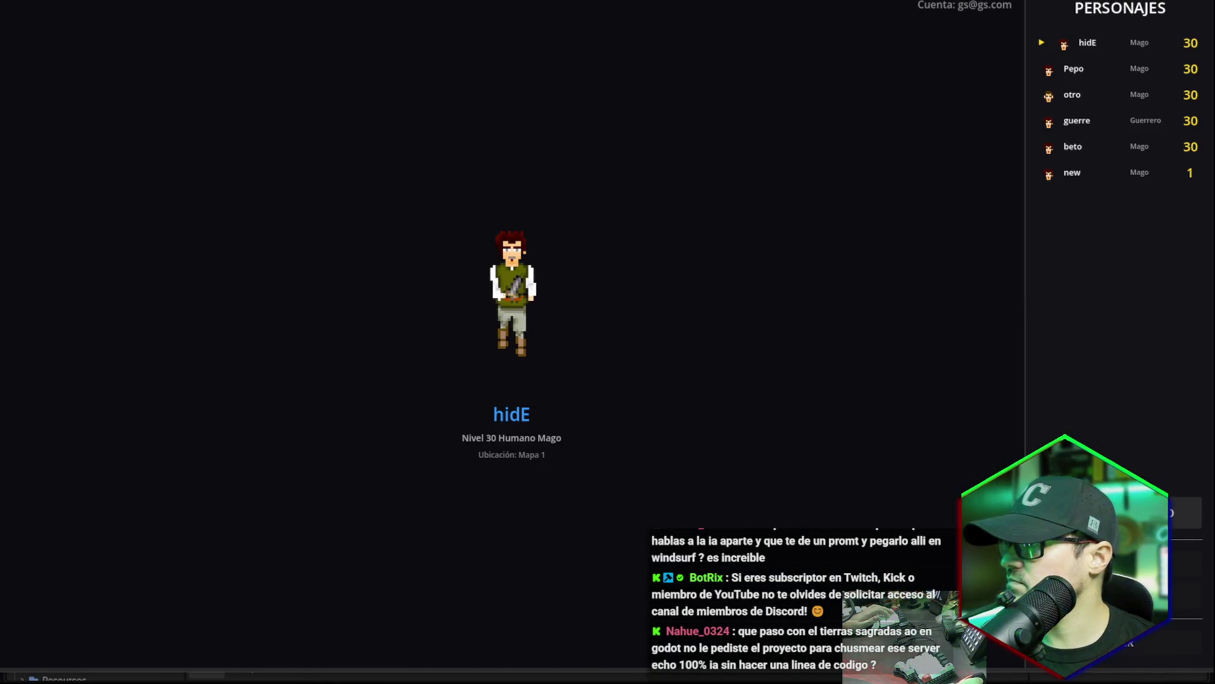
key("Left")
key("Left")
key("Left")
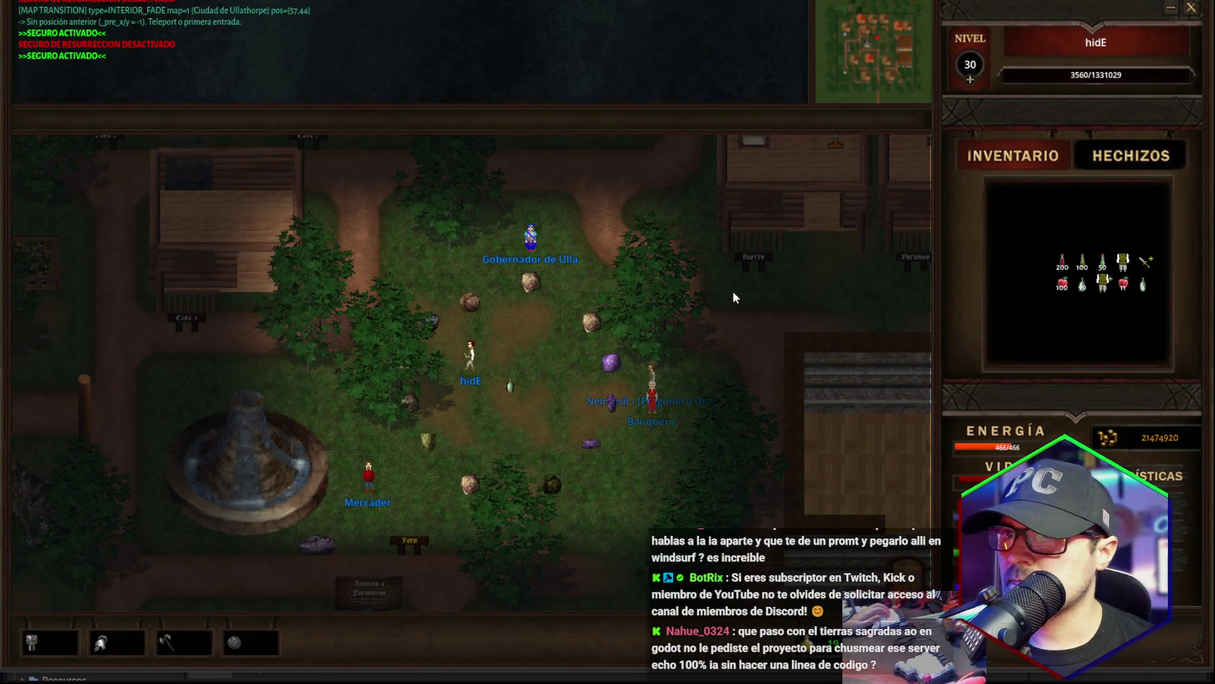
key("Right")
key("Right")
key("Right")
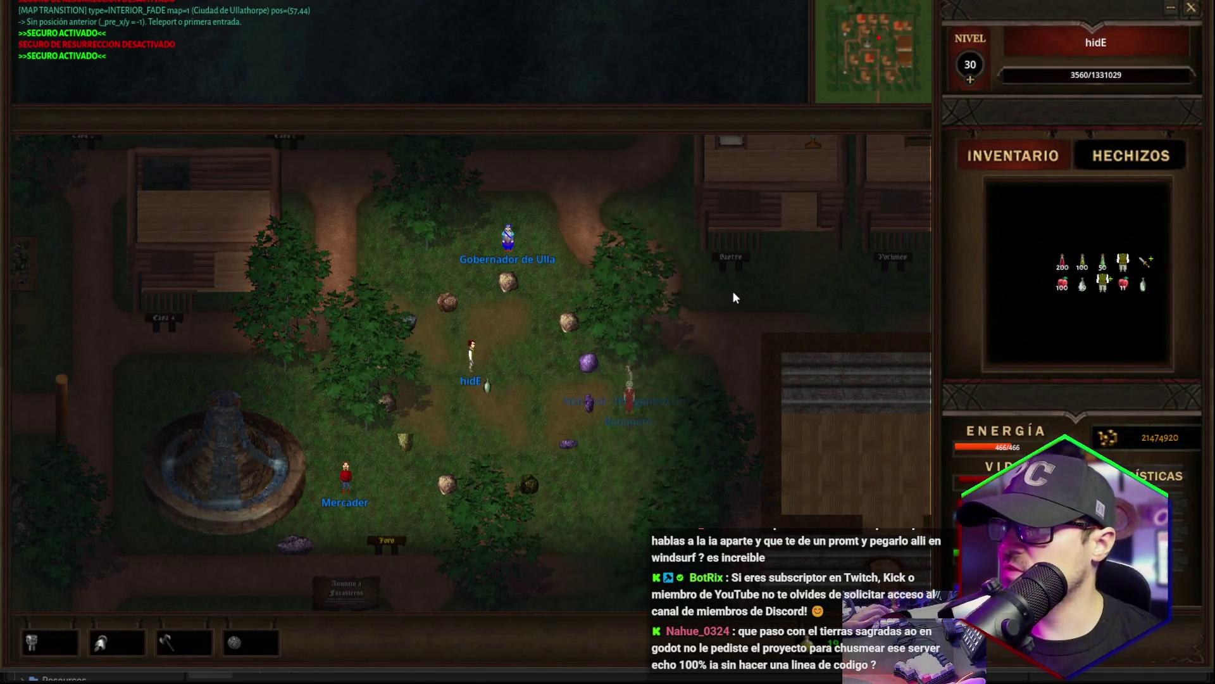
key("Down")
key("Down")
key("Down")
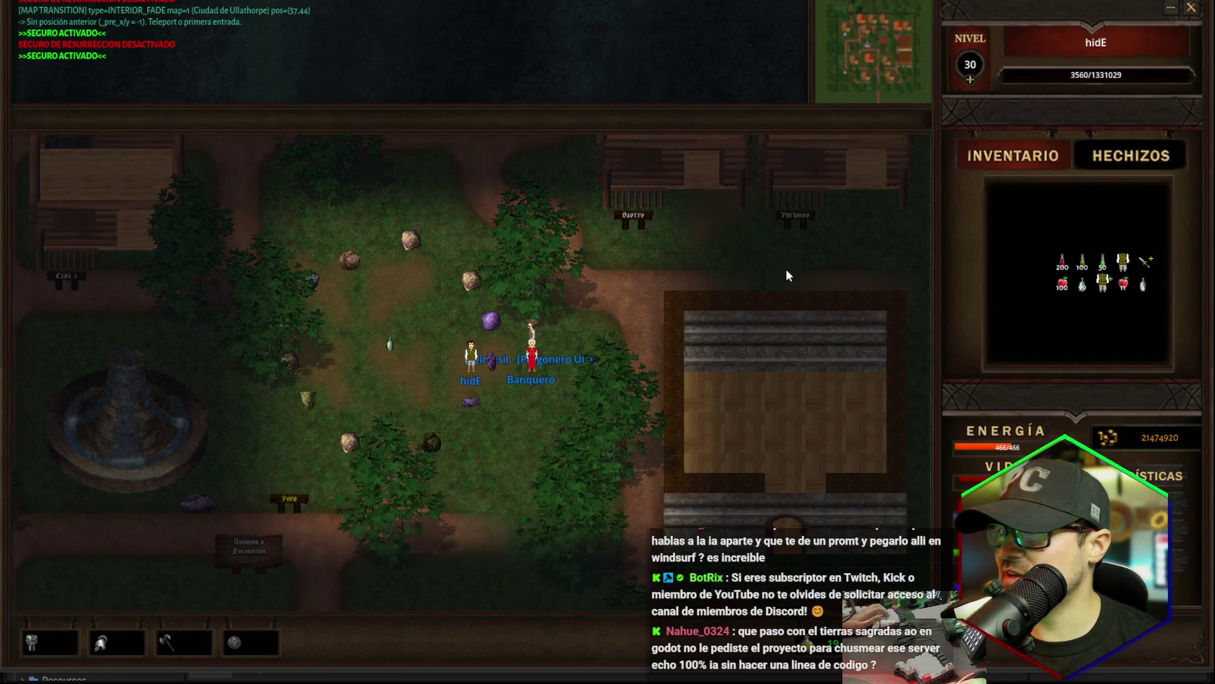
key("Down")
key("Down")
key("Down")
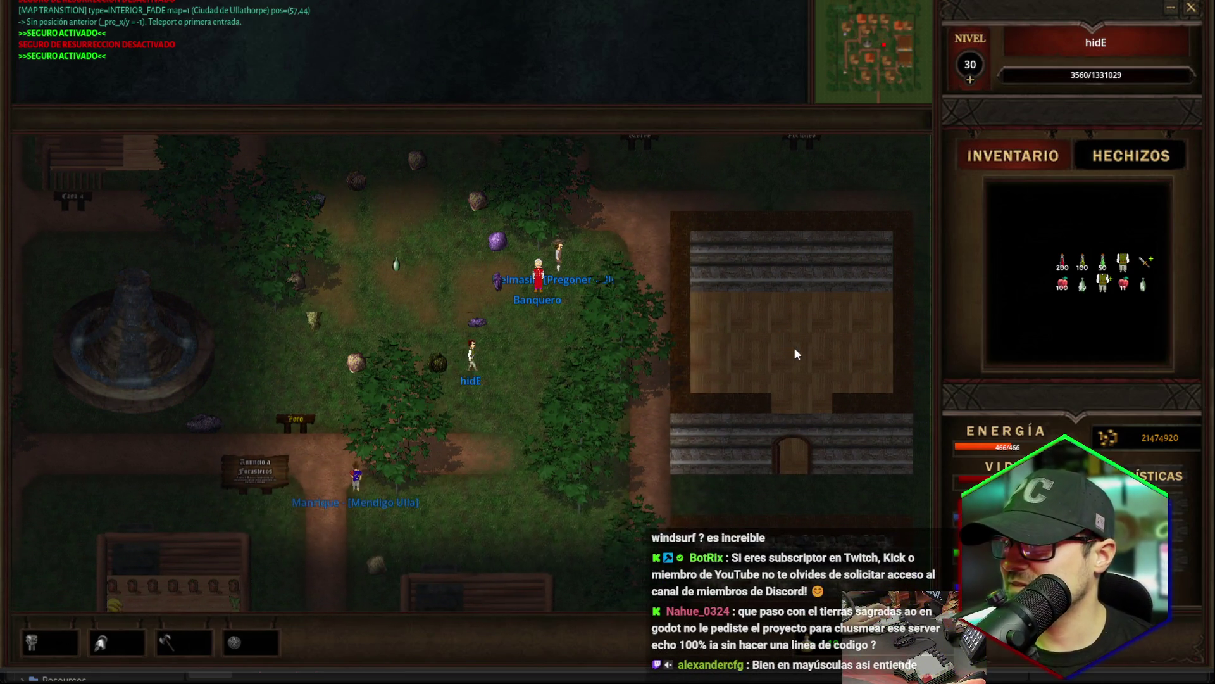
key("Right")
key("Right")
key("Right")
key("Right")
Walk hidE south and west toward the Magia house and the snake.
key("Down")
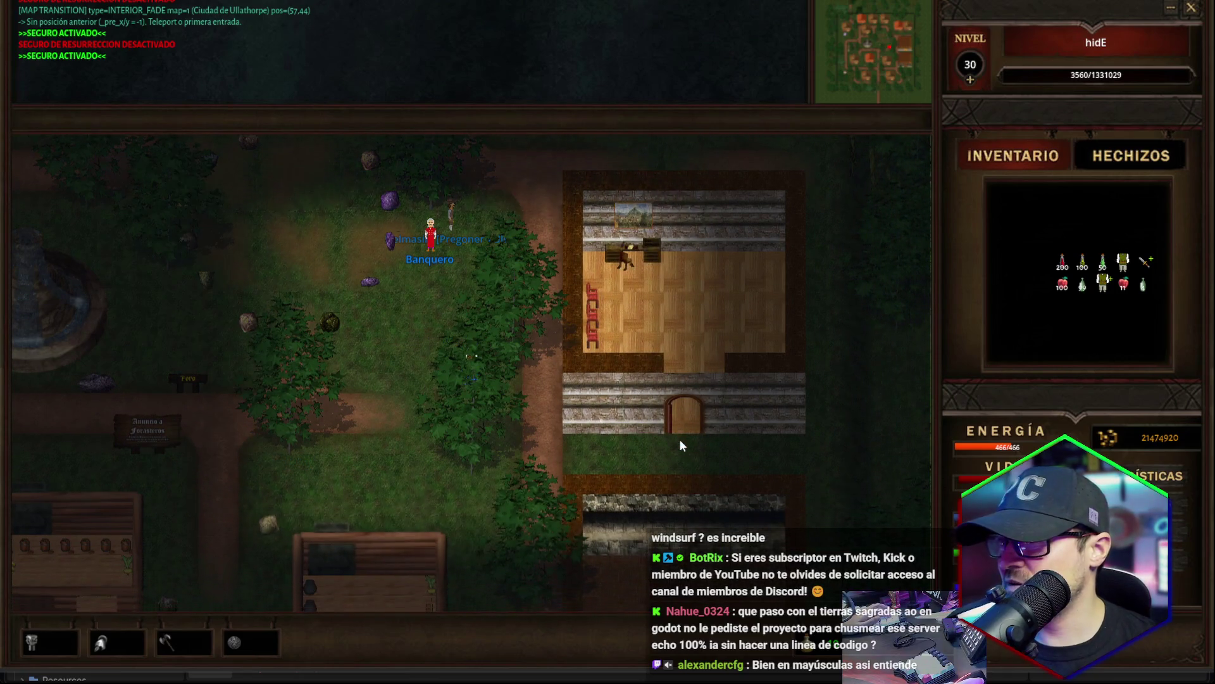
key("Left")
key("Left")
key("Down")
key("Down")
key("Down")
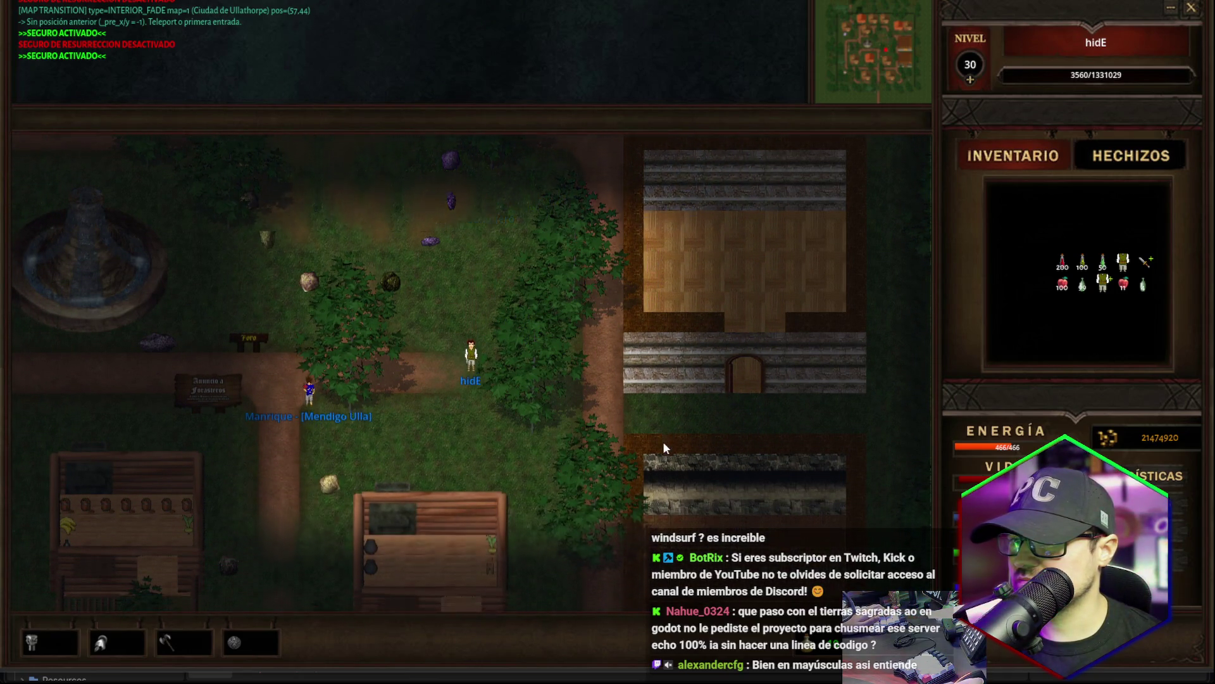
key("Left")
left_click(574, 492)
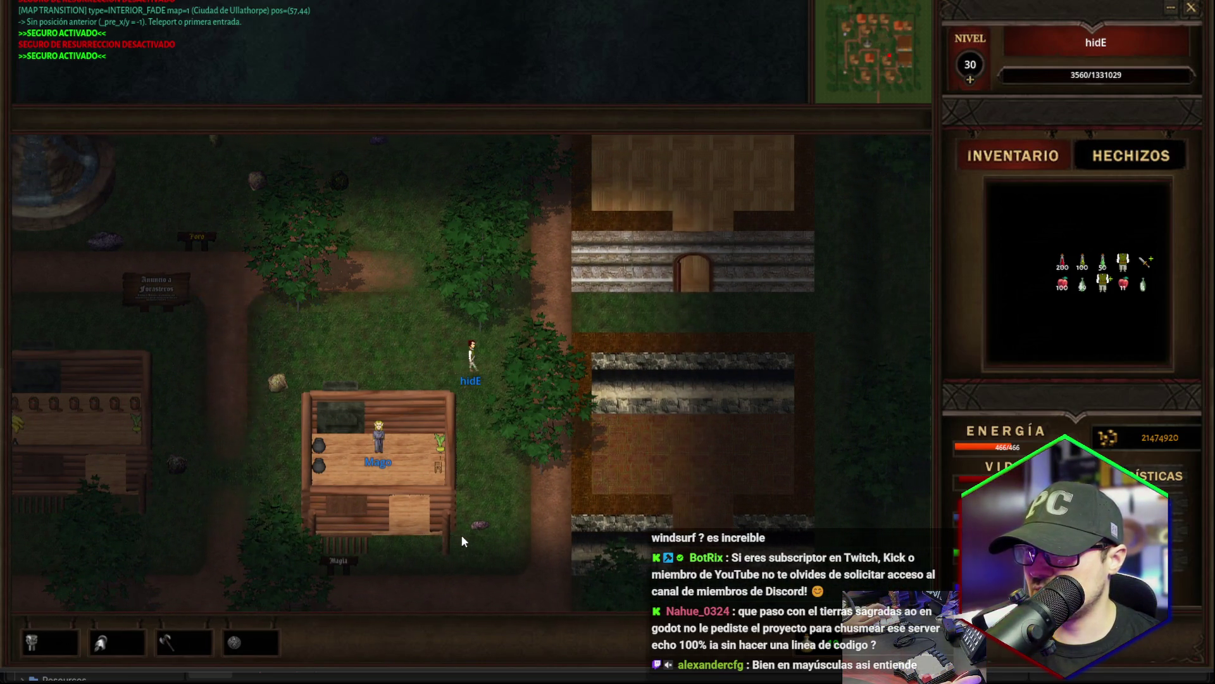
key("Up")
key("Up")
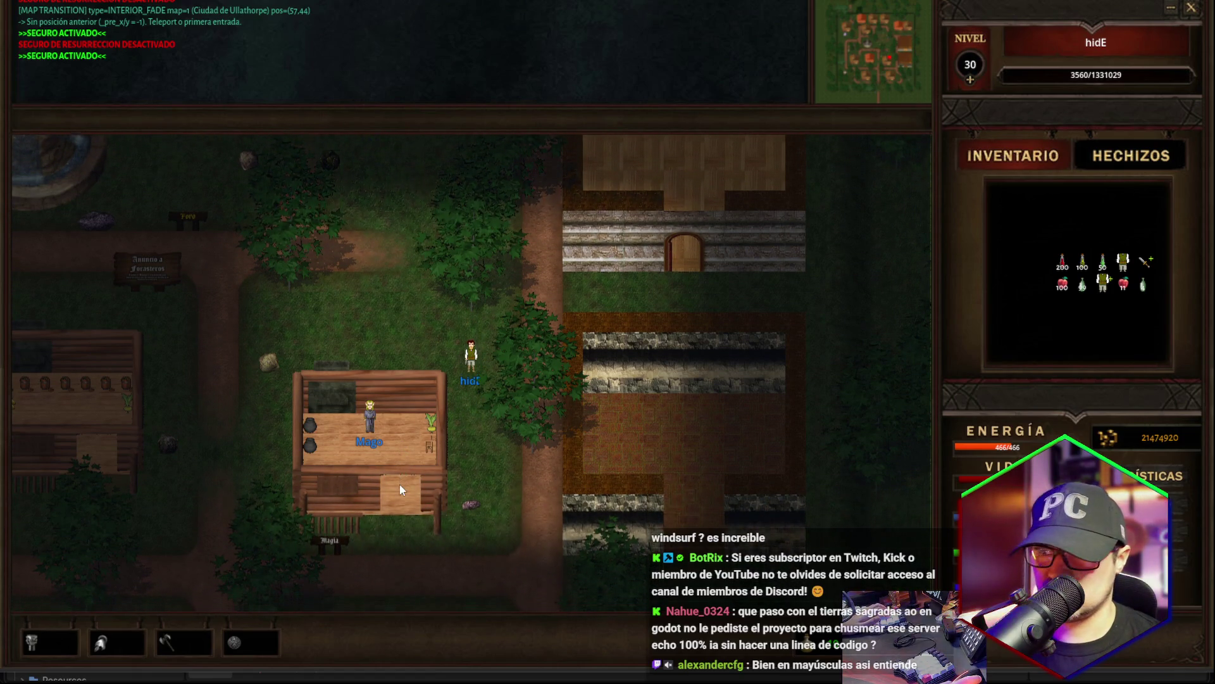
key("Left")
key("Left")
key("Left")
key("Left")
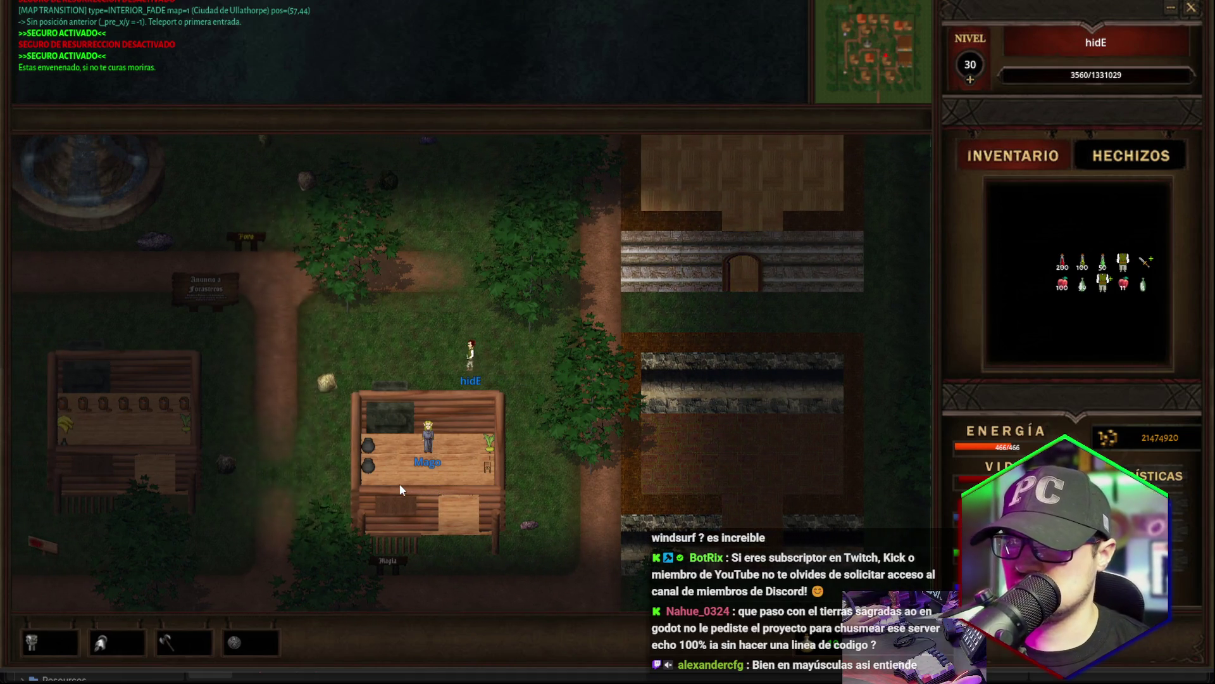
key("Left")
key("Left")
key("Left")
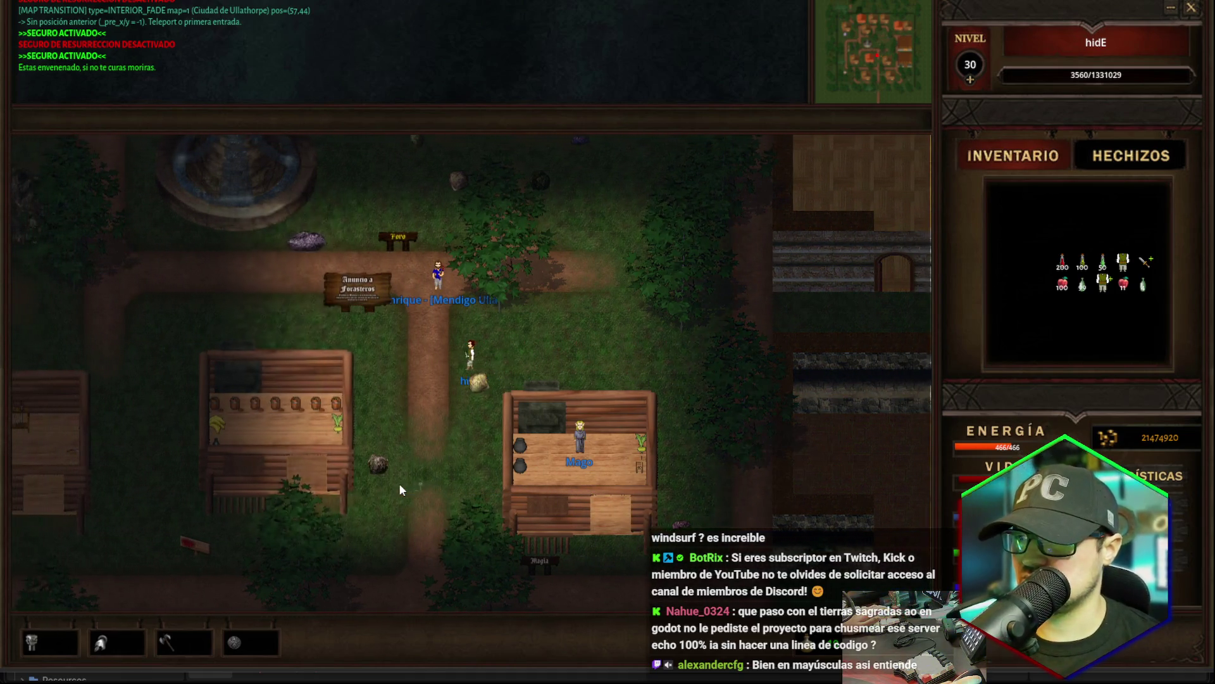
key("Right")
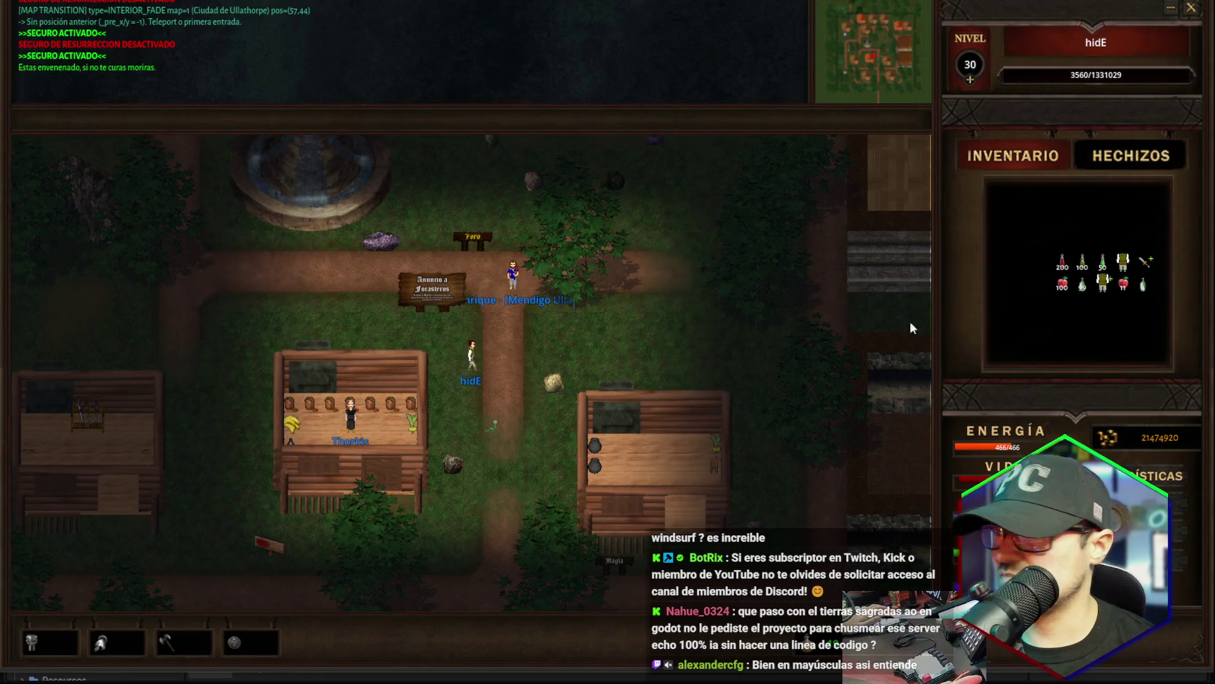
Bring up the spell list, choose Dardo Mágico and cast it at the snake.
key("Up")
key("Up")
left_click(980, 114)
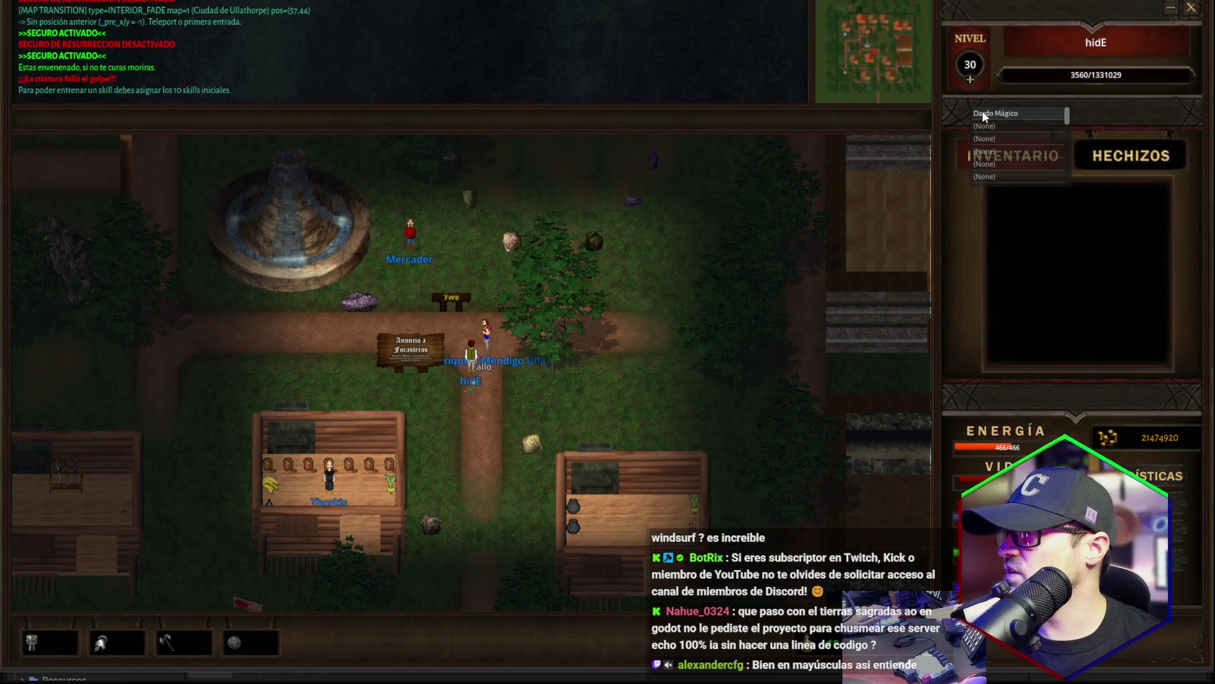
left_click(469, 389)
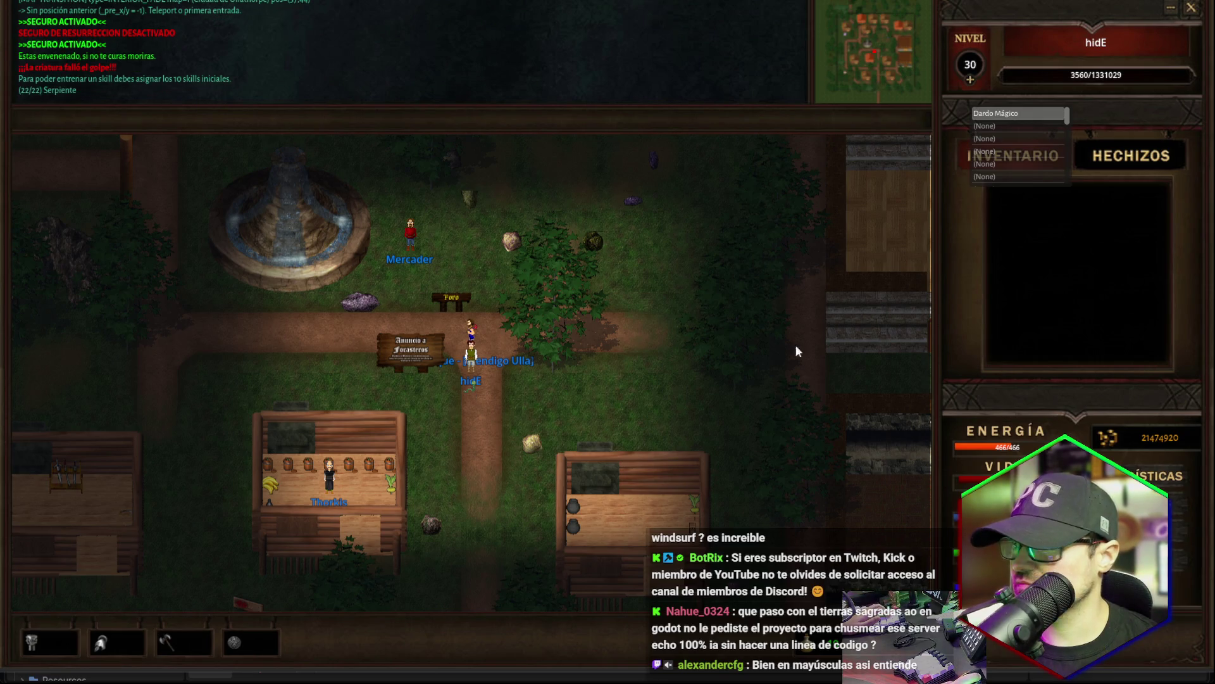
key("l")
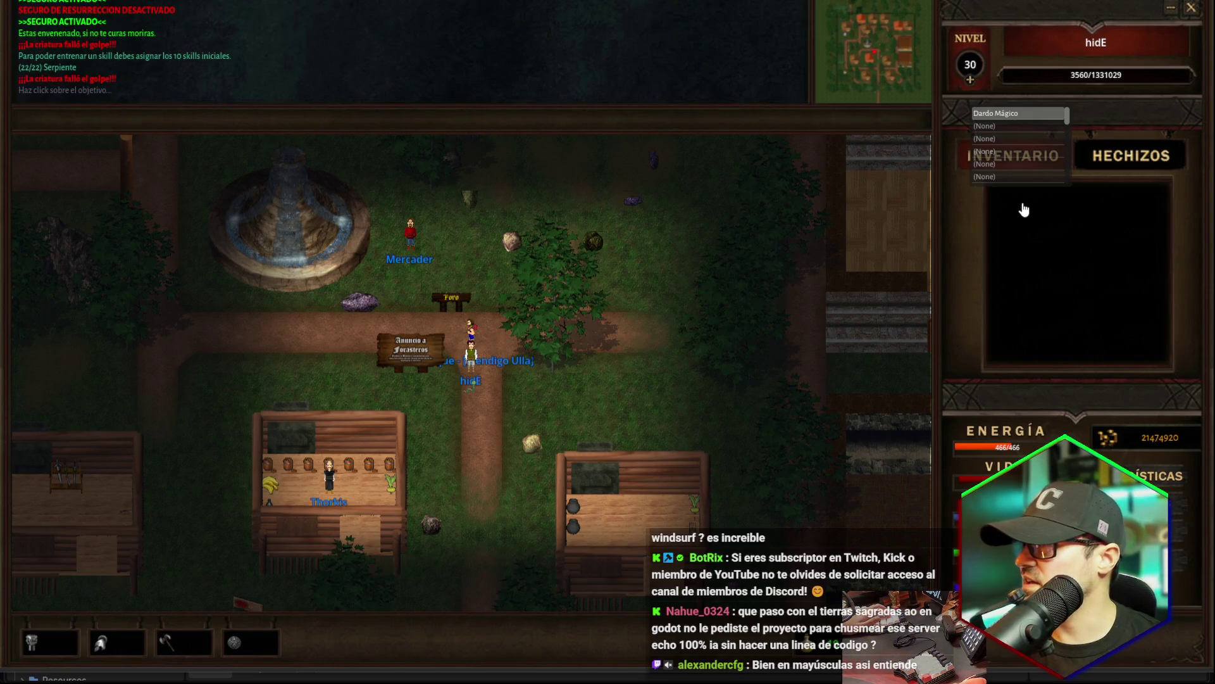
left_click(473, 385)
key("Right")
key("Right")
key("Right")
key("Down")
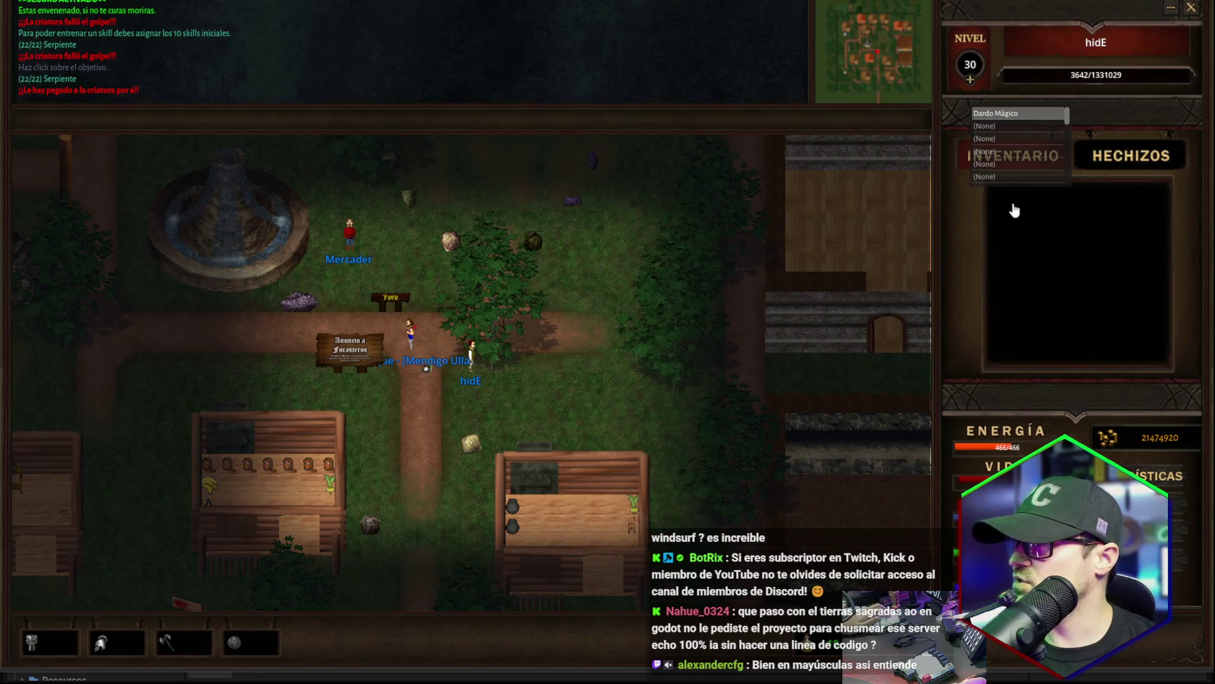
key("l")
key("Down")
left_click(467, 328)
Keep casting Dardo Mágico at the snake, show the inventory again, and stop the game.
key("Left")
key("Left")
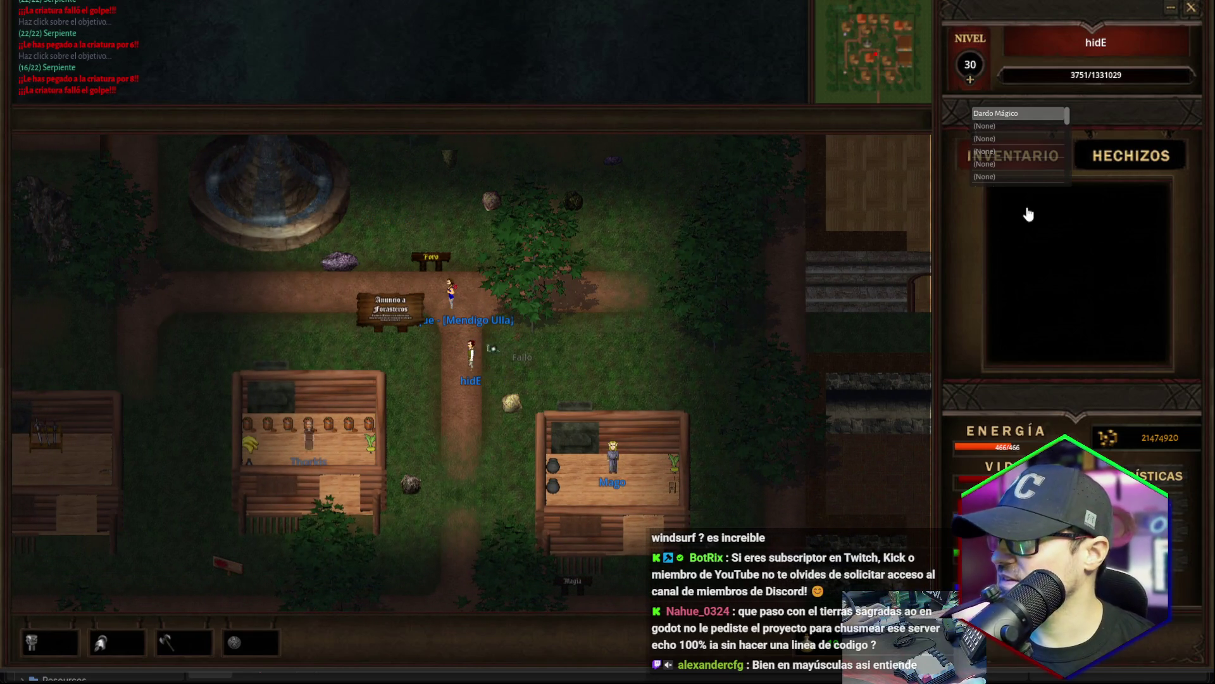
key("l")
left_click(484, 332)
key("l")
key("Down")
key("Down")
key("Down")
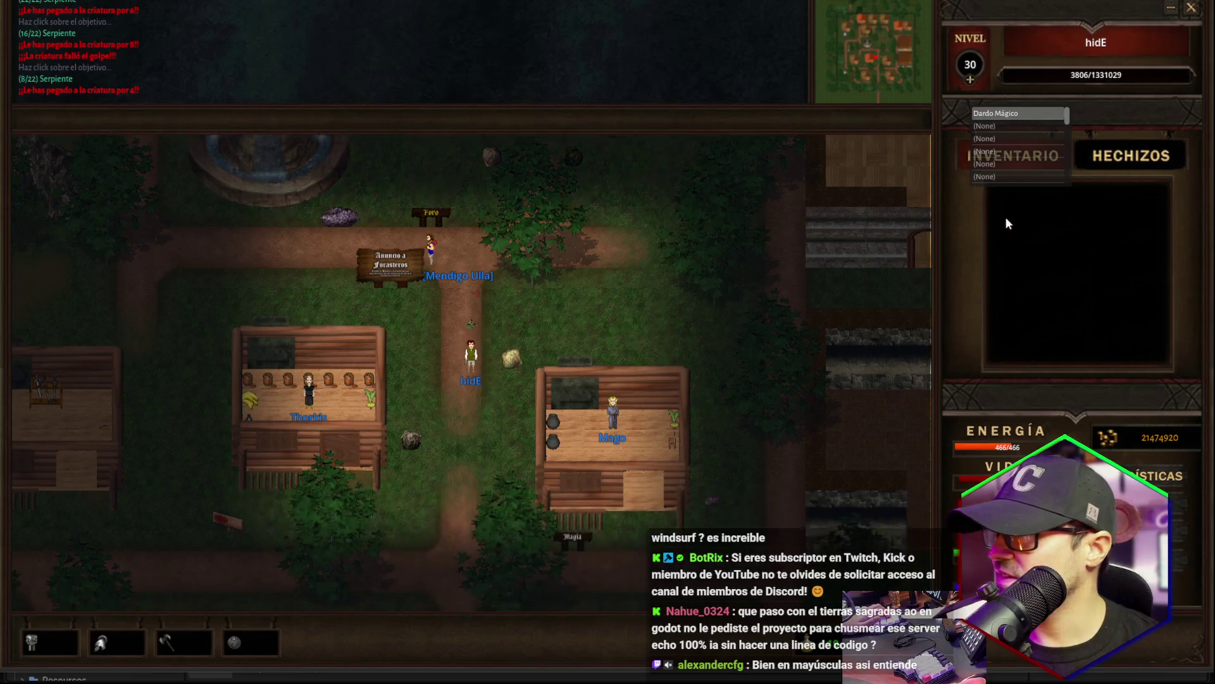
key("Down")
left_click(534, 297)
key("Down")
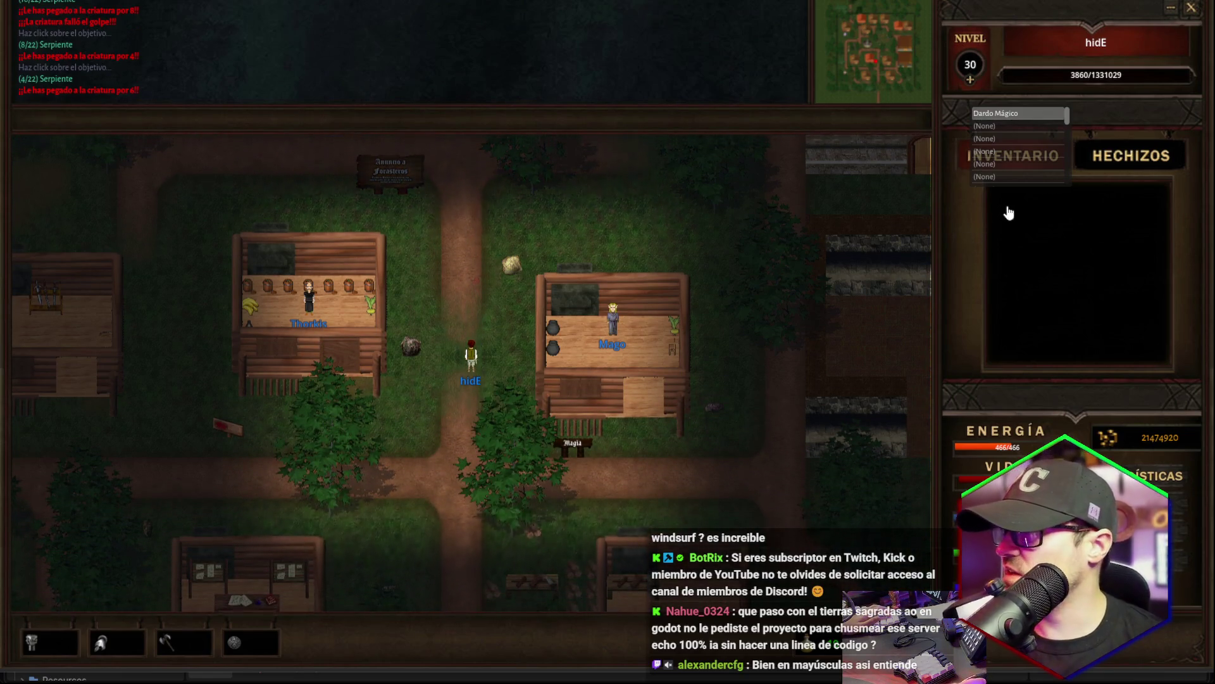
key("Up")
left_click(963, 159)
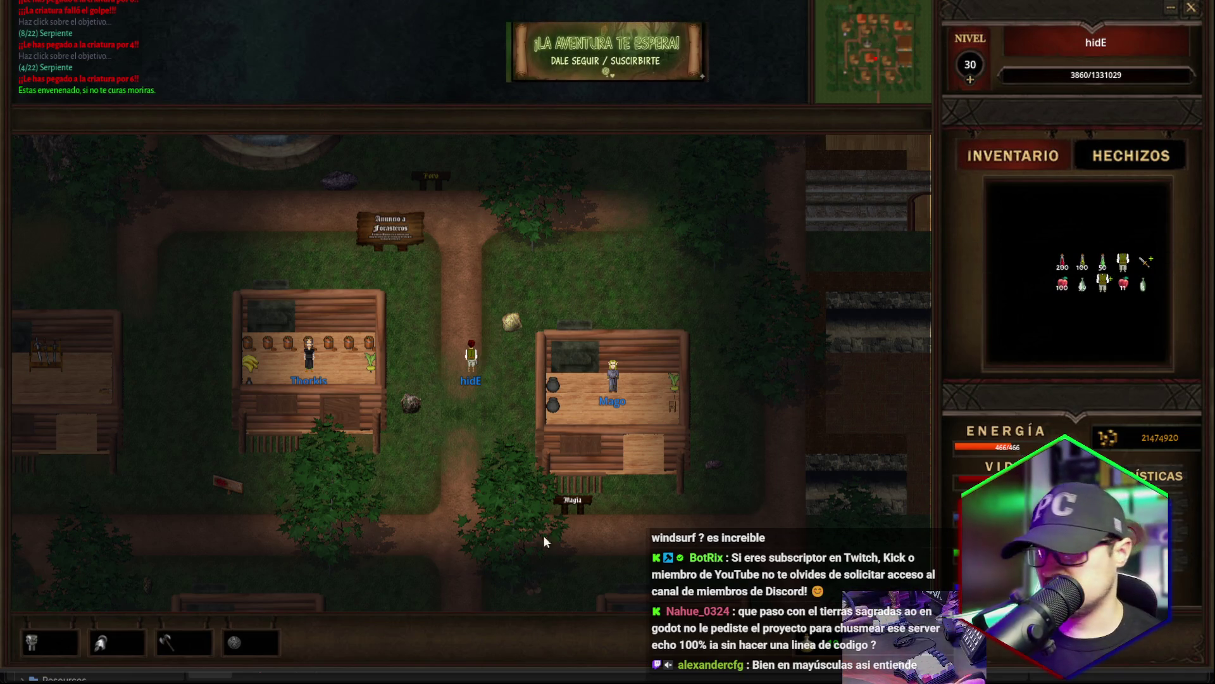
key("alt+Tab")
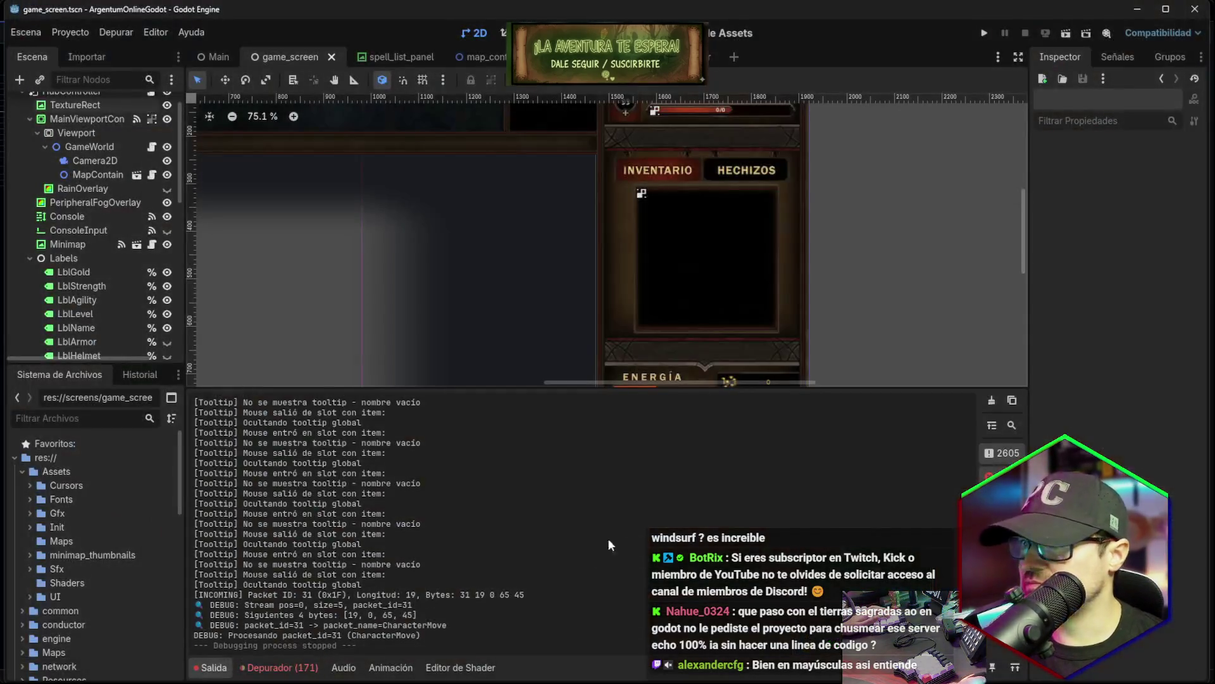
Switch from Godot to Windsurf's Cascade settings page with the quota usage.
key("alt+Tab")
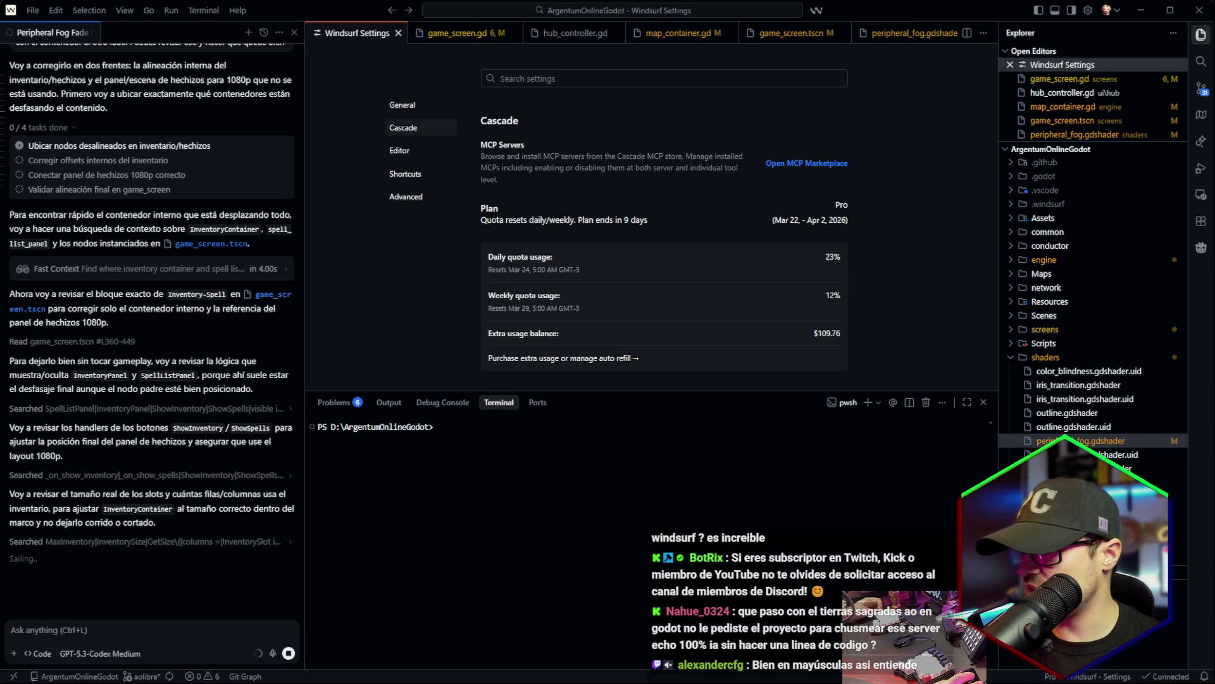
Go to the gs-zone.org tab, pass the verification check, and read the AOGodot message.
key("alt+Tab")
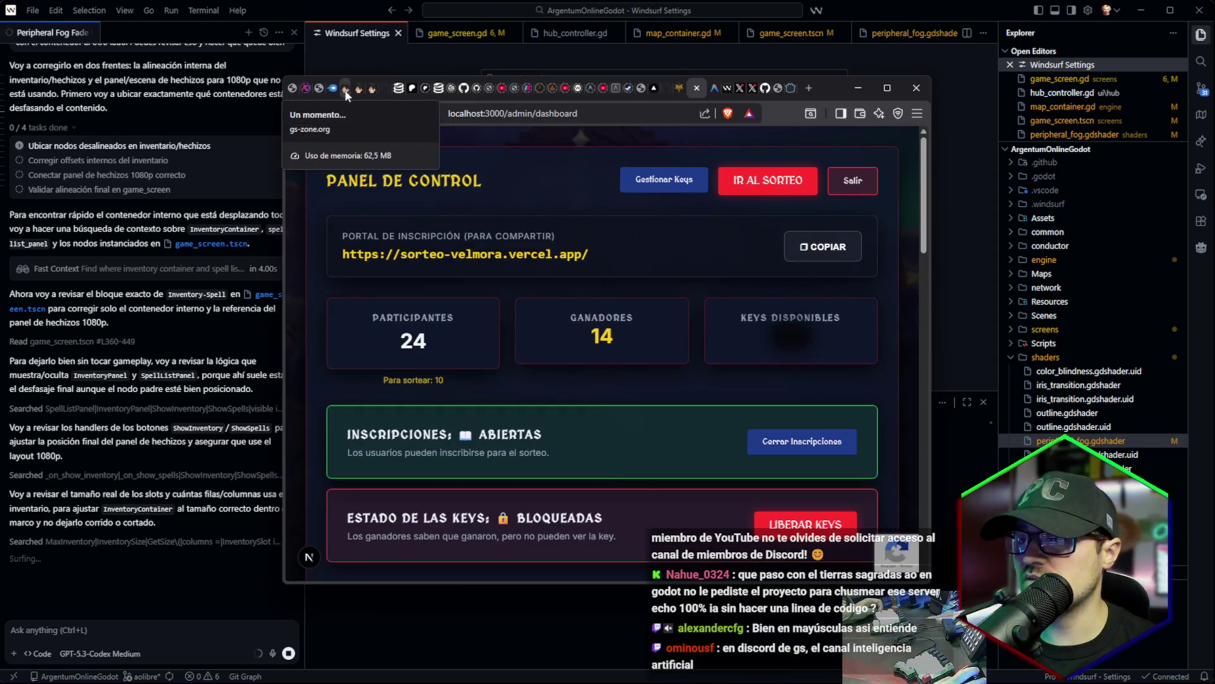
left_click(346, 91)
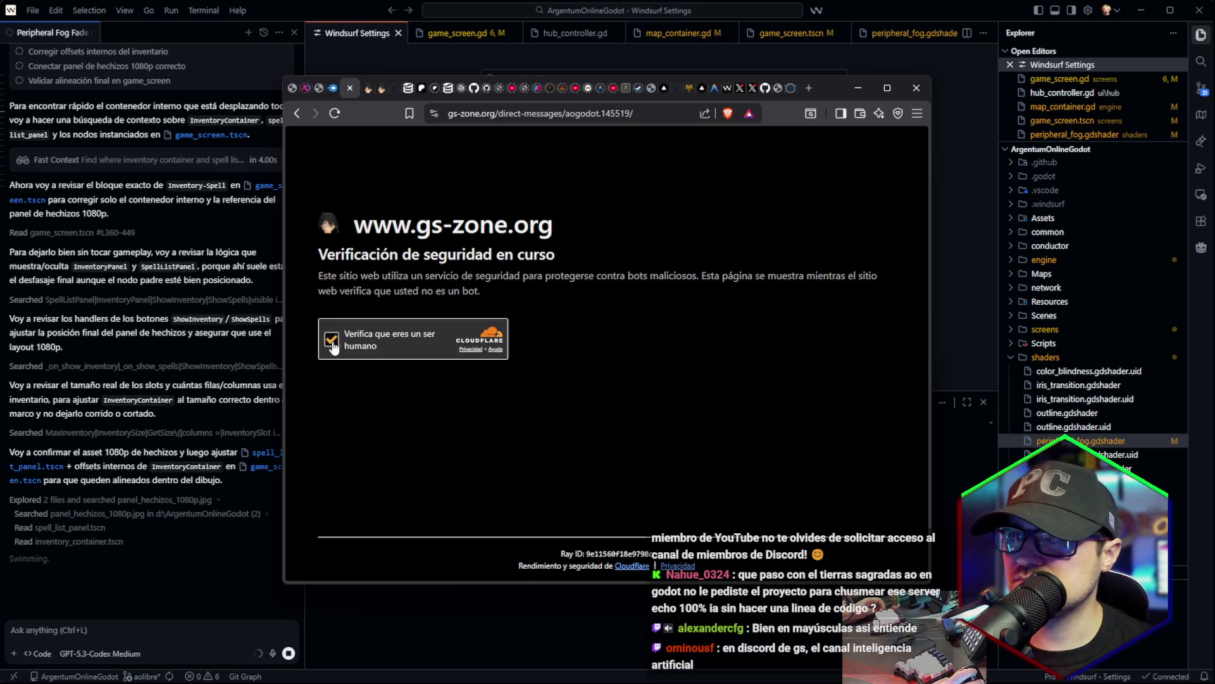
left_click(330, 344)
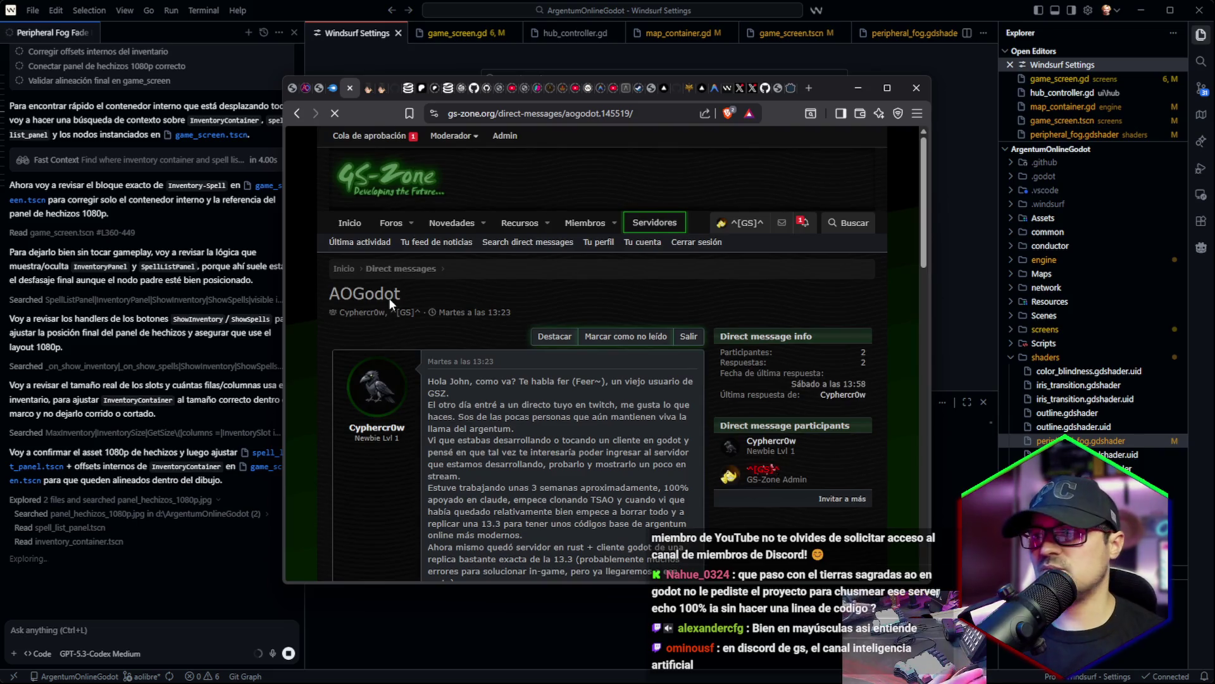
scroll(486, 313, "down", 10)
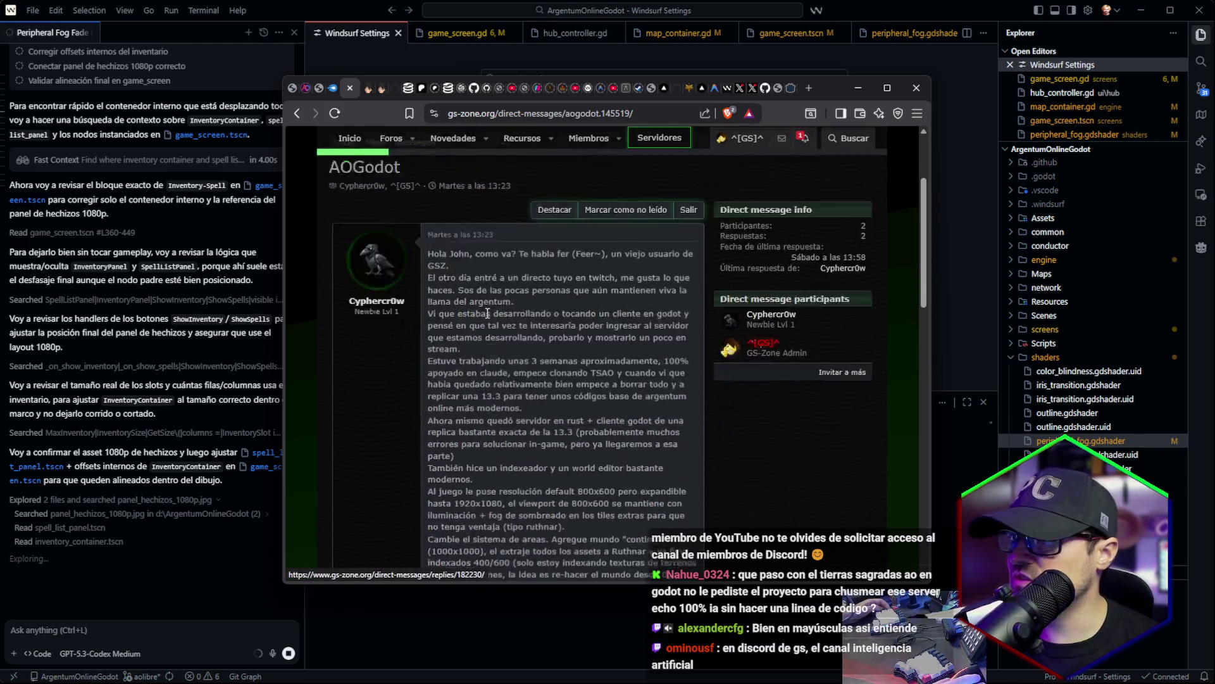
scroll(486, 313, "down", 3)
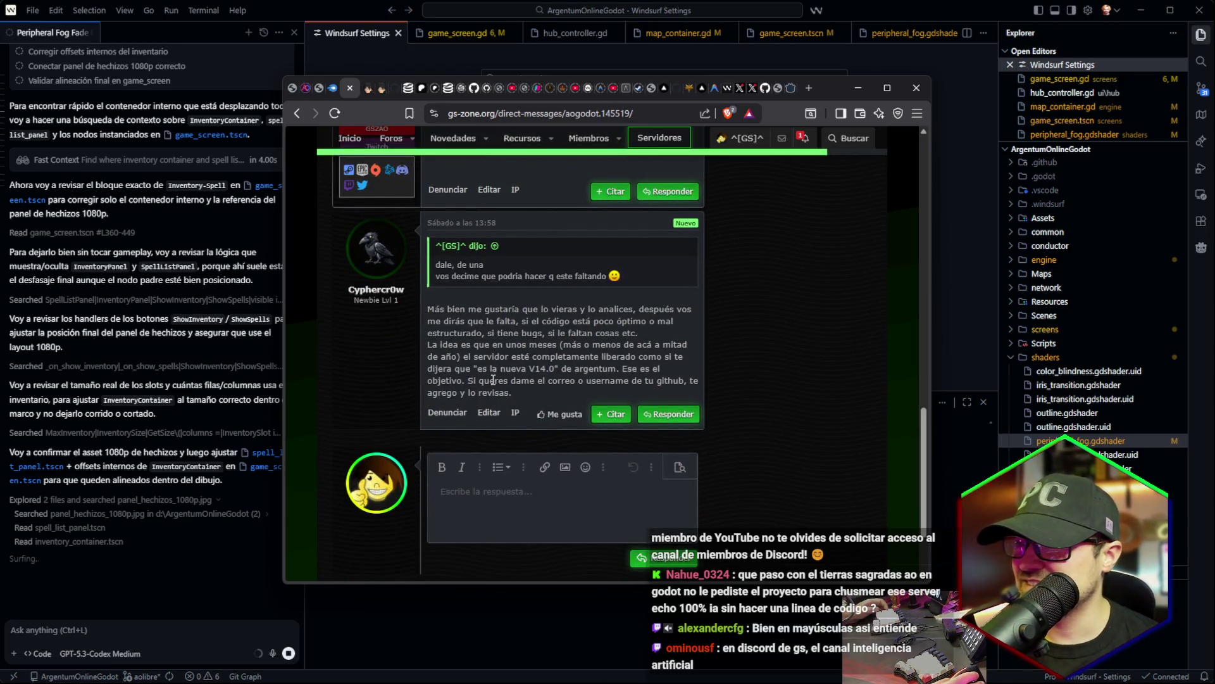
left_click_drag(560, 312, 616, 311)
left_click(492, 336)
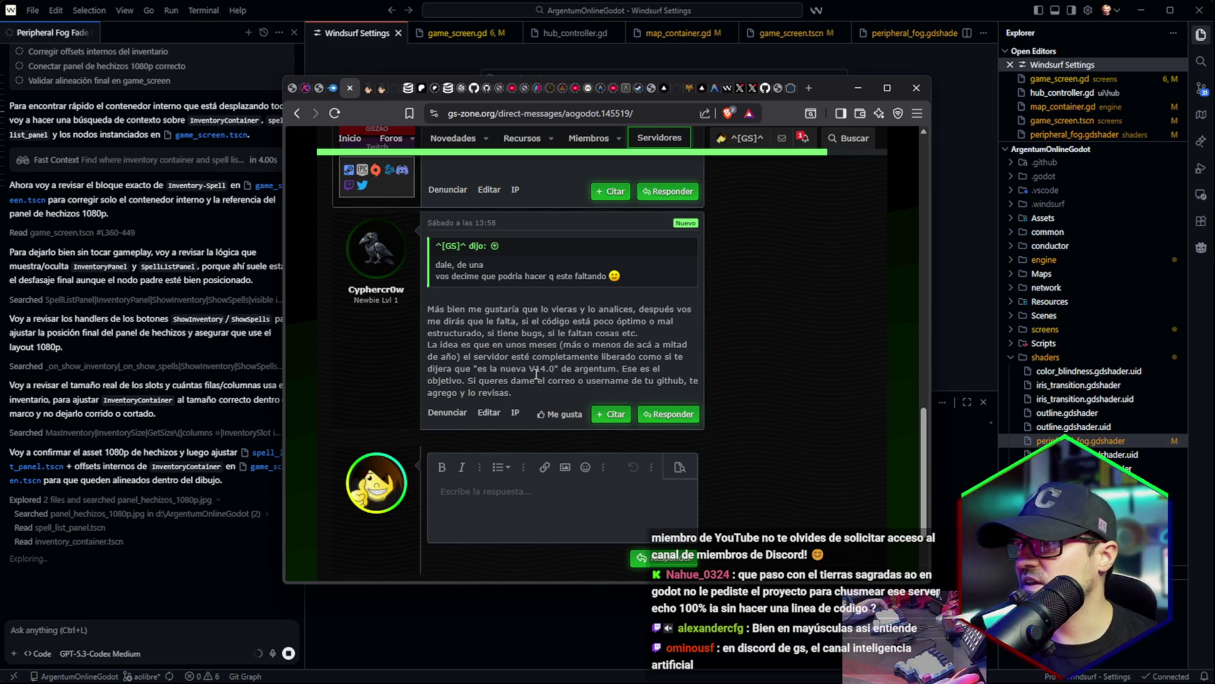
In a new forum tab, list Nuevos mensajes and open the Generar ropas/armaduras gratis thread.
scroll(536, 374, "up", 15)
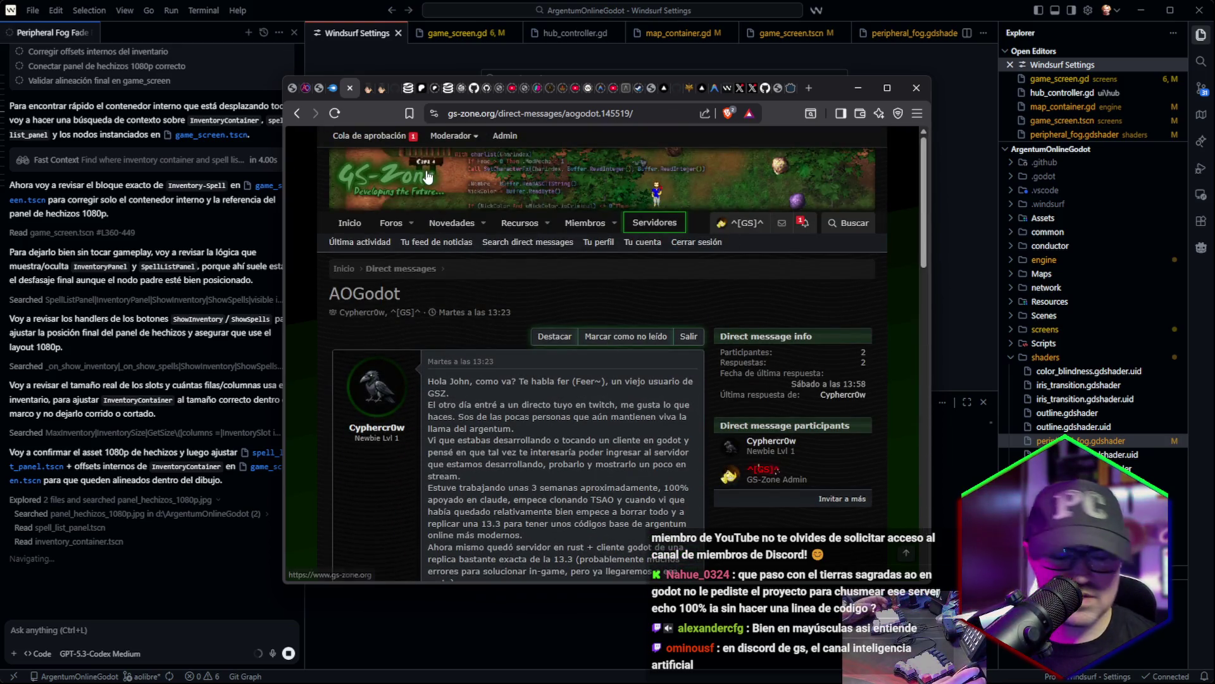
middle_click(369, 136)
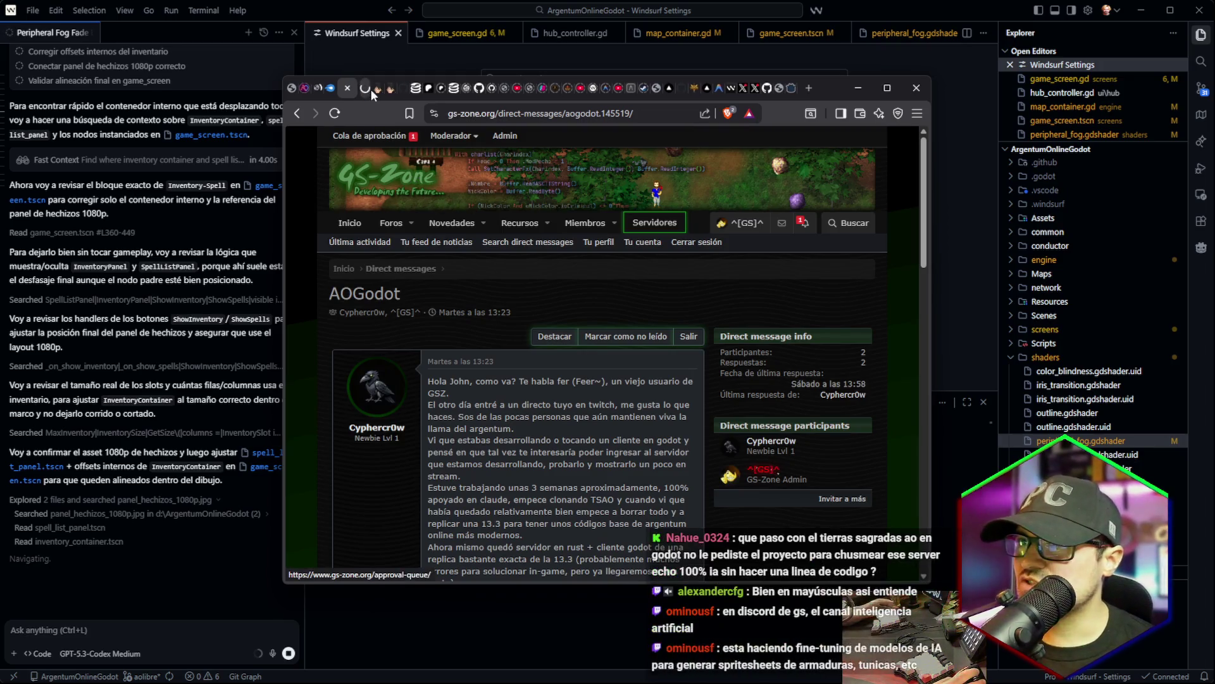
left_click(365, 88)
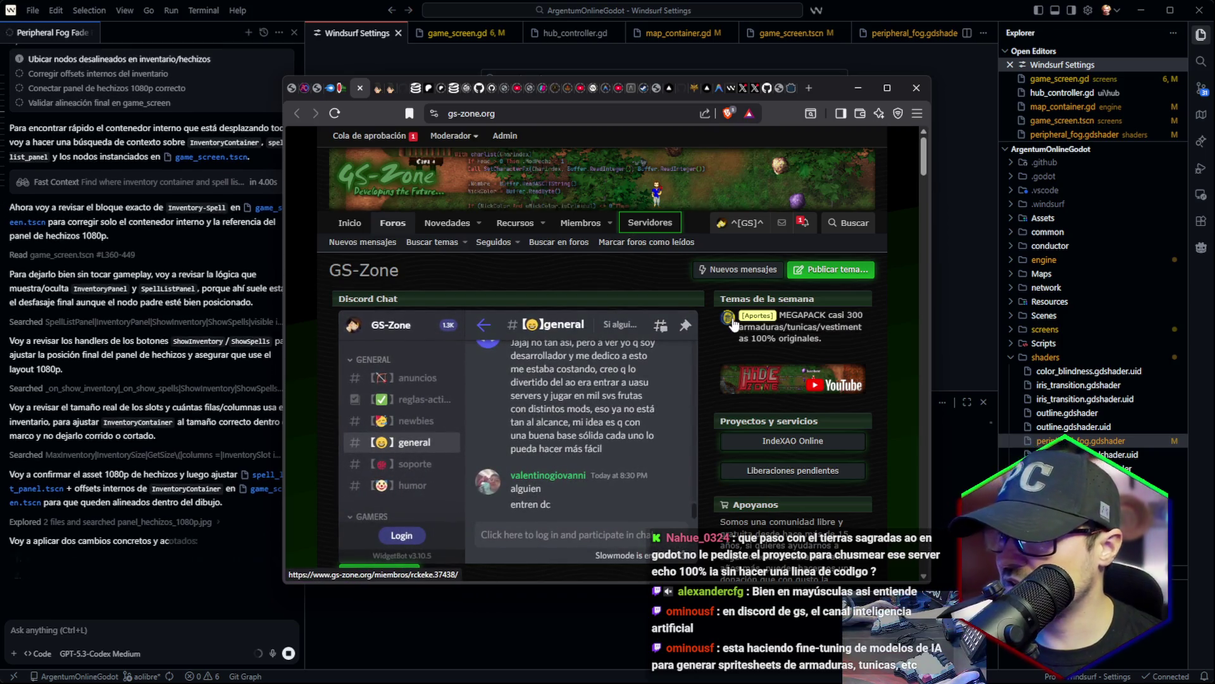
left_click(378, 246)
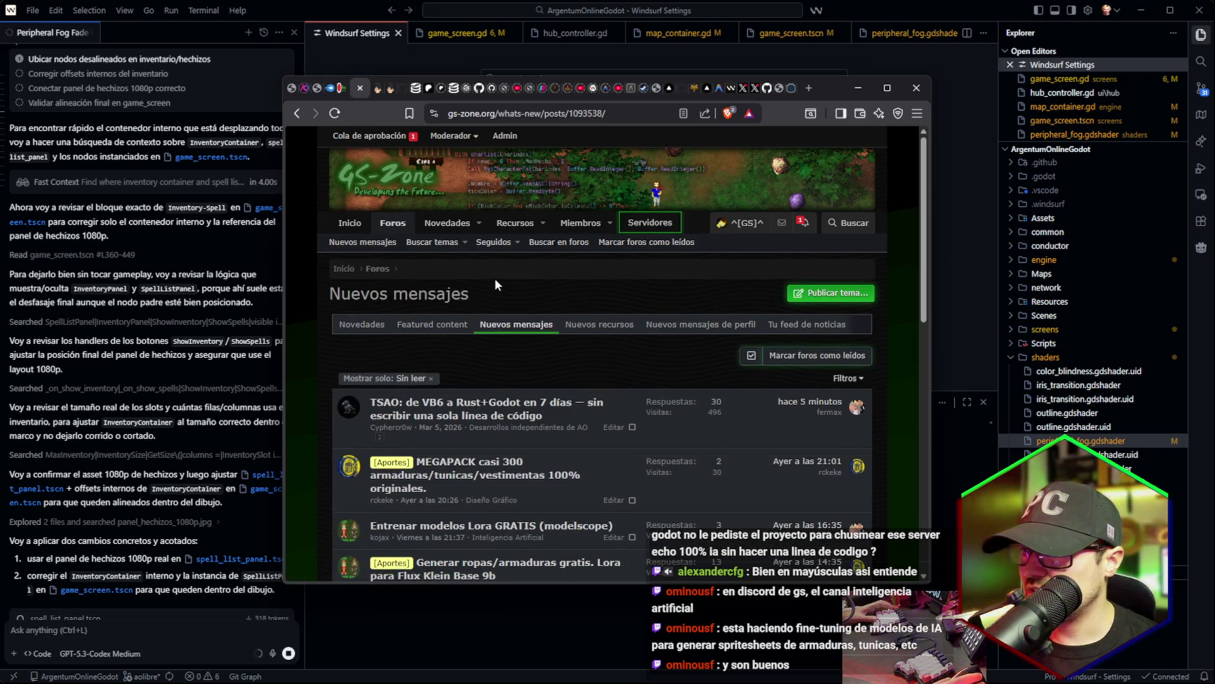
scroll(495, 279, "down", 2)
scroll(524, 283, "down", 2)
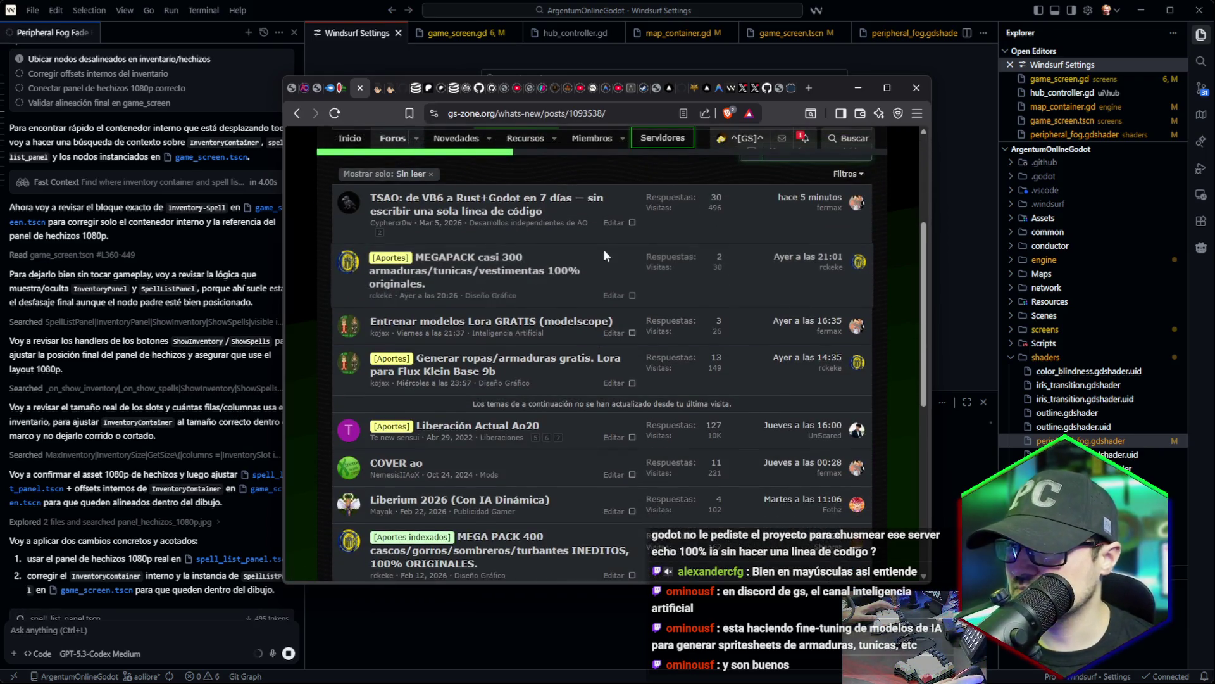
middle_click(469, 379)
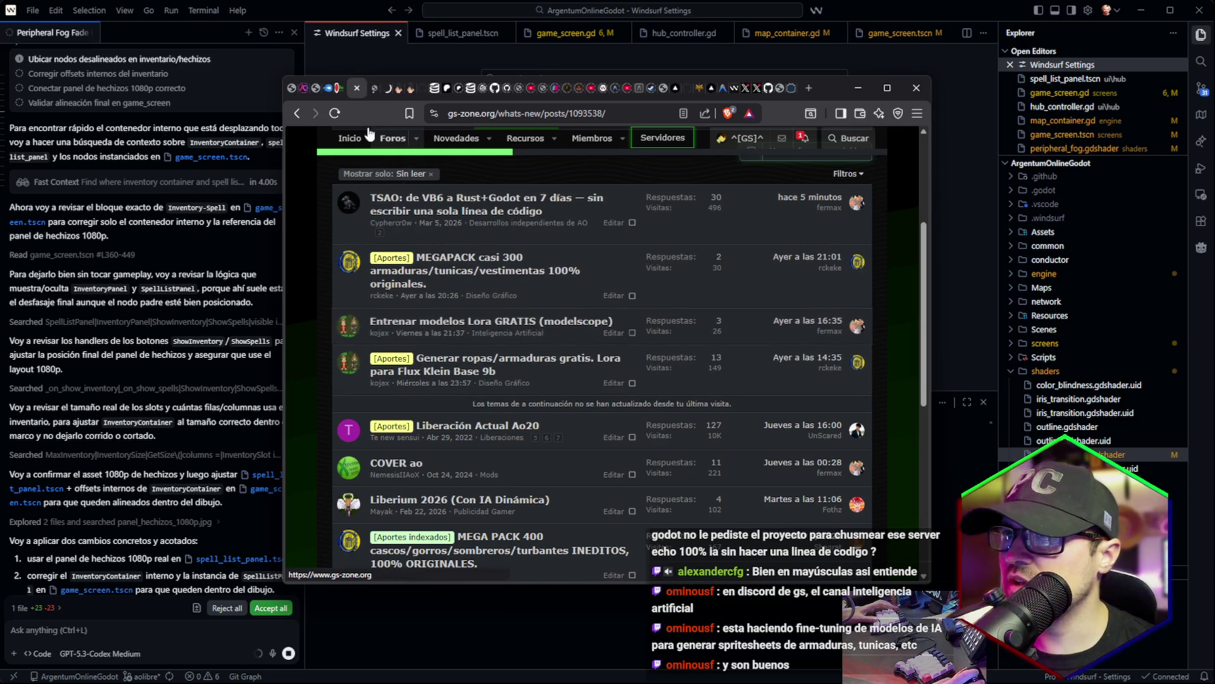
left_click(373, 88)
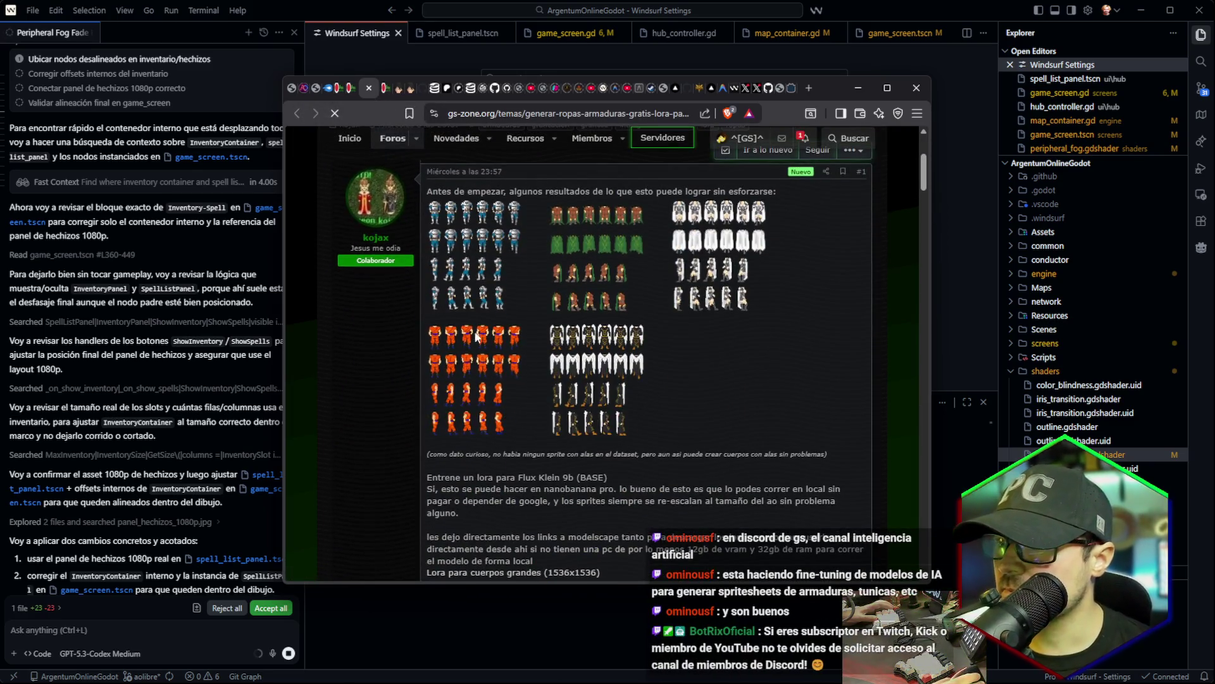
Select and clear 'Flux Klein 9b' in the Lora post, then scroll to Parametros (cfg 4-6, steps 30-50).
scroll(472, 271, "up", 2)
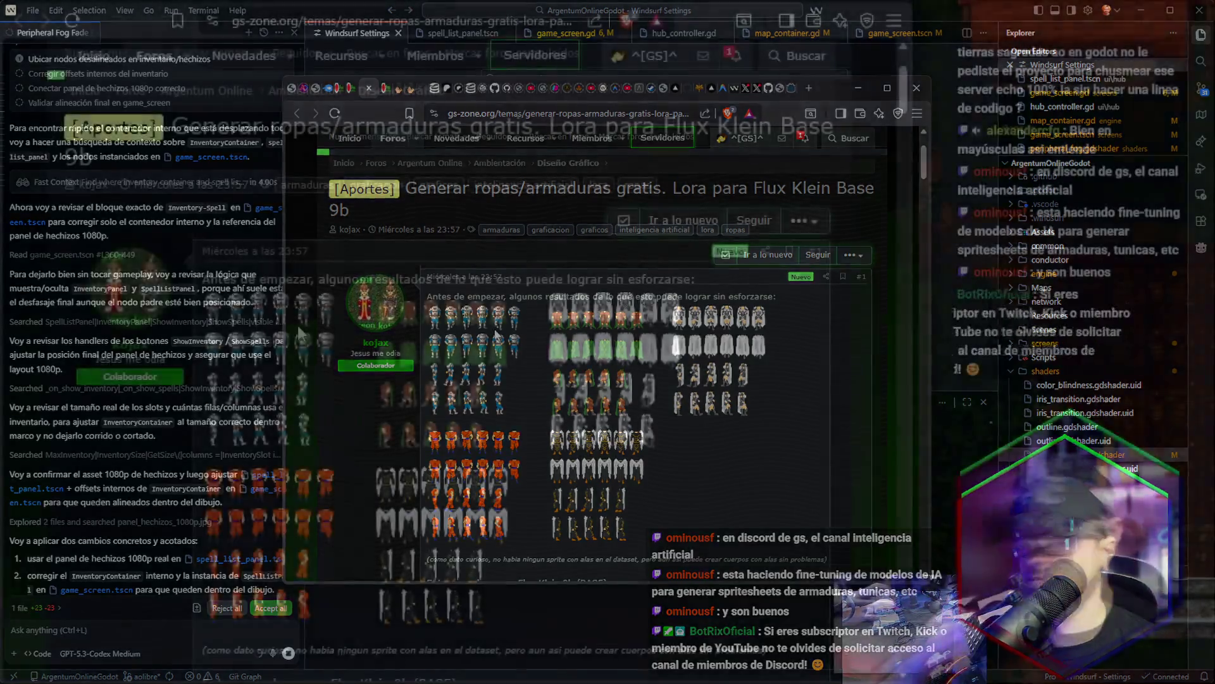
scroll(529, 335, "down", 5)
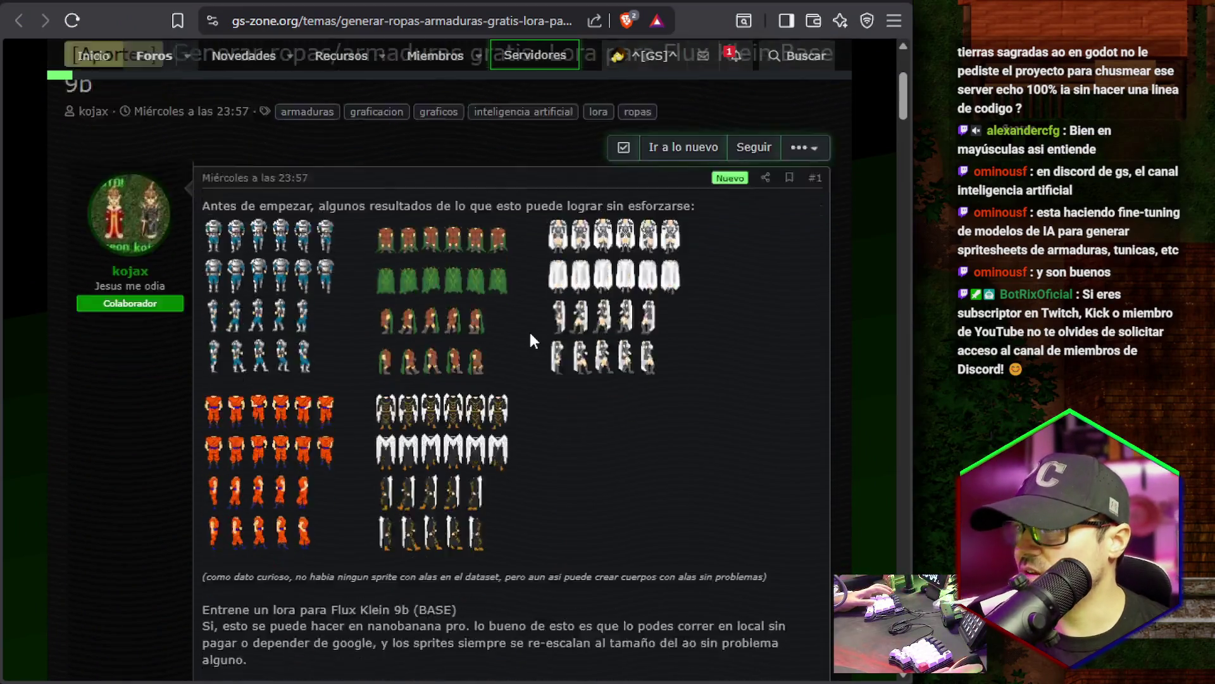
scroll(493, 419, "up", 5)
scroll(493, 420, "down", 4)
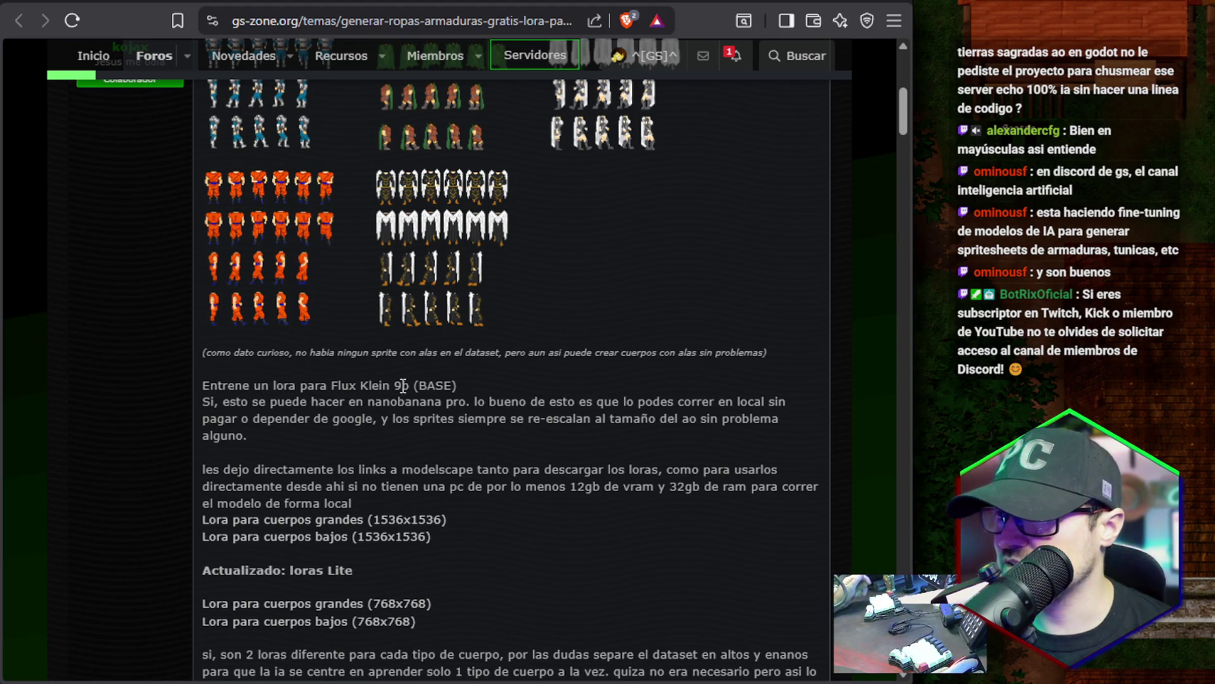
left_click_drag(410, 388, 333, 385)
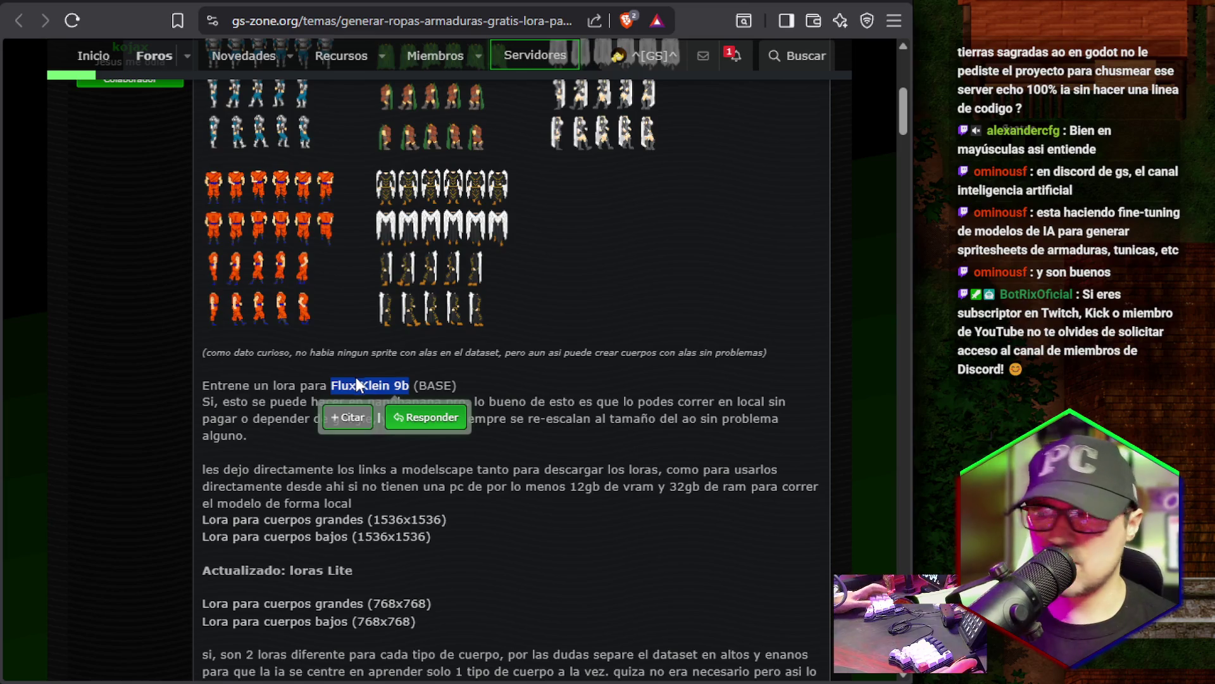
left_click(353, 385)
double_click(402, 386)
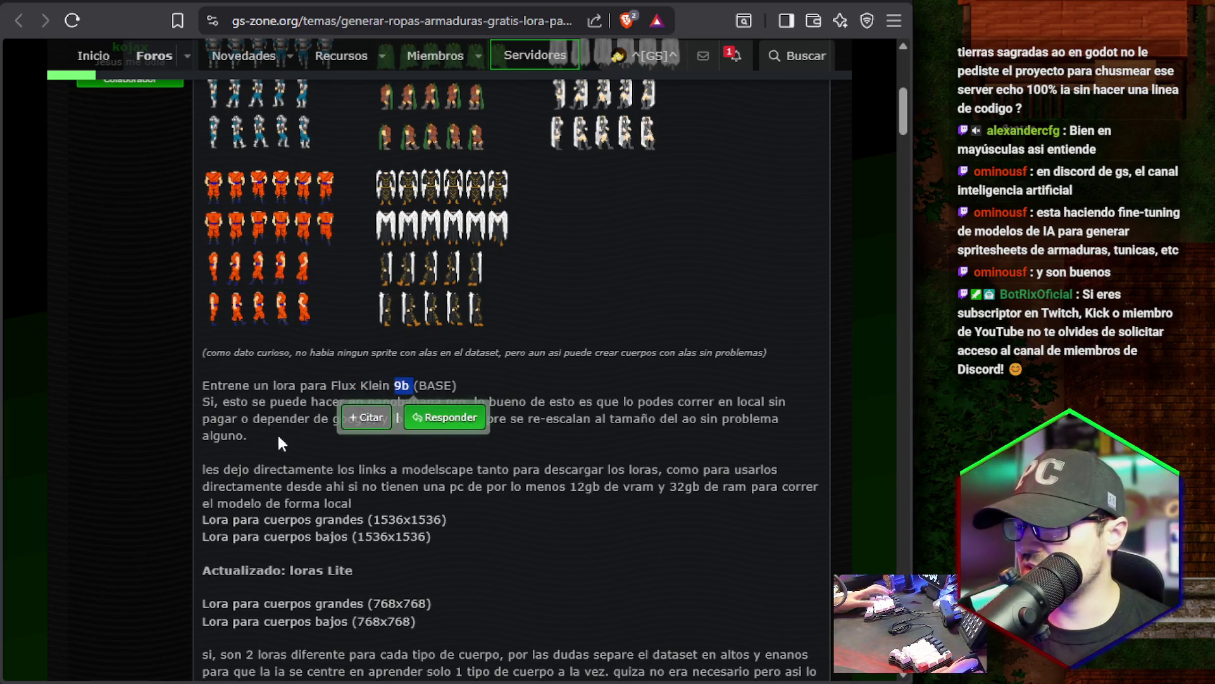
scroll(293, 414, "up", 5)
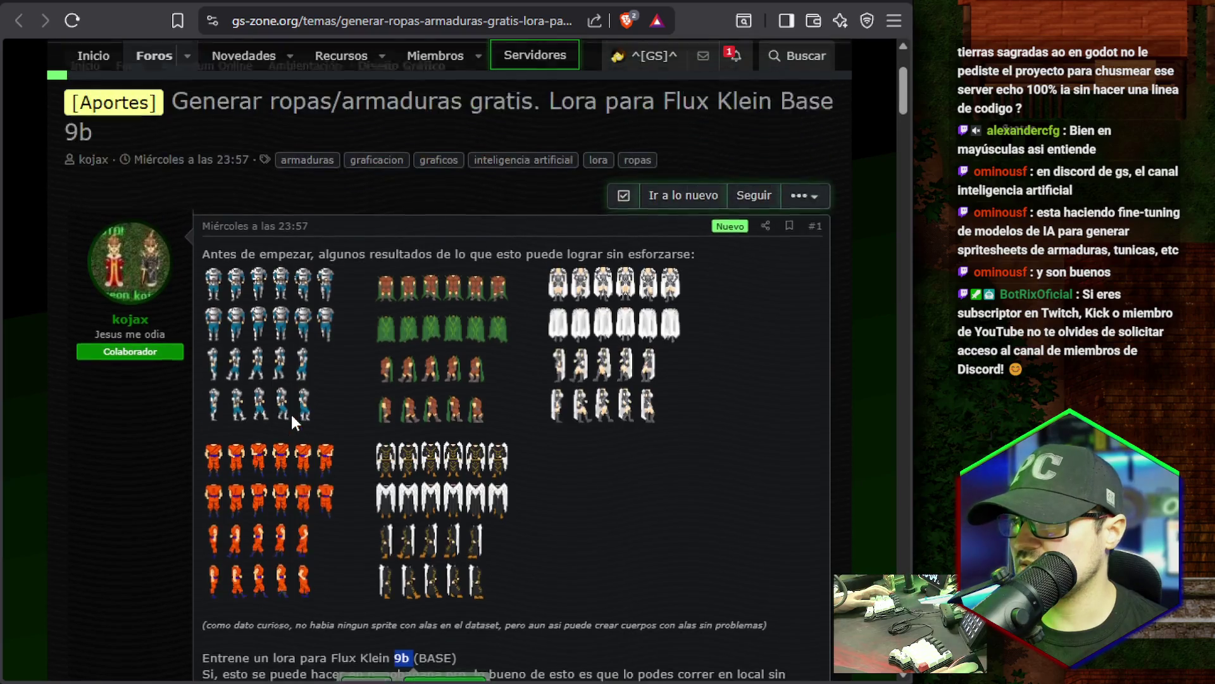
scroll(293, 415, "down", 5)
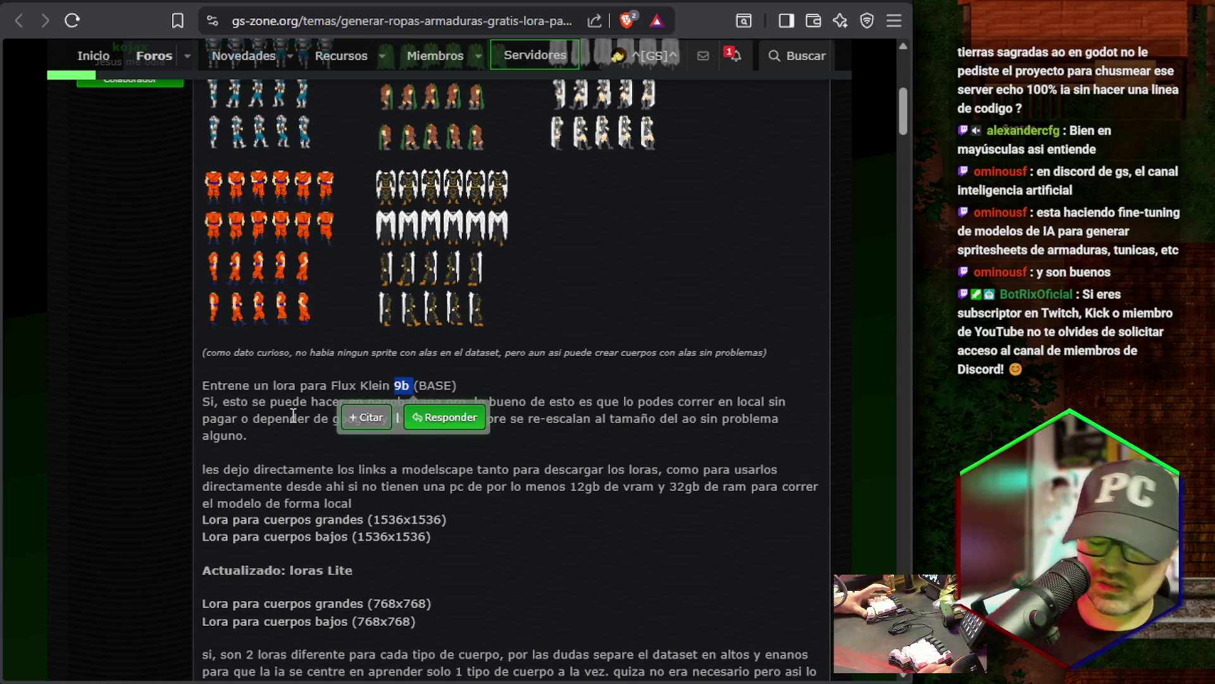
left_click(283, 408)
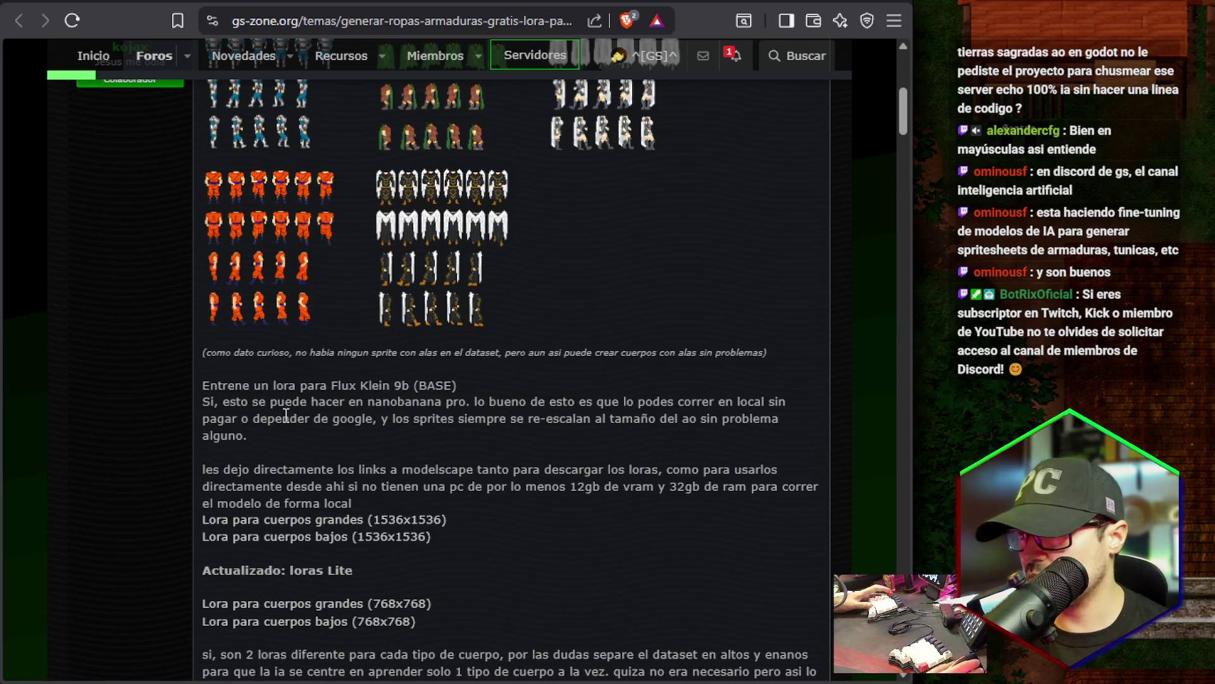
scroll(338, 489, "down", 5)
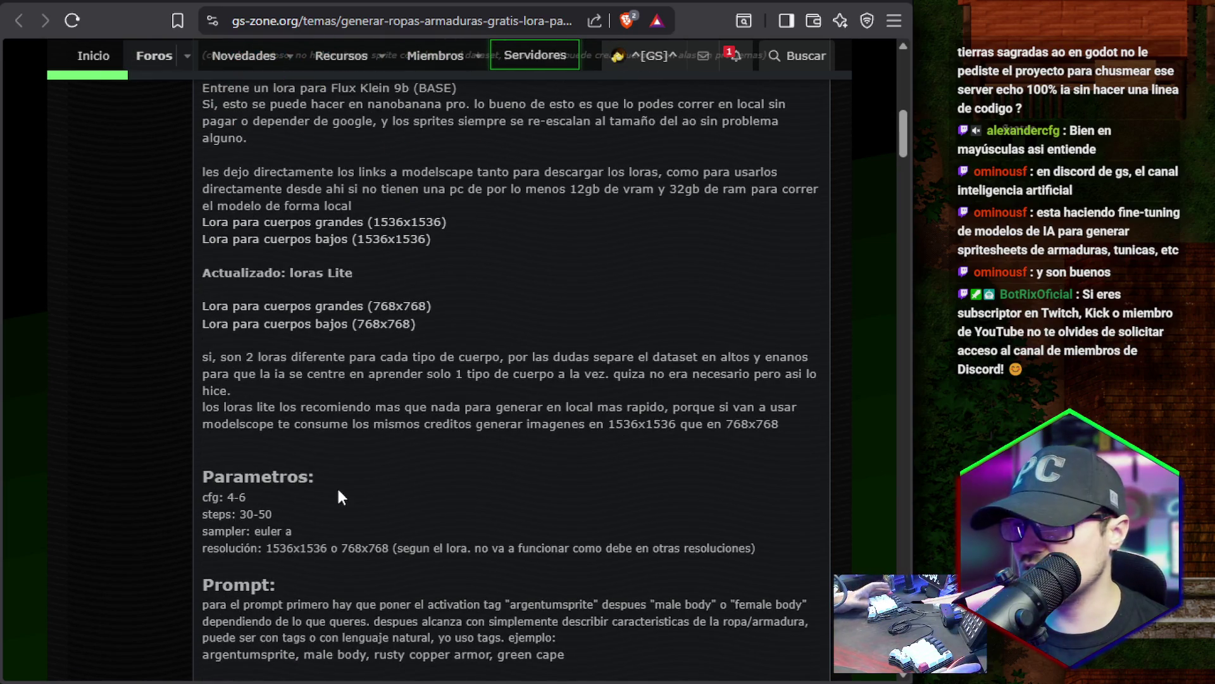
Expand the embedded Procesador de Cuerpos preview in the GS-Zone thread.
scroll(338, 489, "down", 2)
scroll(340, 489, "down", 6)
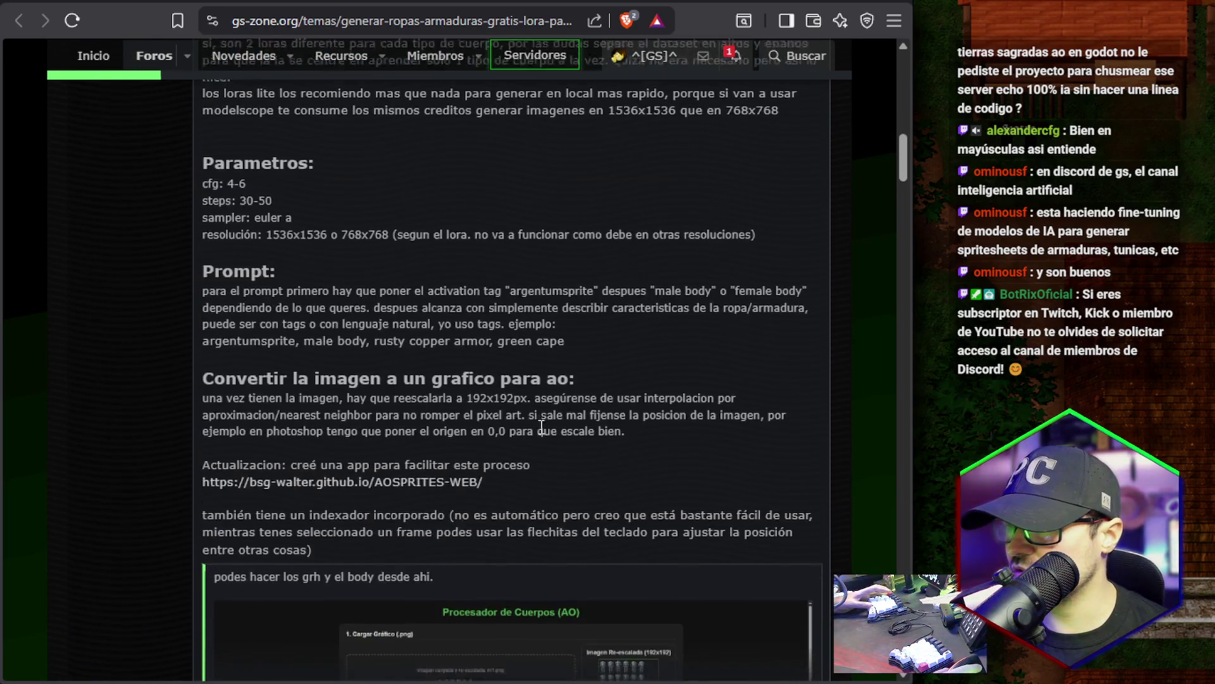
left_click(500, 413)
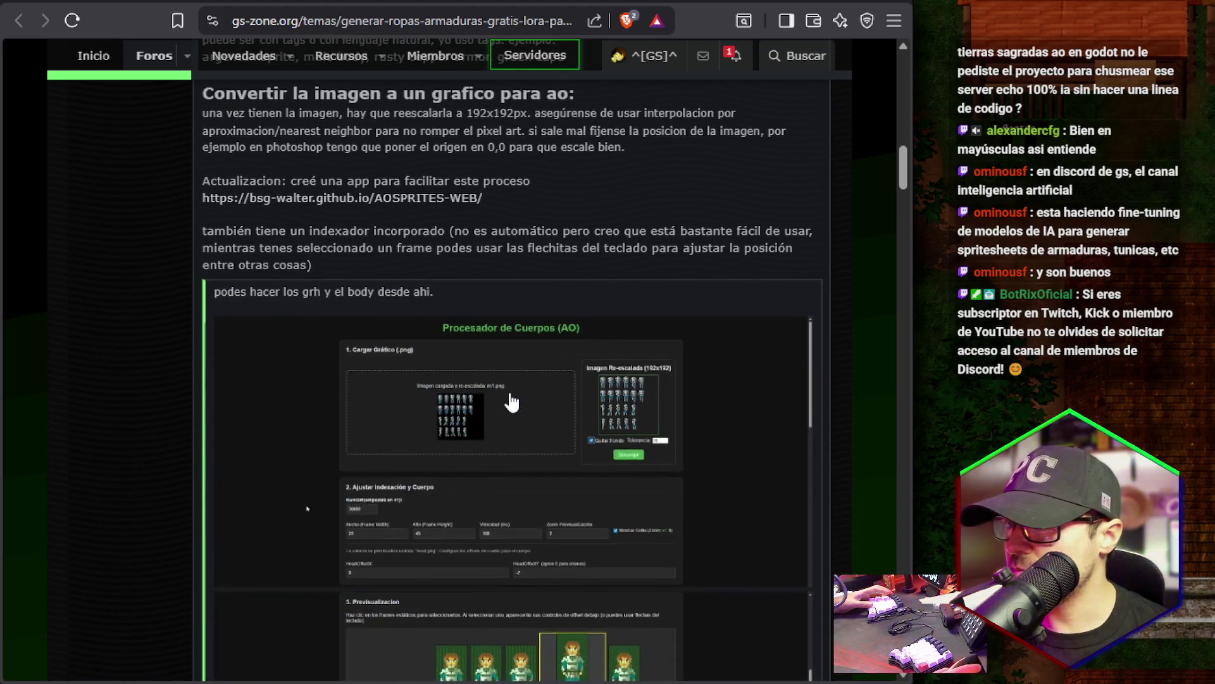
scroll(578, 306, "down", 5)
scroll(582, 362, "up", 6)
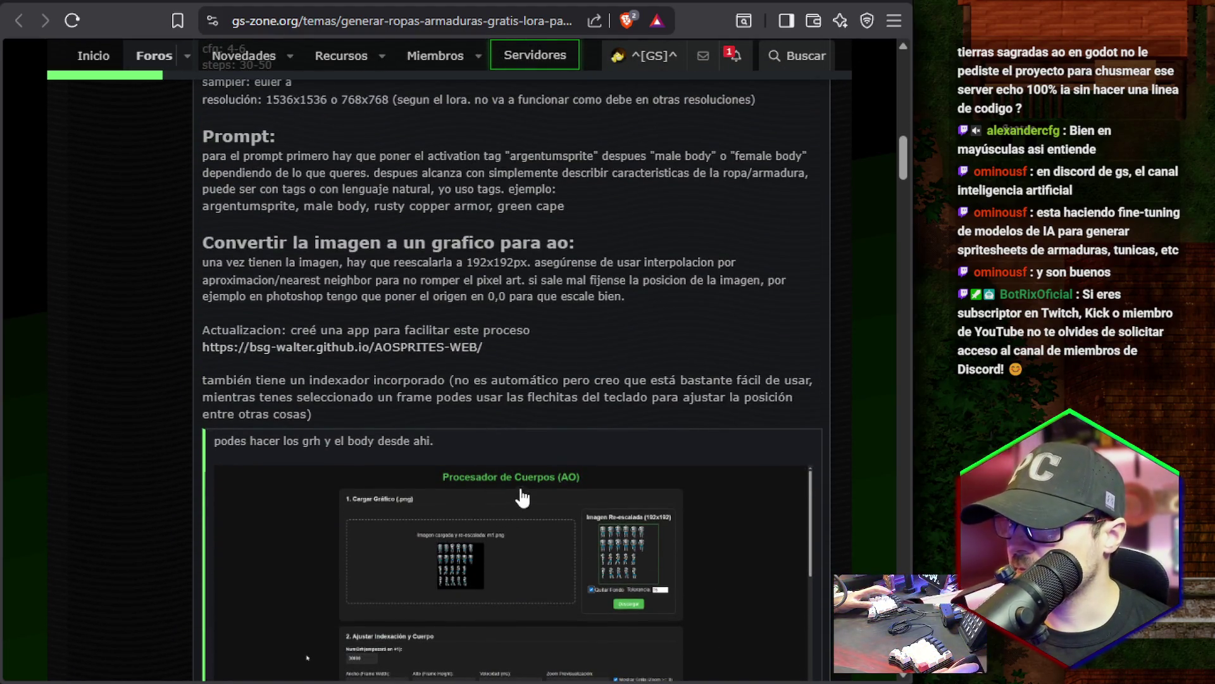
Scroll to the example character sprite-sheet screenshot and open it in a new tab.
scroll(512, 346, "down", 4)
scroll(510, 347, "down", 4)
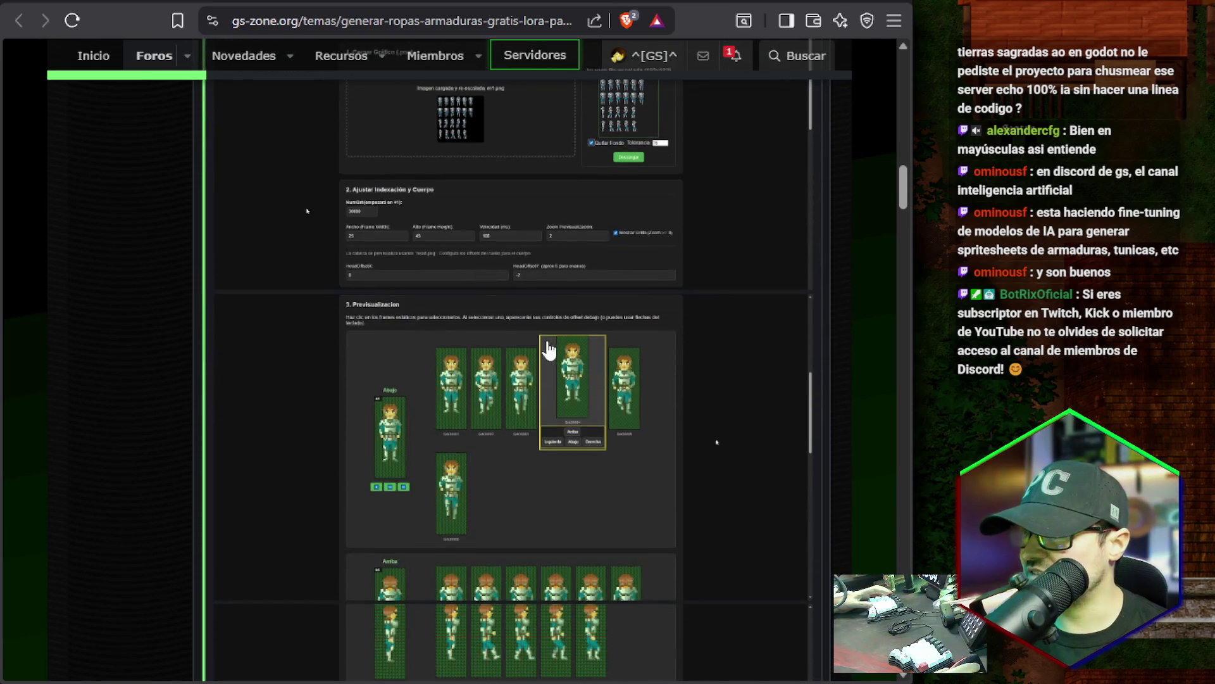
scroll(450, 318, "down", 4)
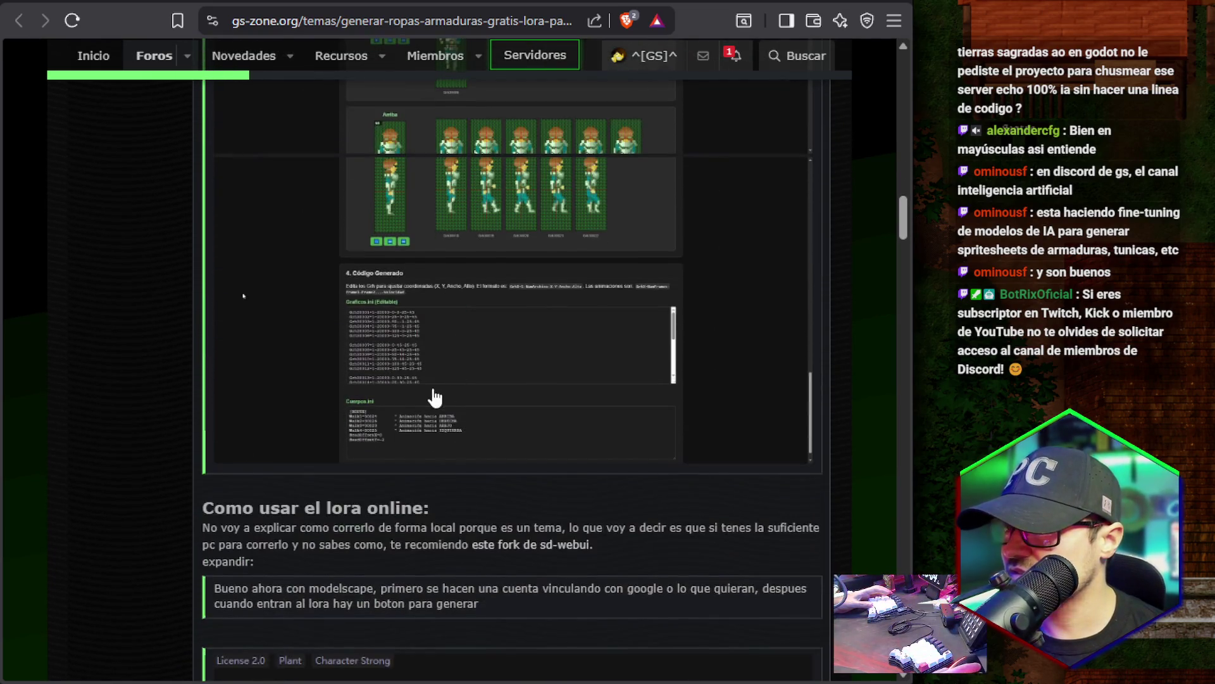
scroll(405, 408, "down", 4)
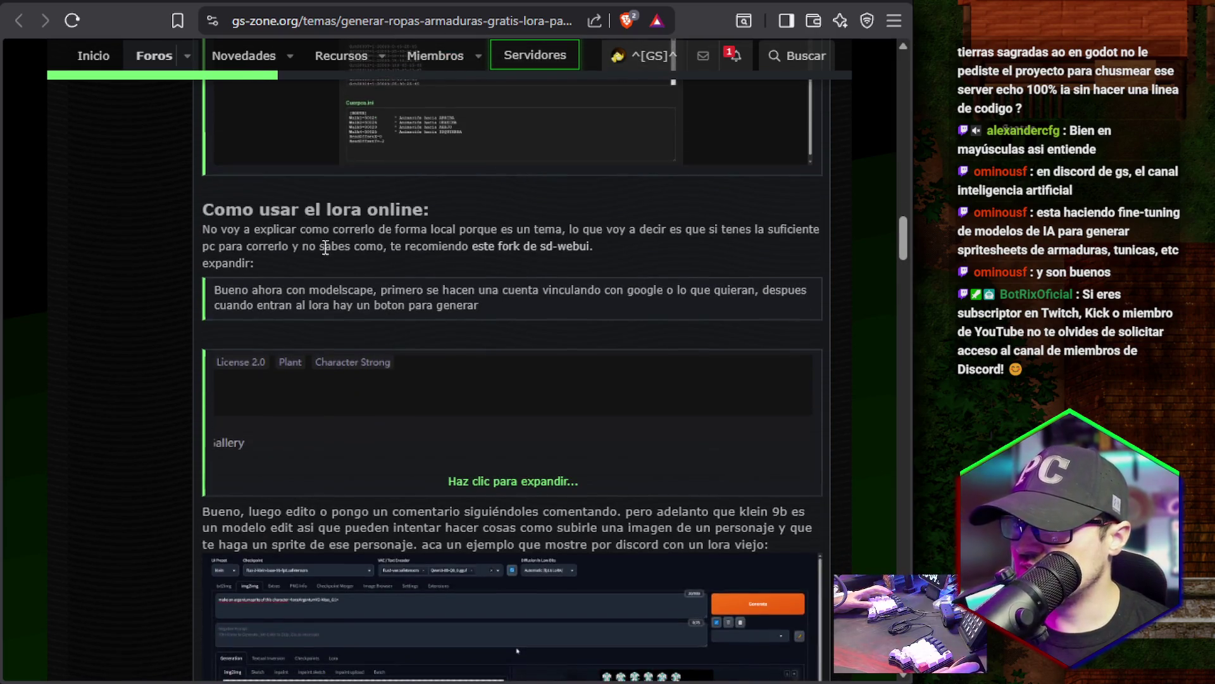
scroll(198, 302, "down", 7)
scroll(159, 334, "up", 2)
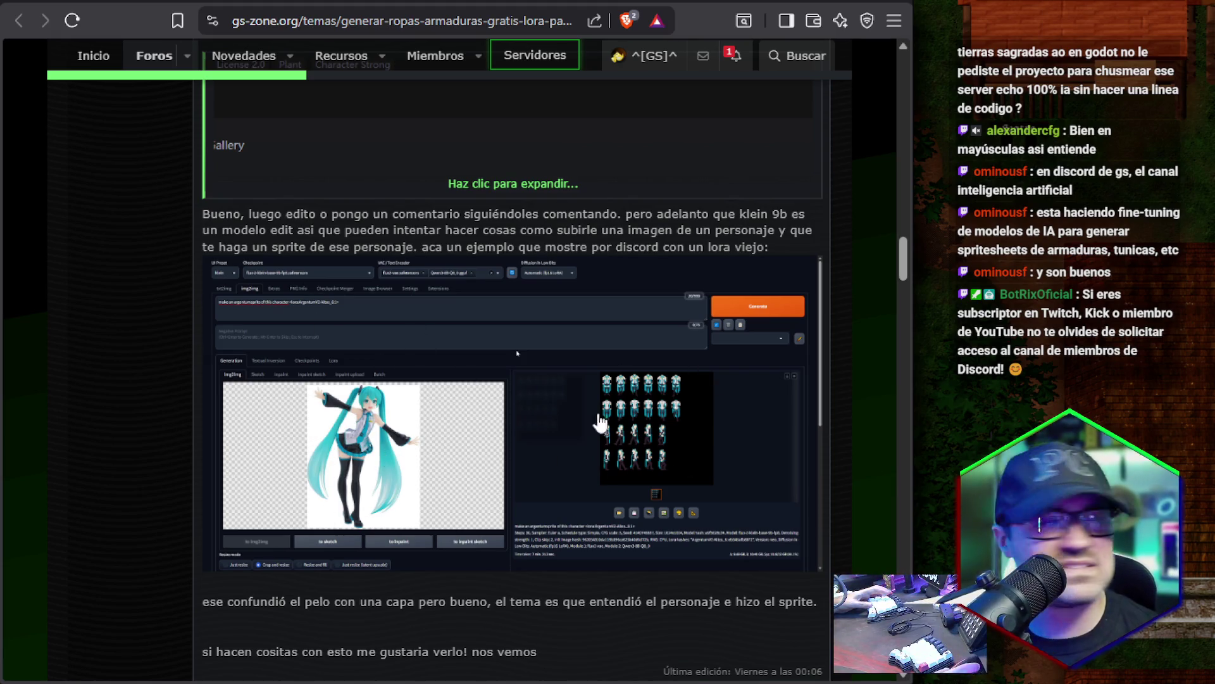
right_click(439, 447)
left_click(481, 473)
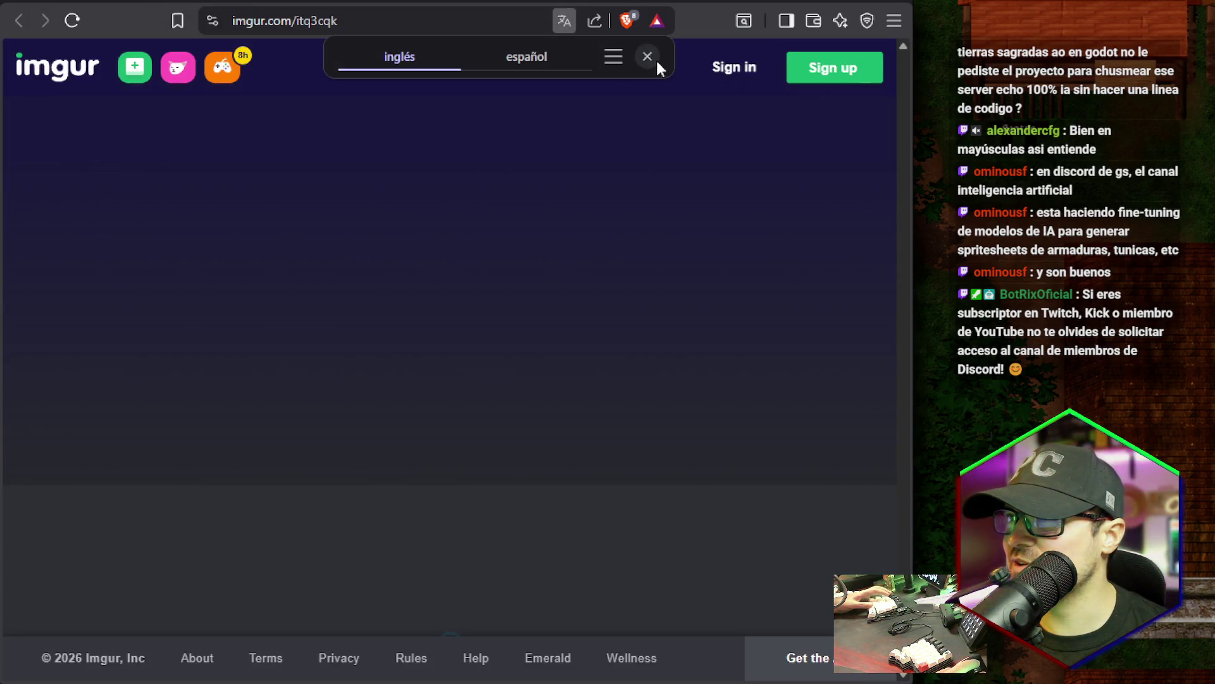
Dismiss the translate bar and view the Imgur screenshot as a full-resolution standalone PNG.
left_click(647, 57)
left_click(451, 344)
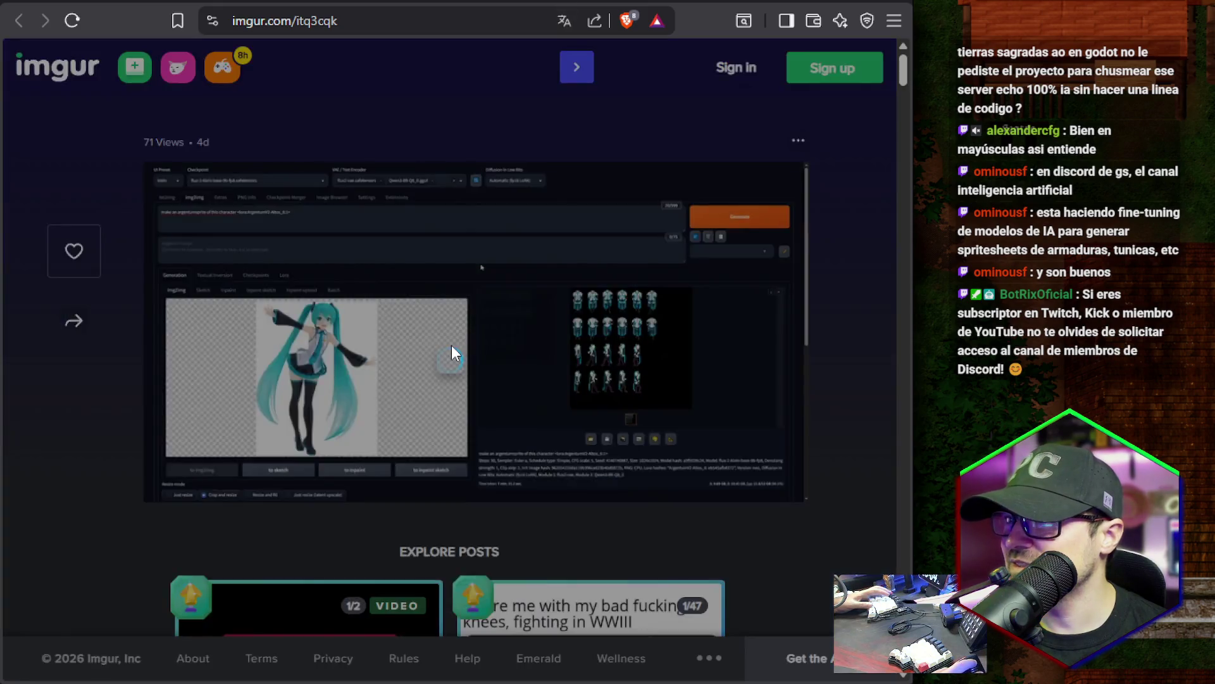
right_click(512, 399)
left_click(560, 419)
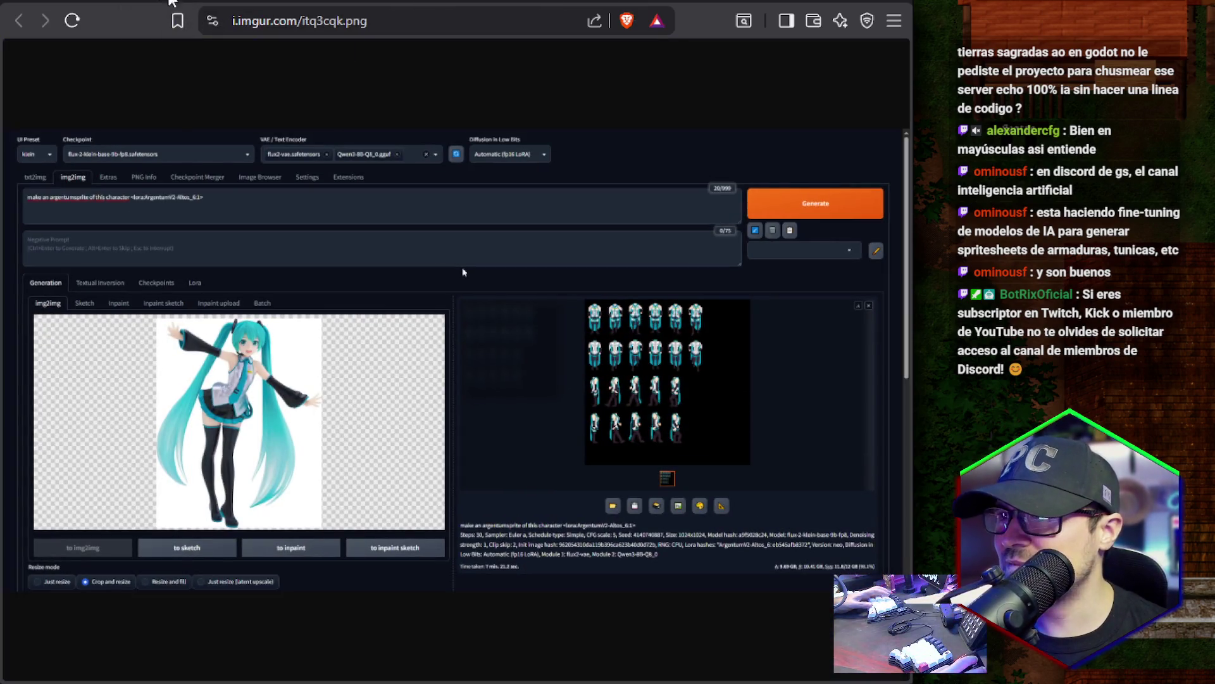
left_click(642, 345)
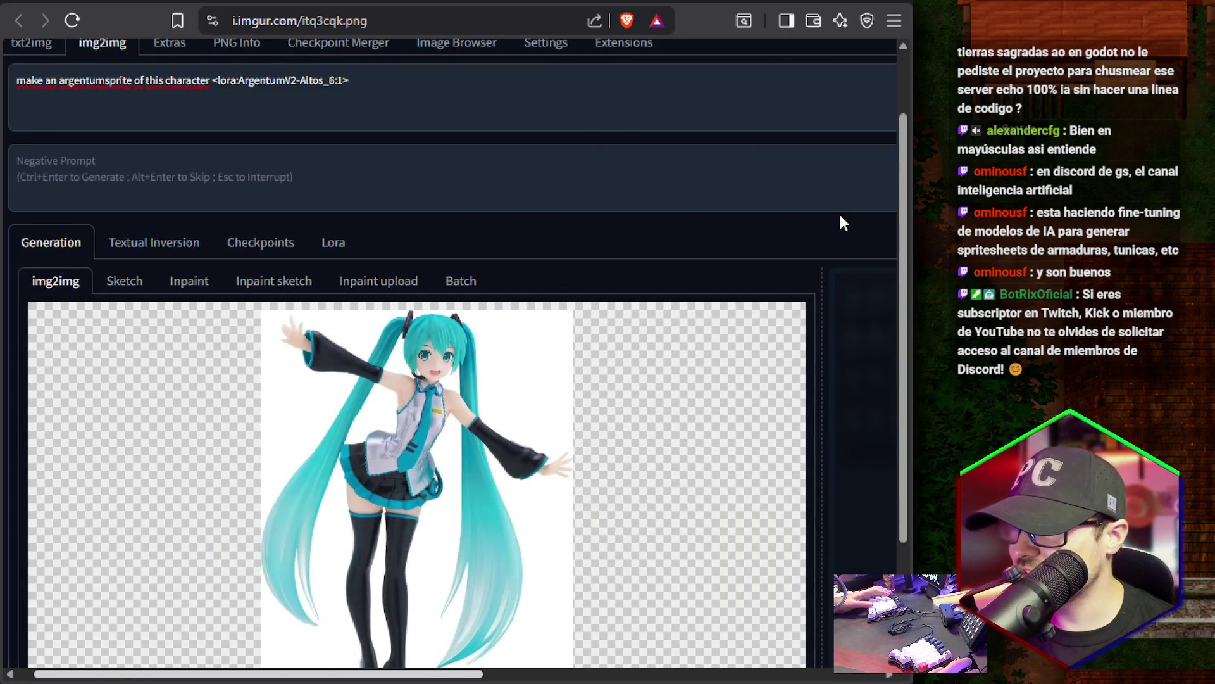
scroll(304, 146, "up", 2)
scroll(304, 147, "left", 1)
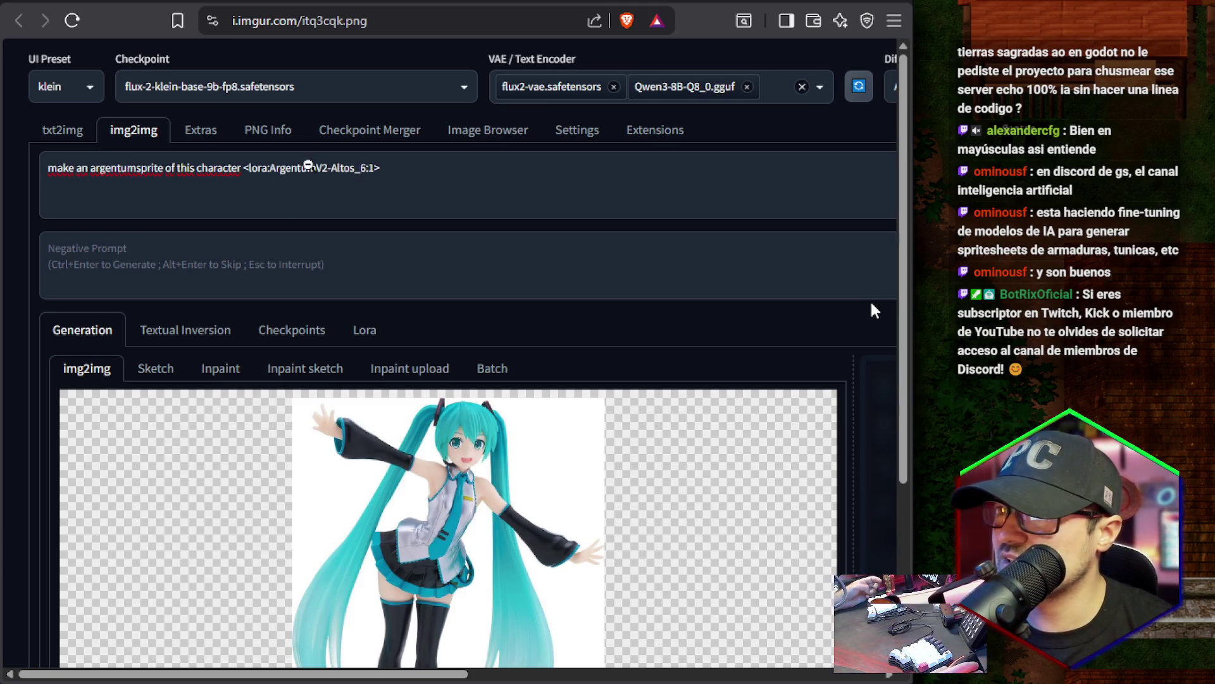
scroll(380, 272, "down", 4)
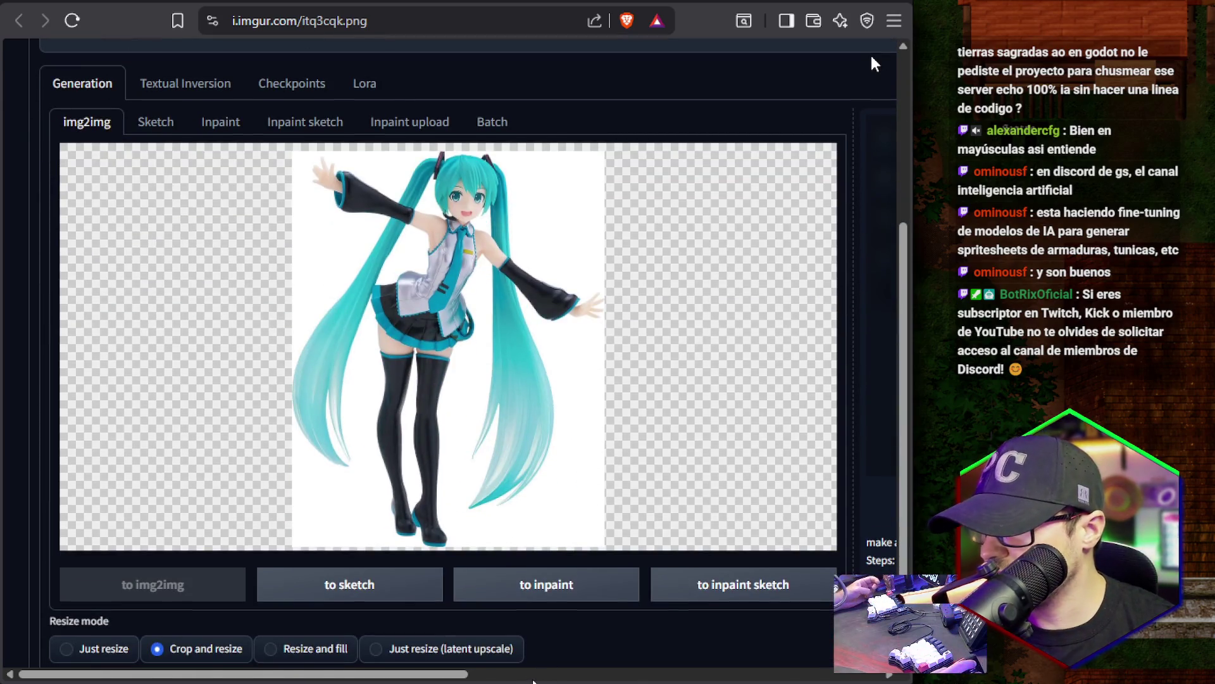
Pan across the full-size screenshot to read its flux-2-klein checkpoint and LoRA prompt.
scroll(89, 52, "right", 10)
scroll(92, 212, "up", 3)
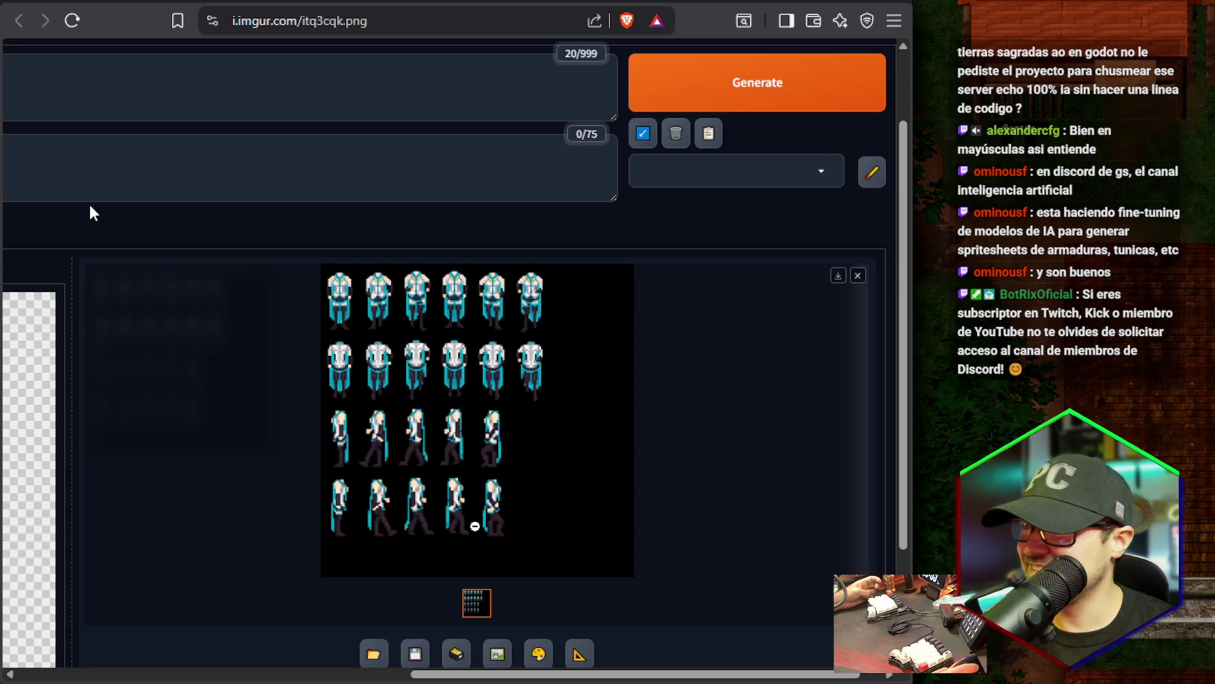
scroll(93, 212, "down", 2)
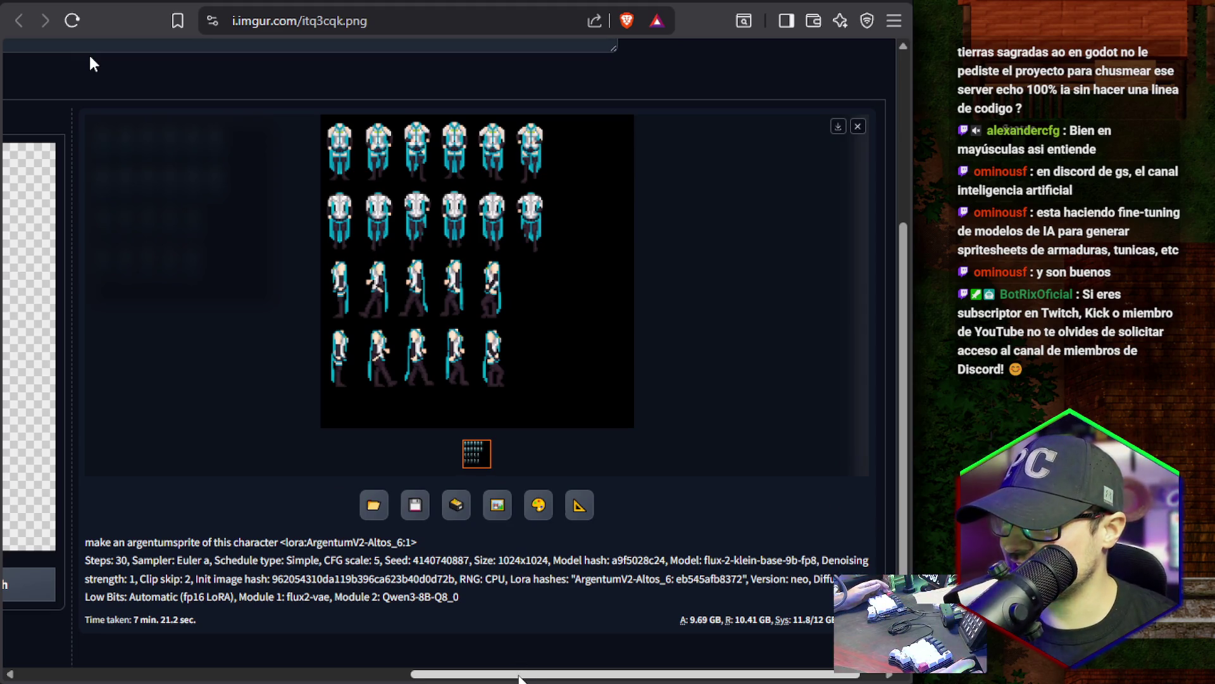
mouse_move(519, 676)
left_mouse_down()
mouse_move(492, 676)
mouse_move(561, 673)
mouse_move(253, 674)
mouse_move(533, 676)
left_mouse_up()
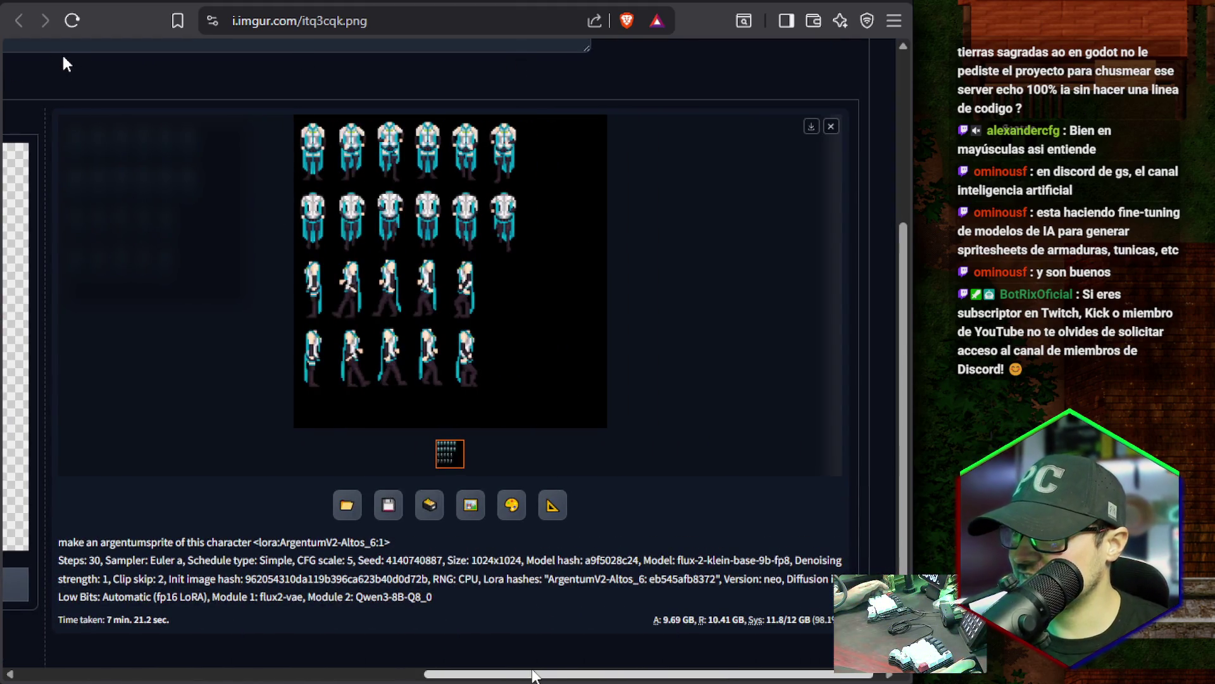
mouse_move(533, 676)
left_mouse_down()
mouse_move(233, 675)
mouse_move(539, 680)
left_mouse_up()
scroll(54, 63, "up", 3)
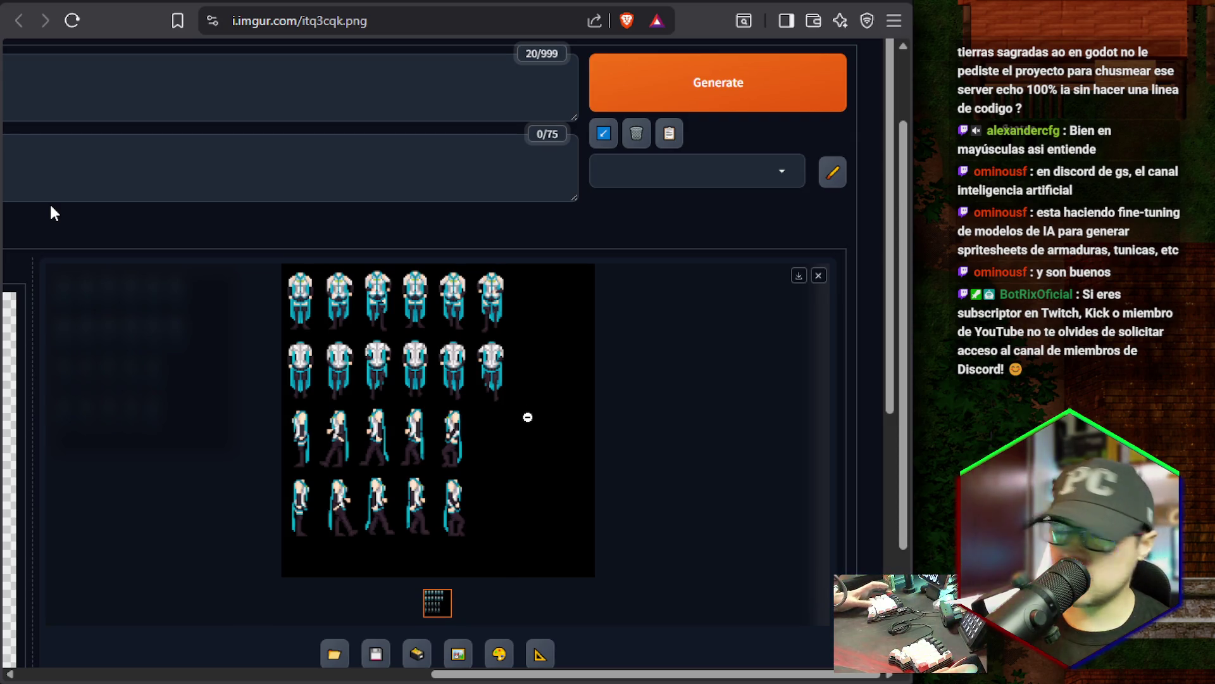
scroll(518, 401, "up", 3, "ctrl")
scroll(529, 297, "up", 3)
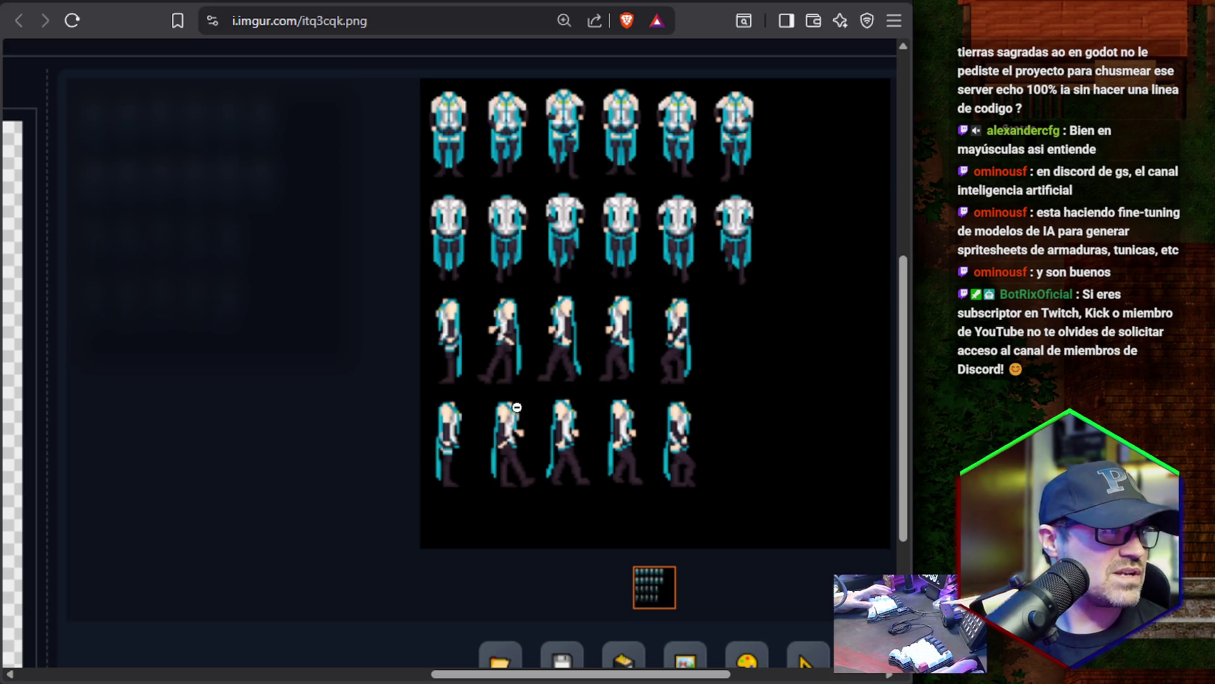
scroll(513, 412, "up", 3)
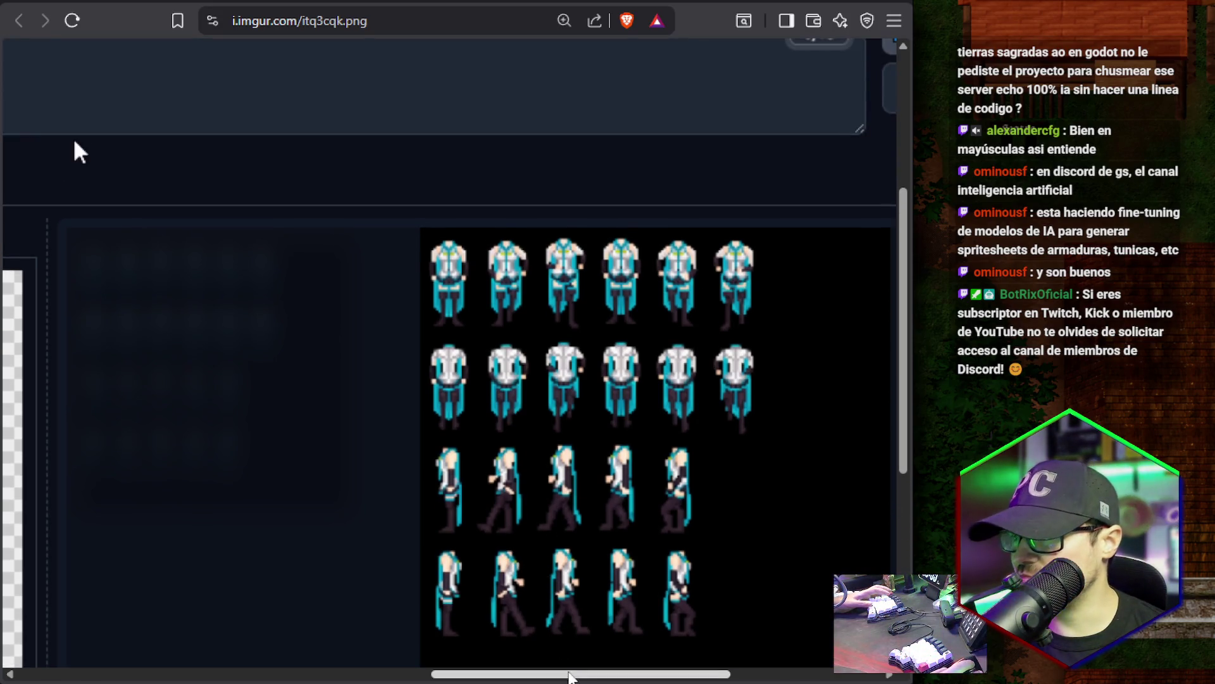
Finish reading the screenshot, then zoom out and show it at natural size.
left_click_drag(573, 675, 314, 674)
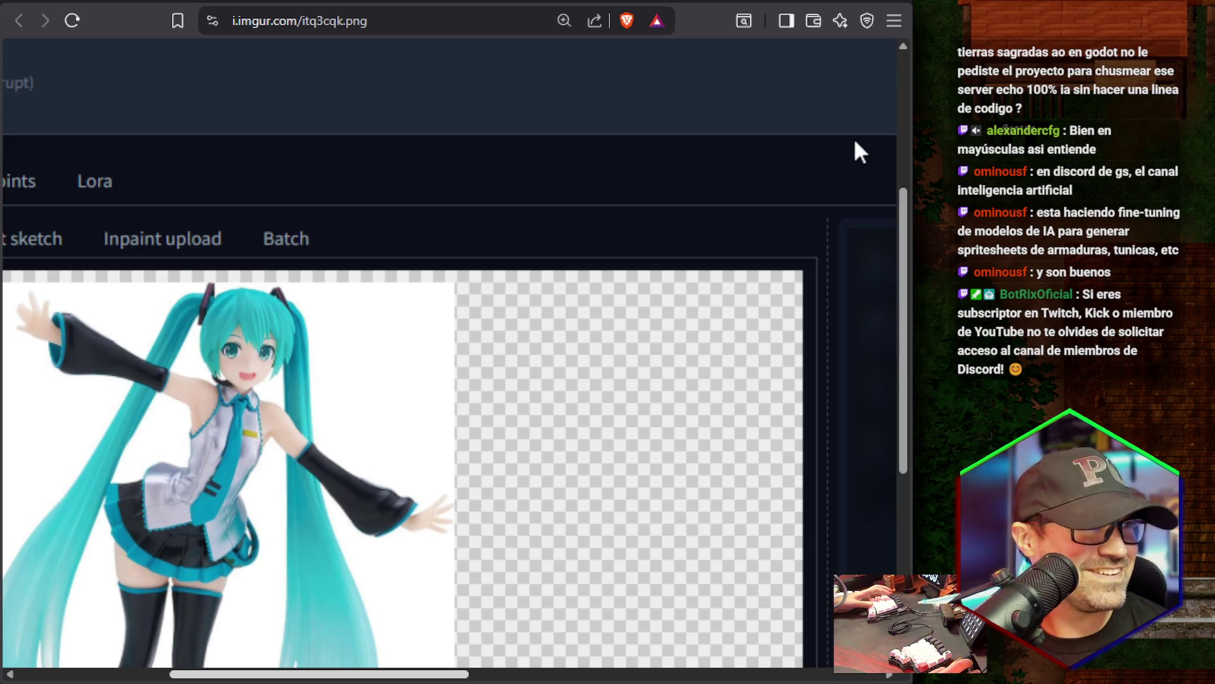
left_click_drag(855, 143, 88, 141)
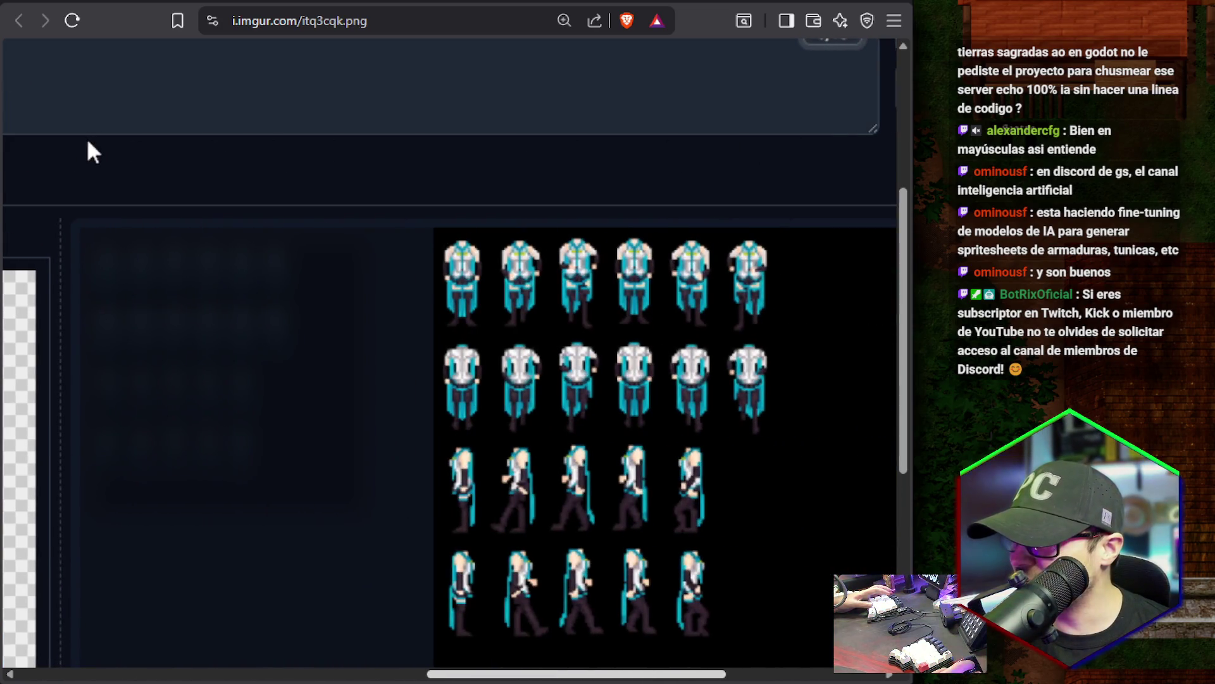
scroll(743, 401, "up", 3, "ctrl")
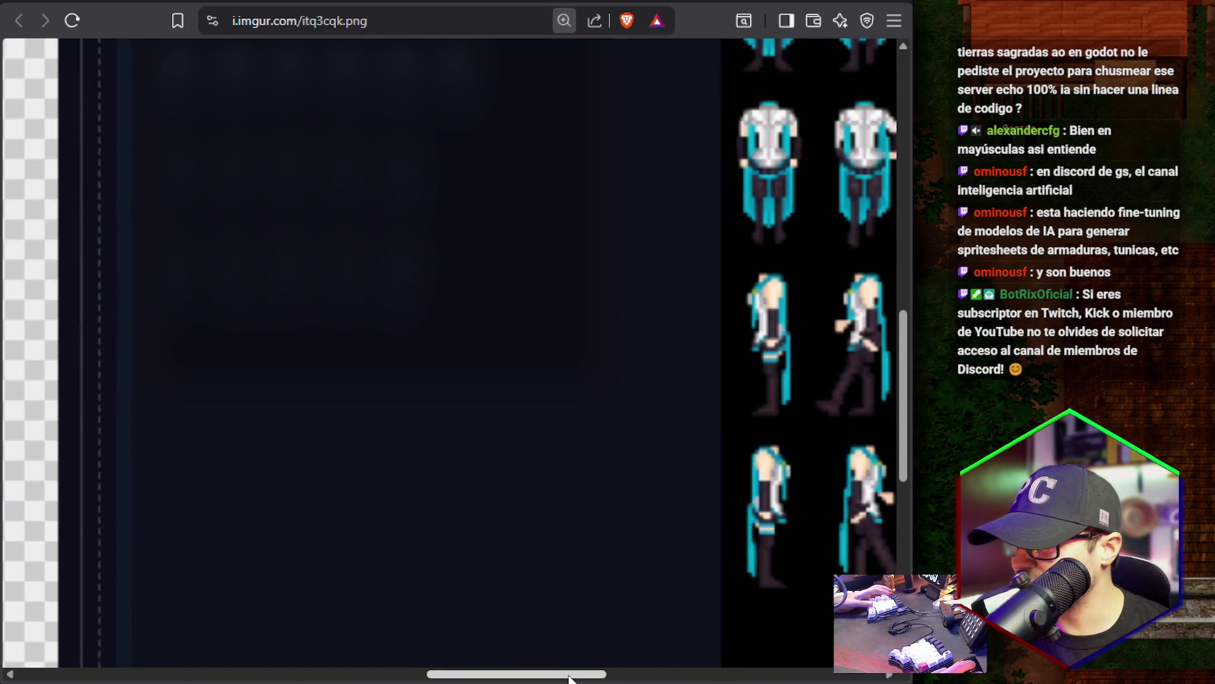
mouse_move(561, 673)
left_mouse_down()
mouse_move(746, 659)
mouse_move(676, 543)
left_mouse_up()
scroll(669, 442, "up", 2)
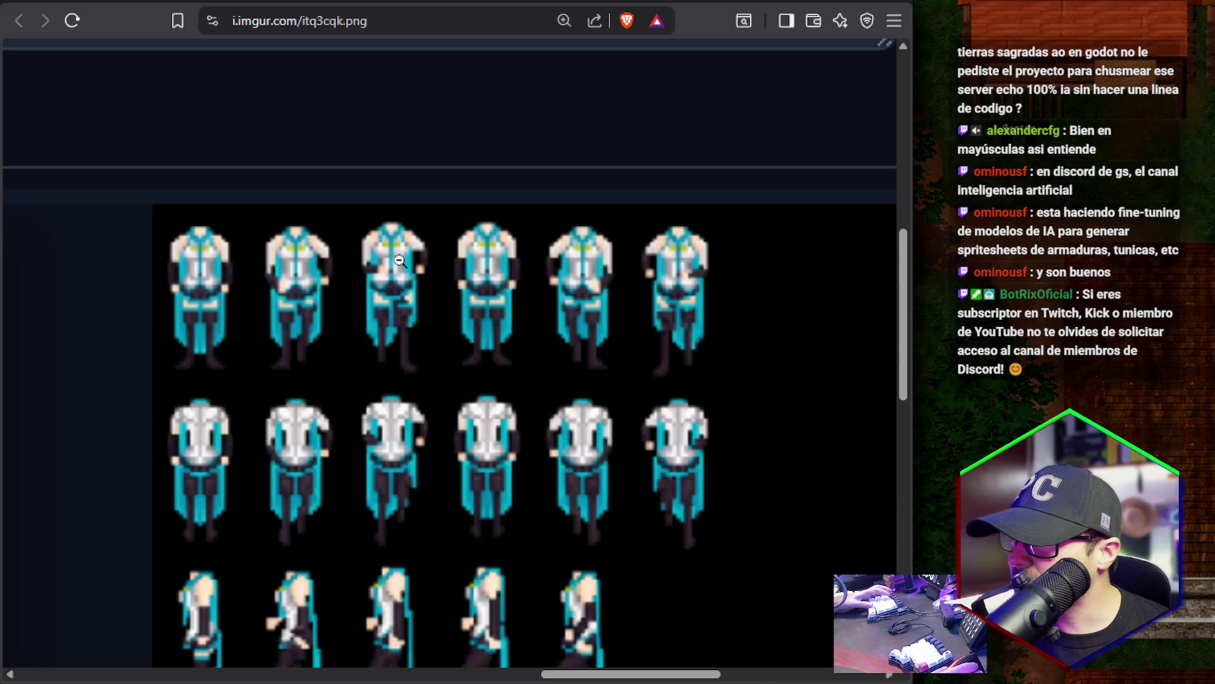
scroll(290, 328, "down", 5)
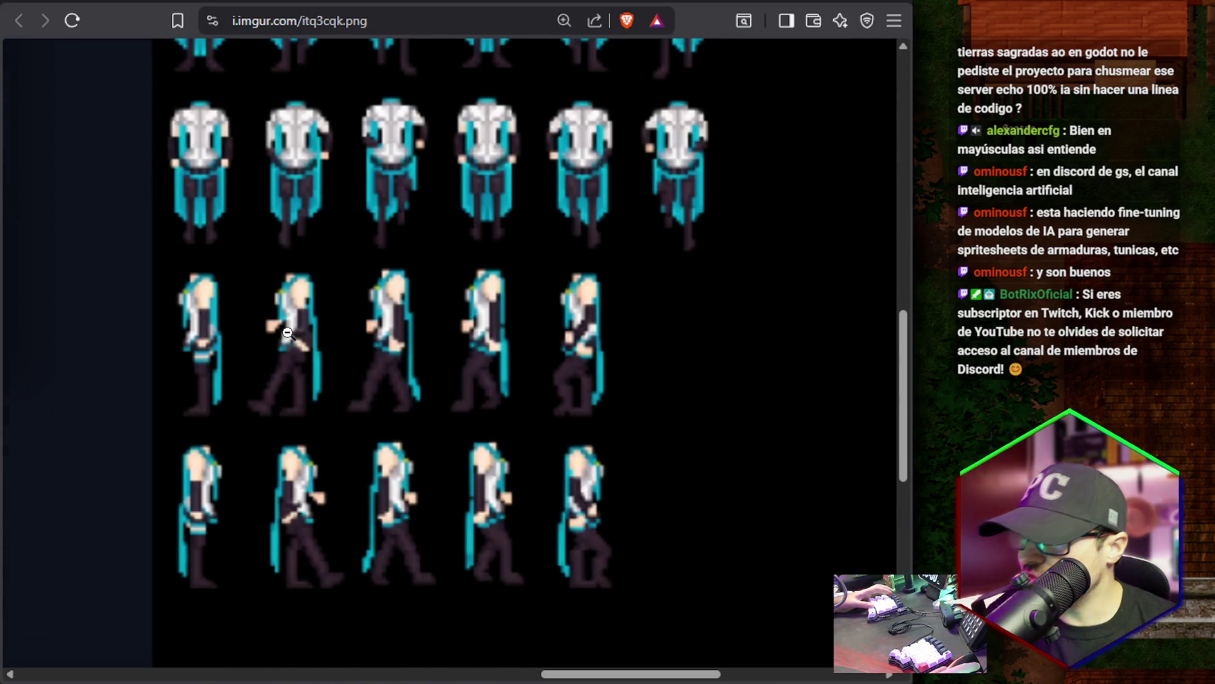
key("ctrl+minus")
key("ctrl+minus")
key("ctrl+minus")
key("ctrl+minus")
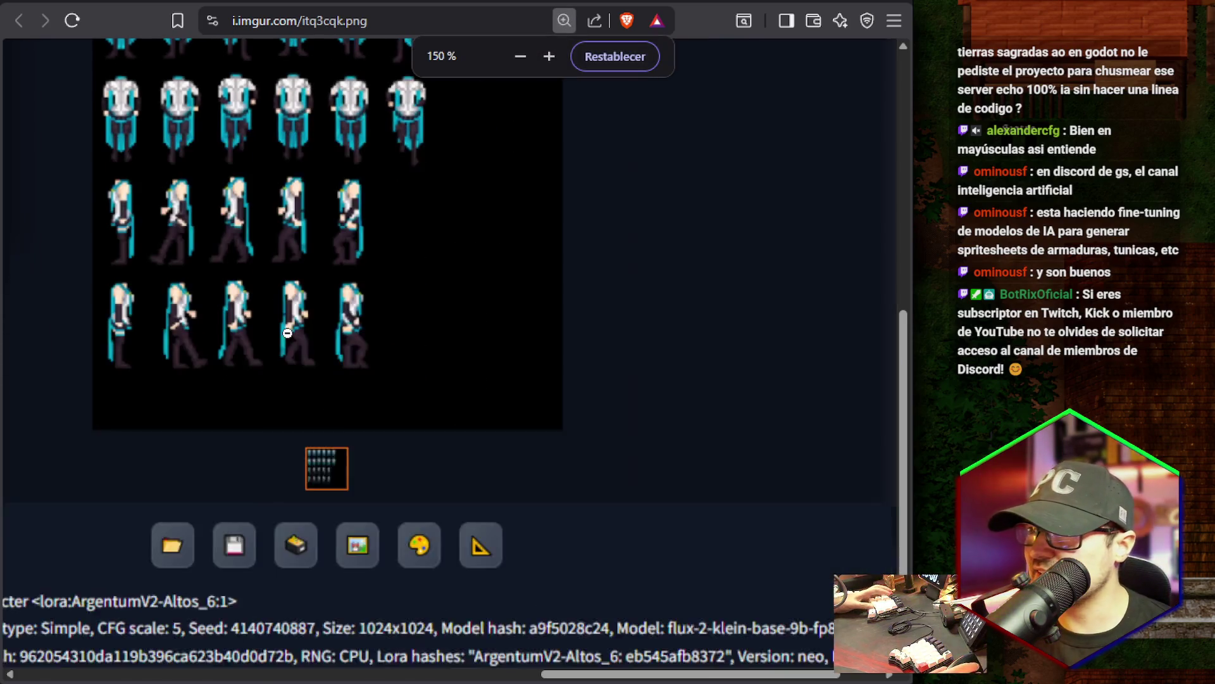
left_click(452, 410)
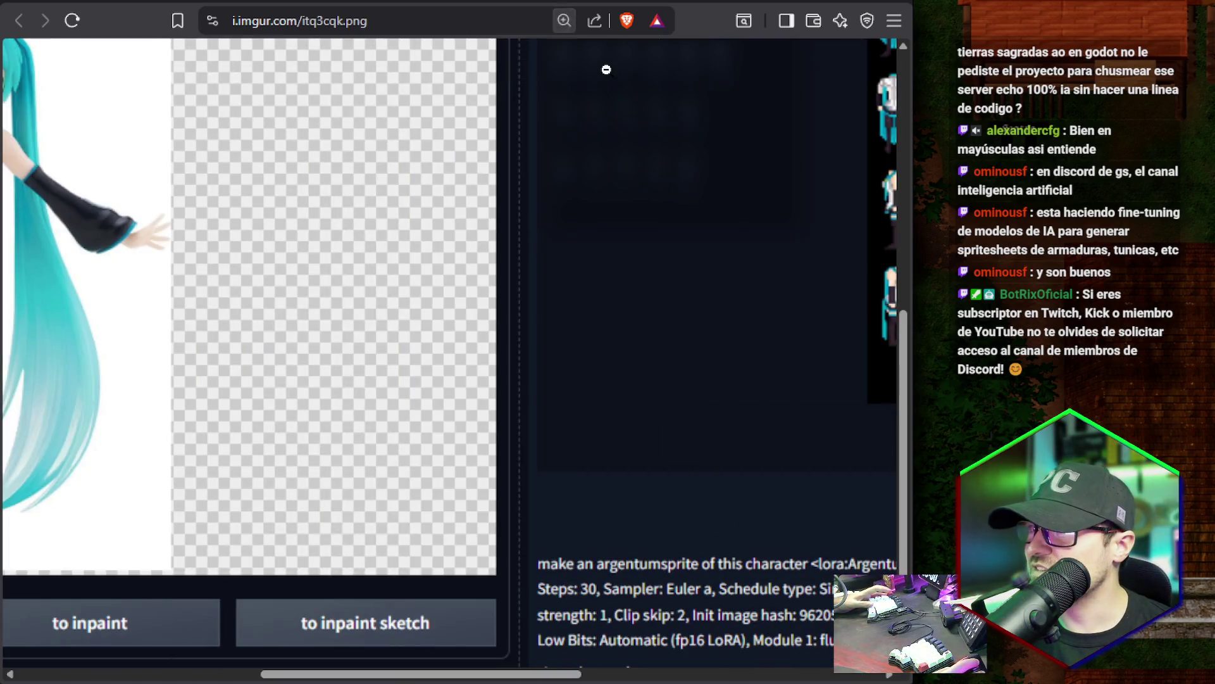
Return to the GS-Zone thread, find post #5 and open the ALTOS-LITE LoRA ModelScope link.
key("alt+Left")
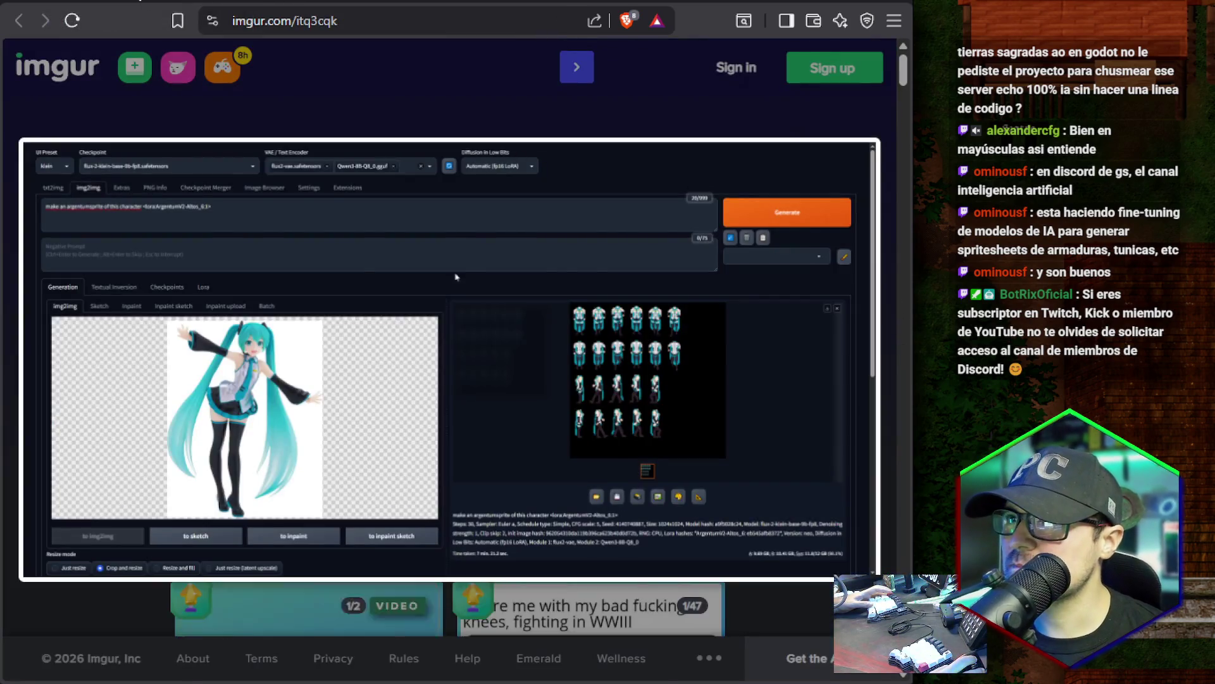
key("alt+Left")
scroll(468, 288, "down", 10)
scroll(468, 291, "down", 8)
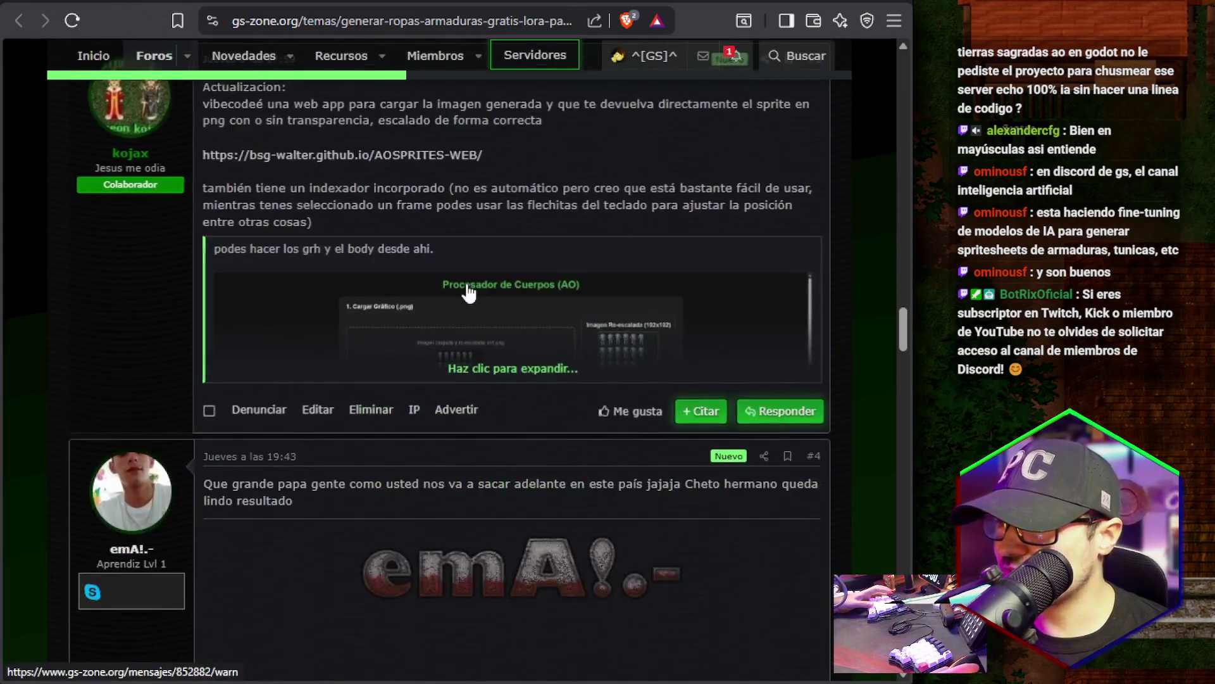
scroll(397, 316, "down", 5)
scroll(393, 306, "down", 5)
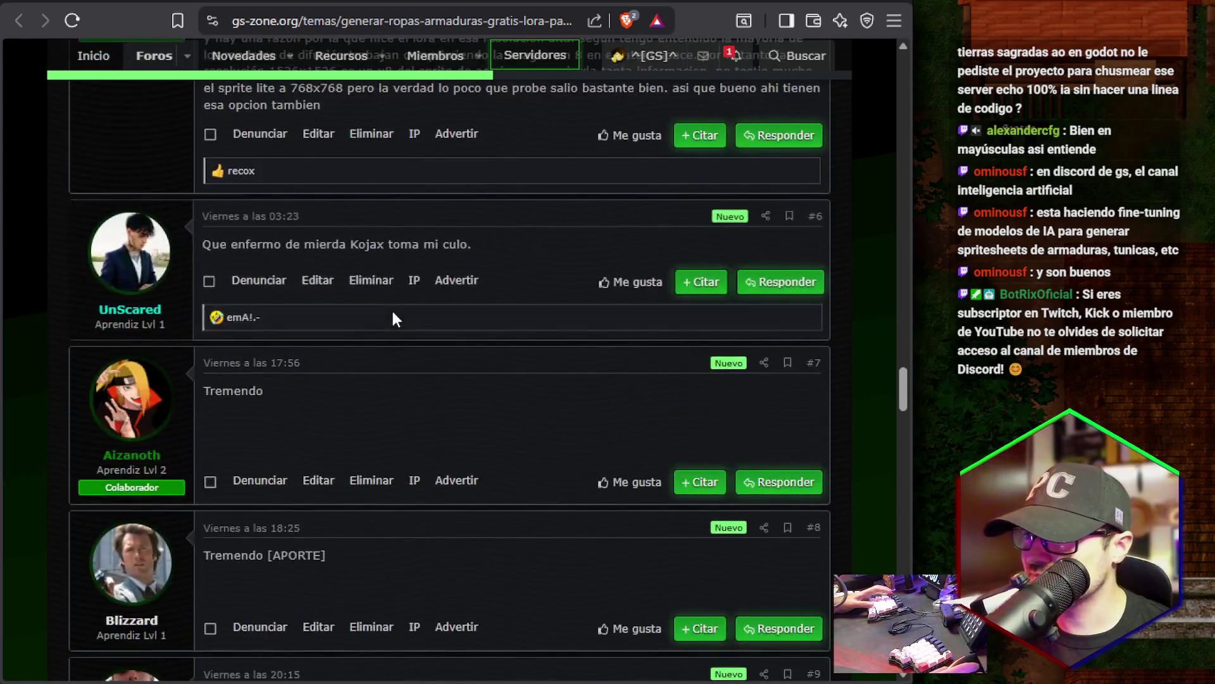
scroll(391, 308, "up", 5)
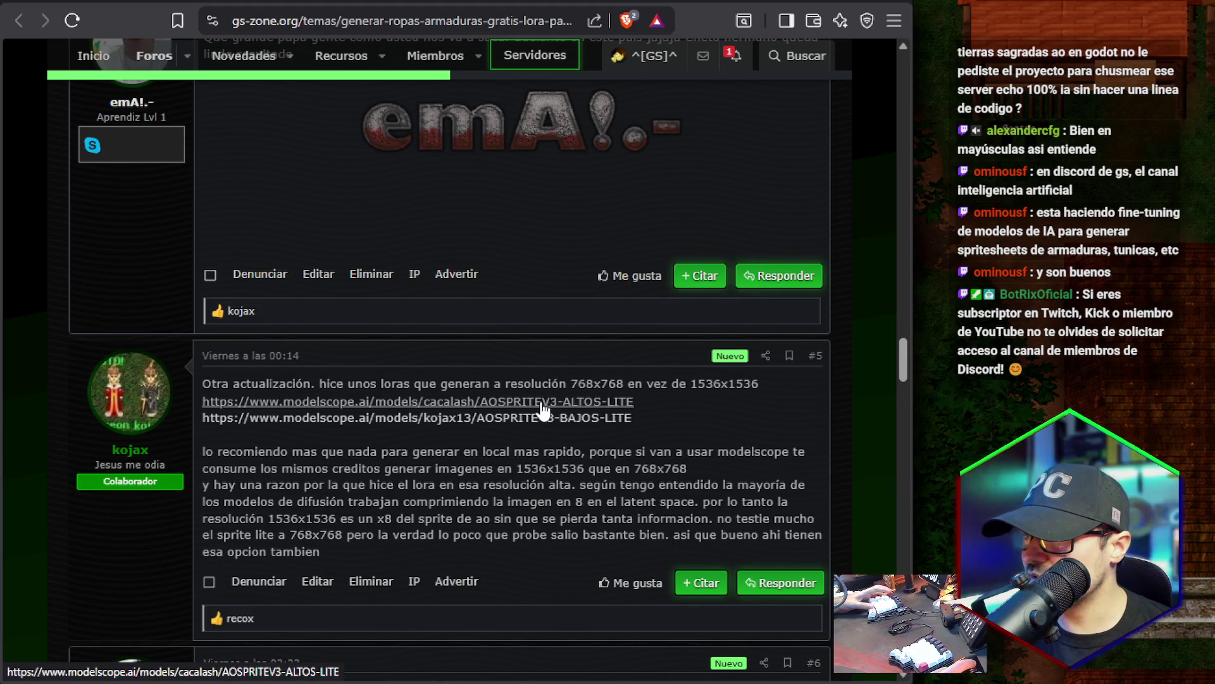
left_click(538, 403)
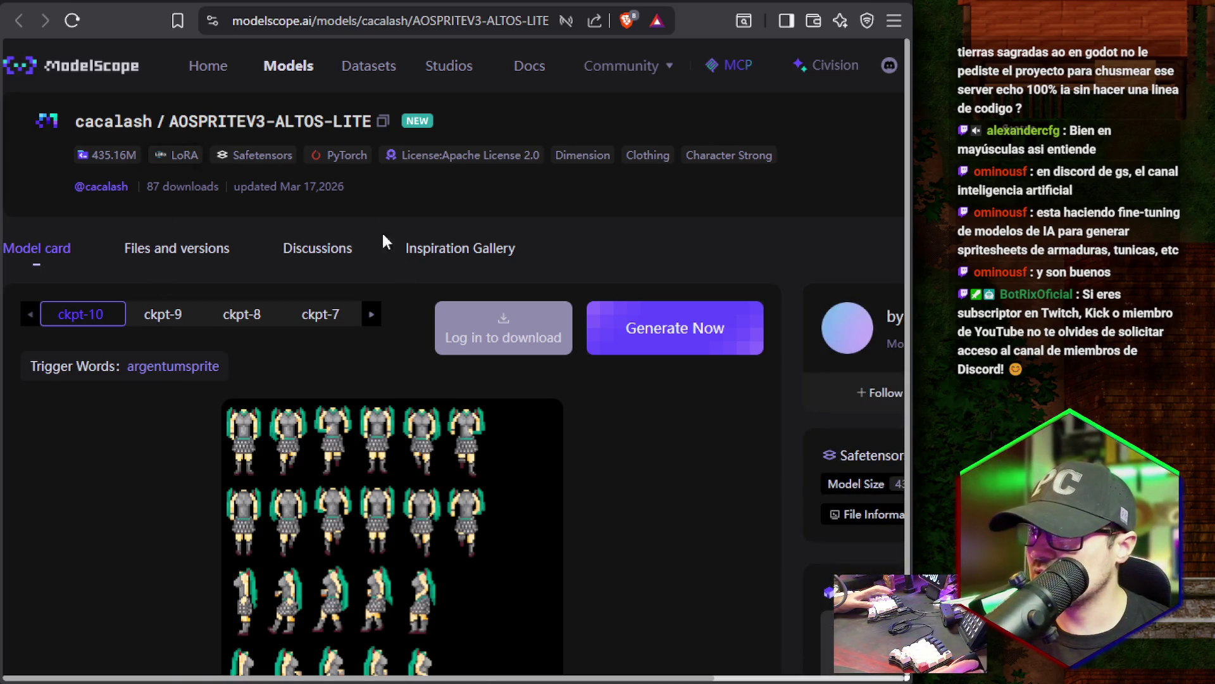
Compare the ALTOS-LITE and BAJOS-LITE sample sprites on ModelScope, then go back to the forum.
scroll(380, 272, "down", 12)
scroll(335, 298, "up", 10)
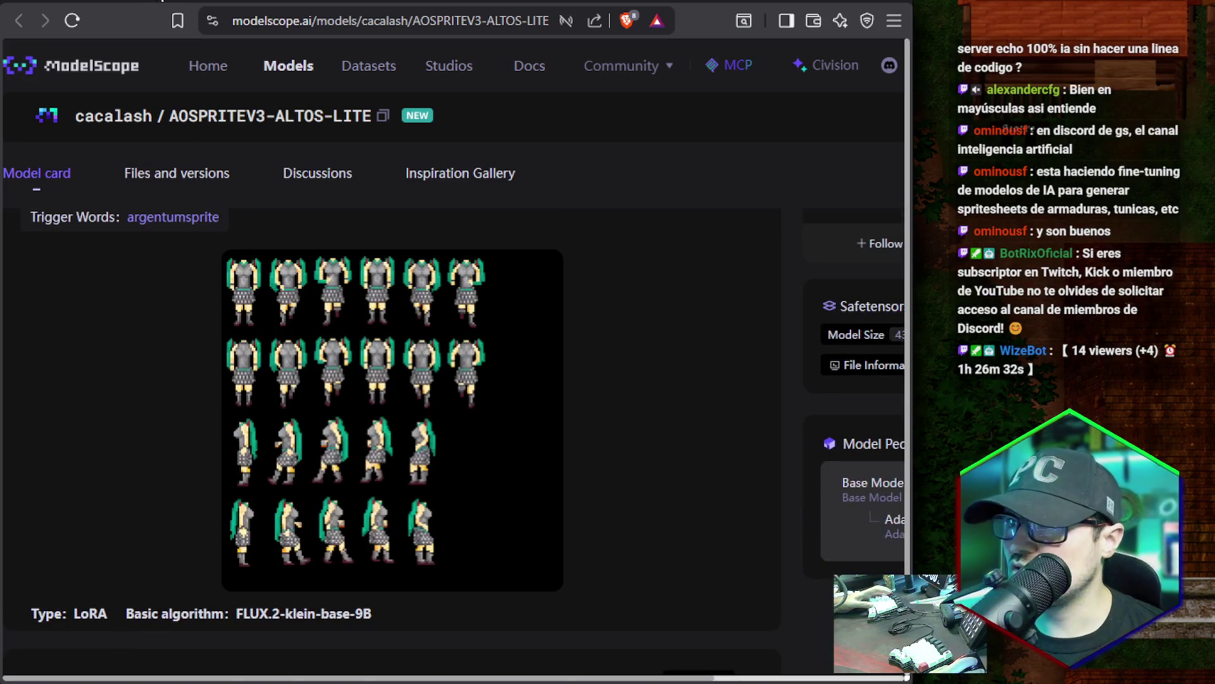
left_click(162, 1)
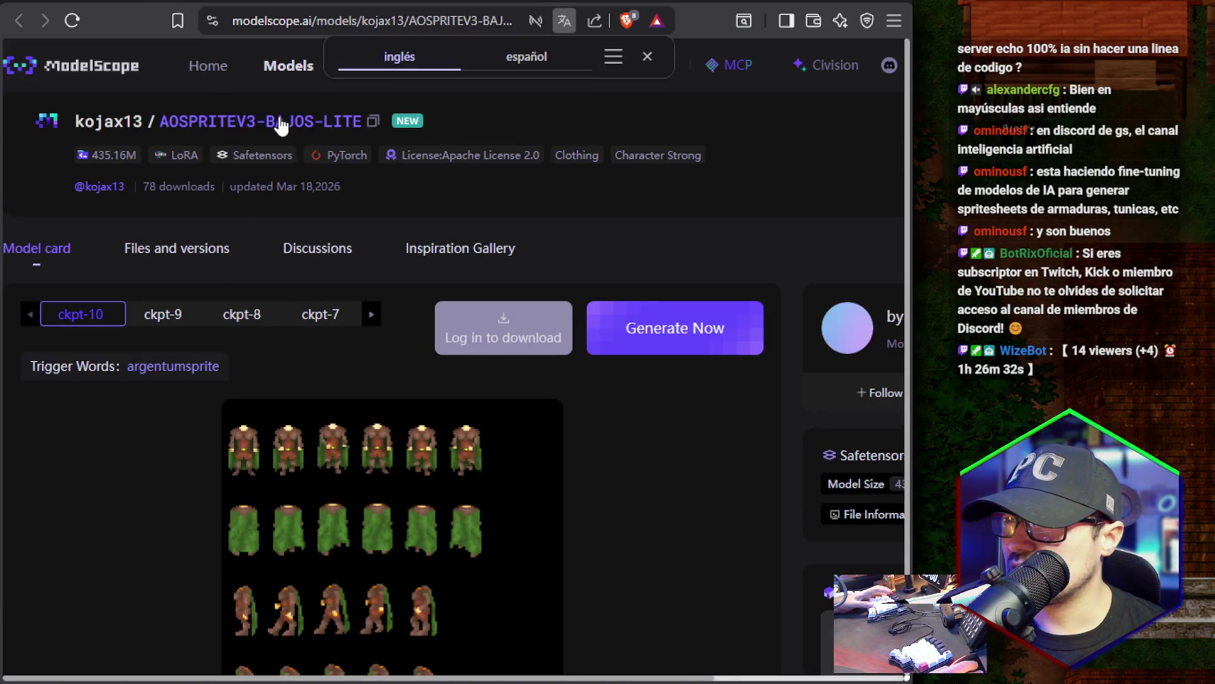
left_click(136, 5)
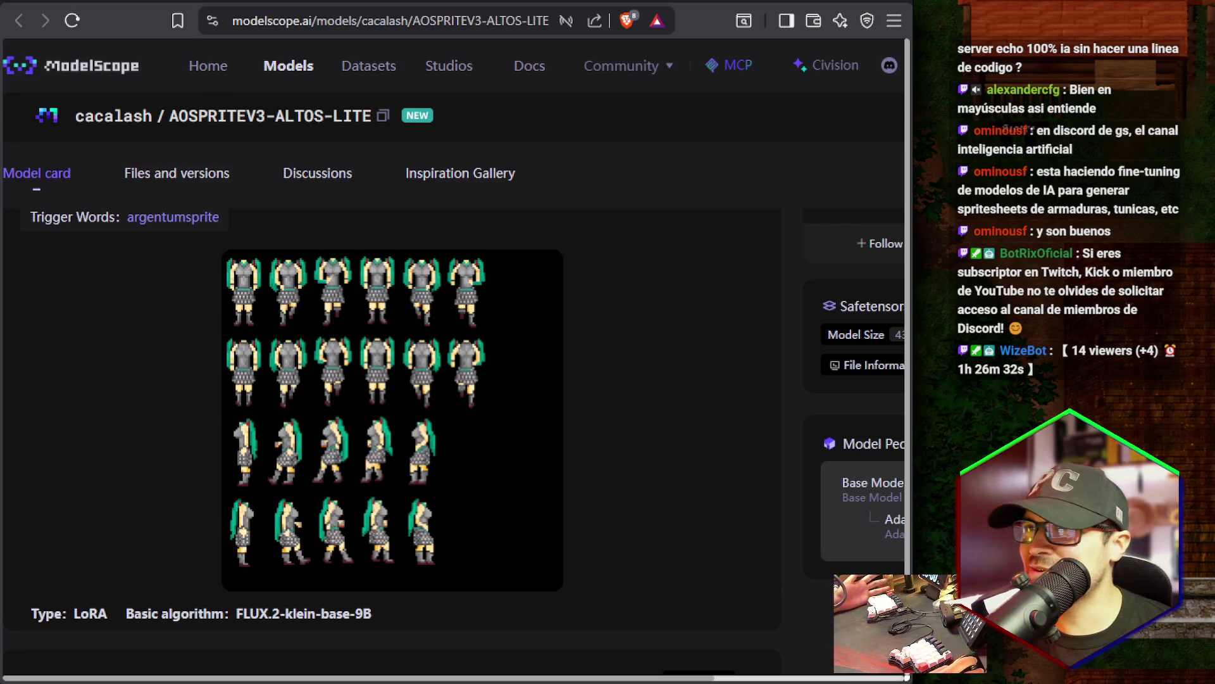
left_click(184, 2)
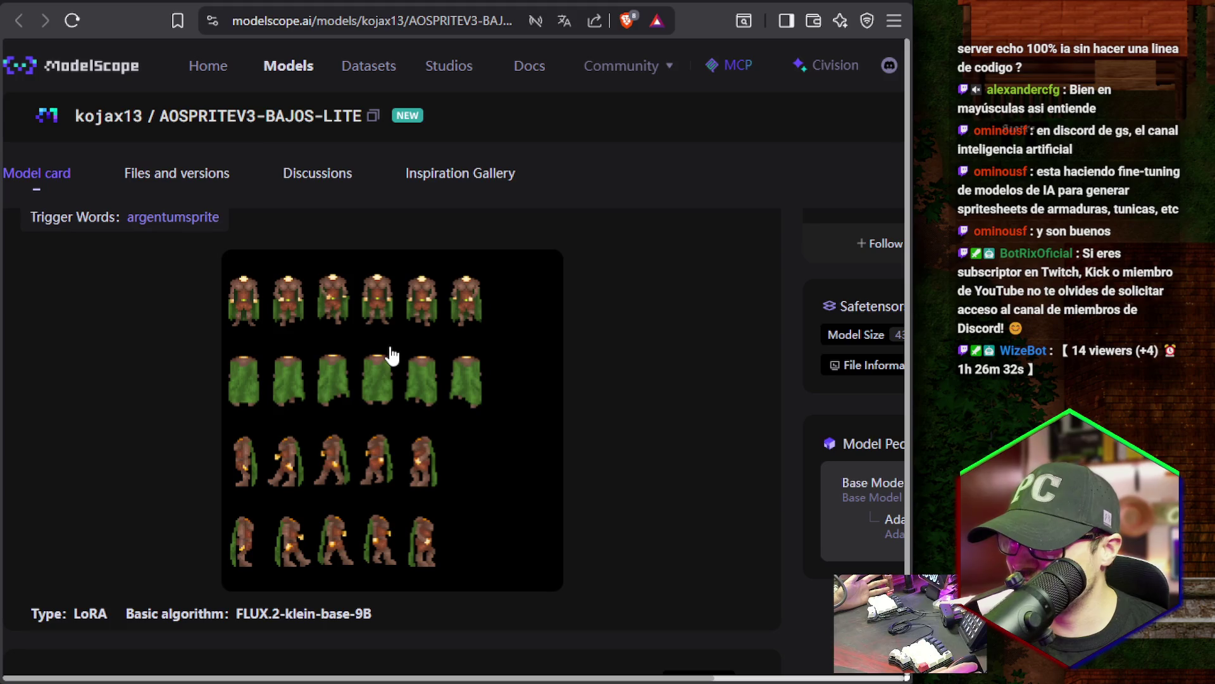
left_click(131, 6)
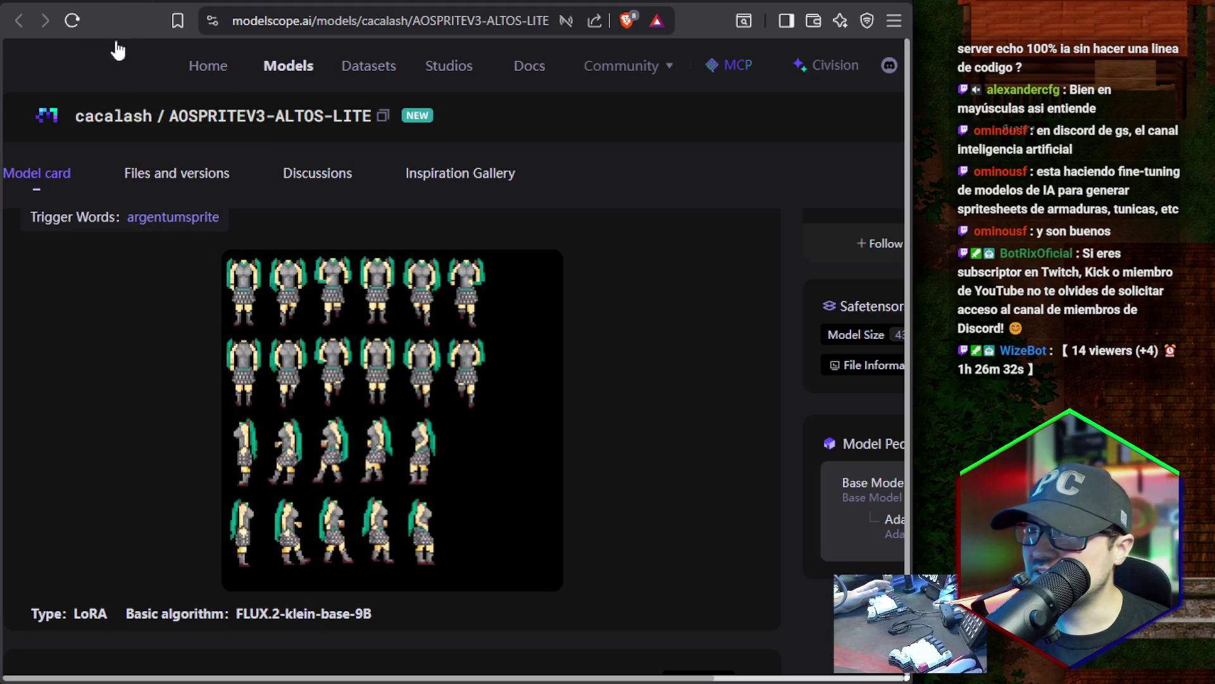
key("ctrl+Tab")
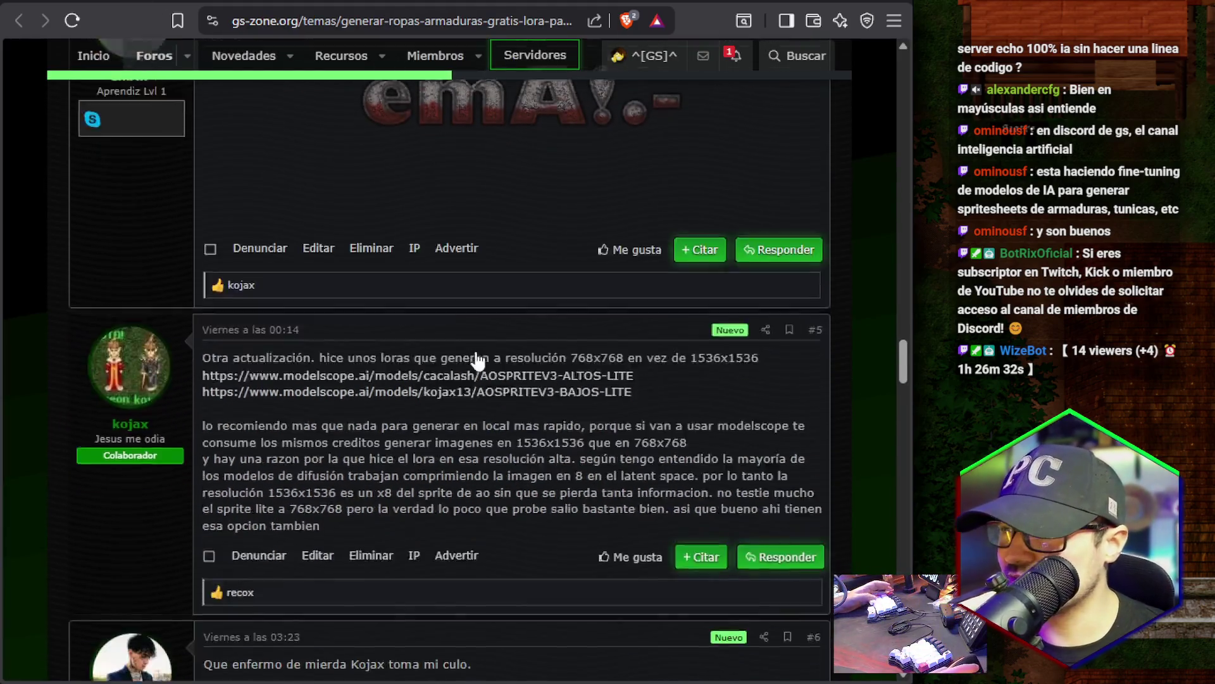
Scroll through post #11's armour sprite grids, then back up to the 1536x1536 and 768x768 Lite lora links.
scroll(478, 359, "down", 20)
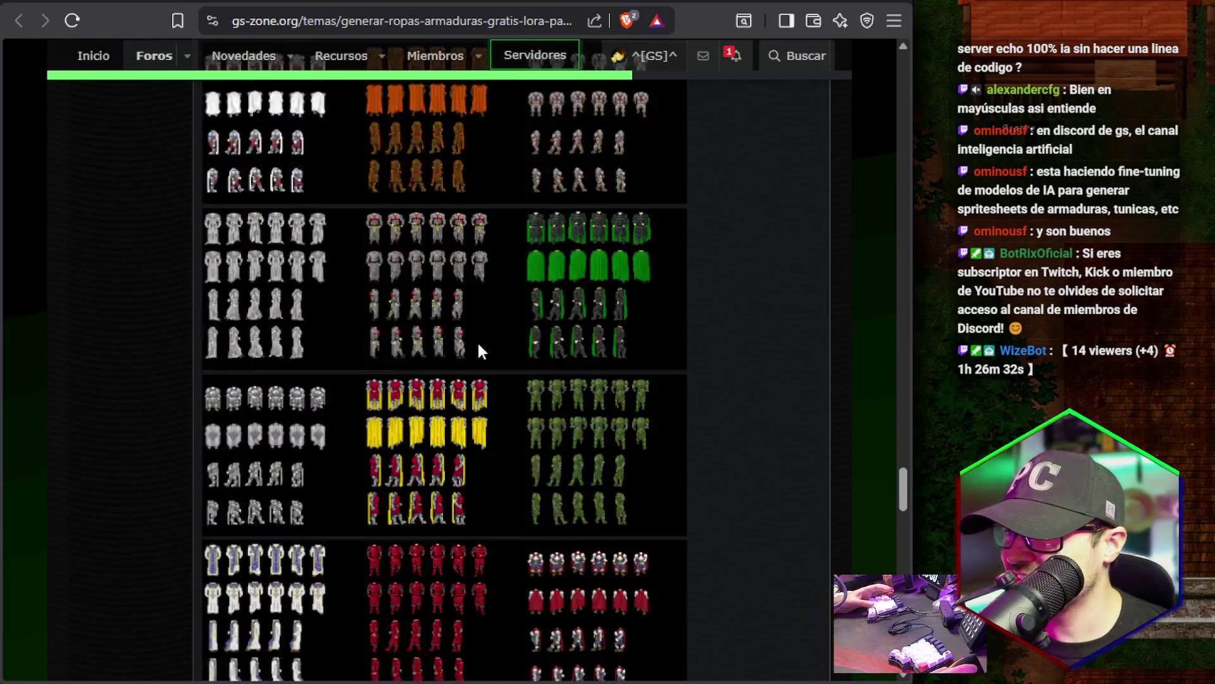
scroll(477, 343, "down", 15)
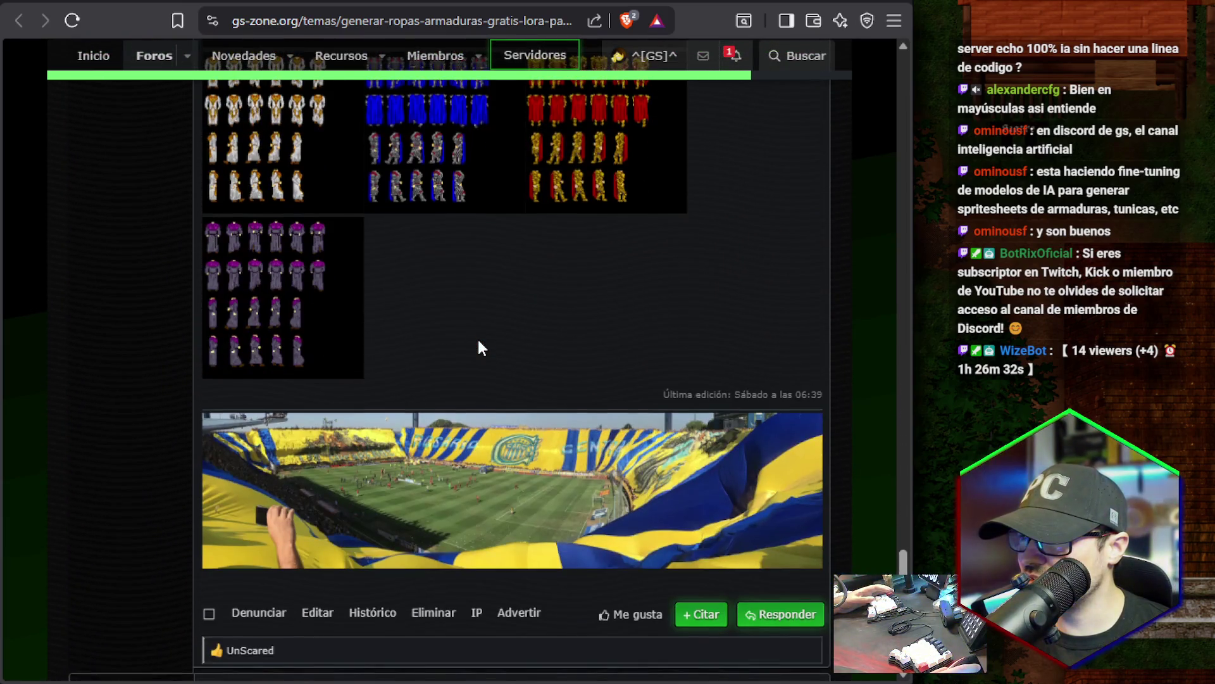
scroll(479, 347, "up", 20)
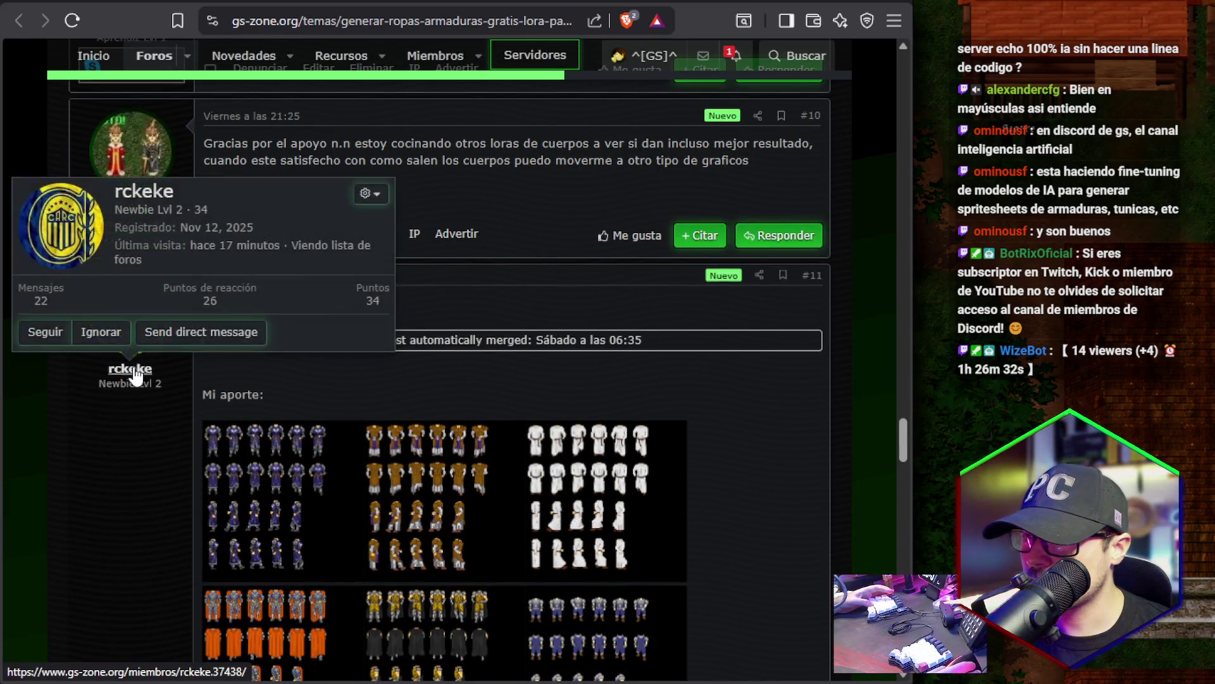
scroll(221, 367, "down", 15)
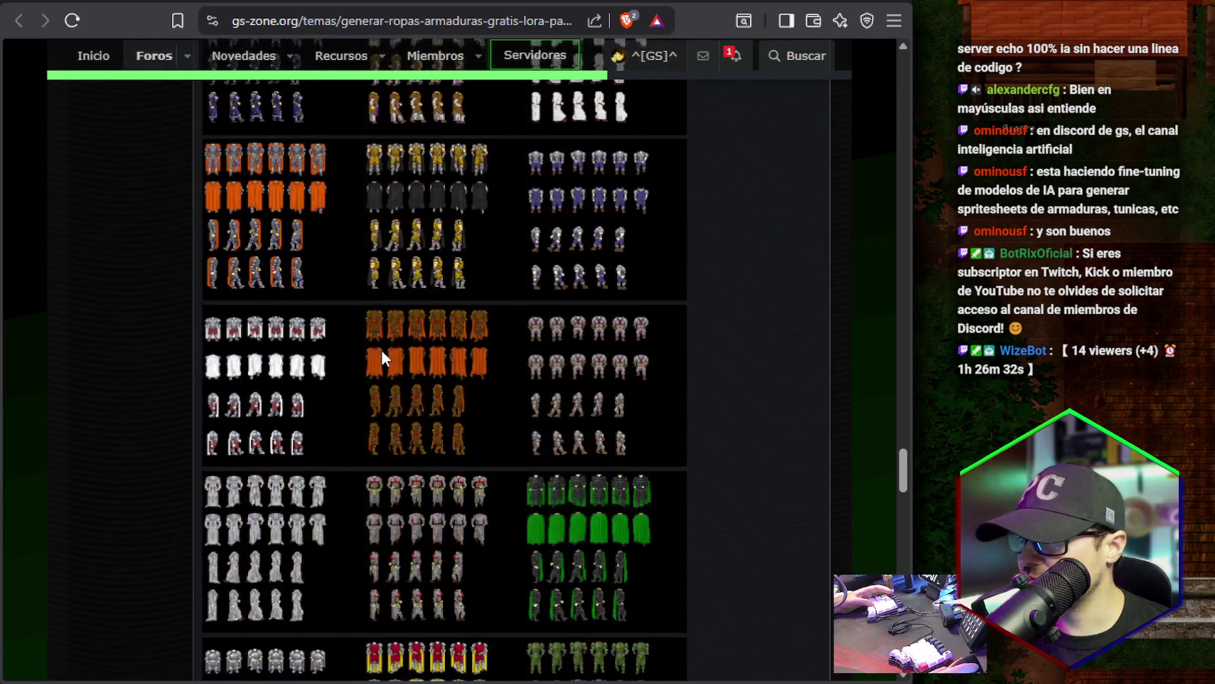
scroll(133, 377, "down", 20)
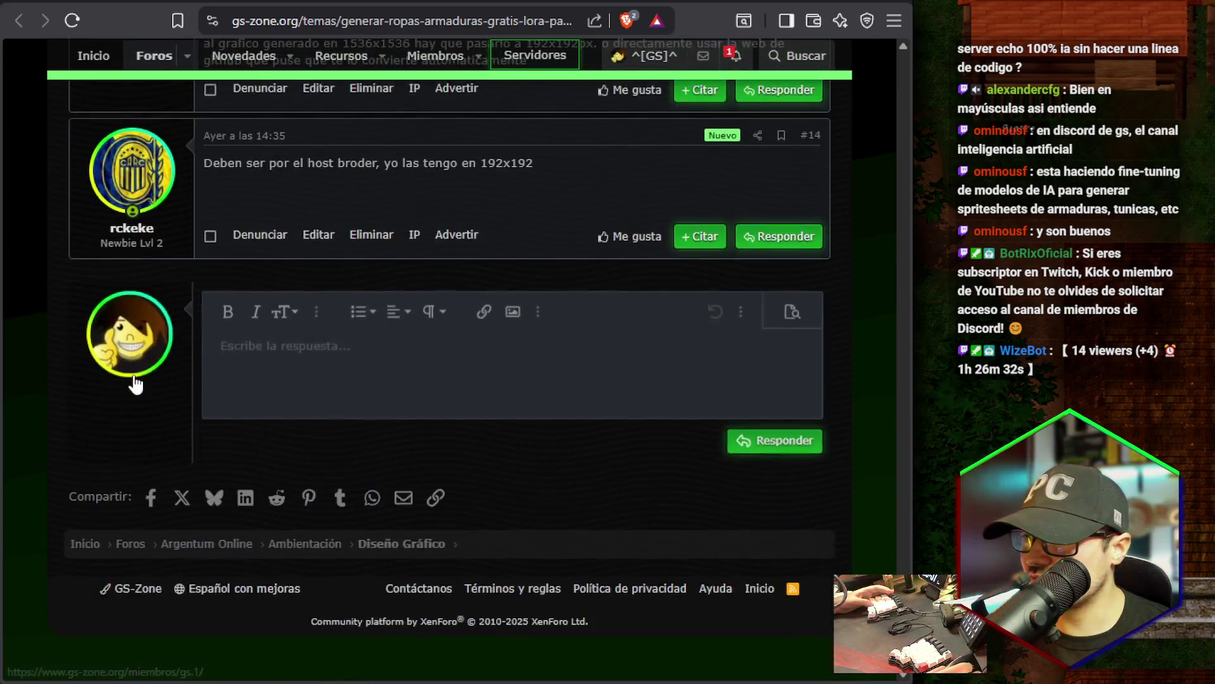
scroll(134, 378, "up", 7)
scroll(134, 376, "up", 15)
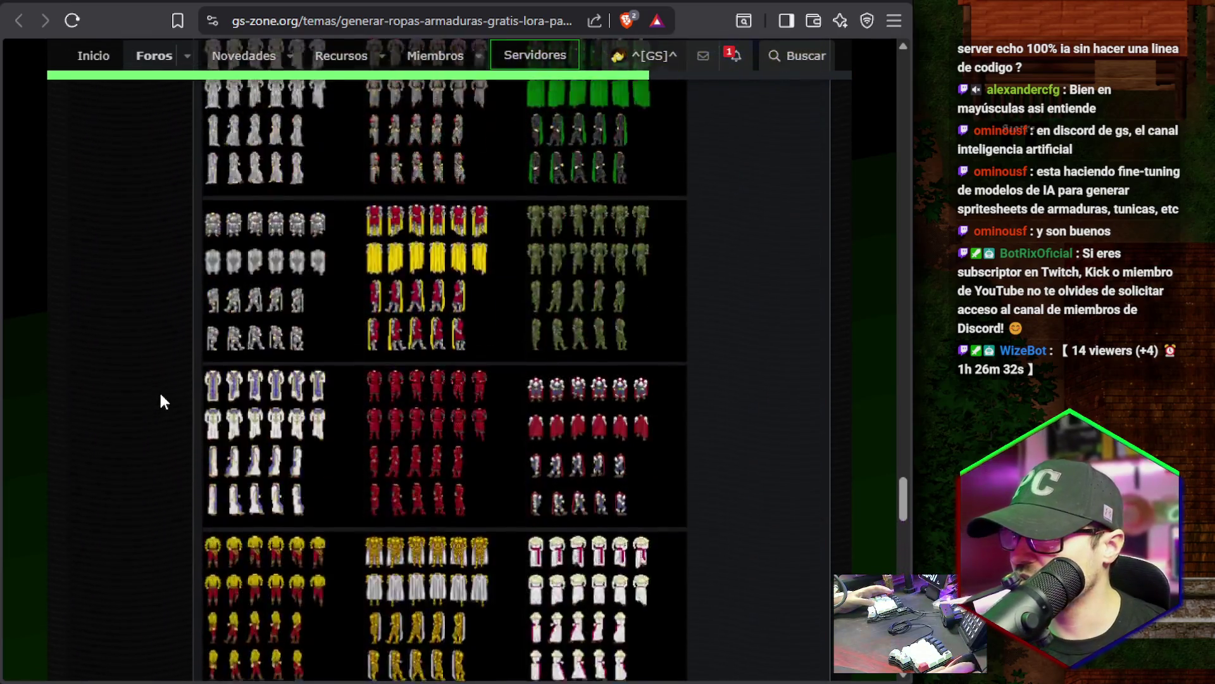
scroll(163, 400, "up", 20)
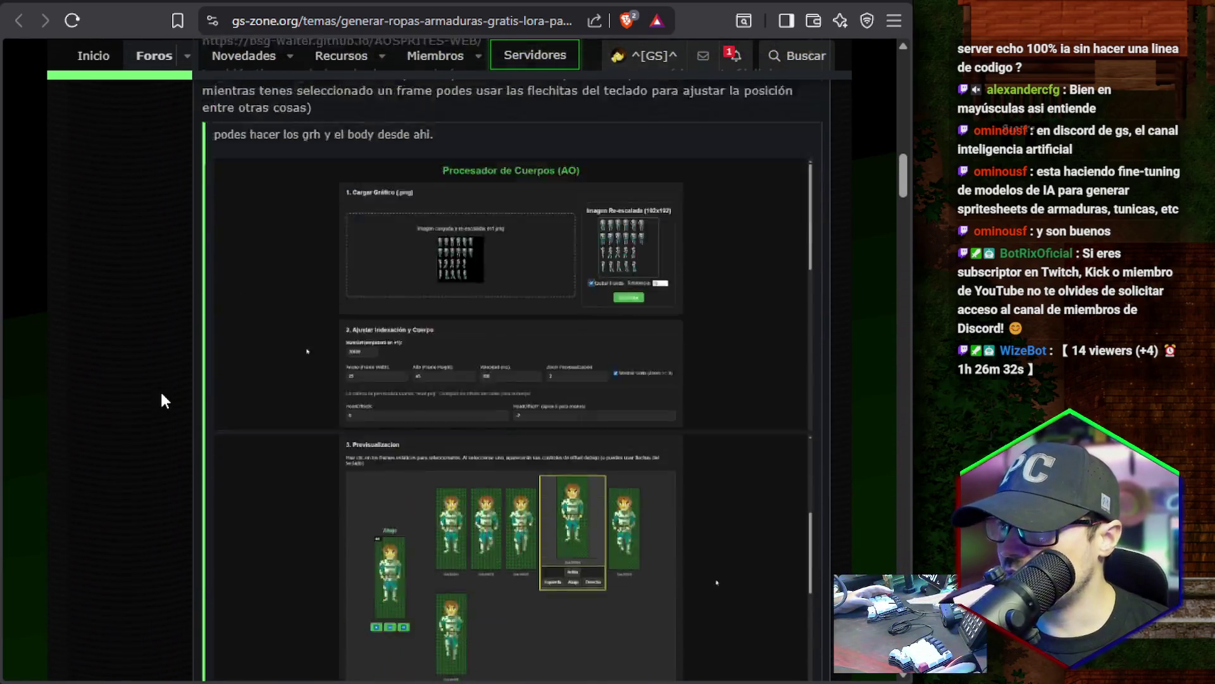
scroll(161, 389, "up", 3)
scroll(161, 390, "down", 3)
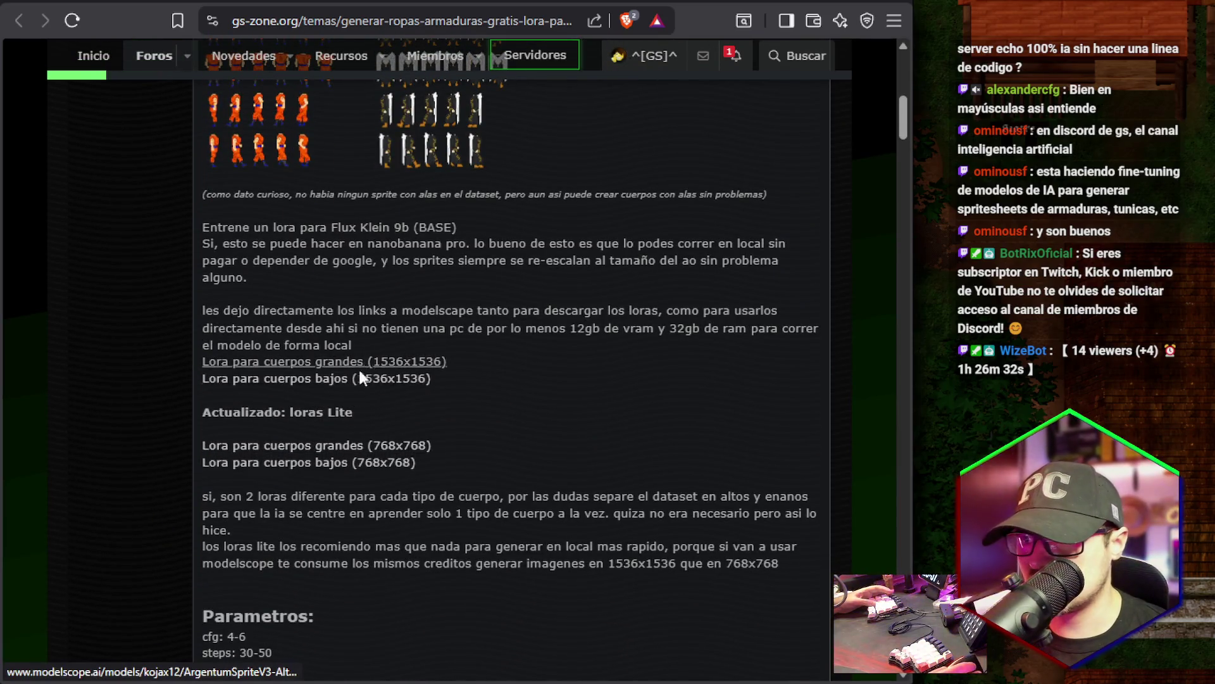
left_click_drag(265, 412, 338, 415)
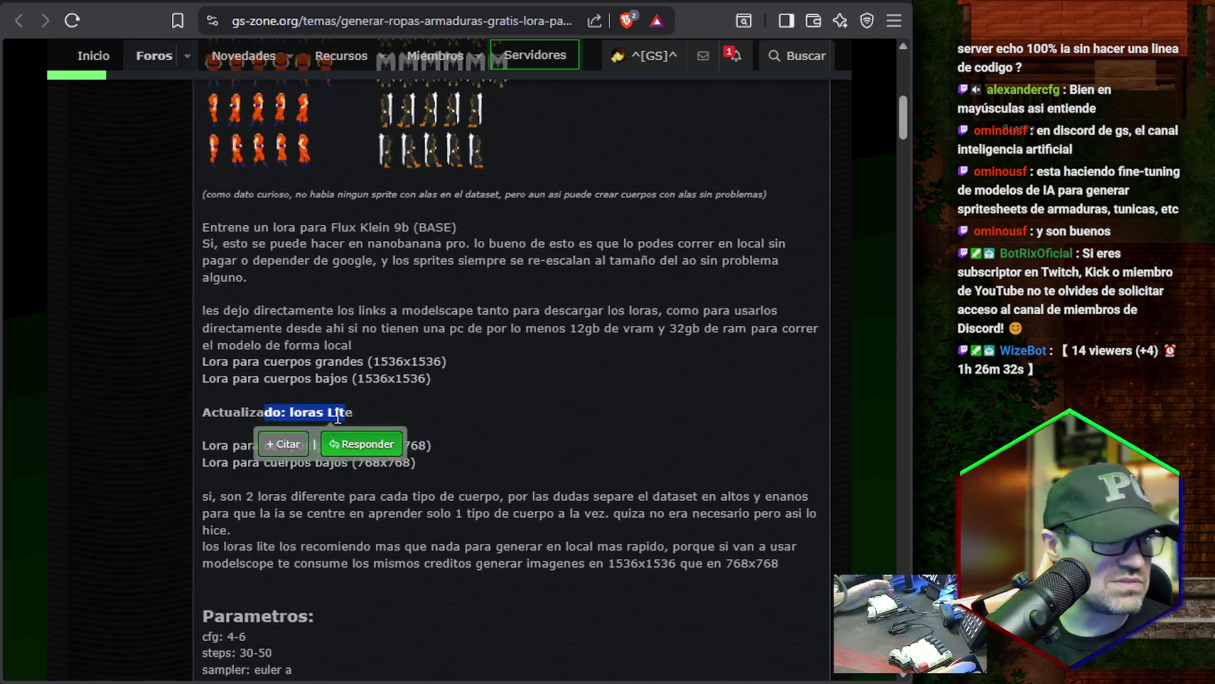
scroll(338, 418, "down", 5)
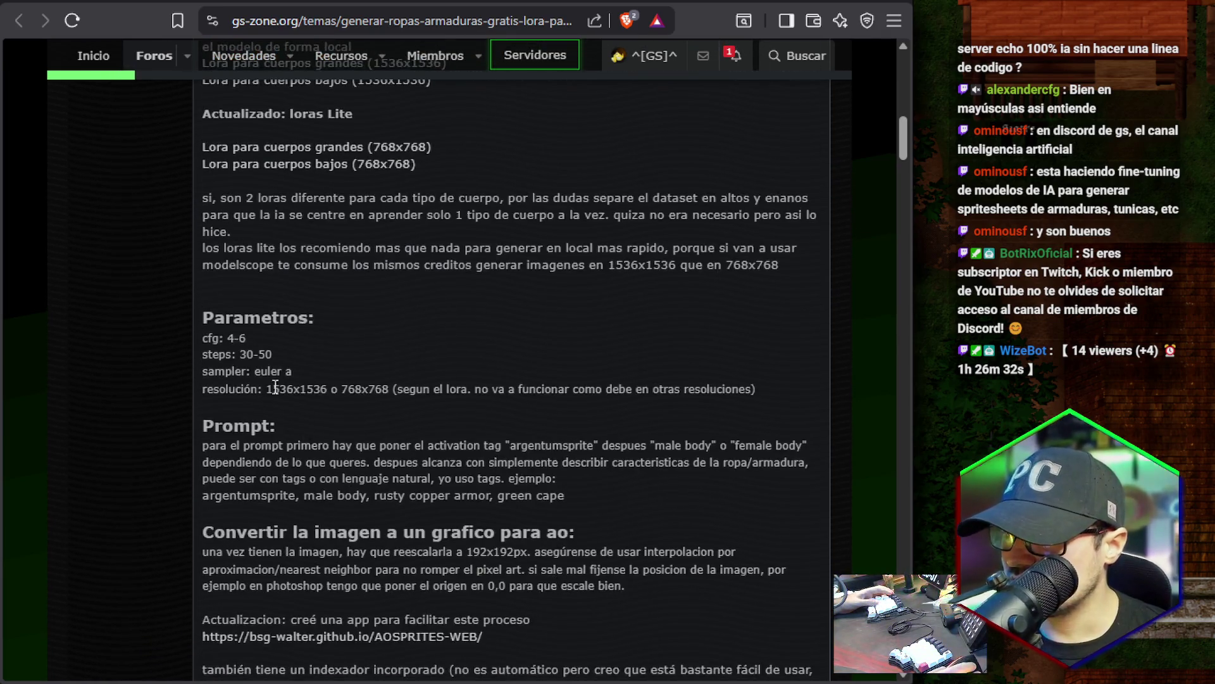
left_click_drag(227, 338, 265, 405)
left_click(238, 357)
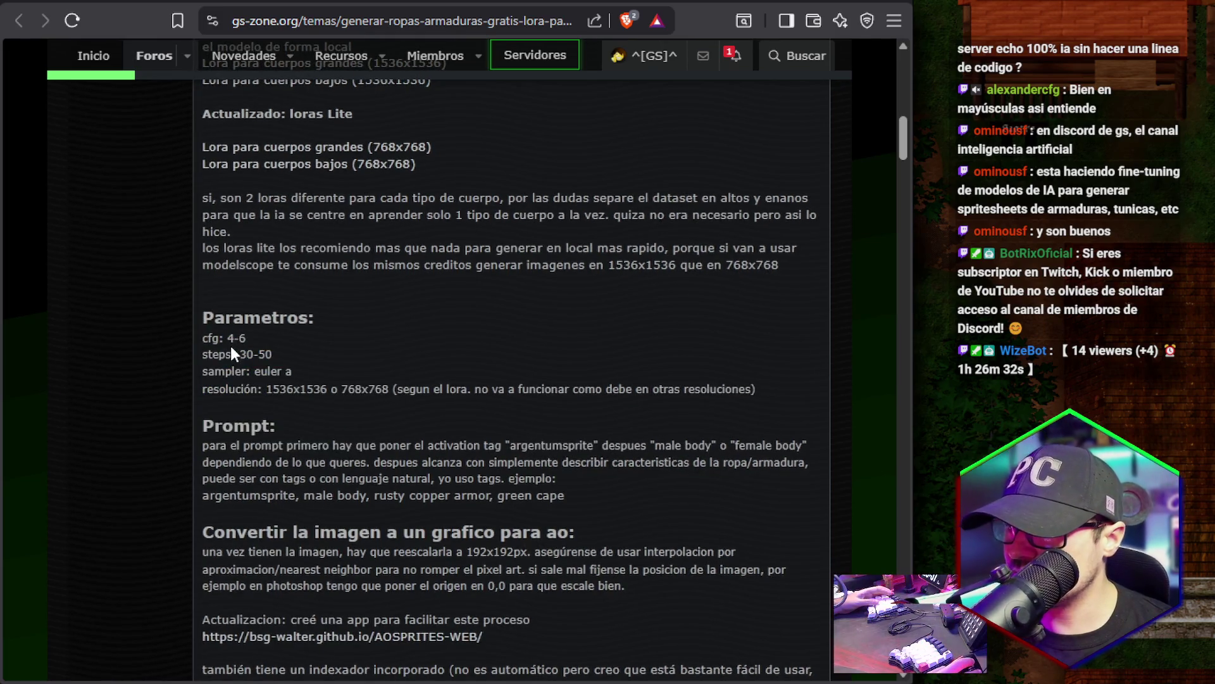
left_click_drag(227, 338, 241, 342)
left_click(239, 337)
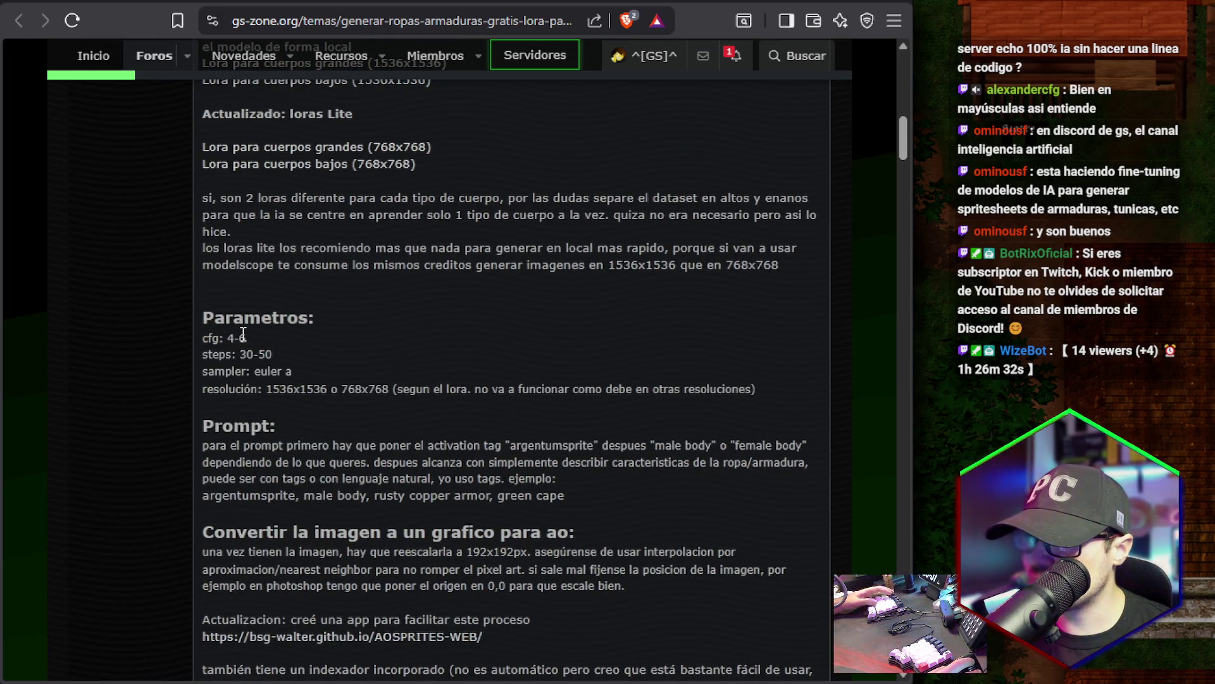
left_click_drag(246, 359, 279, 352)
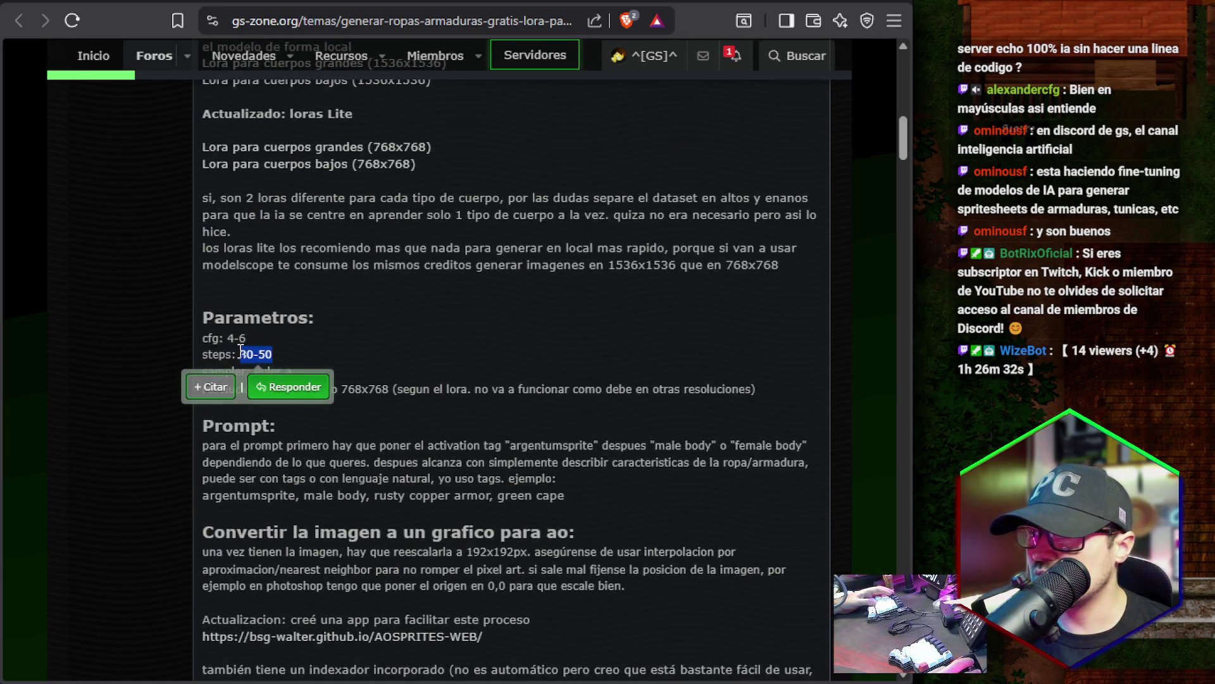
left_click(240, 351)
scroll(240, 350, "down", 4)
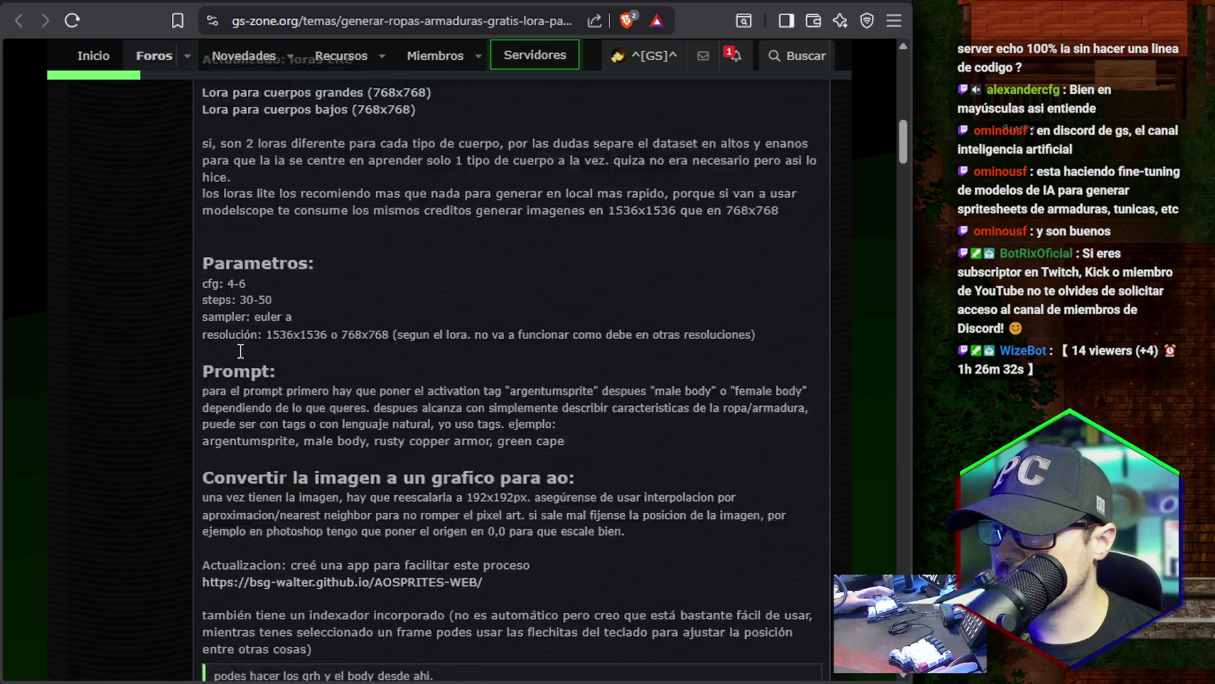
scroll(442, 385, "up", 4)
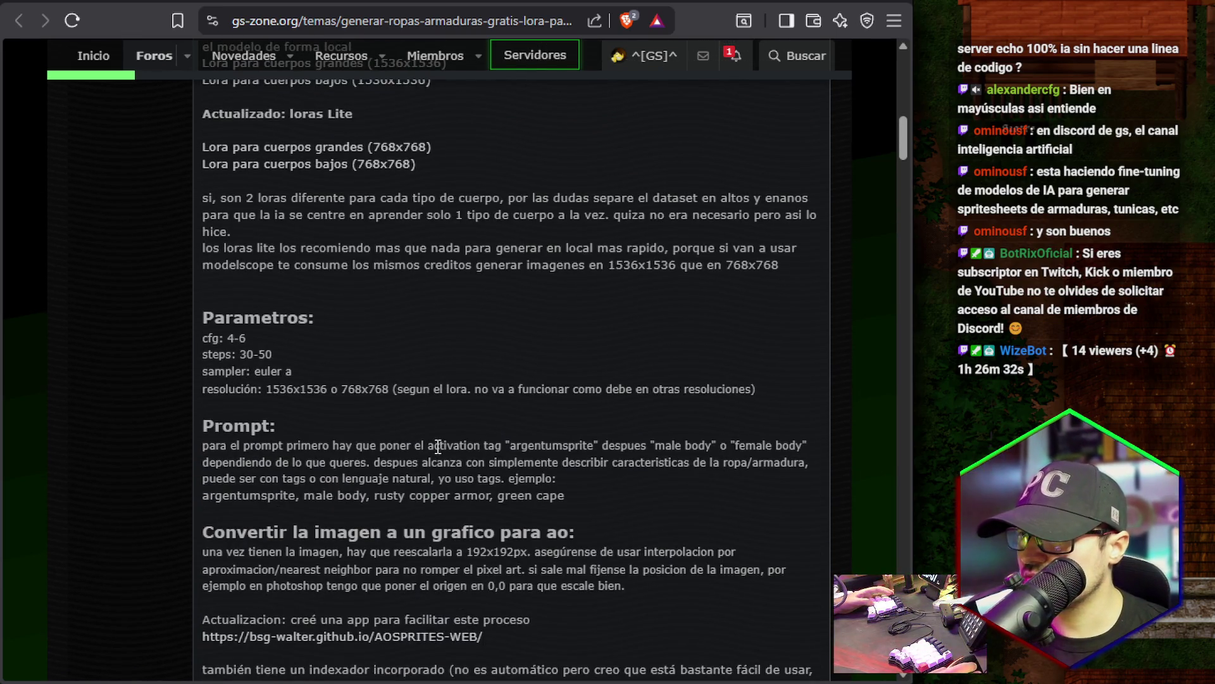
scroll(438, 446, "up", 2)
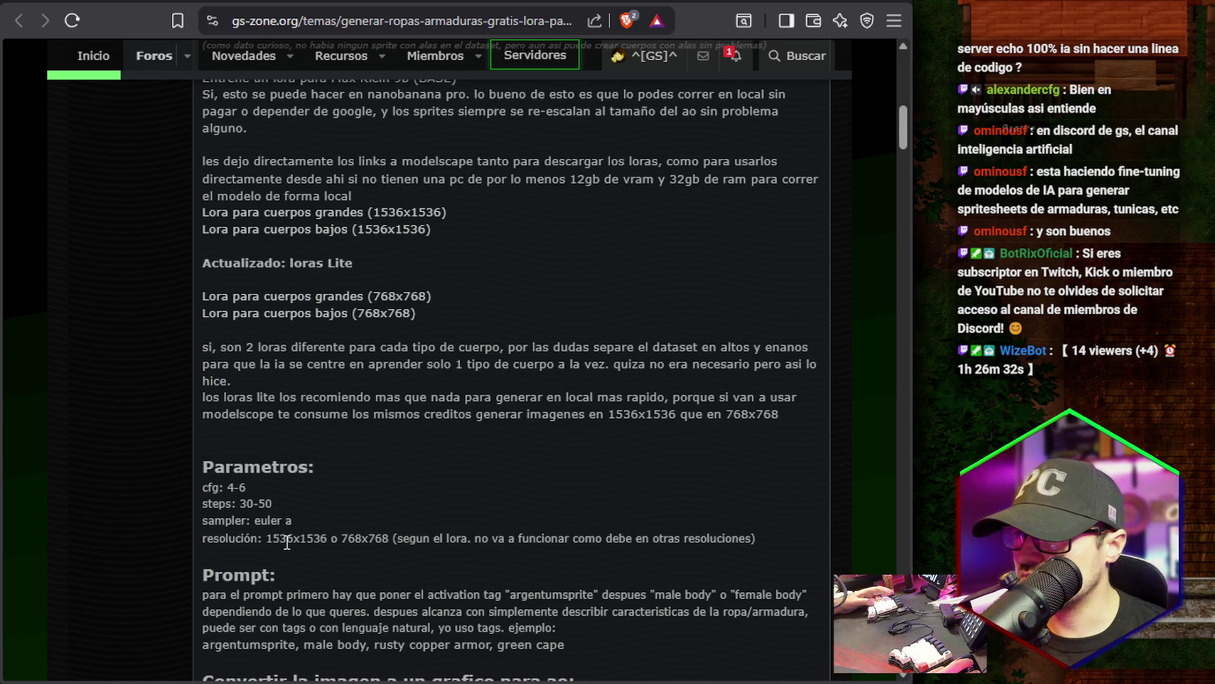
left_click_drag(230, 487, 301, 505)
left_click(274, 483)
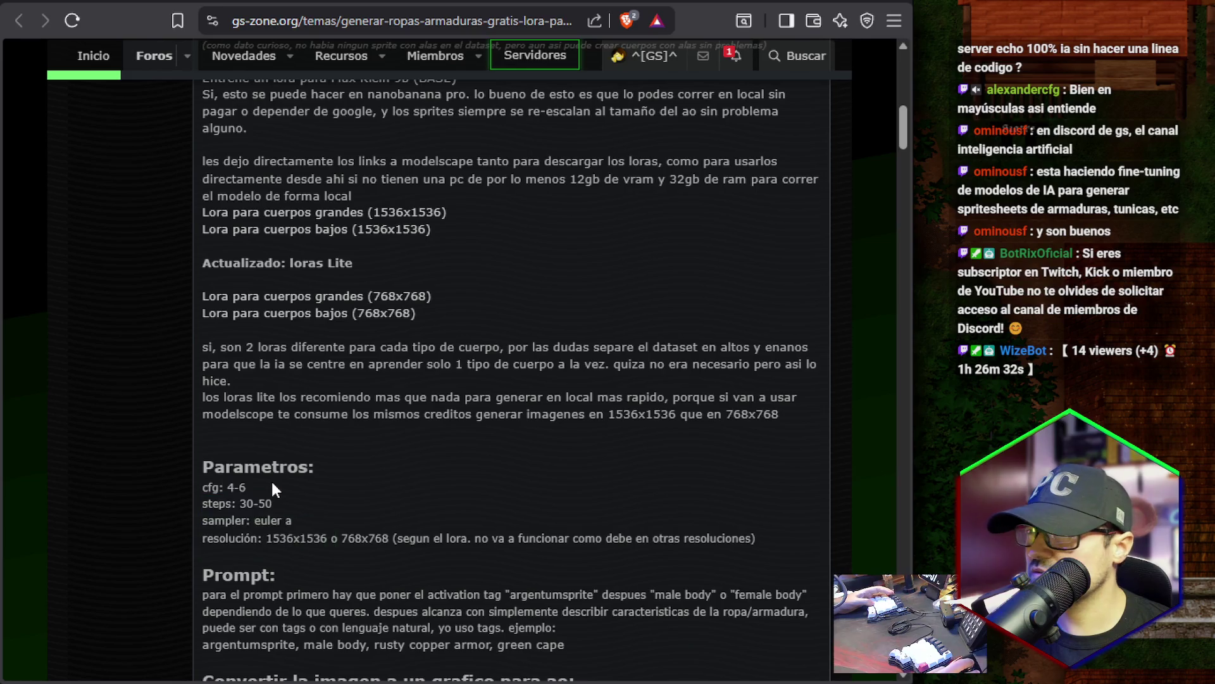
scroll(272, 483, "up", 2)
left_click_drag(569, 328, 620, 348)
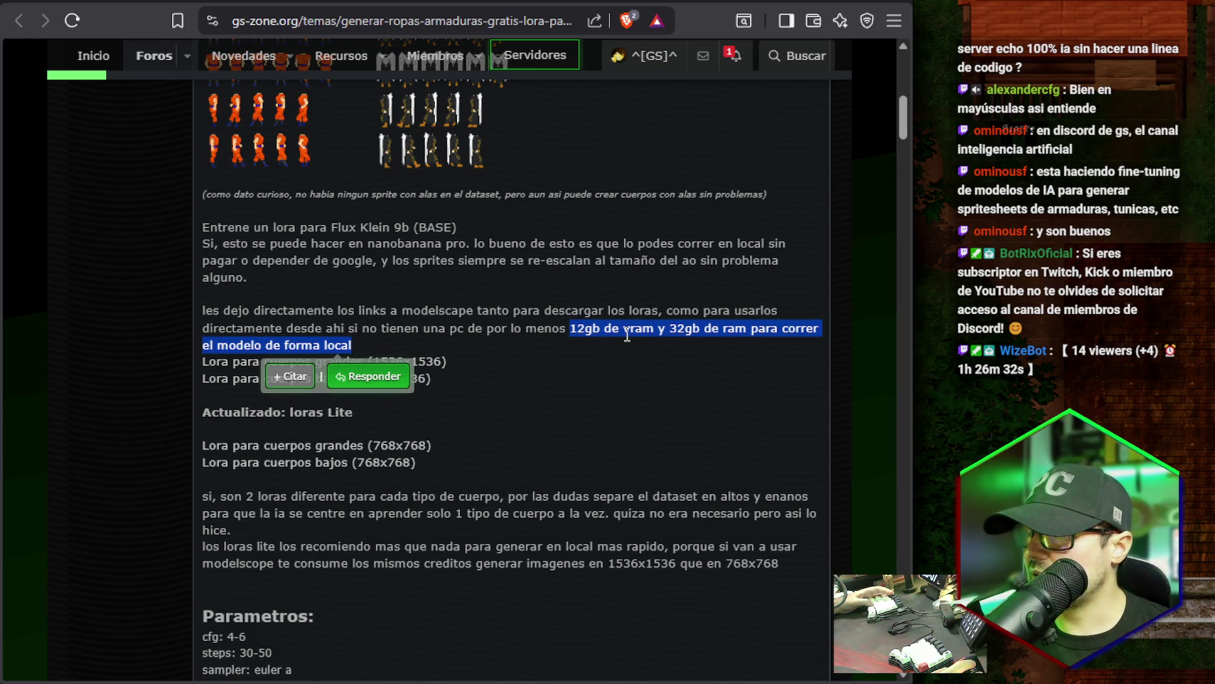
left_click(678, 328)
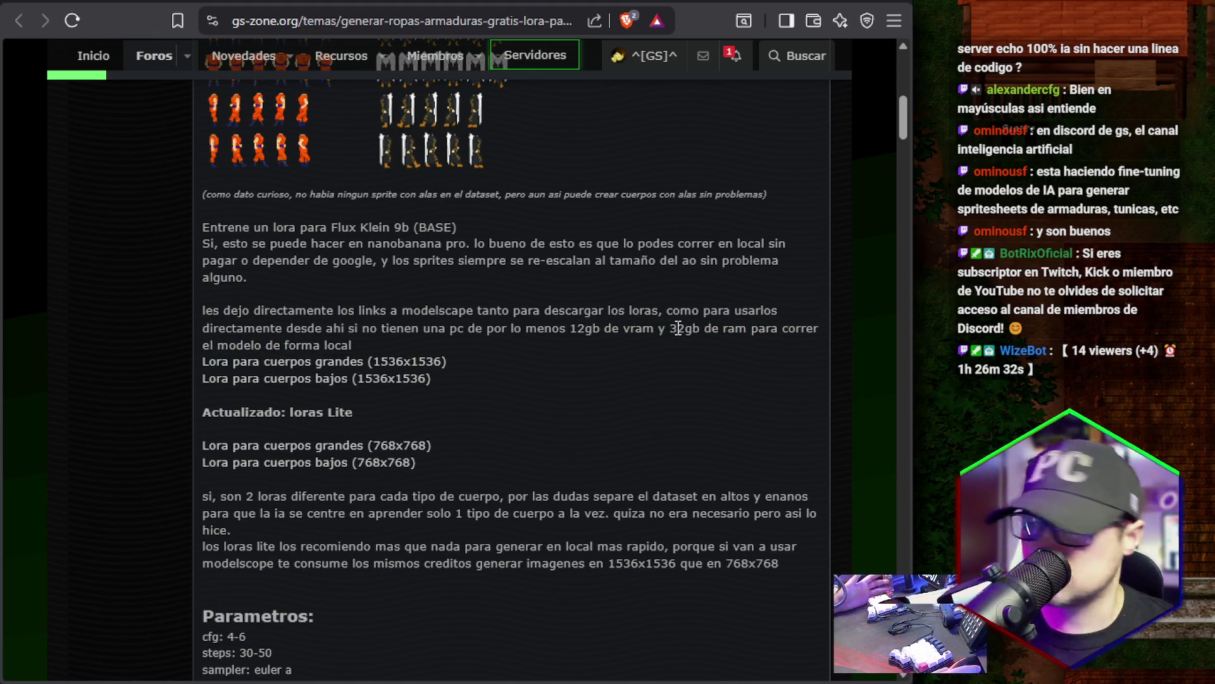
scroll(678, 328, "down", 2)
scroll(599, 379, "down", 4)
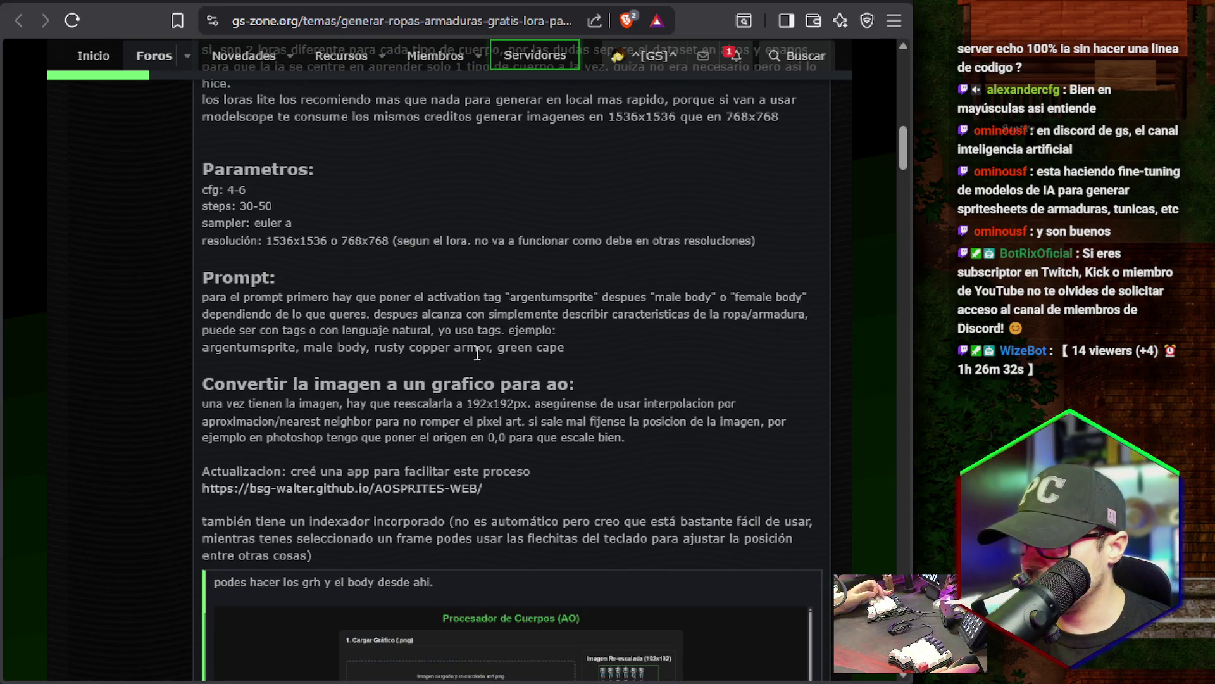
scroll(542, 426, "down", 2)
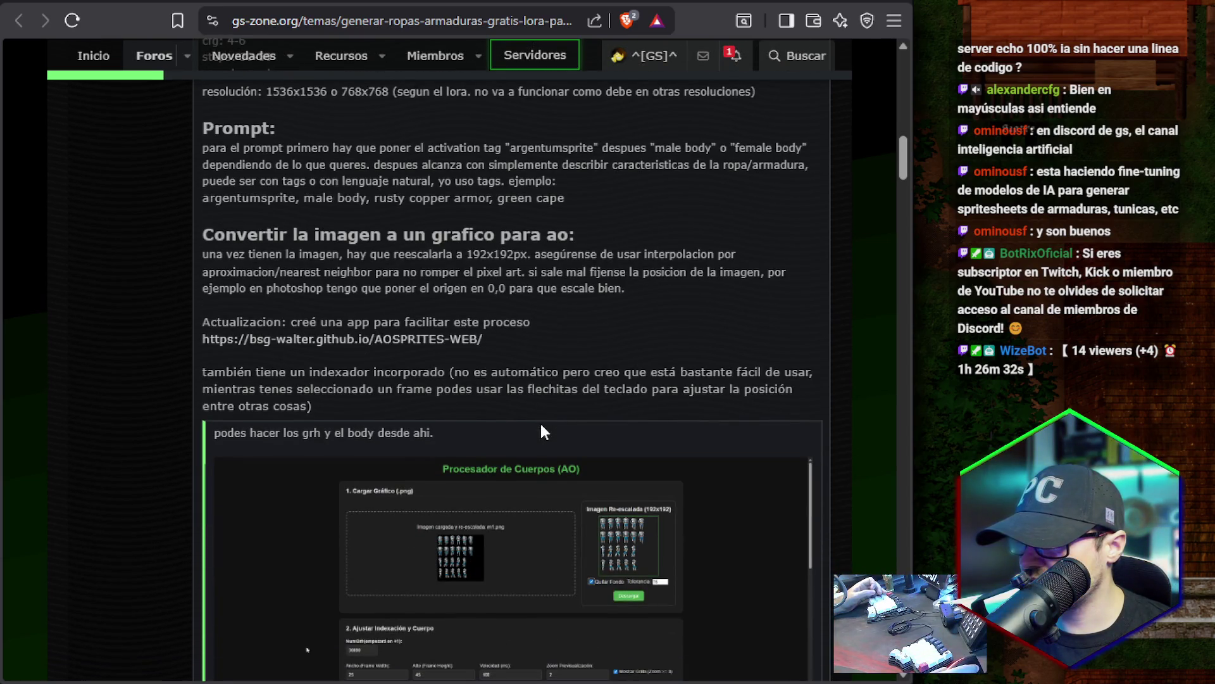
scroll(542, 424, "up", 9)
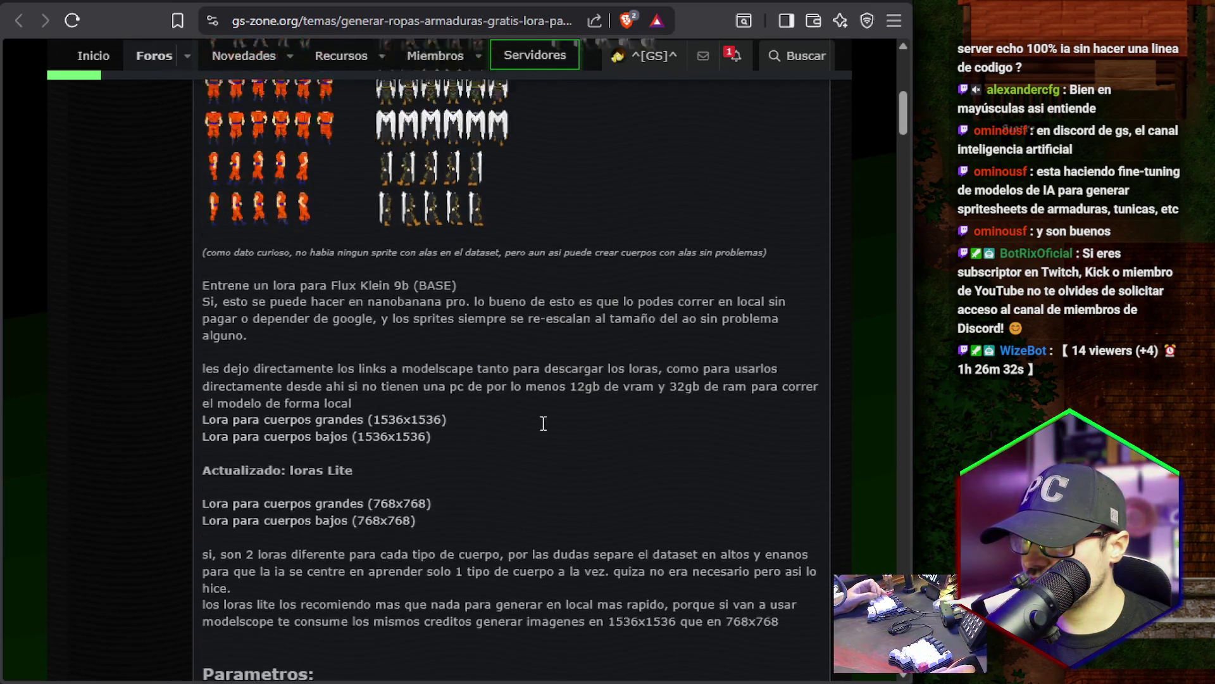
scroll(544, 423, "up", 5)
scroll(541, 423, "down", 15)
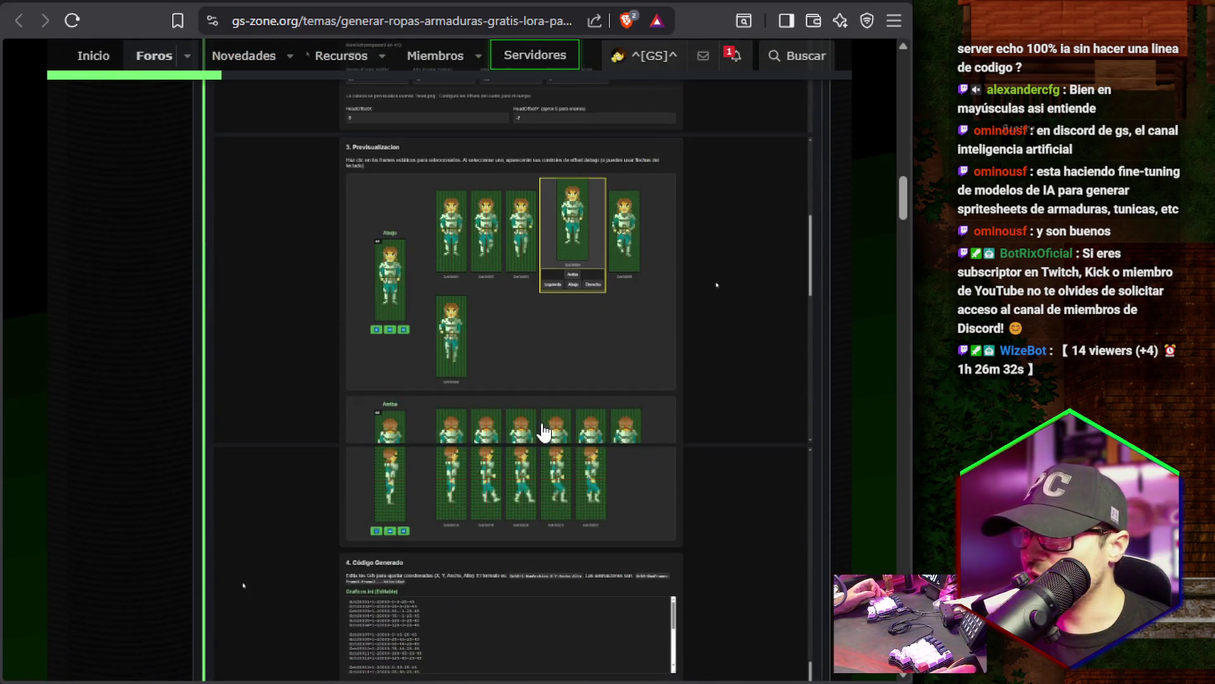
scroll(543, 433, "down", 8)
scroll(543, 432, "up", 2)
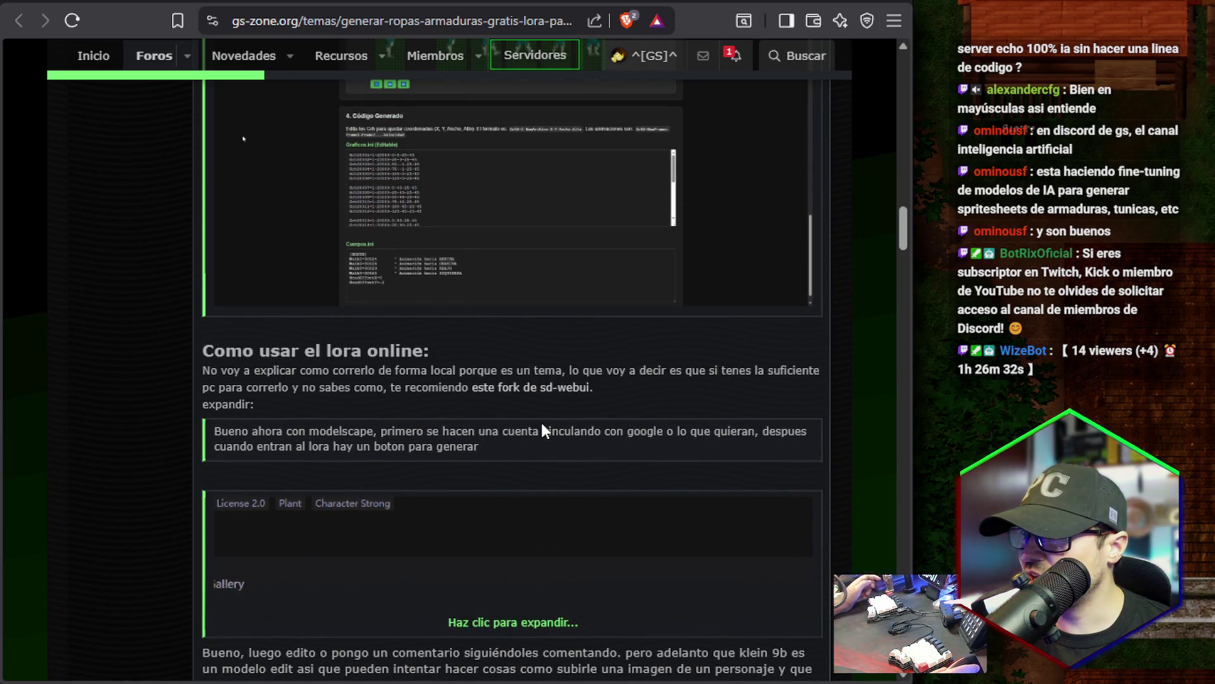
scroll(541, 431, "up", 15)
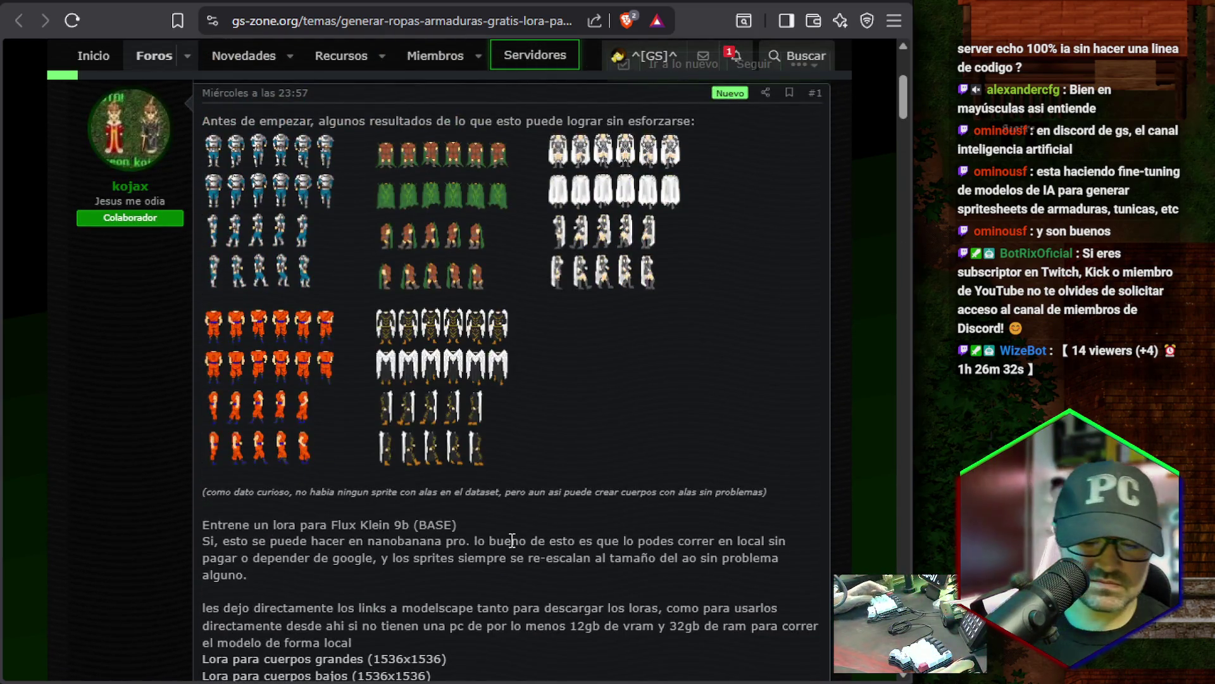
scroll(487, 557, "down", 2)
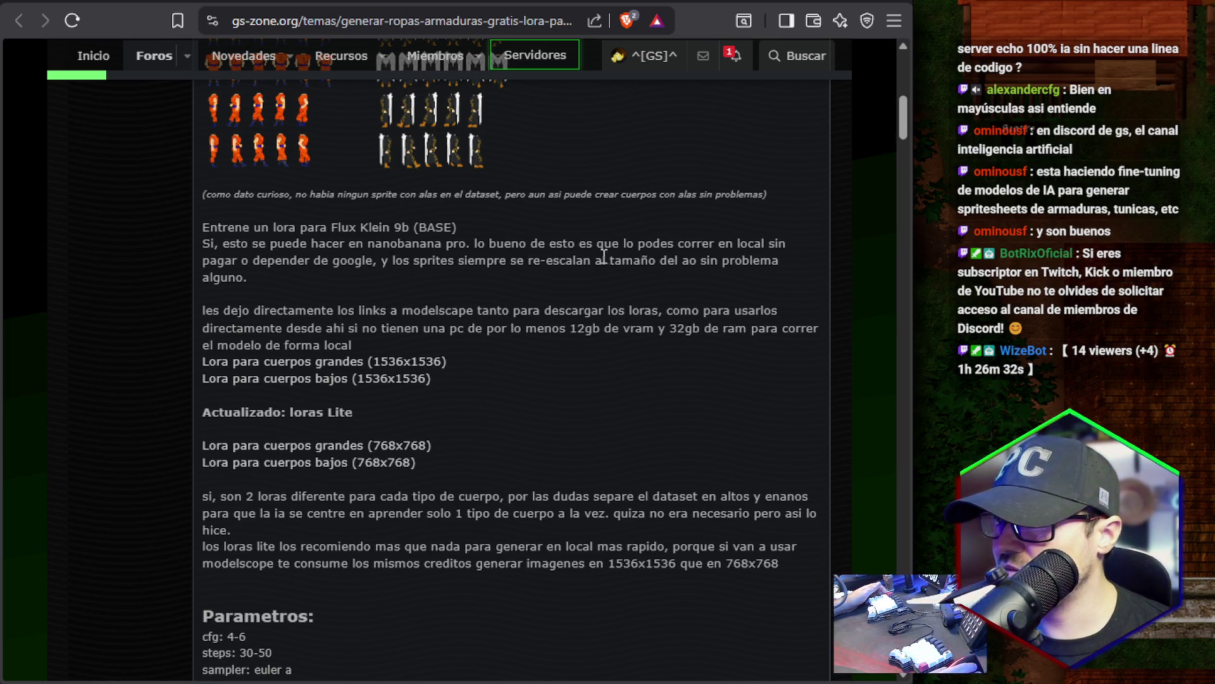
Highlight the dataset sentence, 'solo 1 tipo de cuerpo a la vez' and the word 'lite' while reading.
scroll(314, 279, "down", 3)
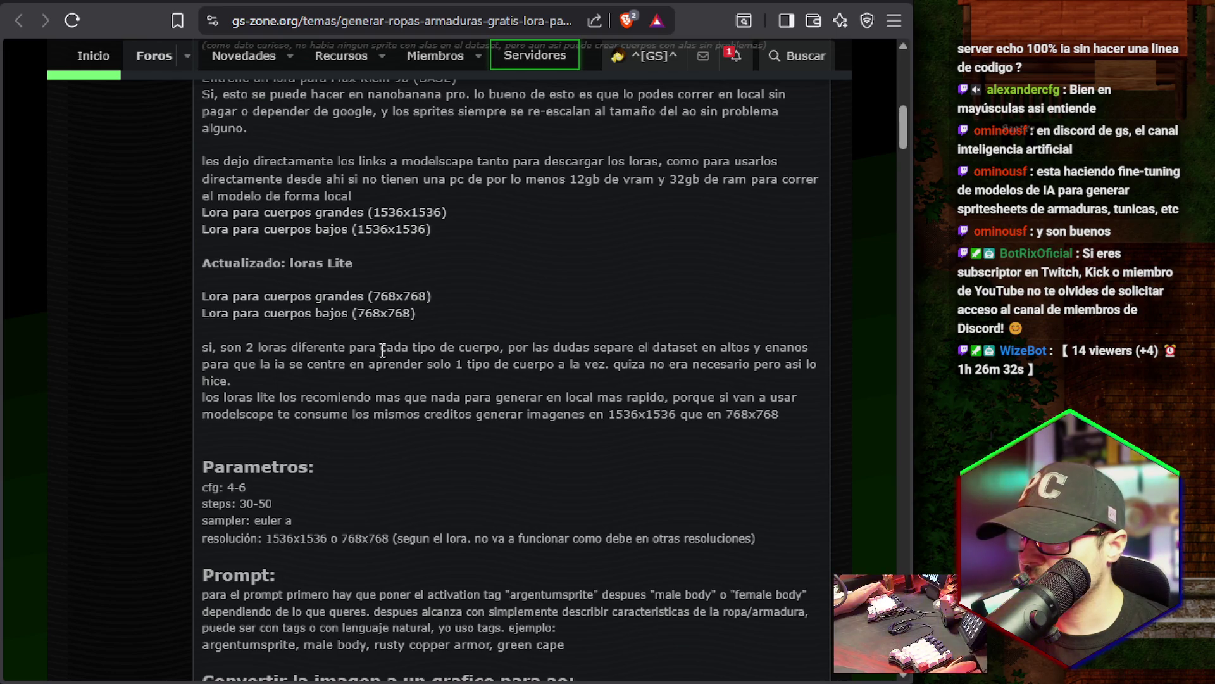
left_click_drag(274, 362, 419, 365)
left_click_drag(608, 366, 423, 364)
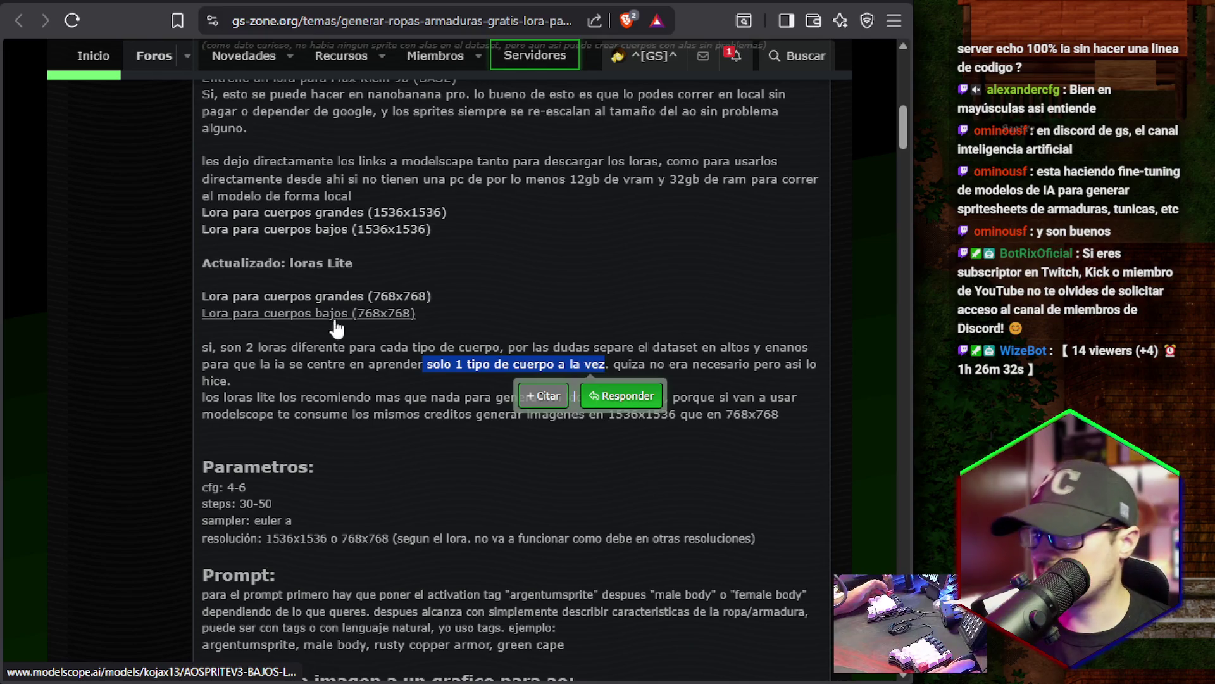
left_click(683, 370)
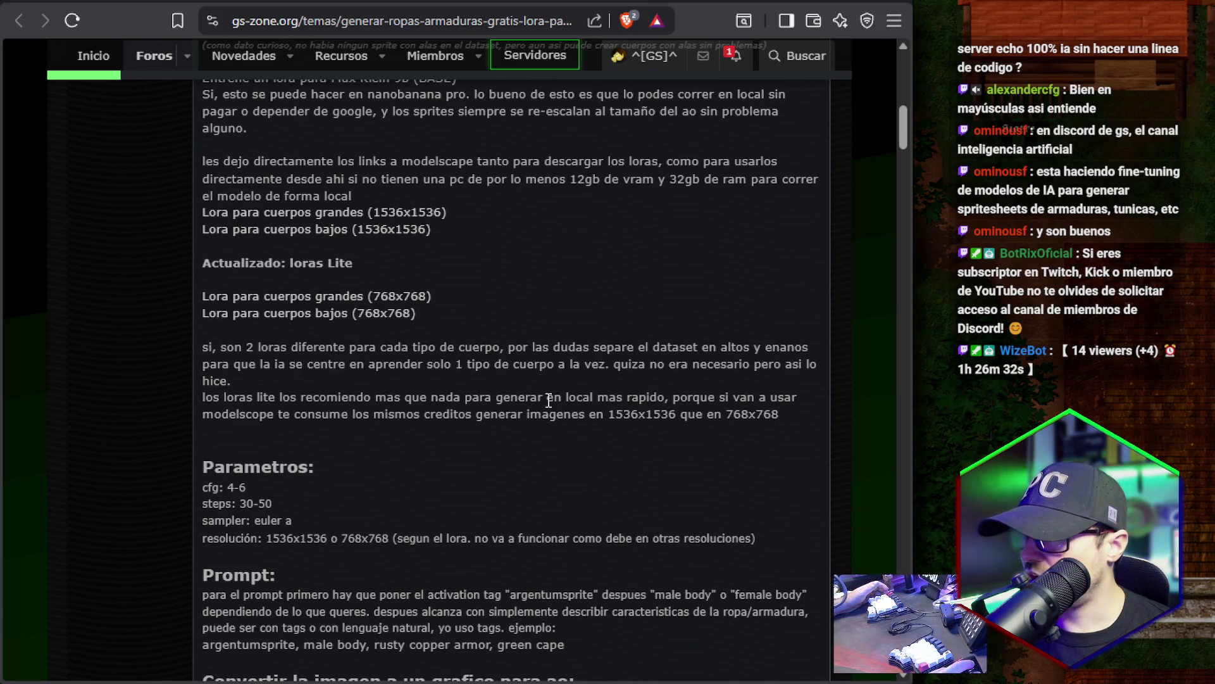
double_click(262, 398)
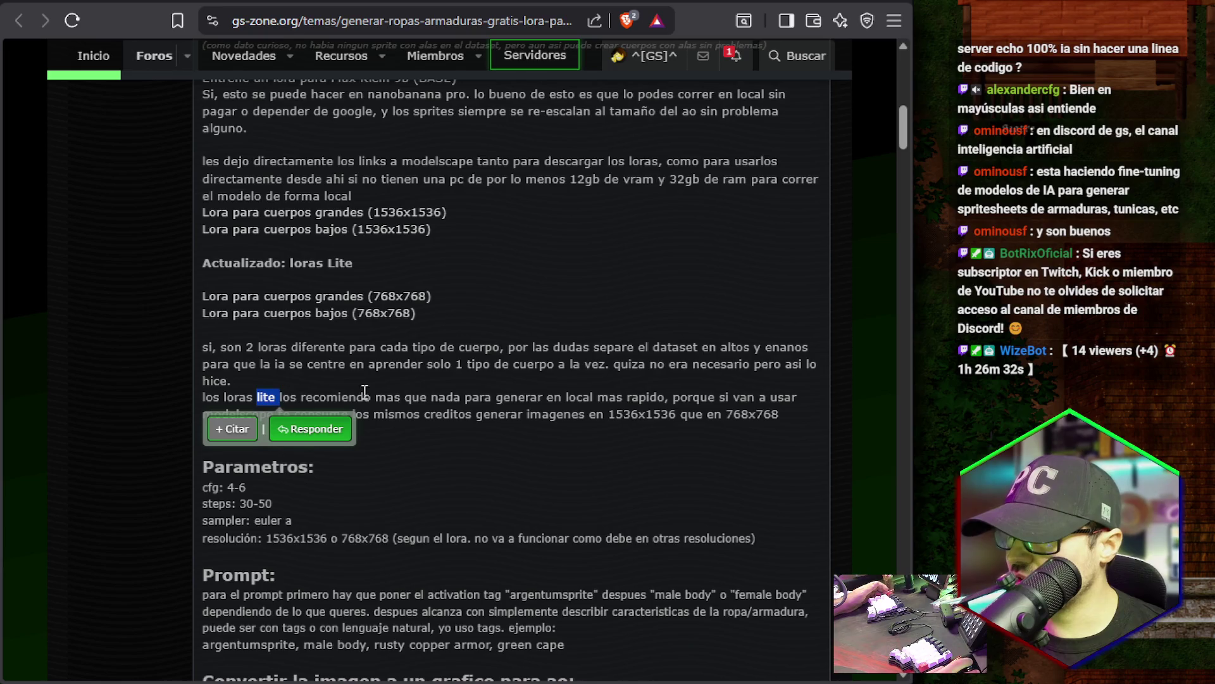
left_click(669, 399)
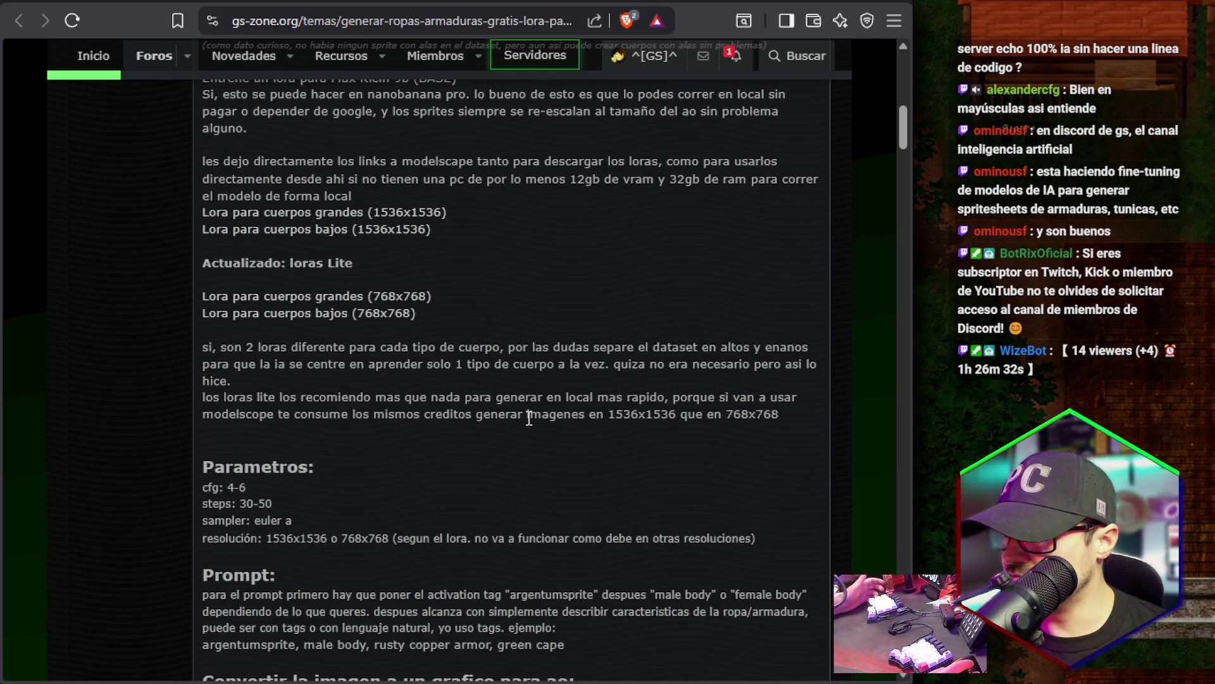
Search the thread for 'trena' and scroll through the matching part of the post.
scroll(606, 412, "down", 5)
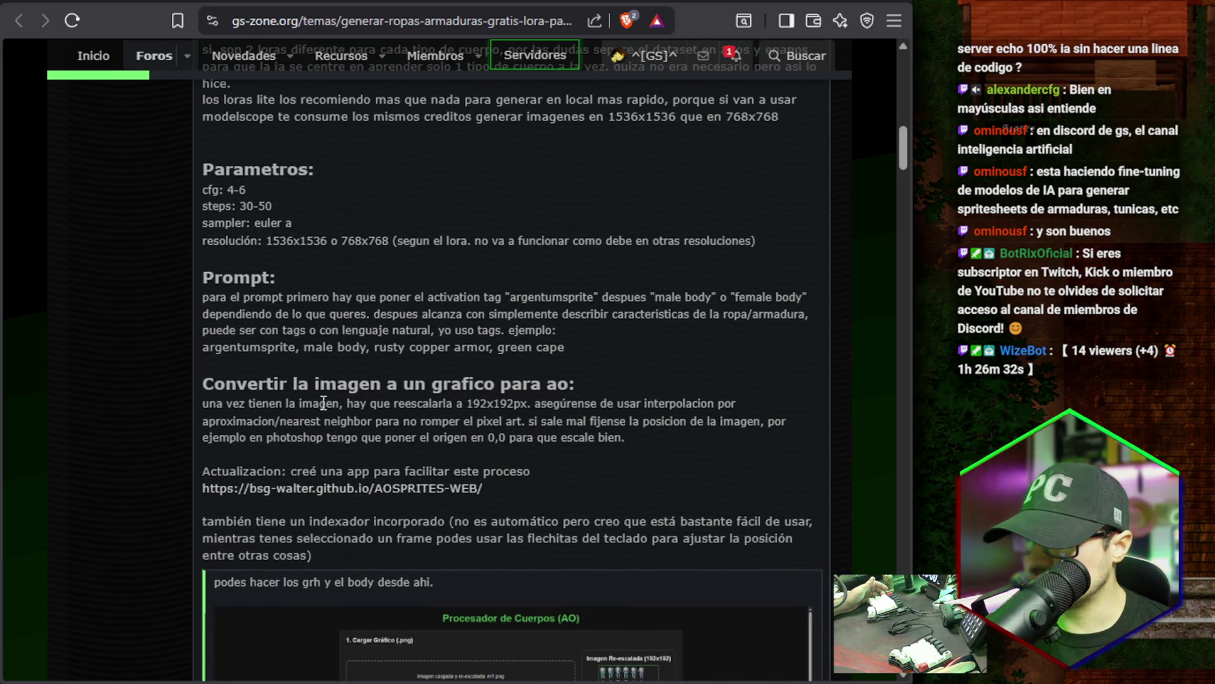
scroll(174, 413, "down", 20)
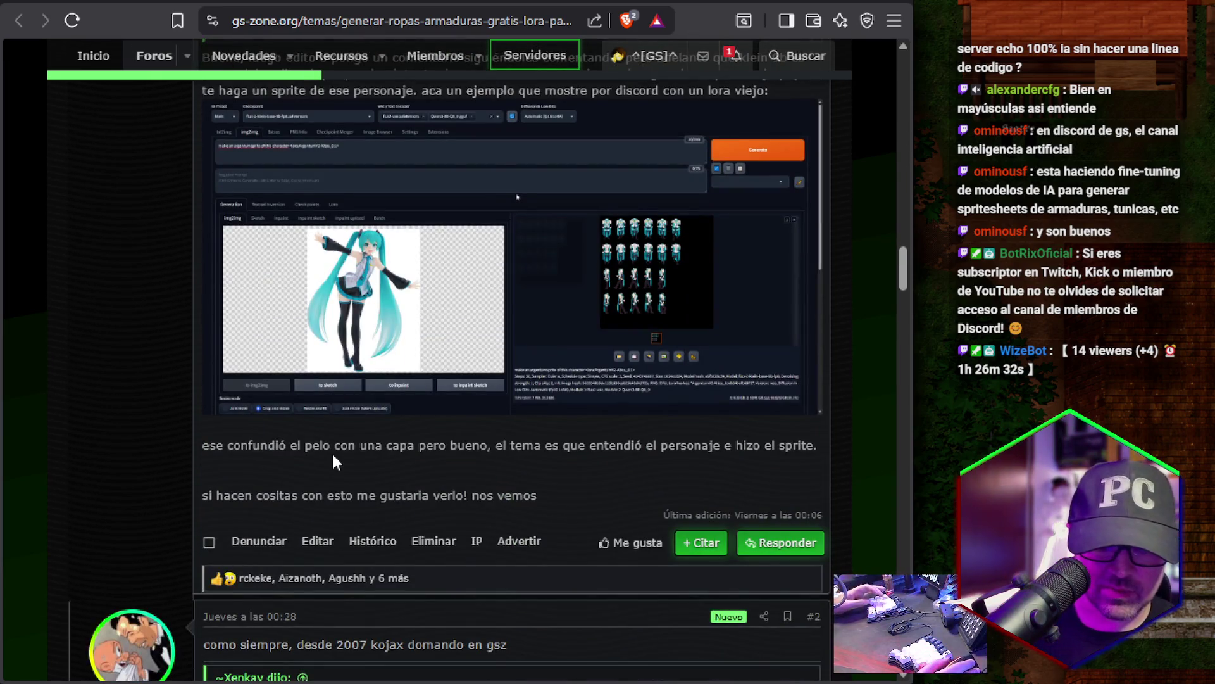
key("ctrl+f")
type("en")
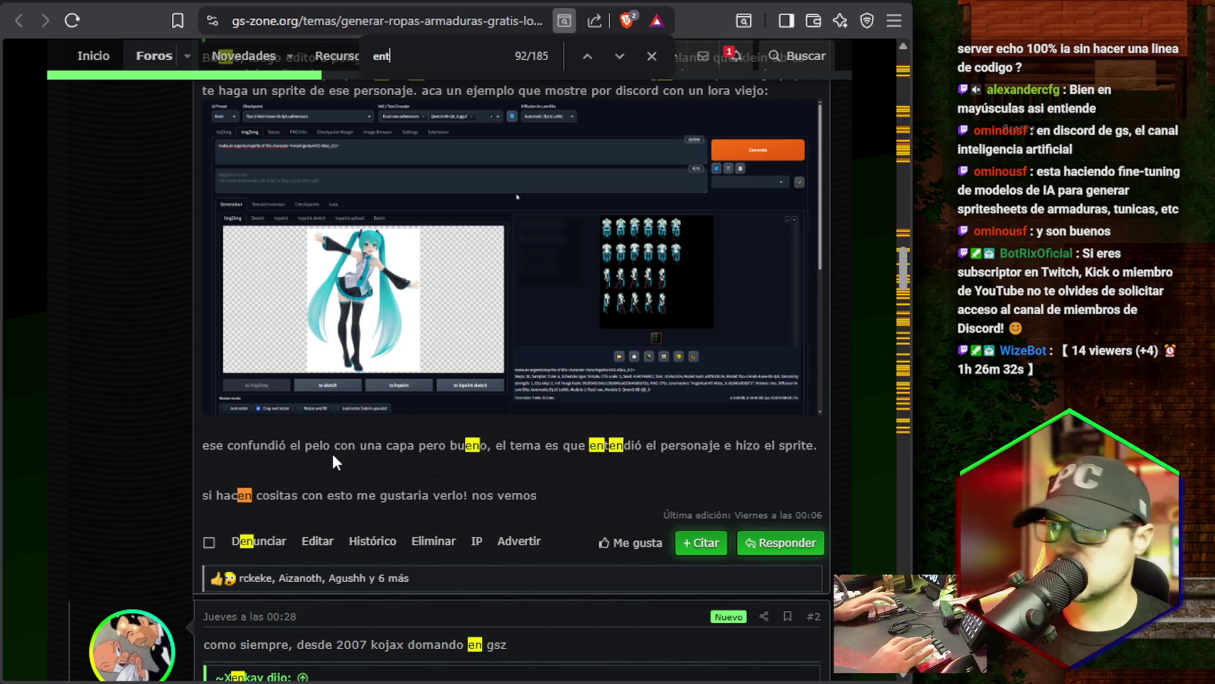
type("trena")
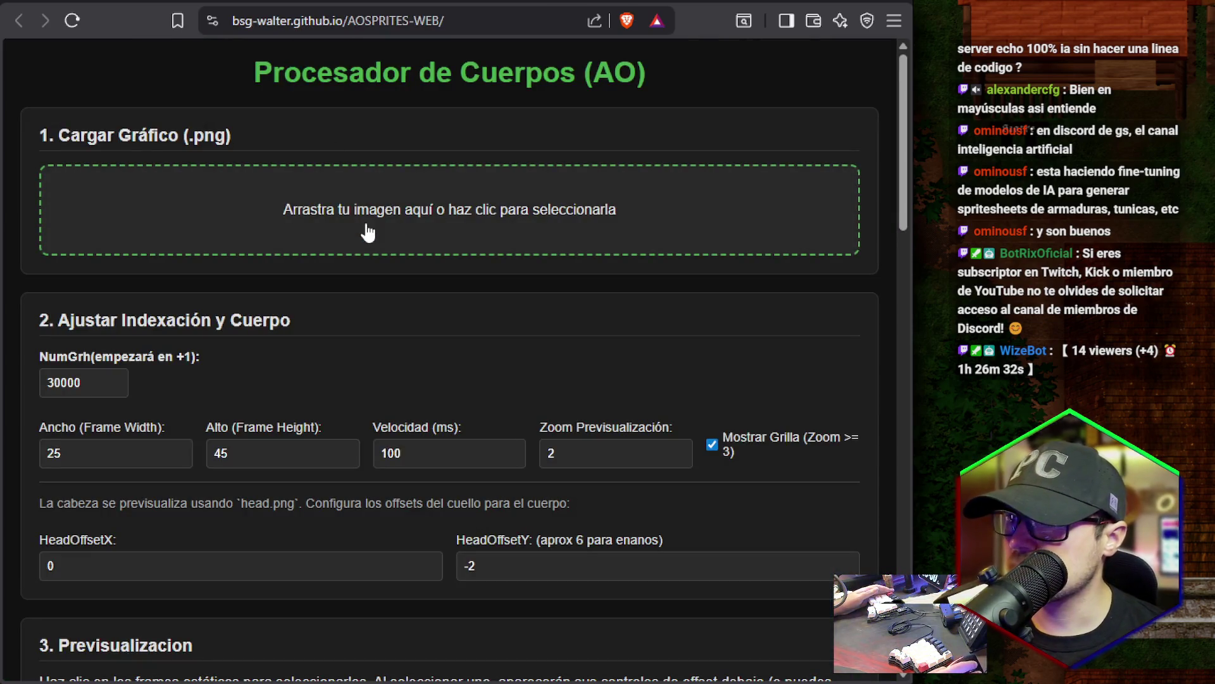
scroll(405, 302, "down", 1)
scroll(405, 303, "down", 10)
scroll(405, 302, "up", 10)
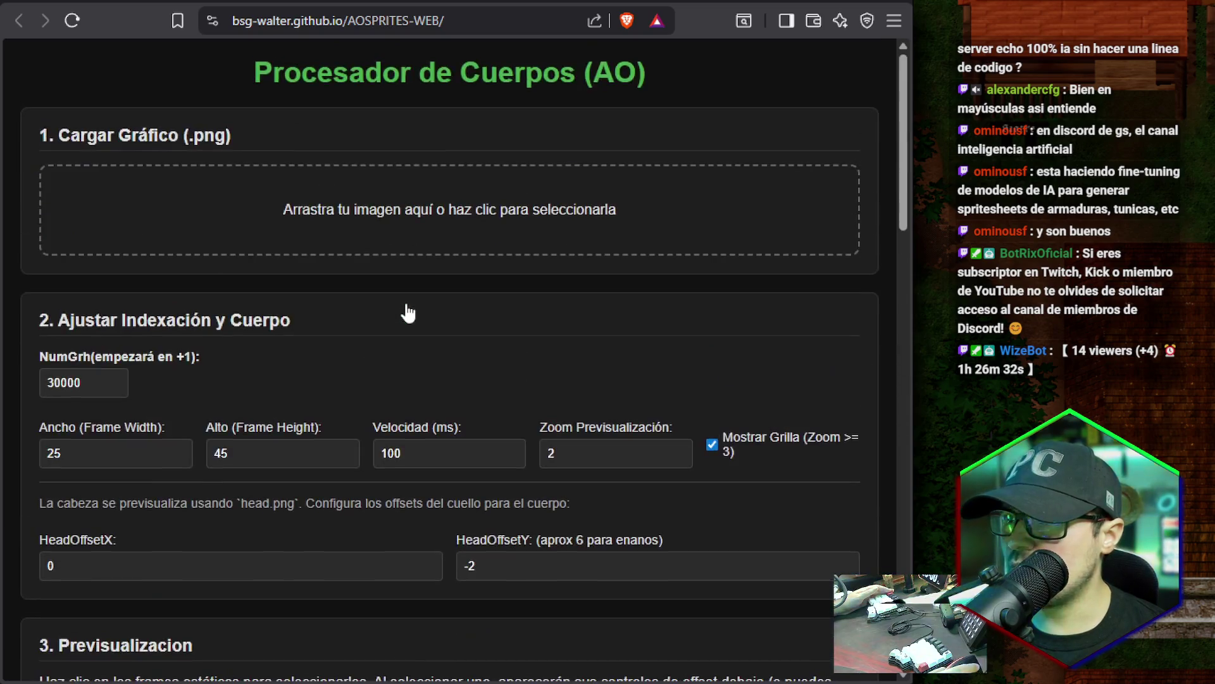
scroll(367, 294, "down", 15)
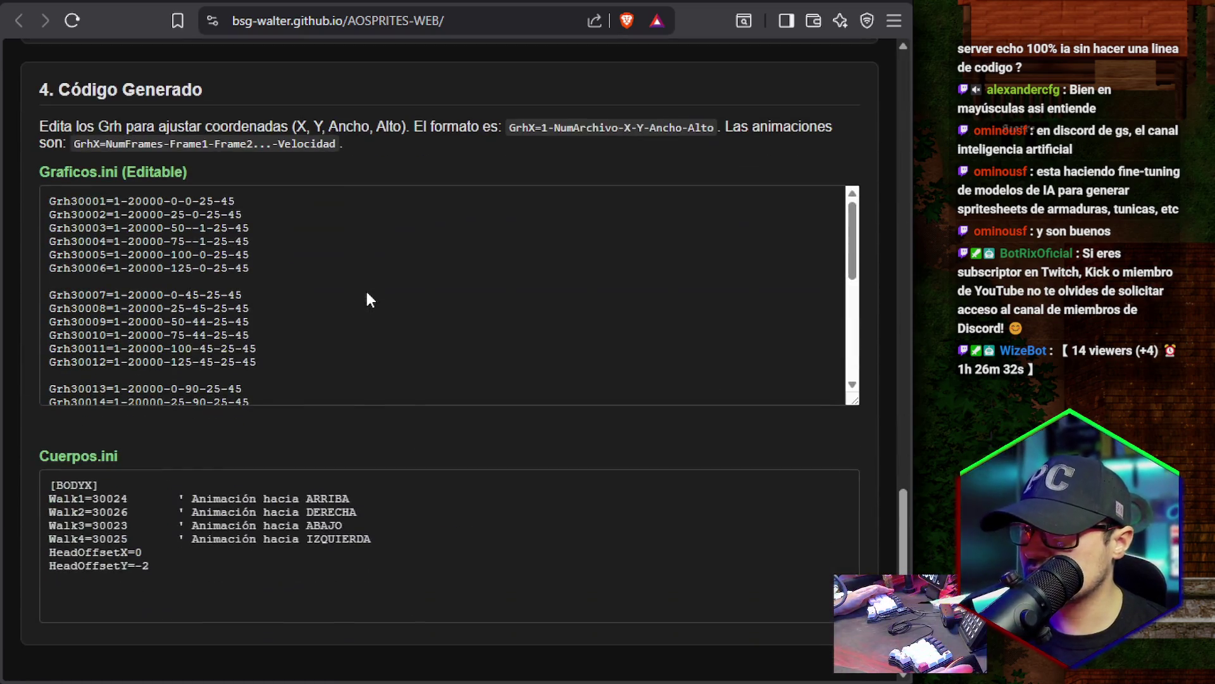
scroll(195, 345, "up", 14)
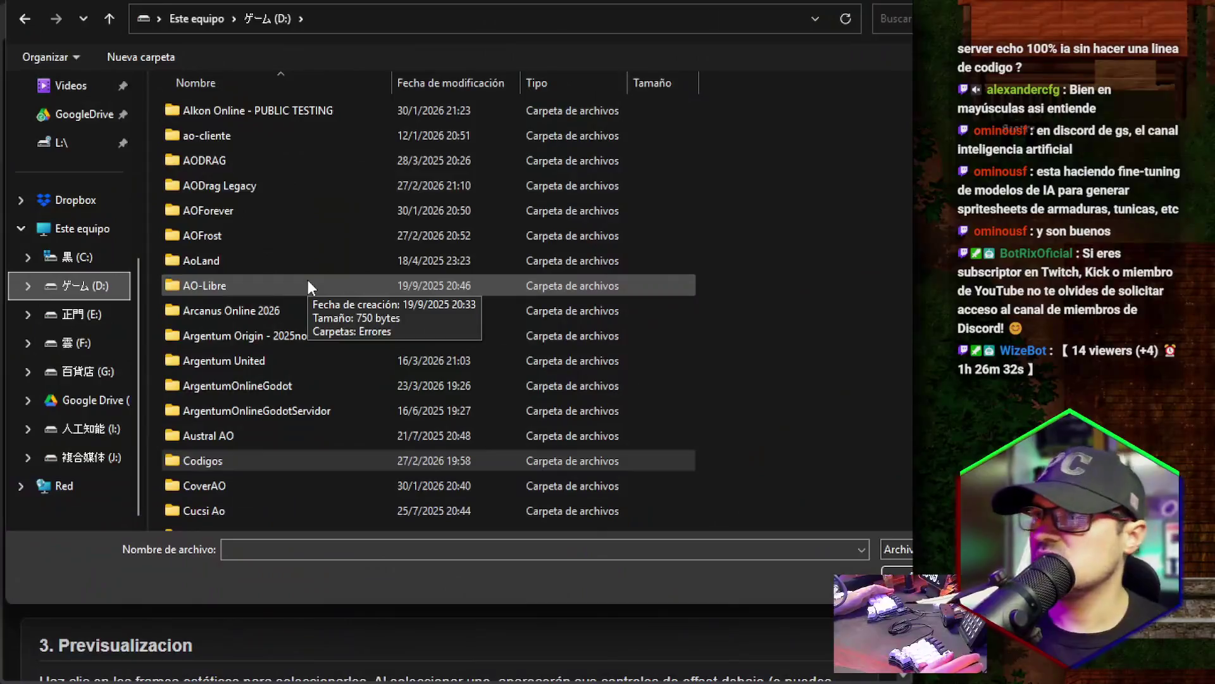
Browse to ao-cliente\Graficos and load 7.png into the body processor.
double_click(257, 137)
double_click(193, 258)
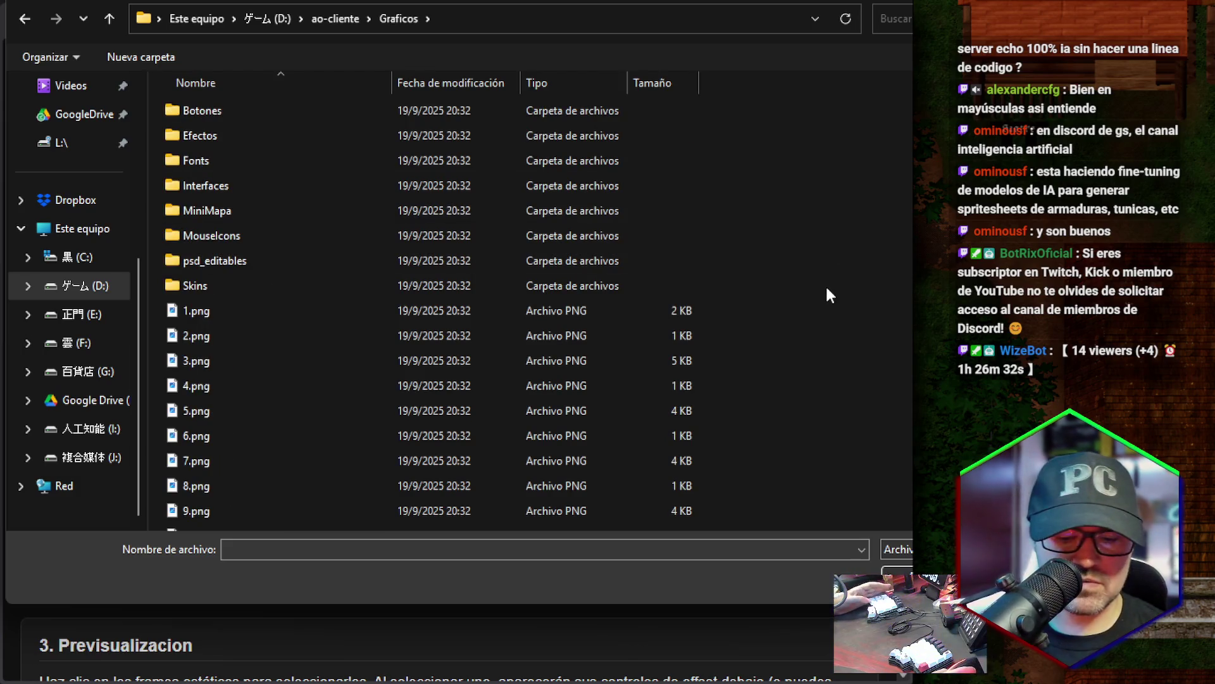
scroll(833, 306, "up", 1)
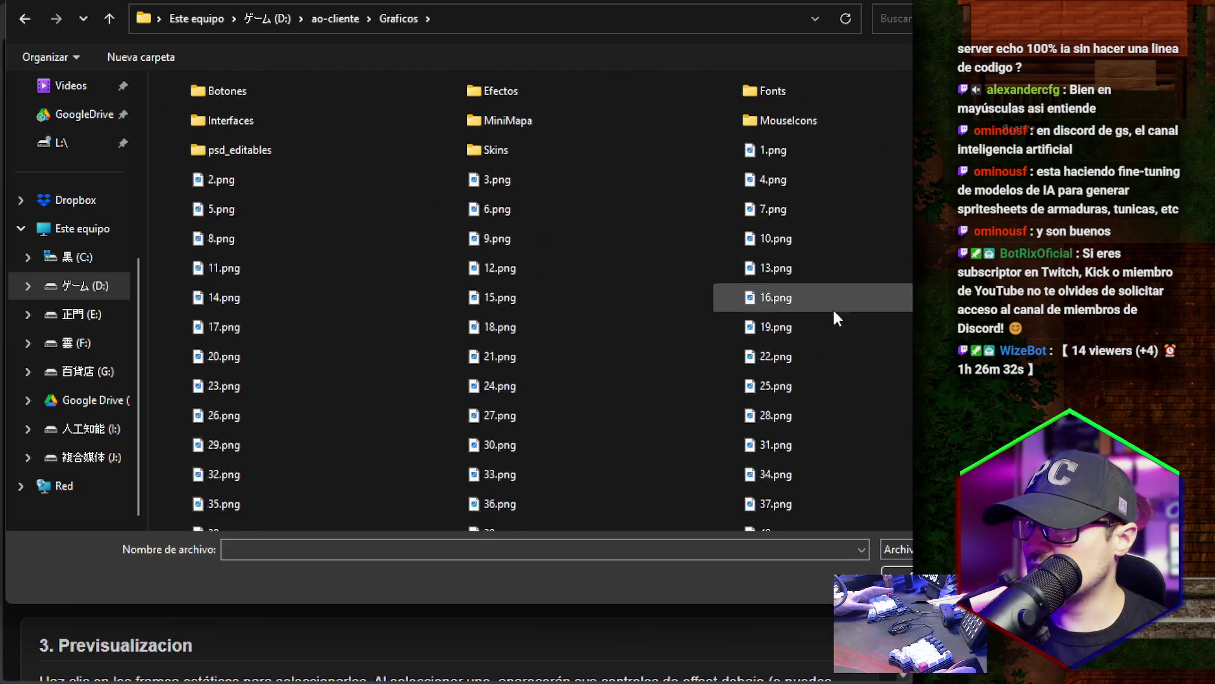
scroll(834, 310, "up", 1)
scroll(833, 310, "up", 1)
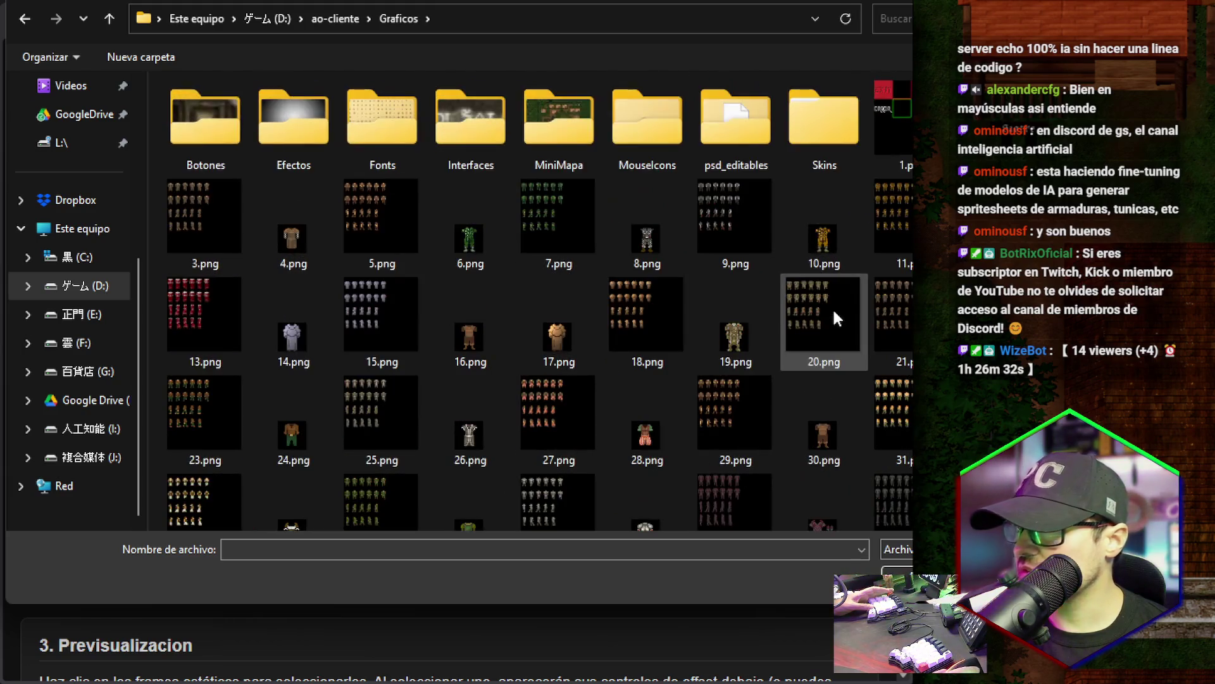
left_click(552, 221)
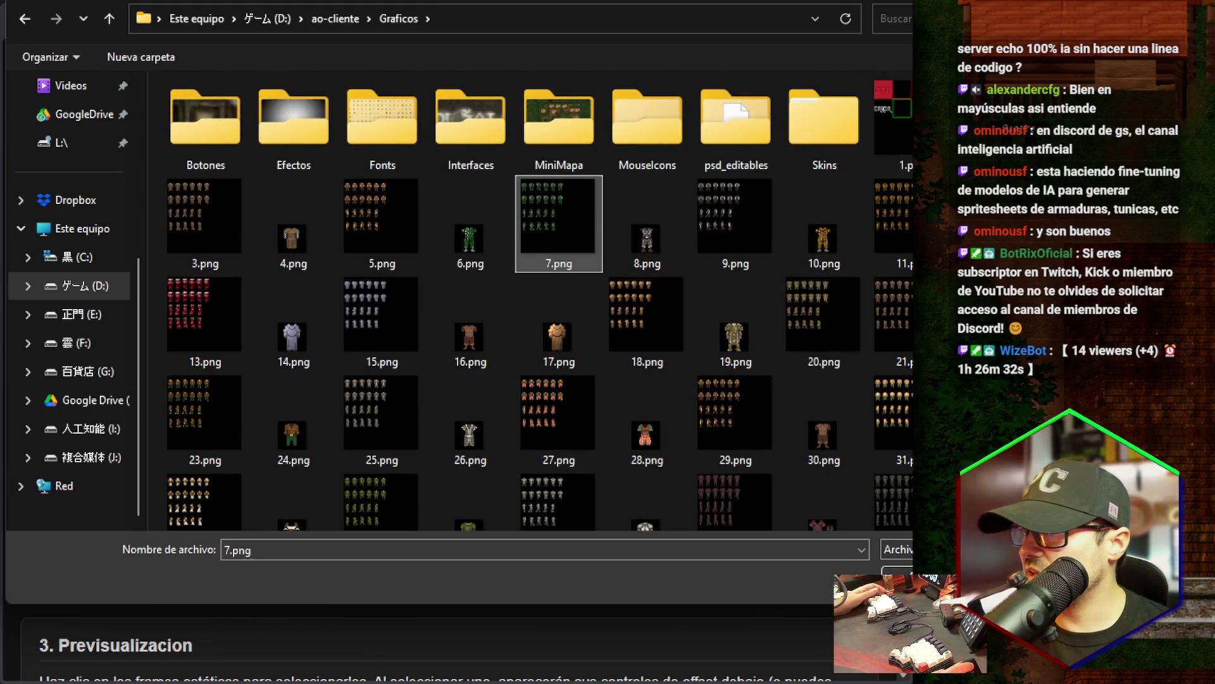
left_click(899, 572)
scroll(461, 443, "down", 2)
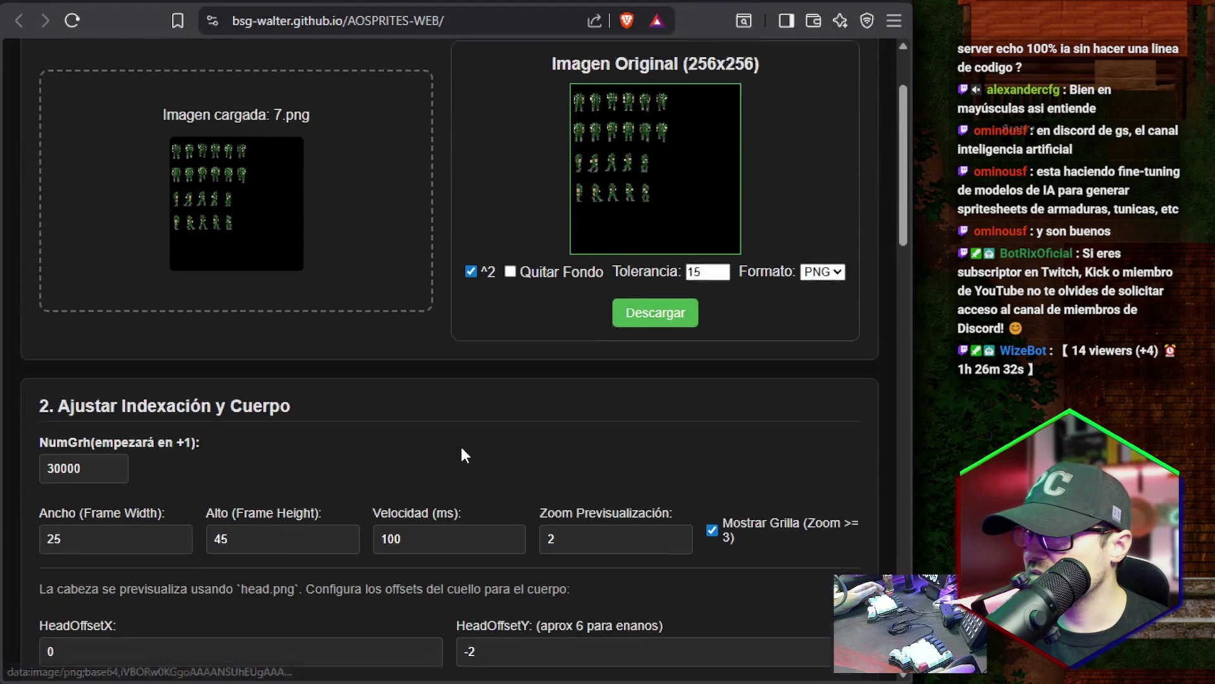
Turn on the Quitar Fondo background removal for the sprite sheet.
left_click(509, 247)
left_click(510, 247)
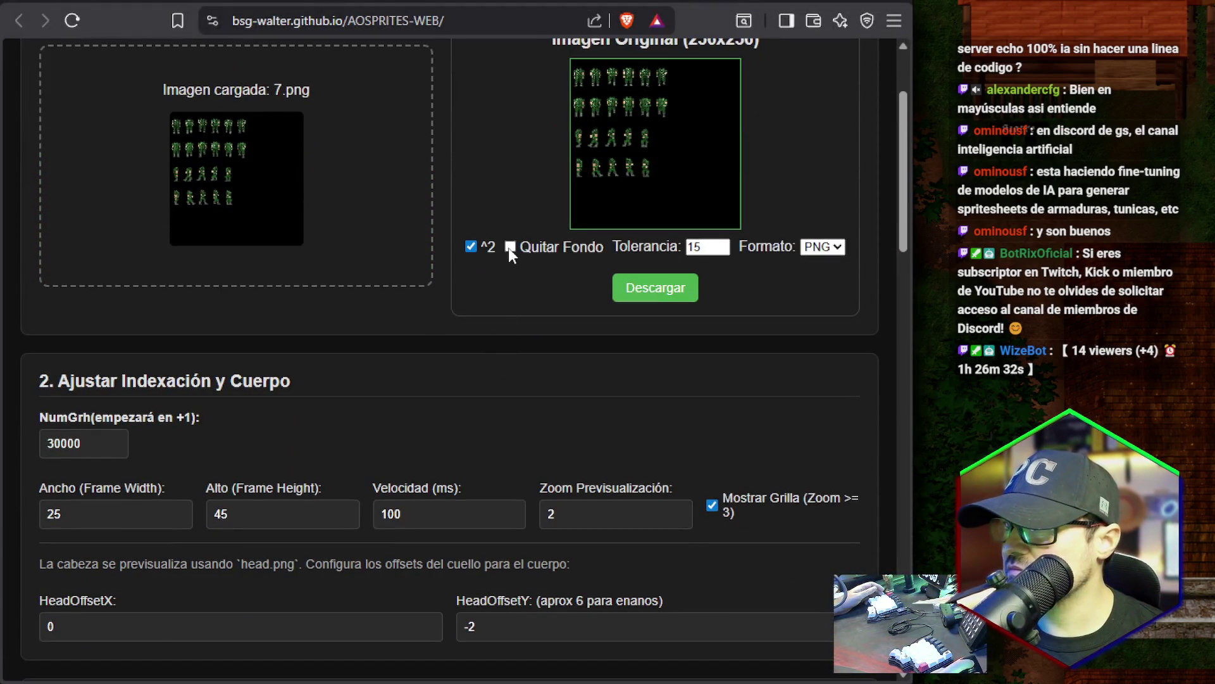
left_click(510, 247)
scroll(517, 306, "down", 7)
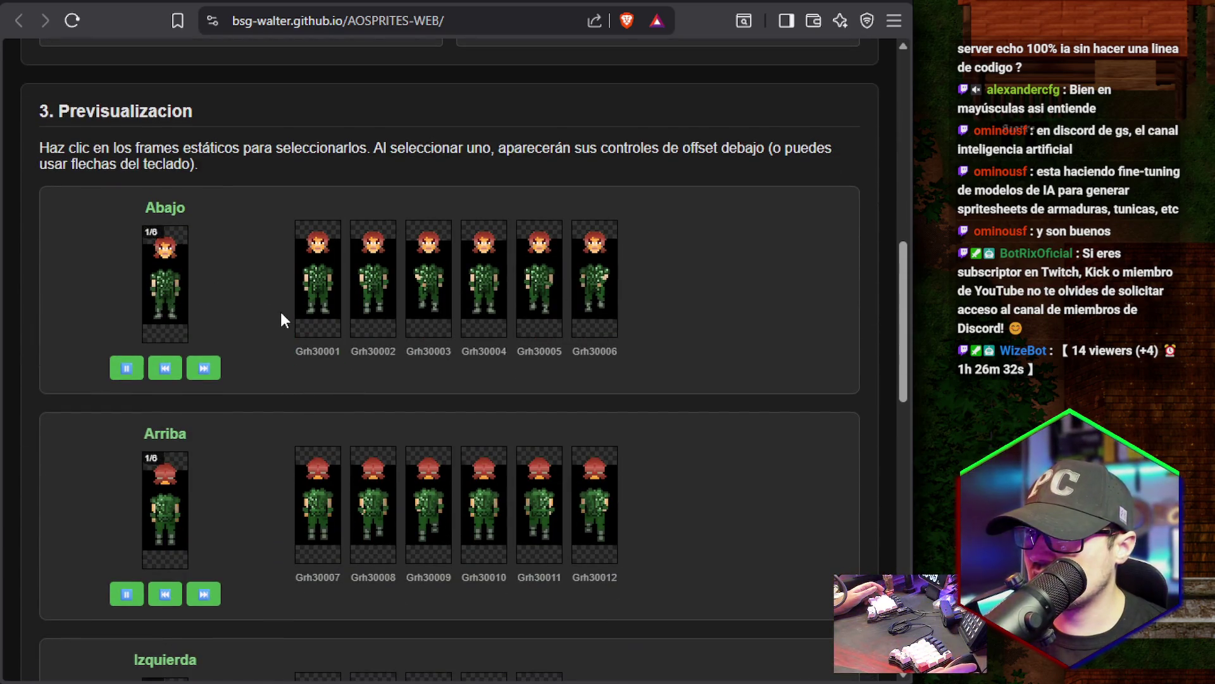
scroll(682, 313, "up", 10)
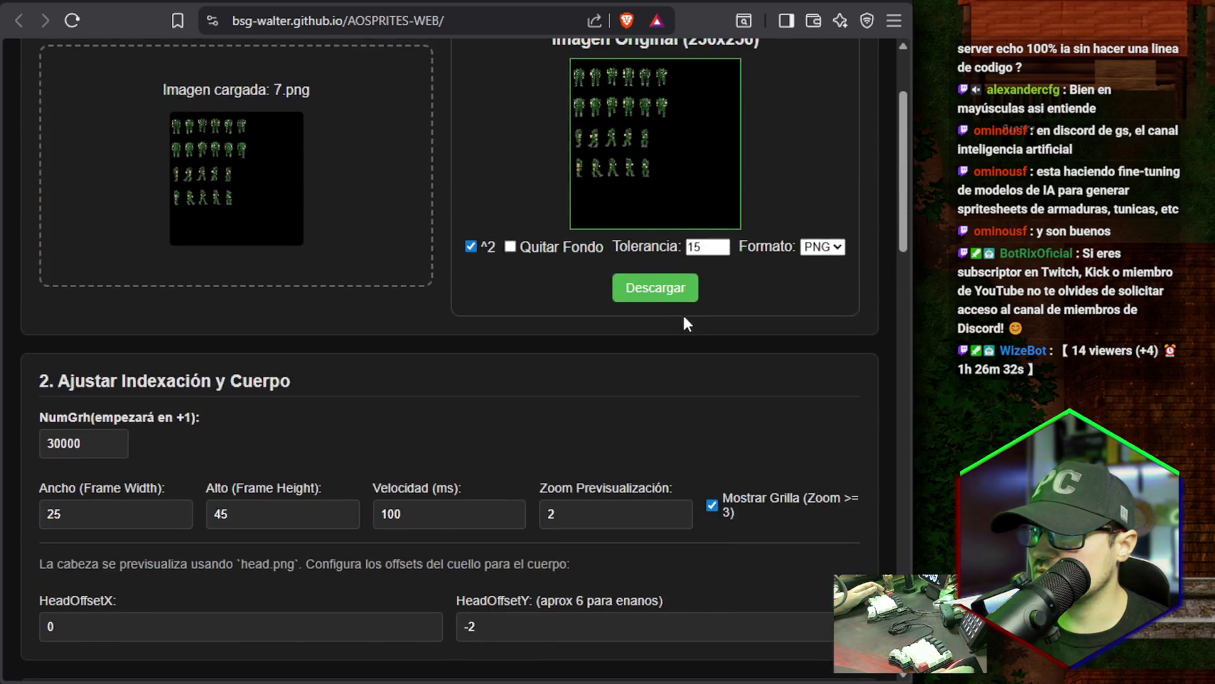
scroll(202, 335, "down", 5)
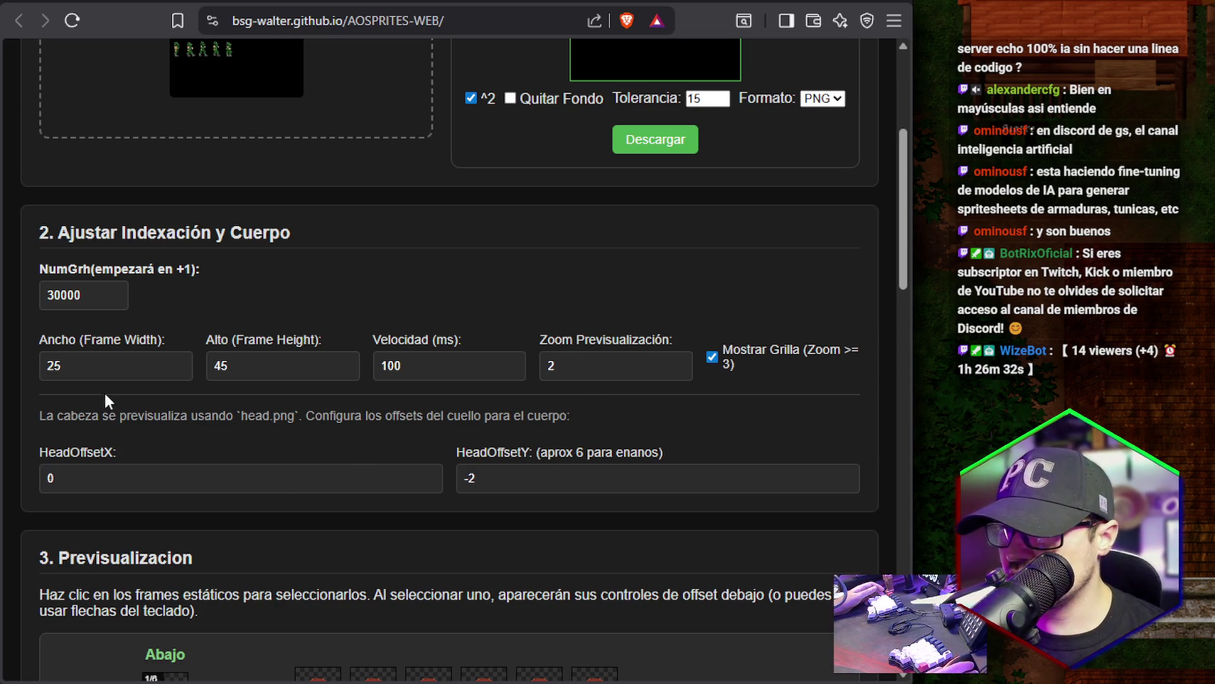
scroll(500, 433, "down", 2)
Change HeadOffsetY from -2 to 5 and check the regenerated ini entries.
double_click(796, 321)
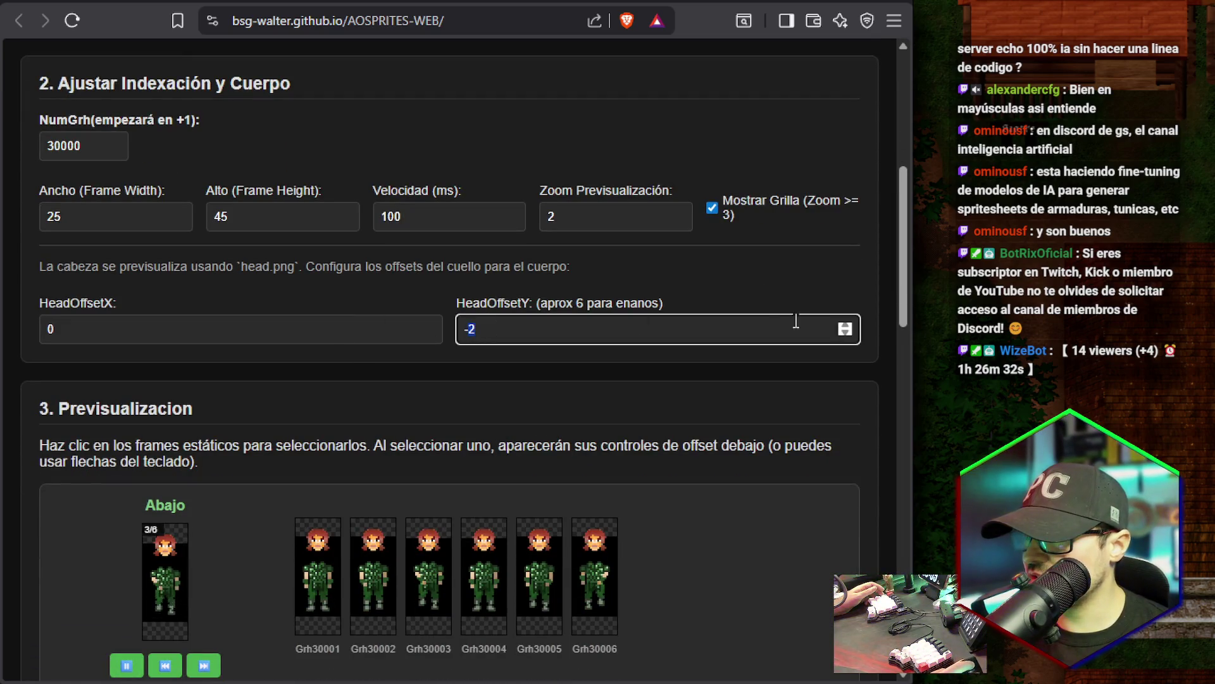
type("4")
left_click(845, 328)
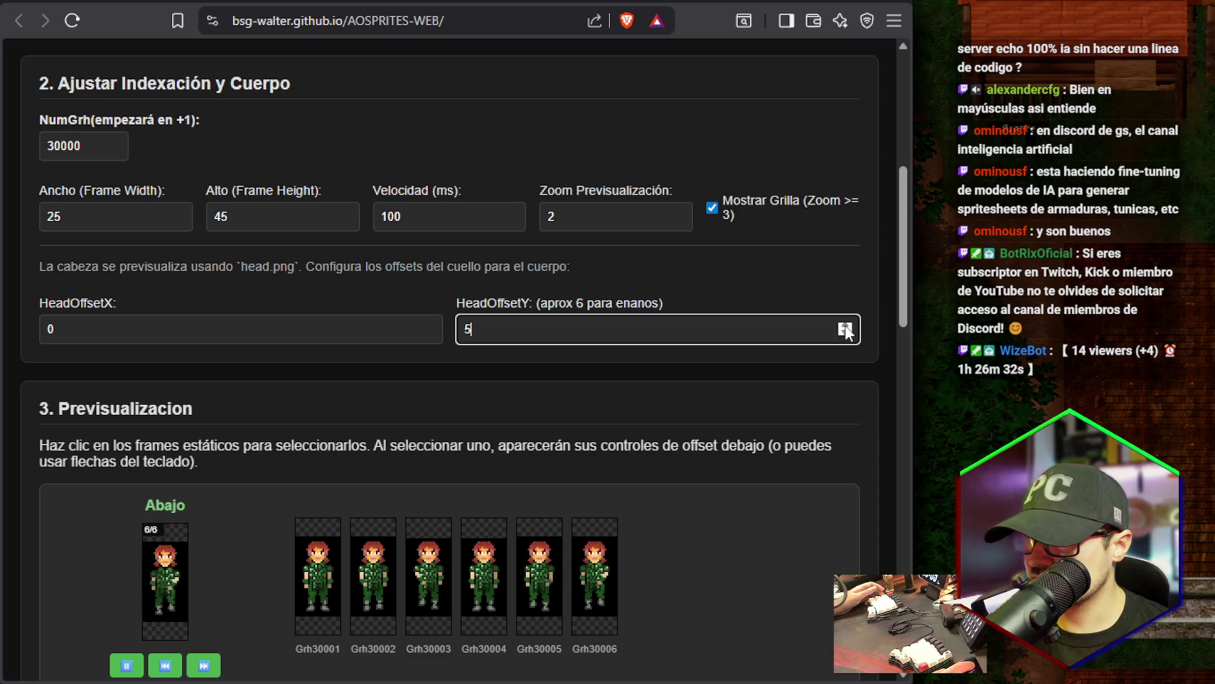
left_click(845, 334)
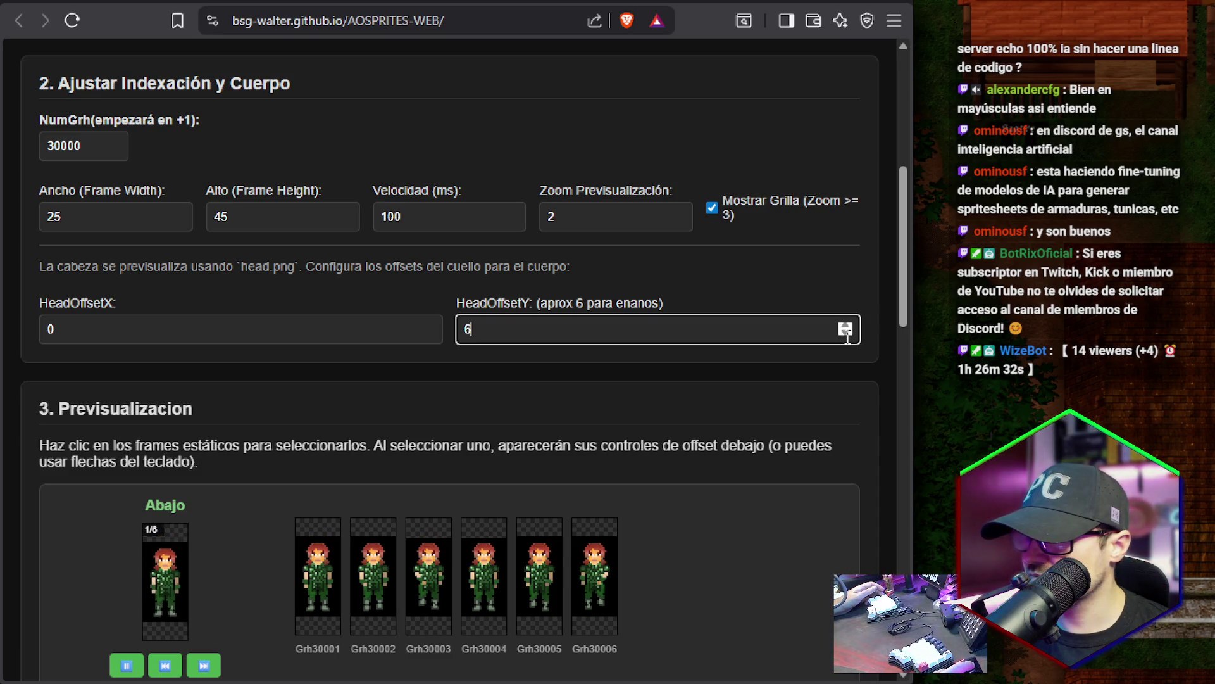
left_click(842, 327)
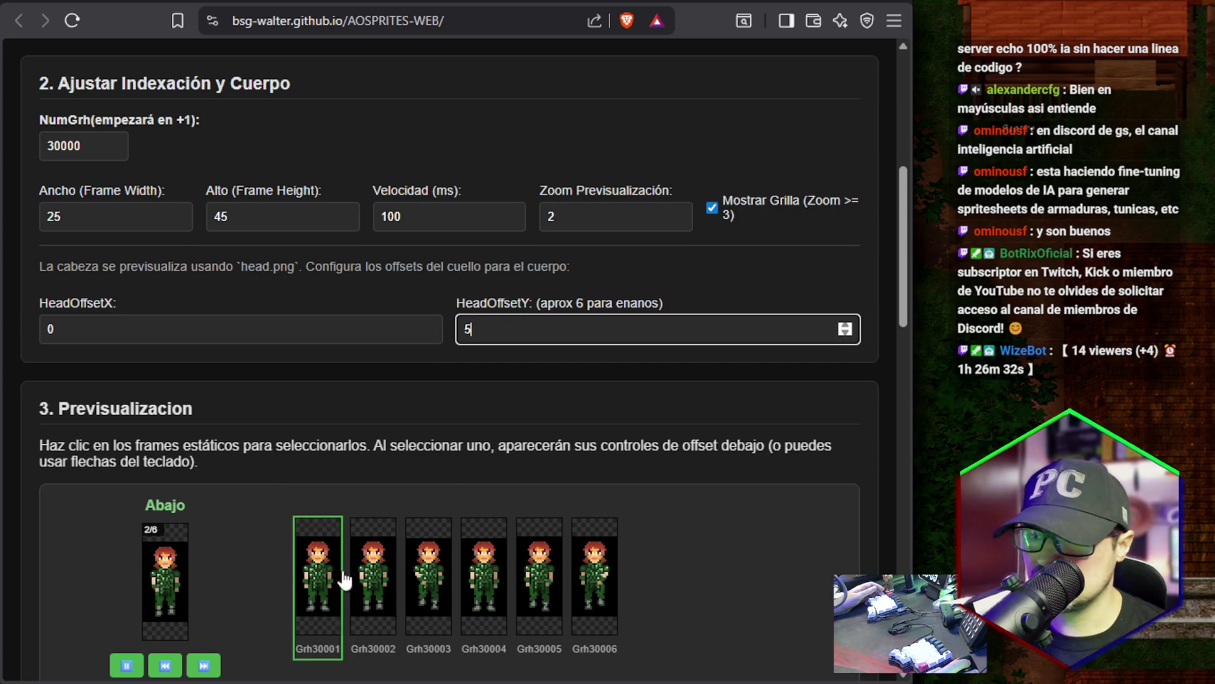
scroll(703, 316, "down", 7)
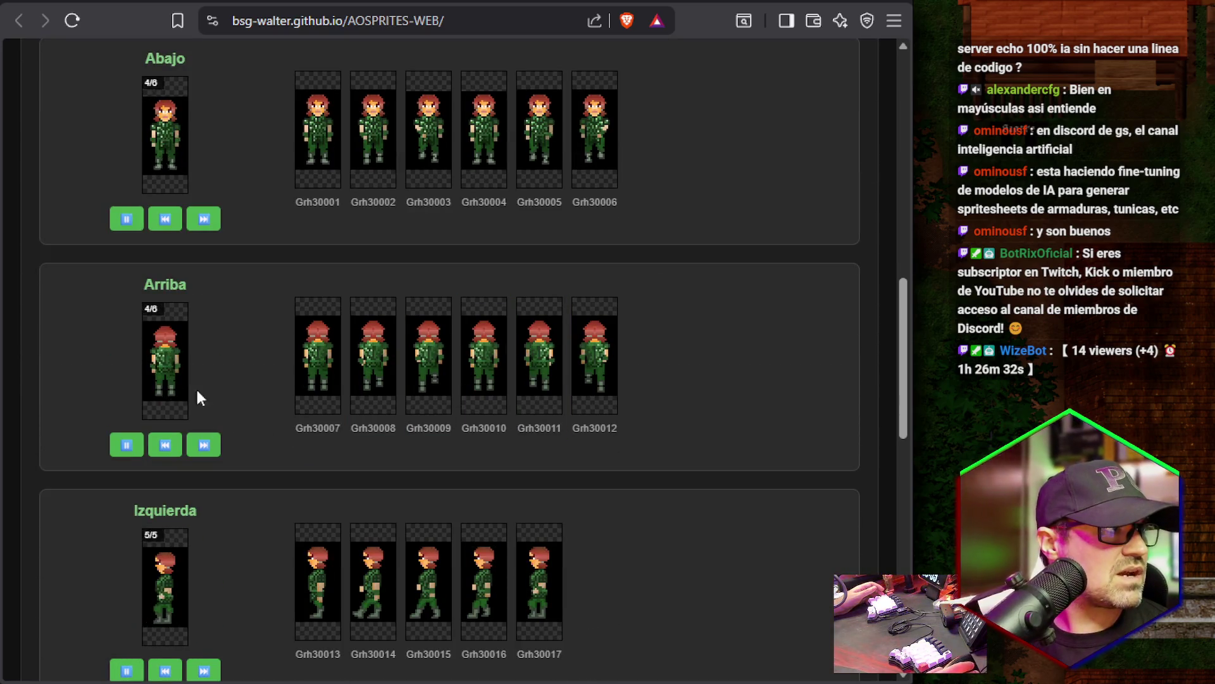
scroll(358, 330, "down", 5)
scroll(271, 373, "down", 9)
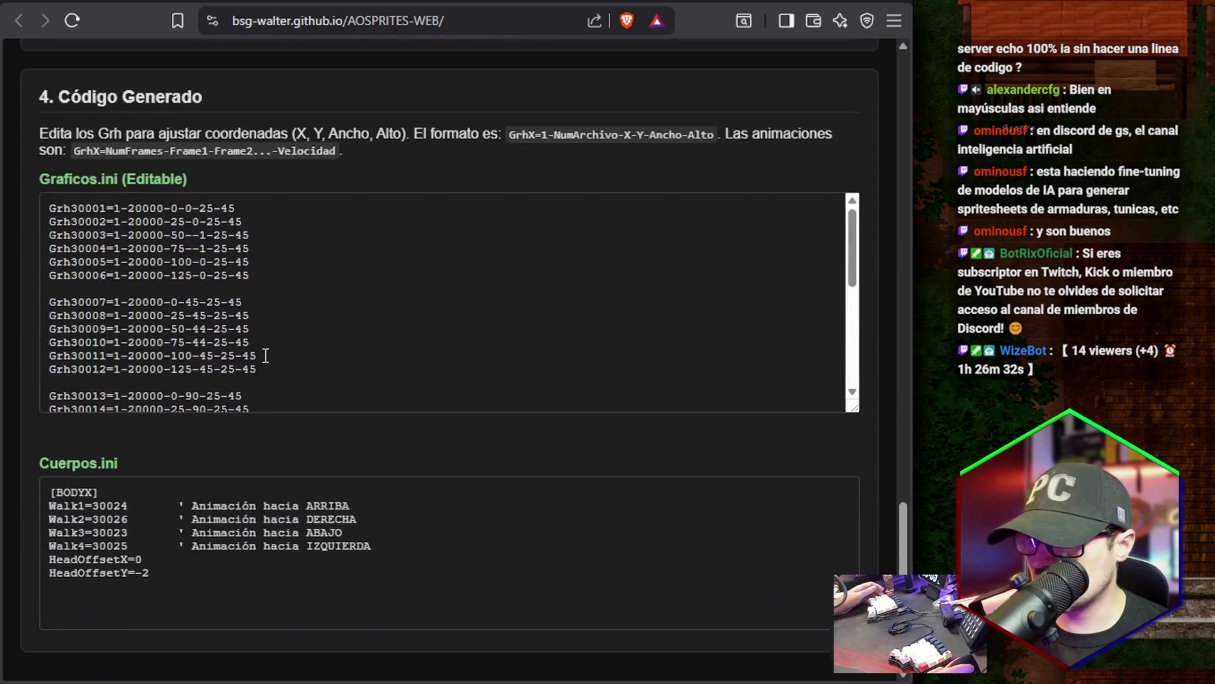
left_click_drag(158, 232, 229, 366)
scroll(378, 342, "down", 5)
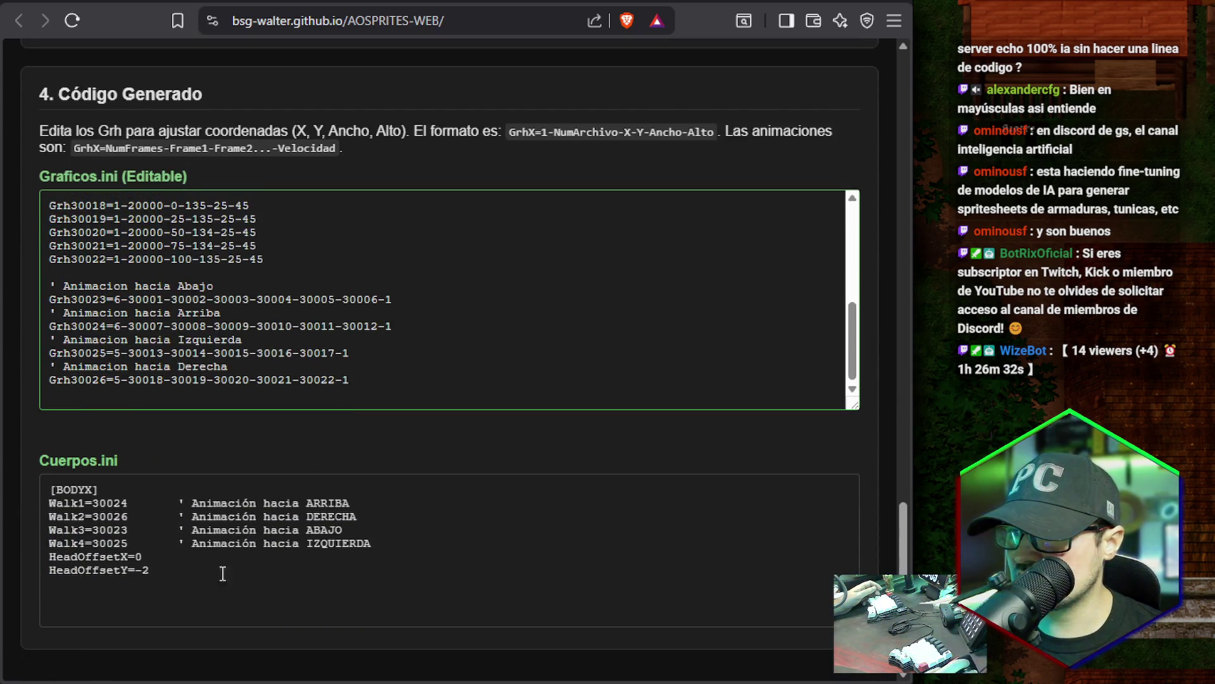
left_click_drag(221, 574, 64, 489)
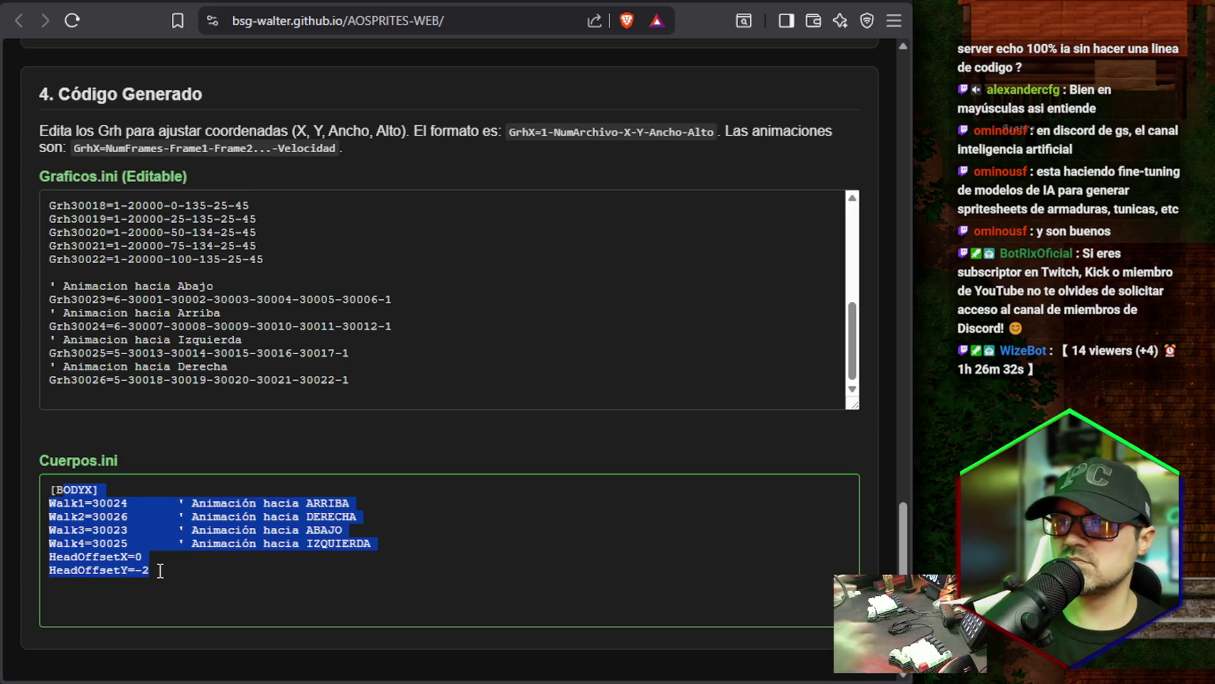
scroll(393, 266, "up", 5)
scroll(447, 166, "up", 15)
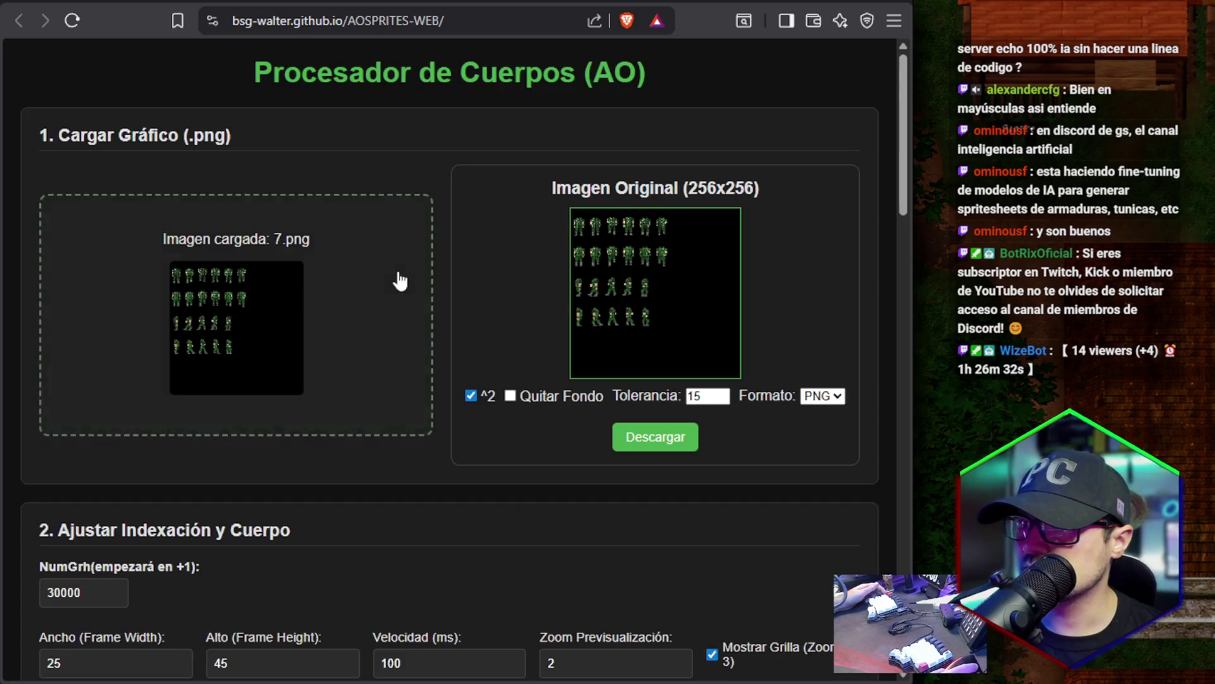
scroll(144, 324, "down", 10)
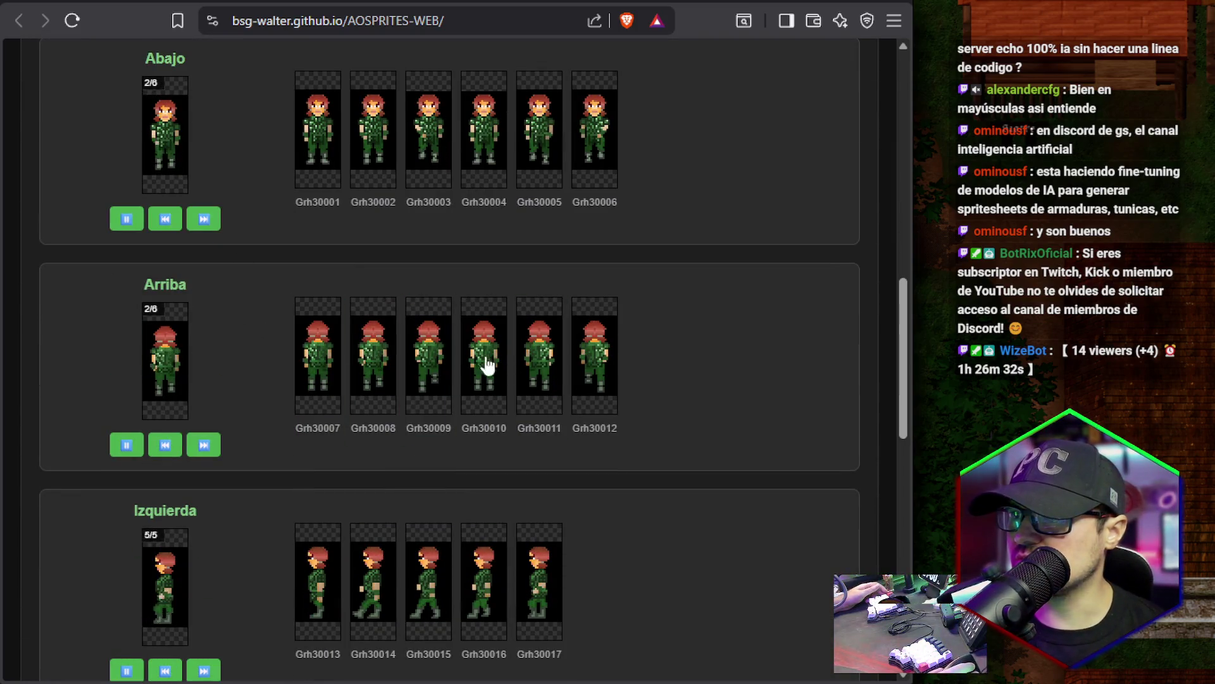
scroll(619, 335, "up", 5)
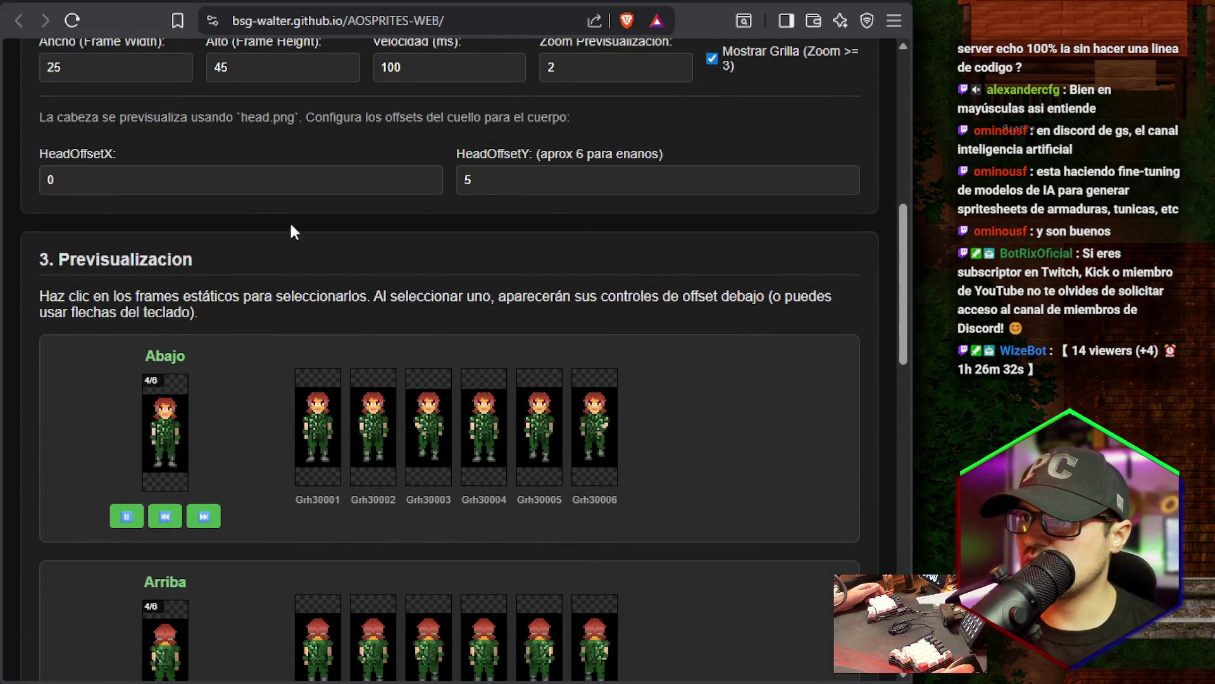
scroll(386, 303, "up", 9)
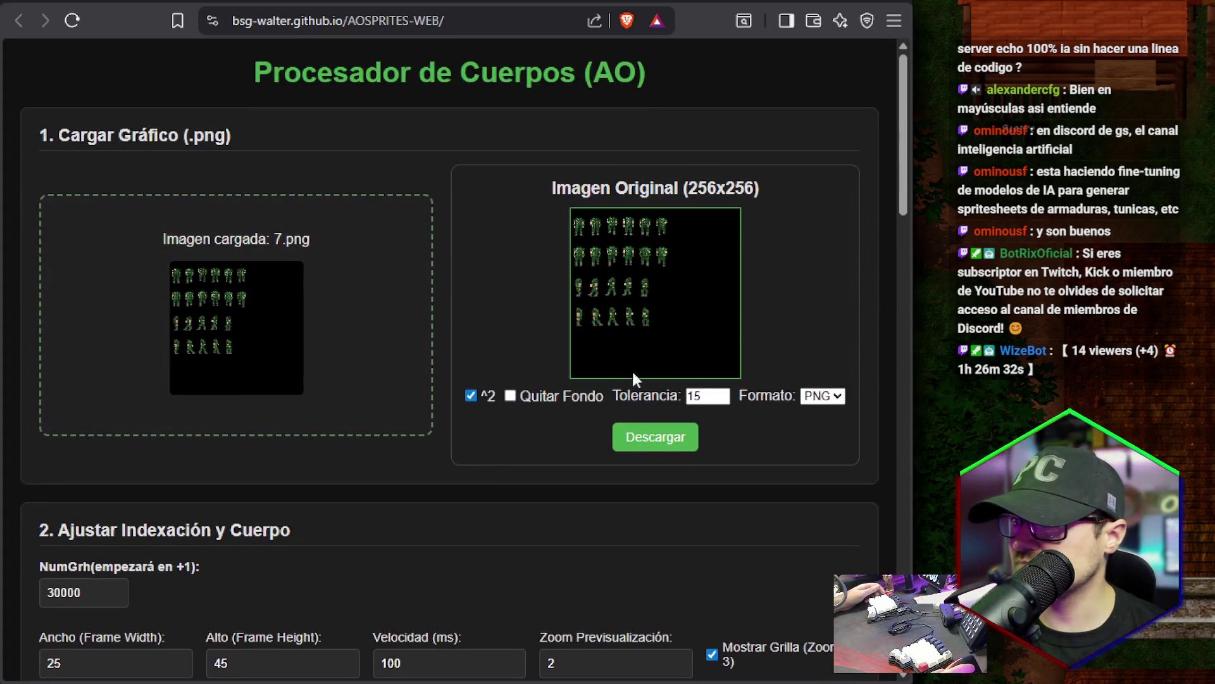
scroll(630, 380, "down", 3)
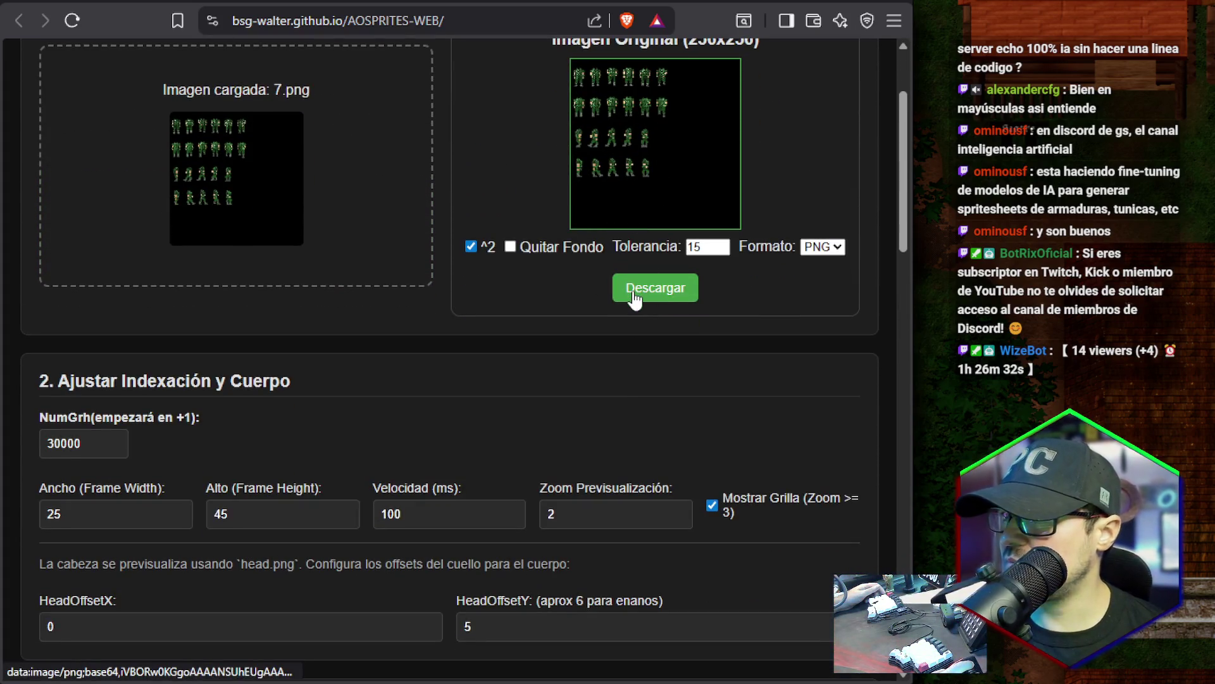
scroll(538, 317, "up", 2)
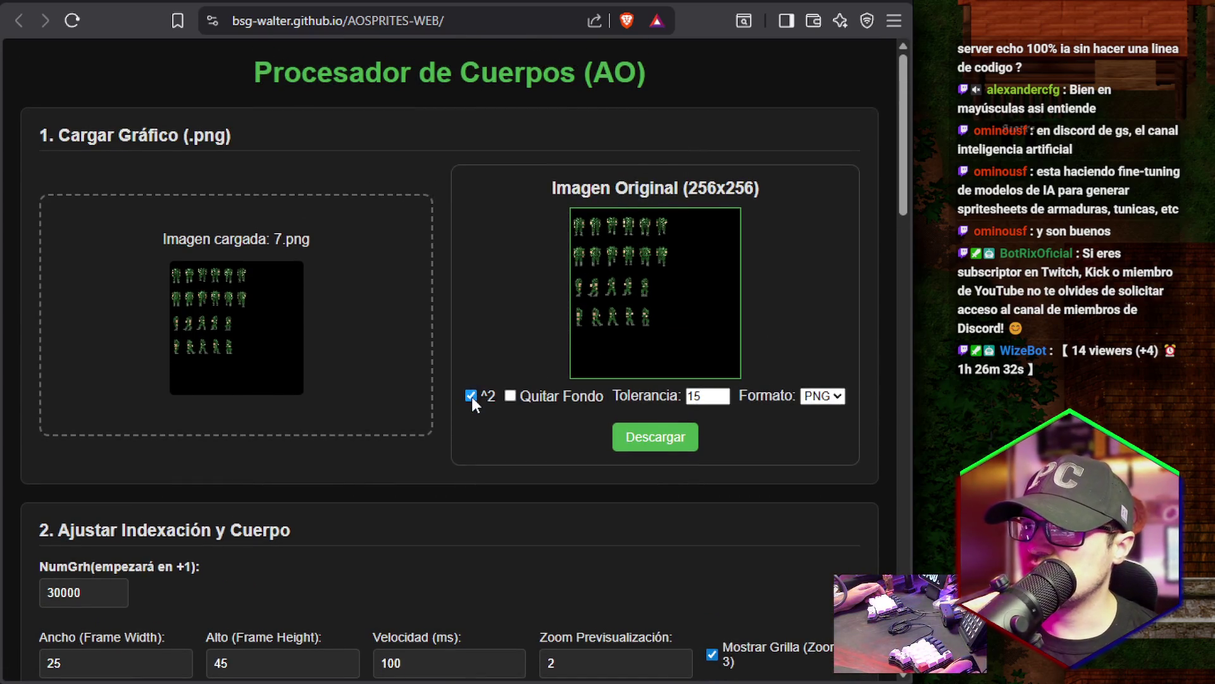
left_click(511, 397)
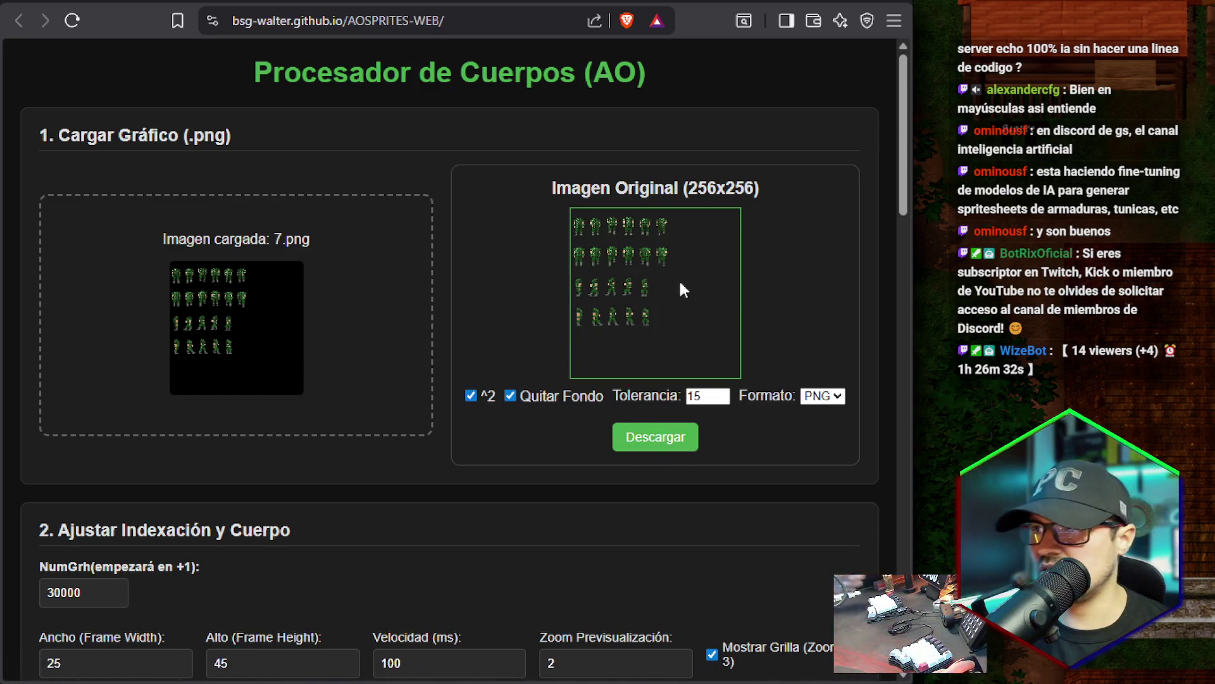
left_click(511, 396)
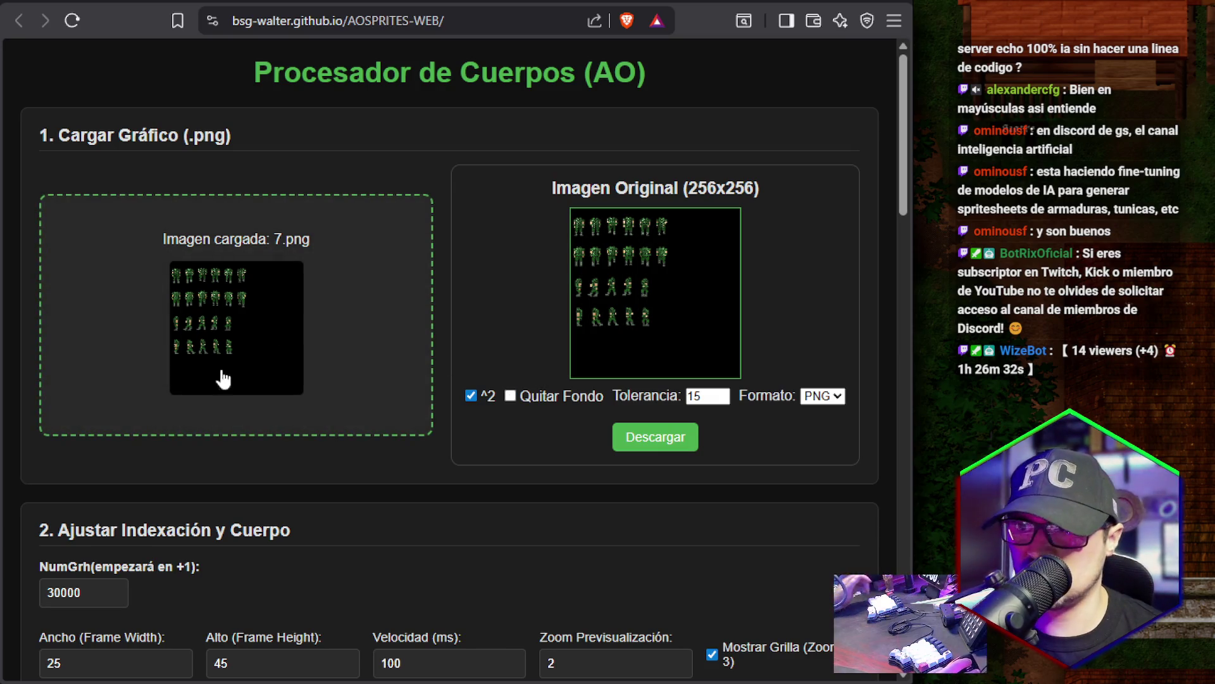
scroll(233, 292, "down", 1)
scroll(233, 292, "down", 6)
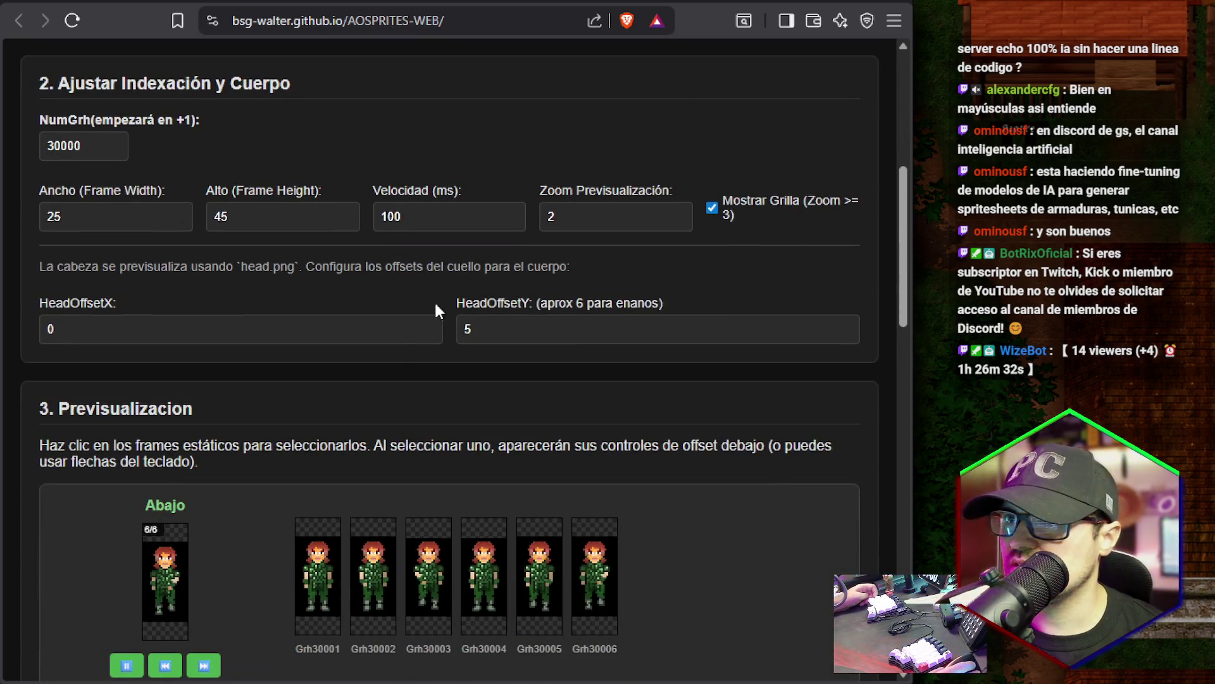
scroll(435, 300, "down", 4)
scroll(390, 344, "up", 8)
left_click_drag(71, 287, 63, 297)
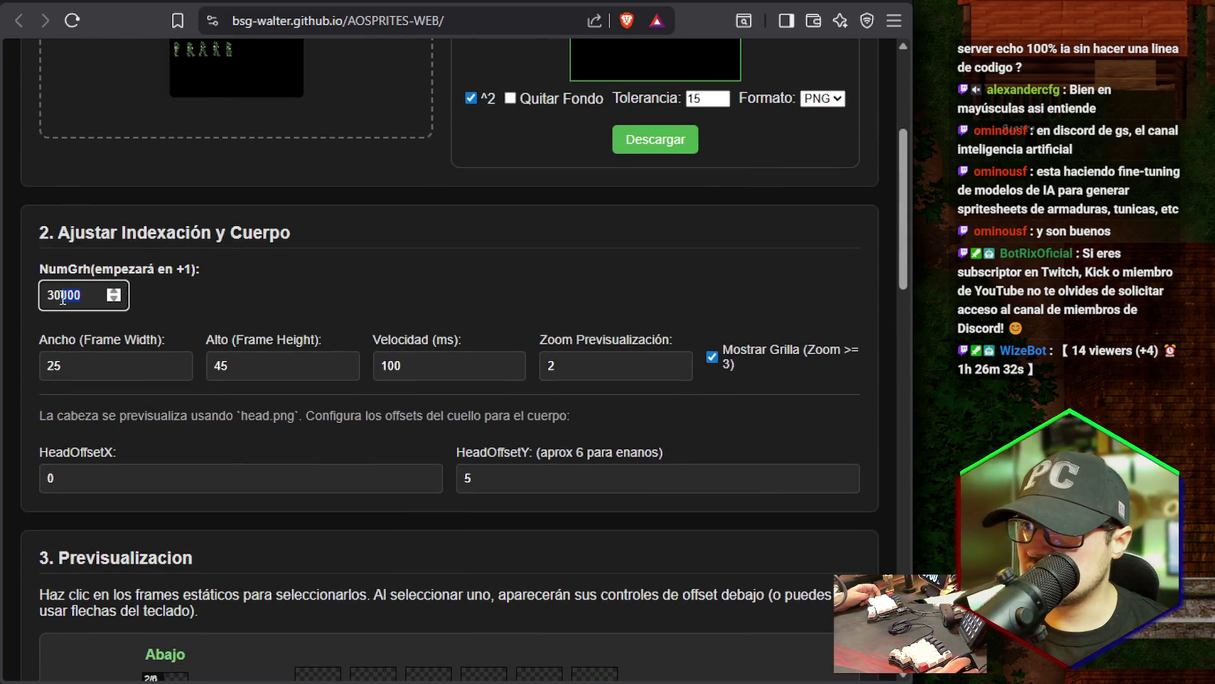
Set the NumGrh starting number to 12001.
scroll(151, 312, "down", 20)
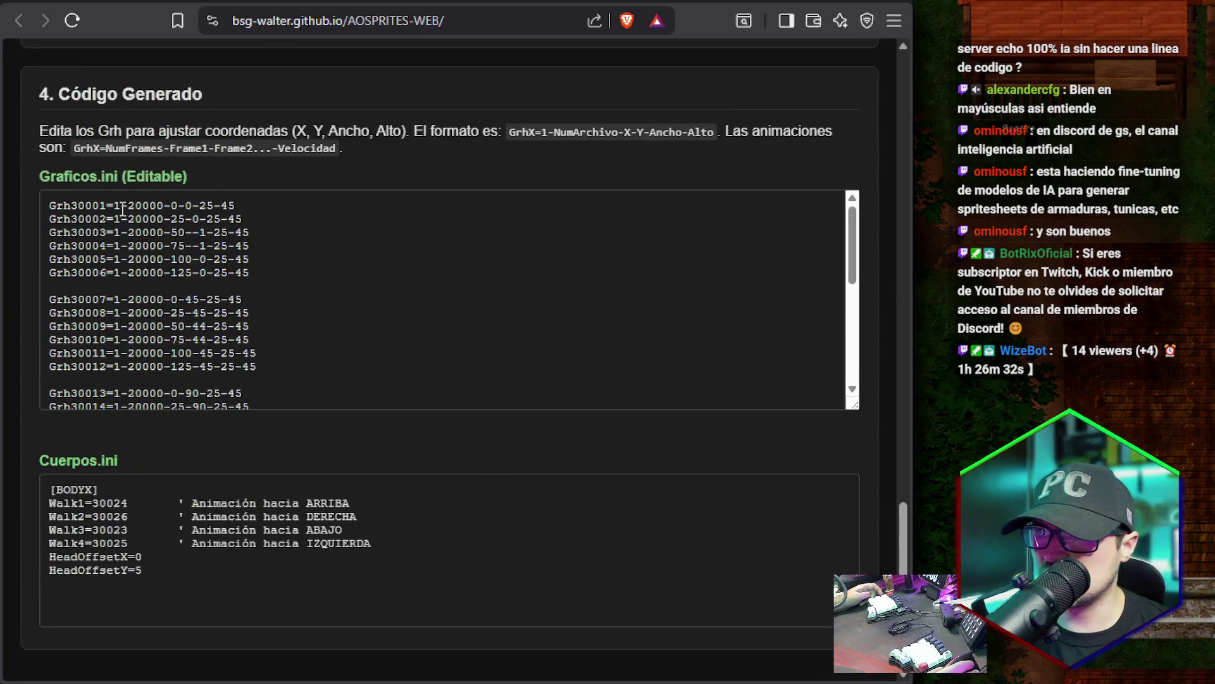
scroll(210, 350, "up", 20)
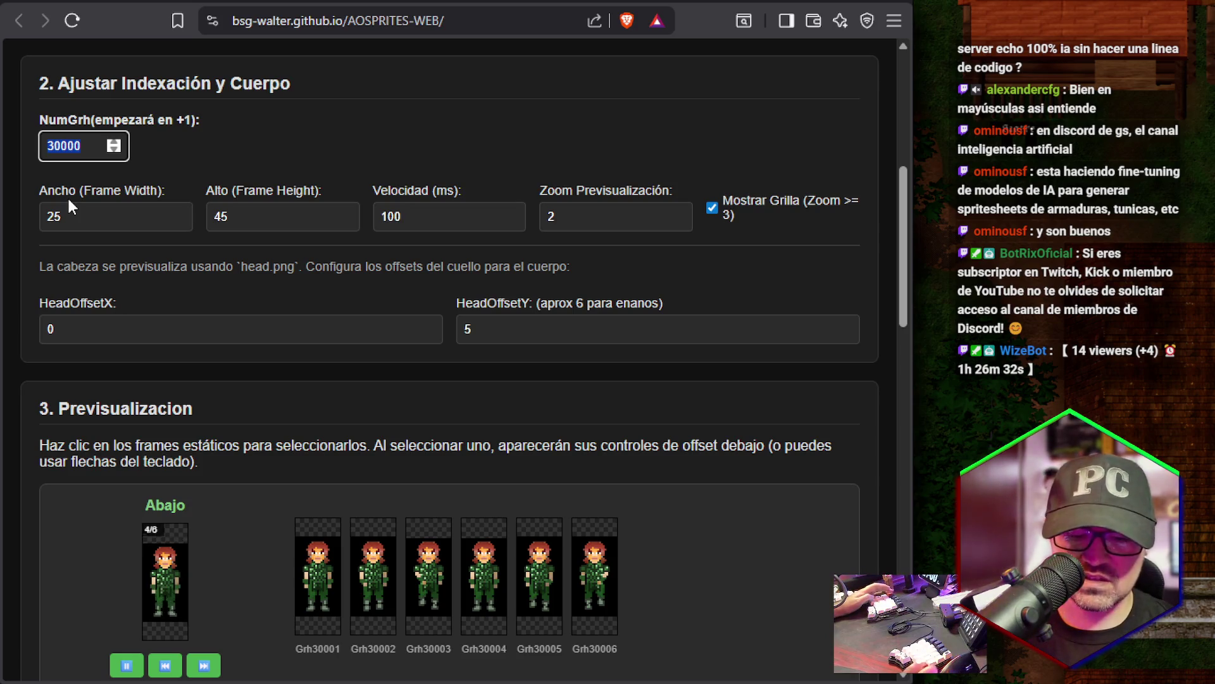
type("12")
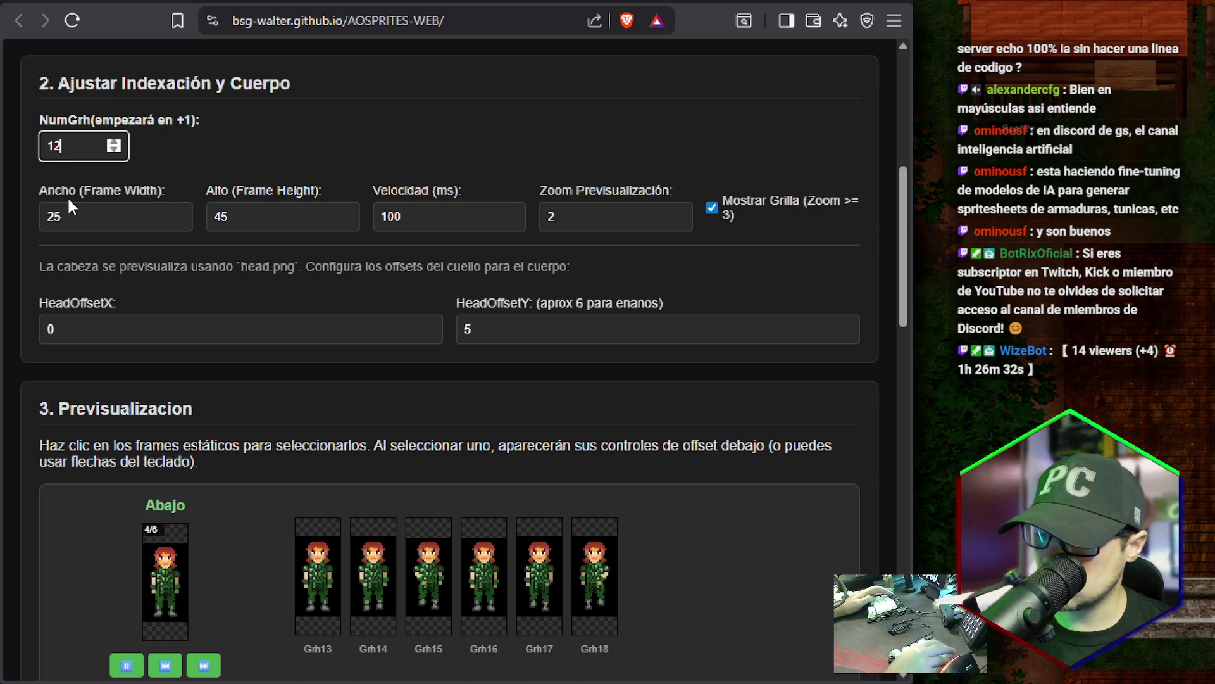
type("090")
key("BackSpace")
key("BackSpace")
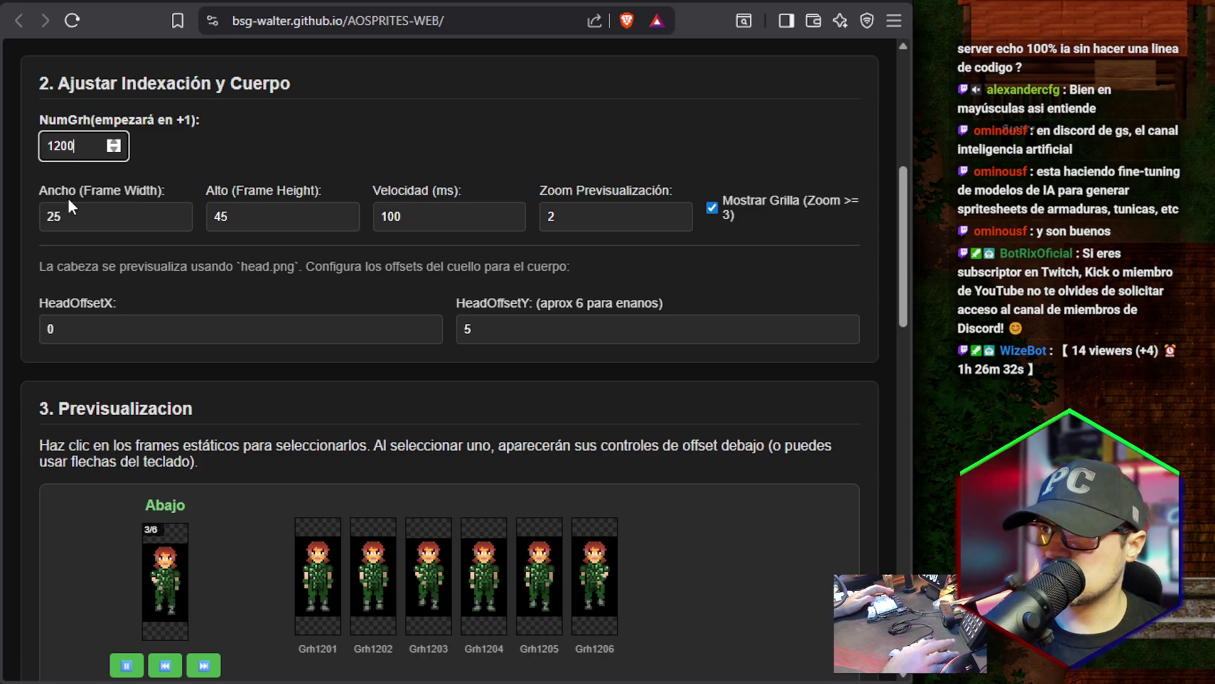
type("1")
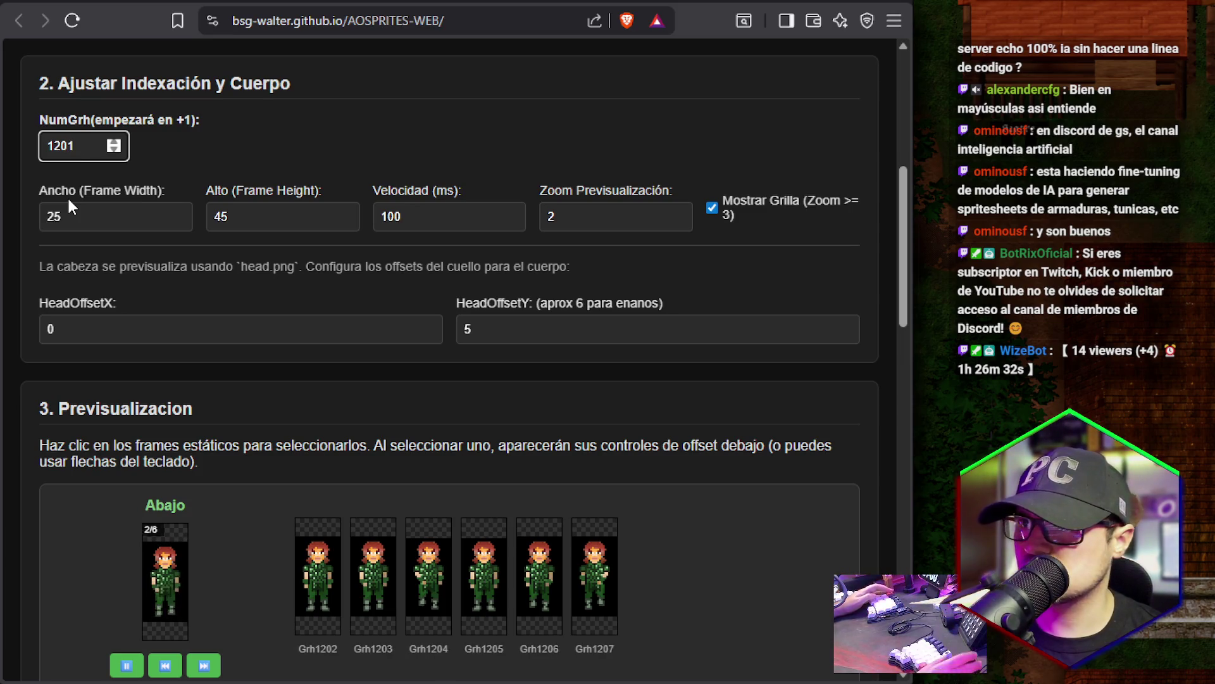
key("BackSpace")
type("01")
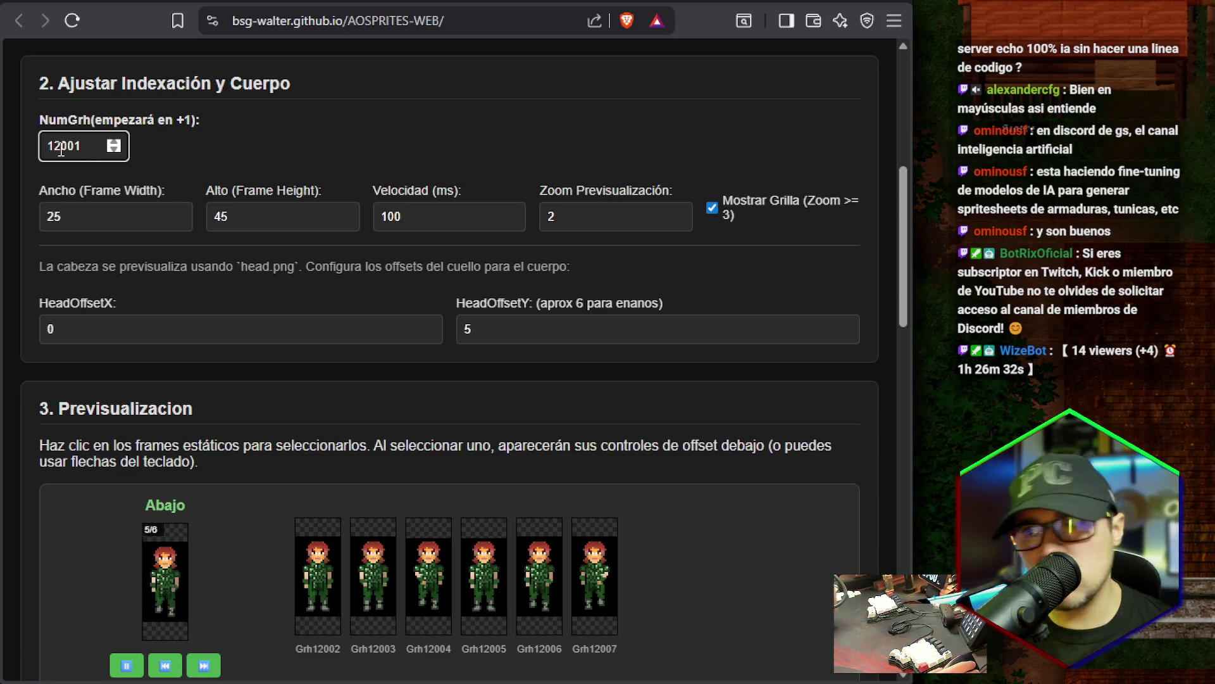
Check the regenerated Cuerpos.ini entry, picking out Walk1 12025 and the head offset lines.
scroll(310, 326, "down", 15)
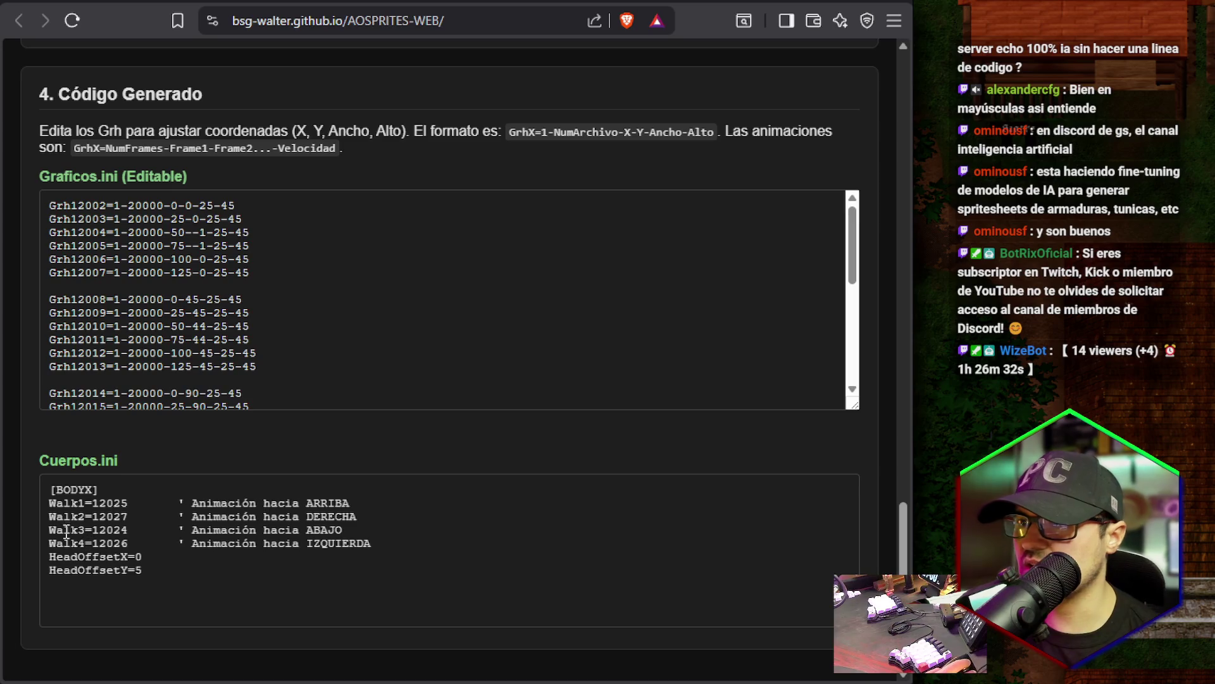
left_click(98, 492)
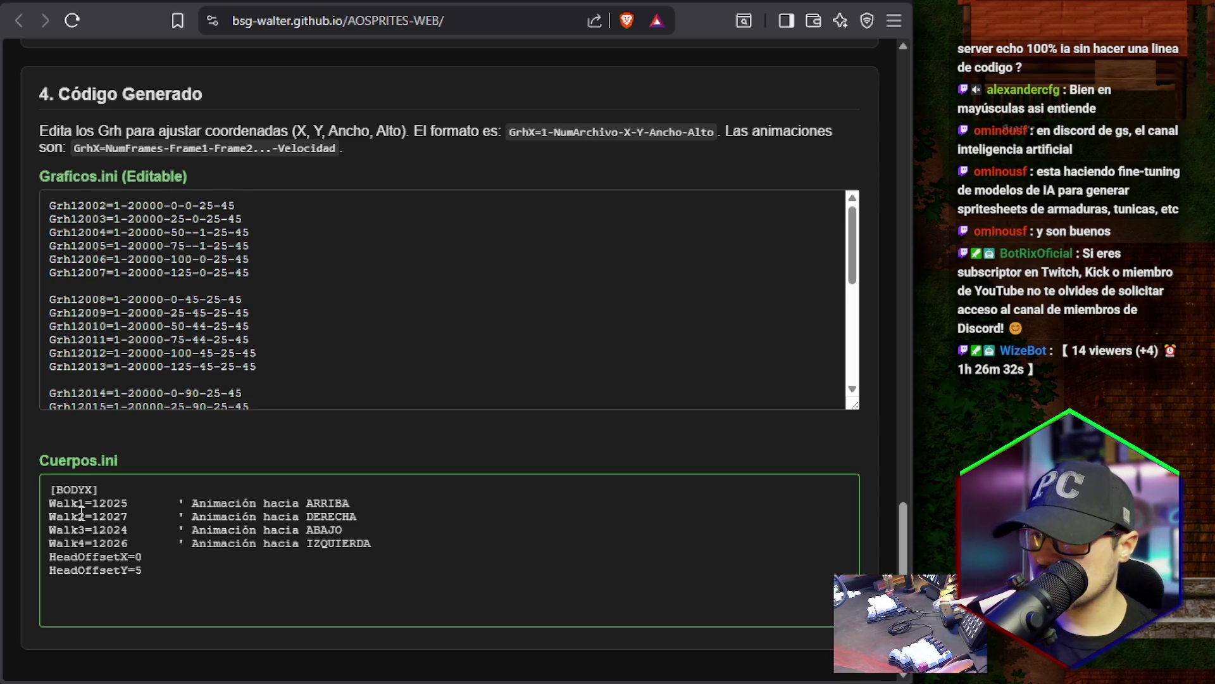
double_click(107, 503)
scroll(185, 355, "down", 5)
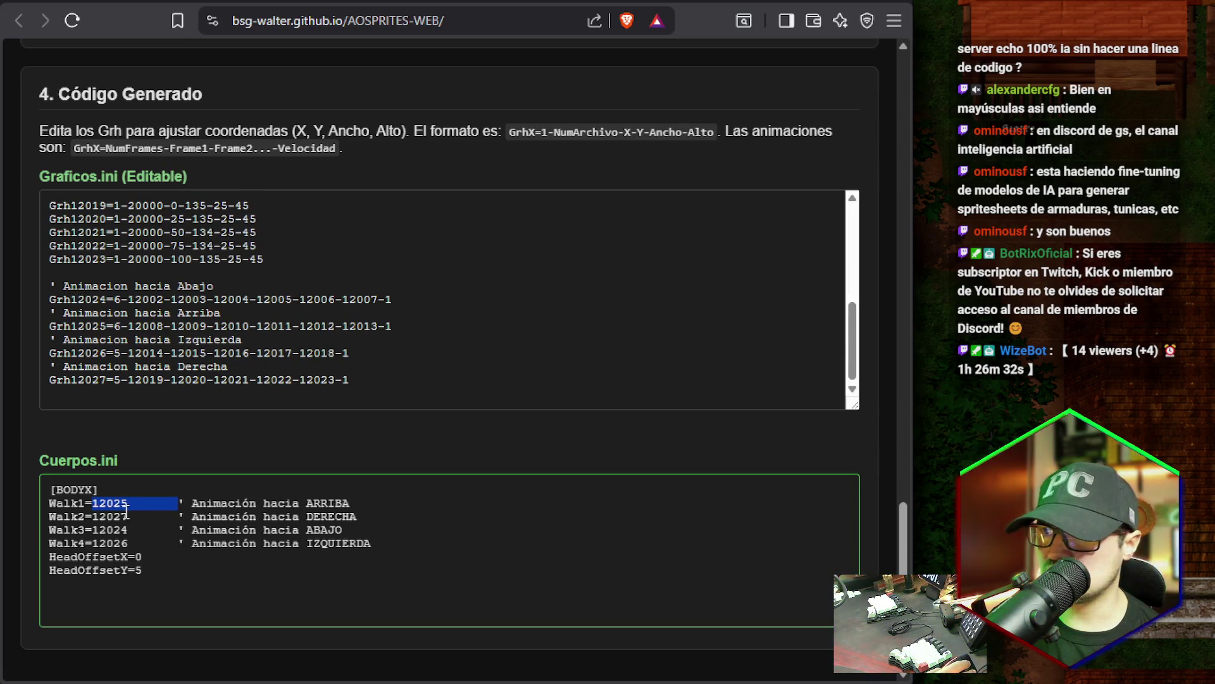
left_click_drag(162, 580, 50, 558)
scroll(233, 423, "up", 10)
scroll(465, 434, "down", 2)
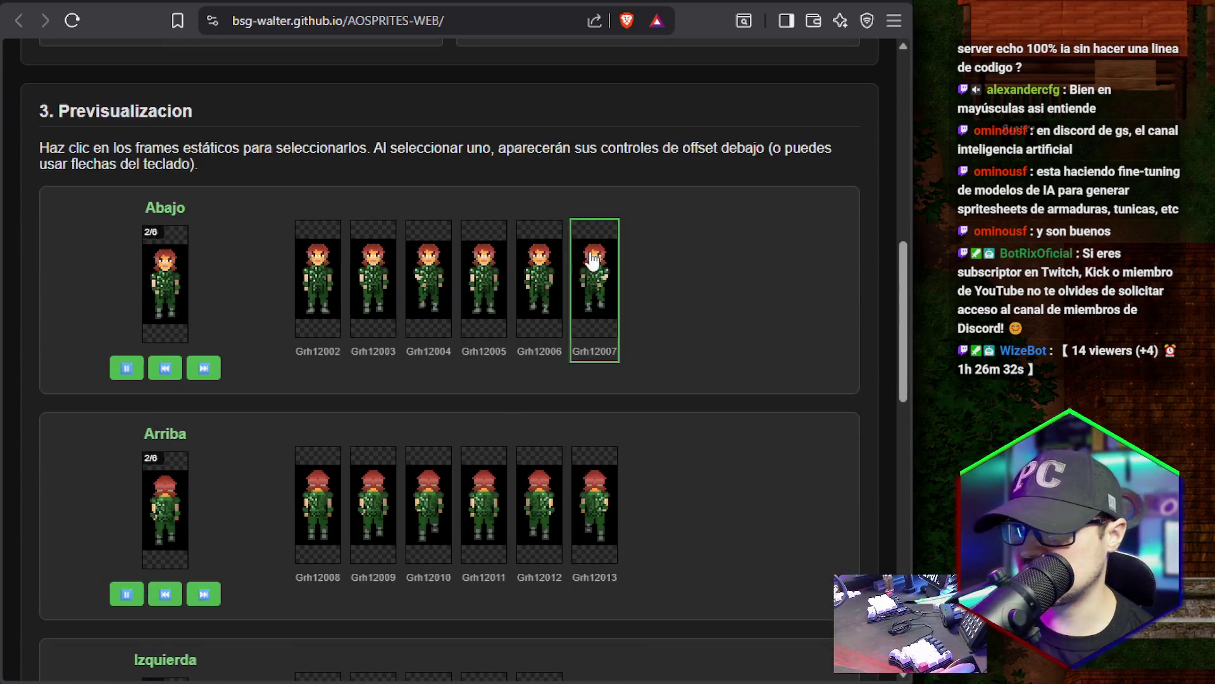
scroll(629, 368, "up", 8)
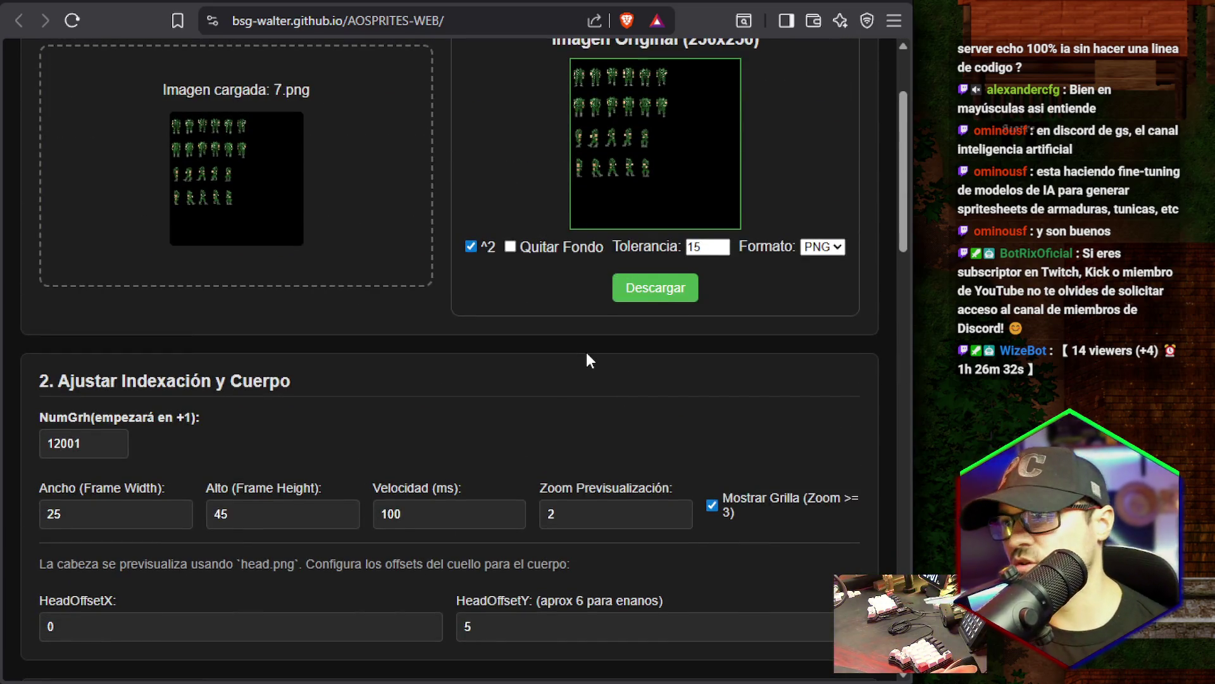
Set the animation speed to 100 ms, then review the 25 x 45 frame width and height fields.
scroll(583, 349, "down", 2)
left_click(391, 360)
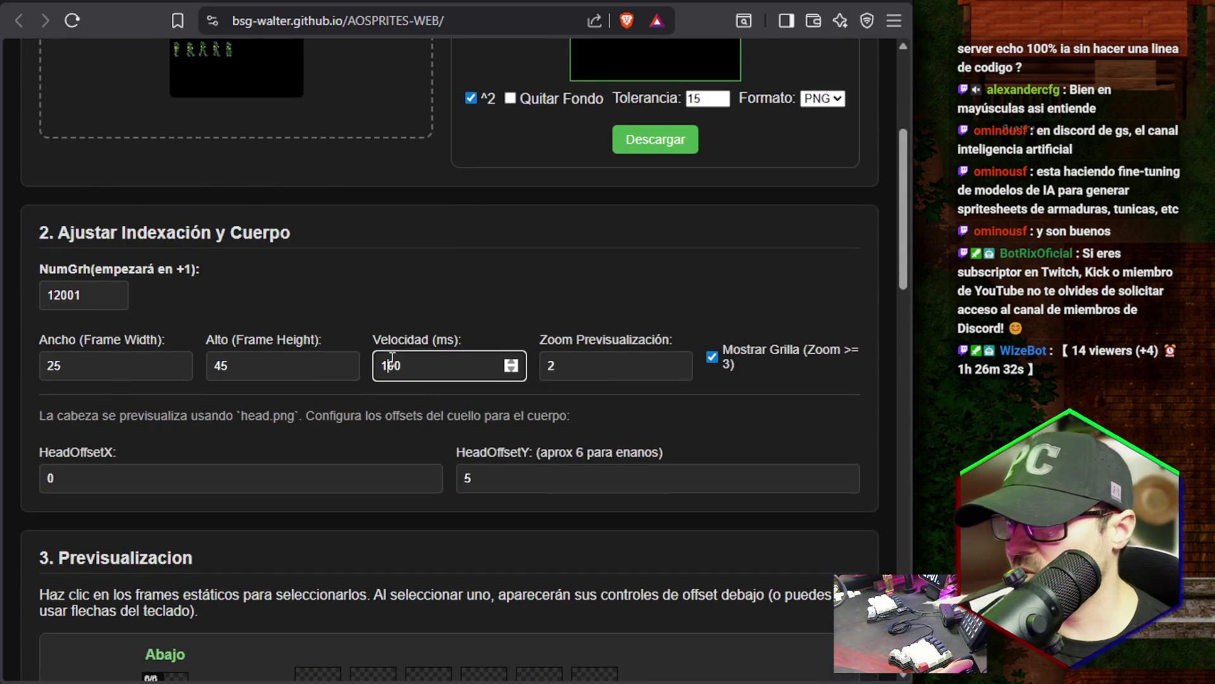
type("104")
key("ctrl+a")
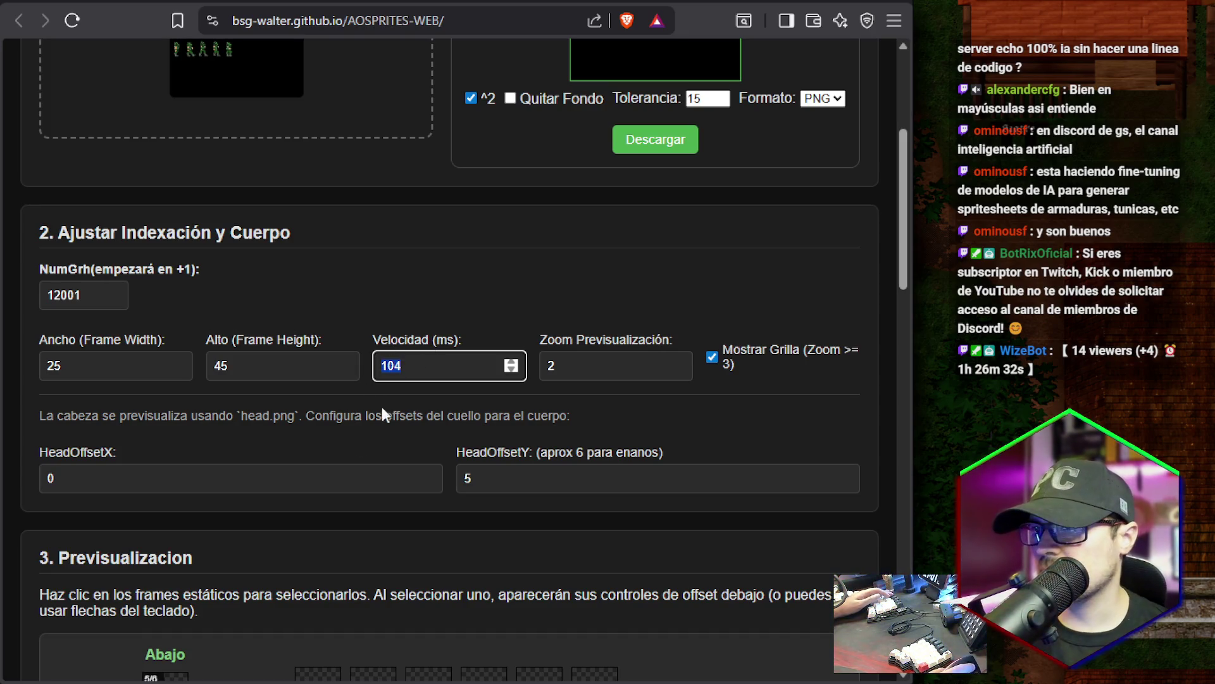
type("0.1")
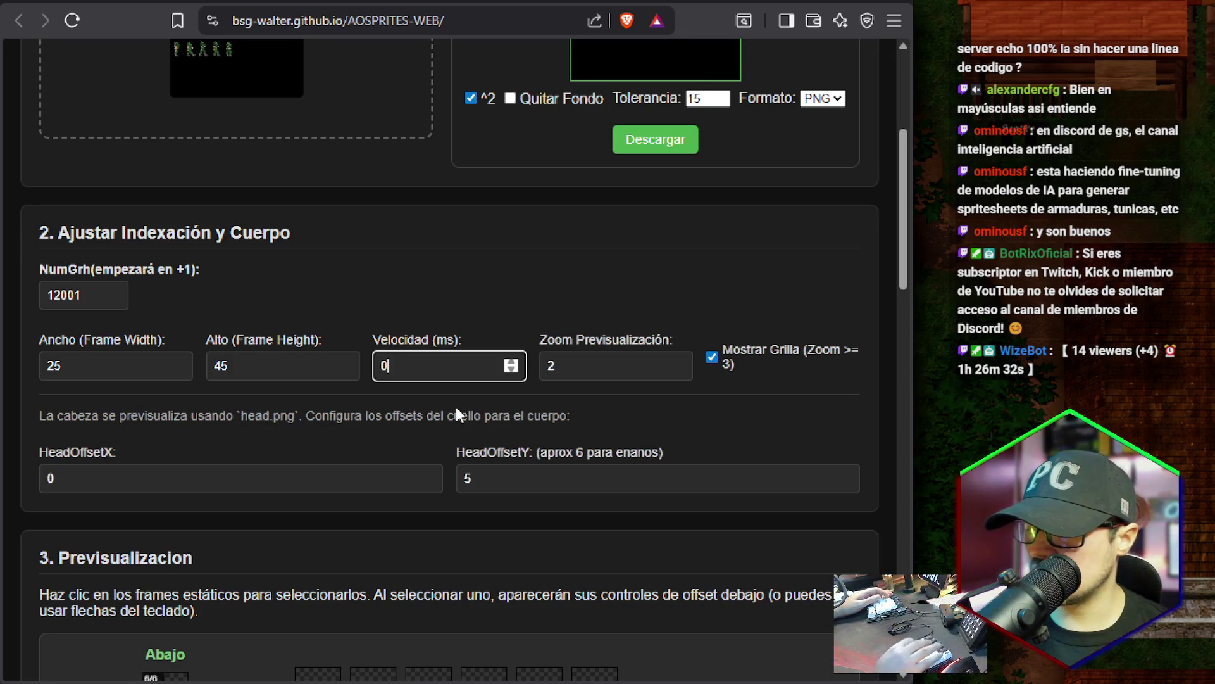
scroll(455, 410, "down", 10)
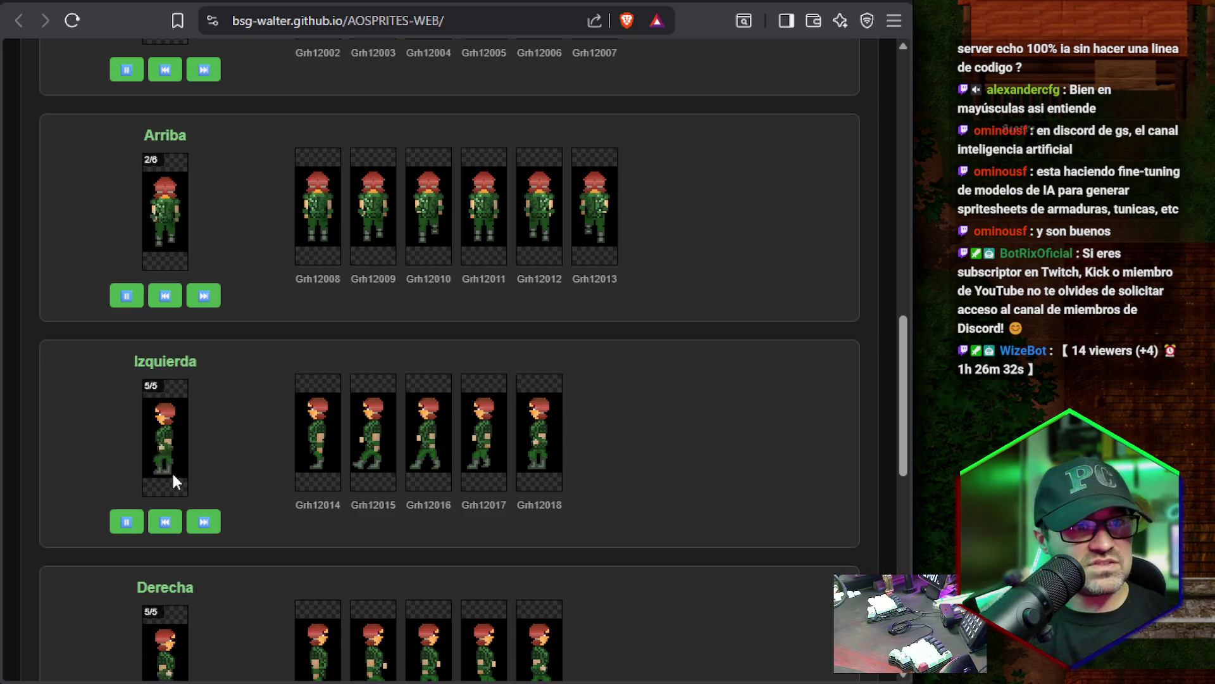
scroll(279, 445, "up", 8)
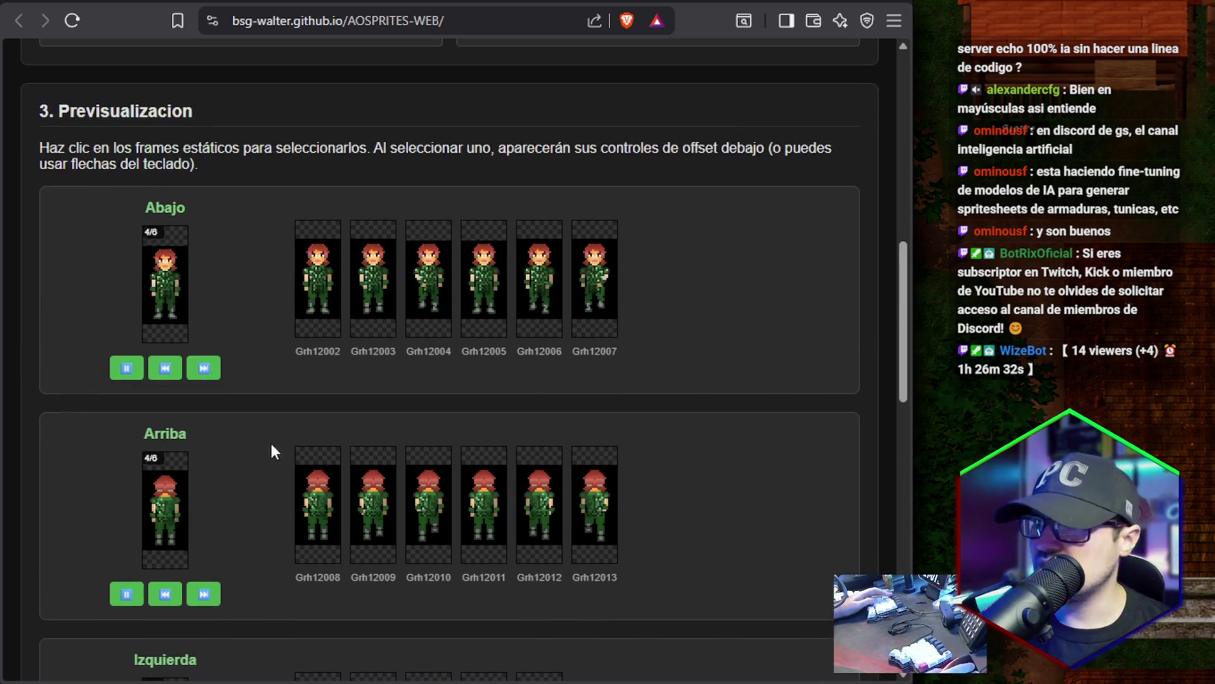
double_click(405, 216)
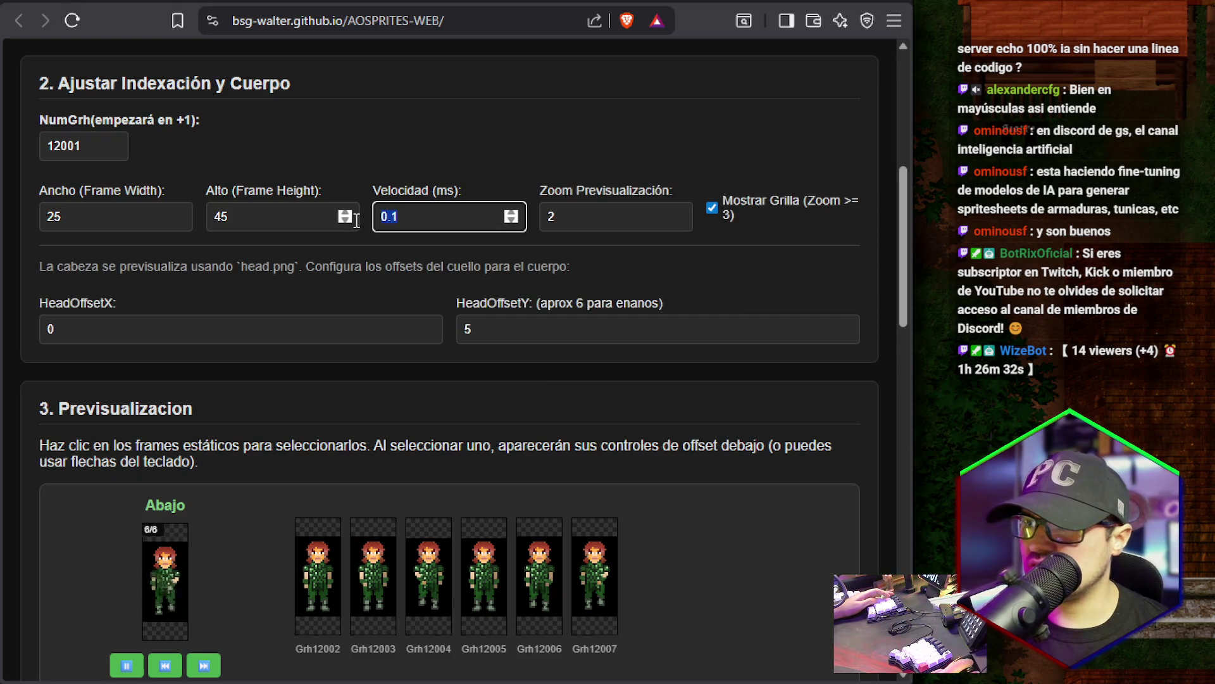
type("100")
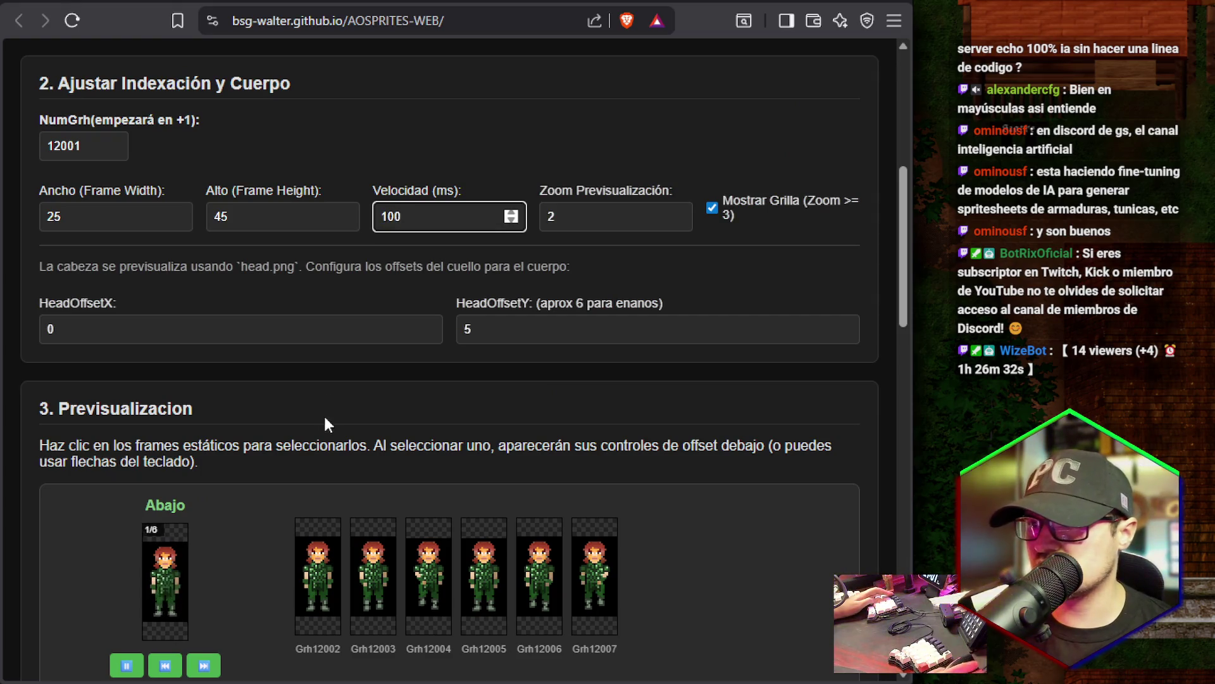
scroll(324, 413, "down", 4)
scroll(248, 496, "up", 6)
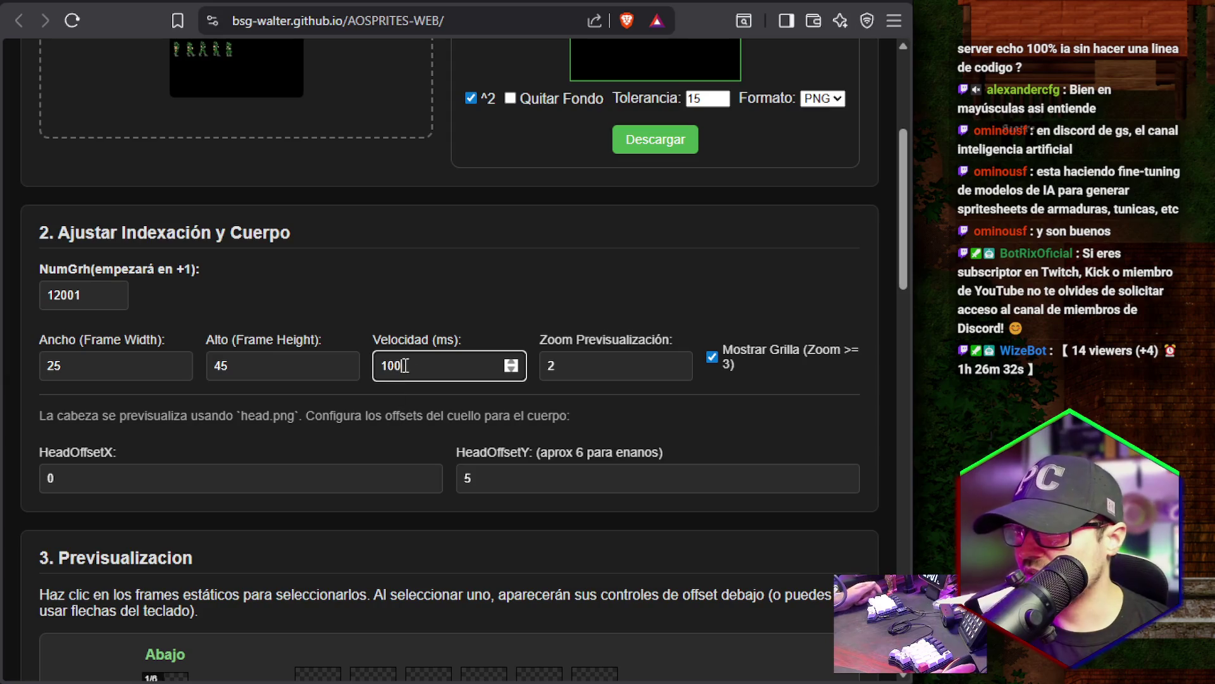
left_click(127, 365)
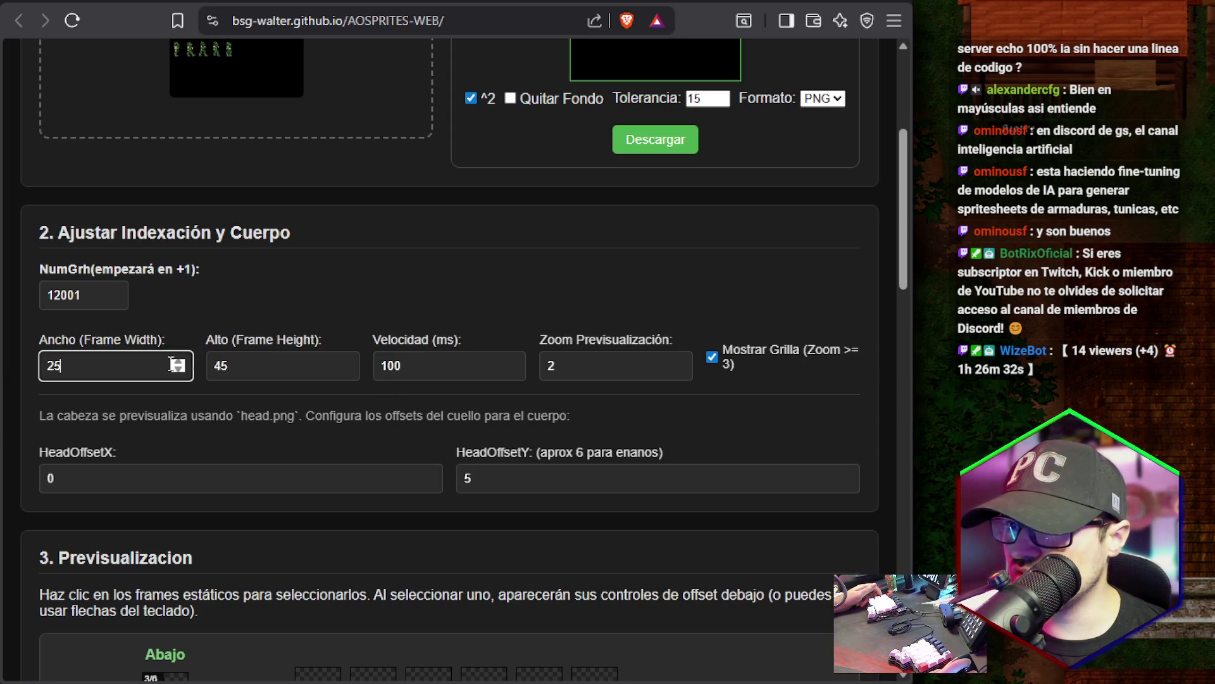
left_click(262, 366)
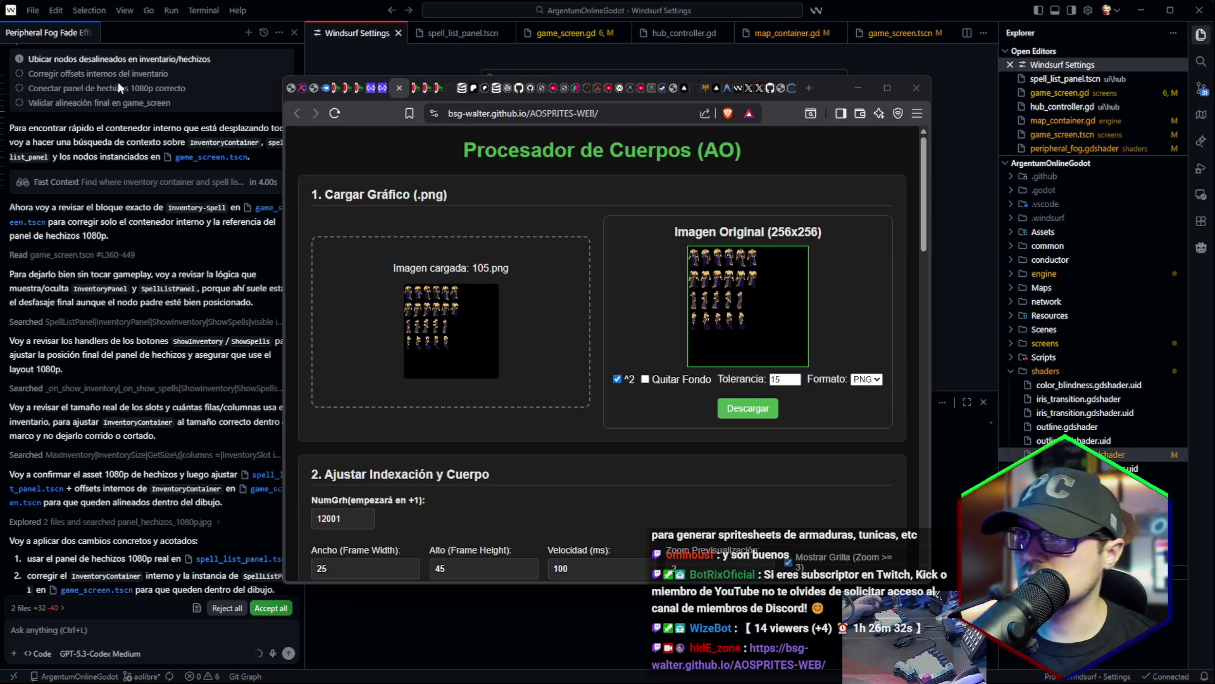
Glance at the ModelScope LoRA page, then read the GS-Zone thread's Lite LoRAs update heading.
left_click(371, 90)
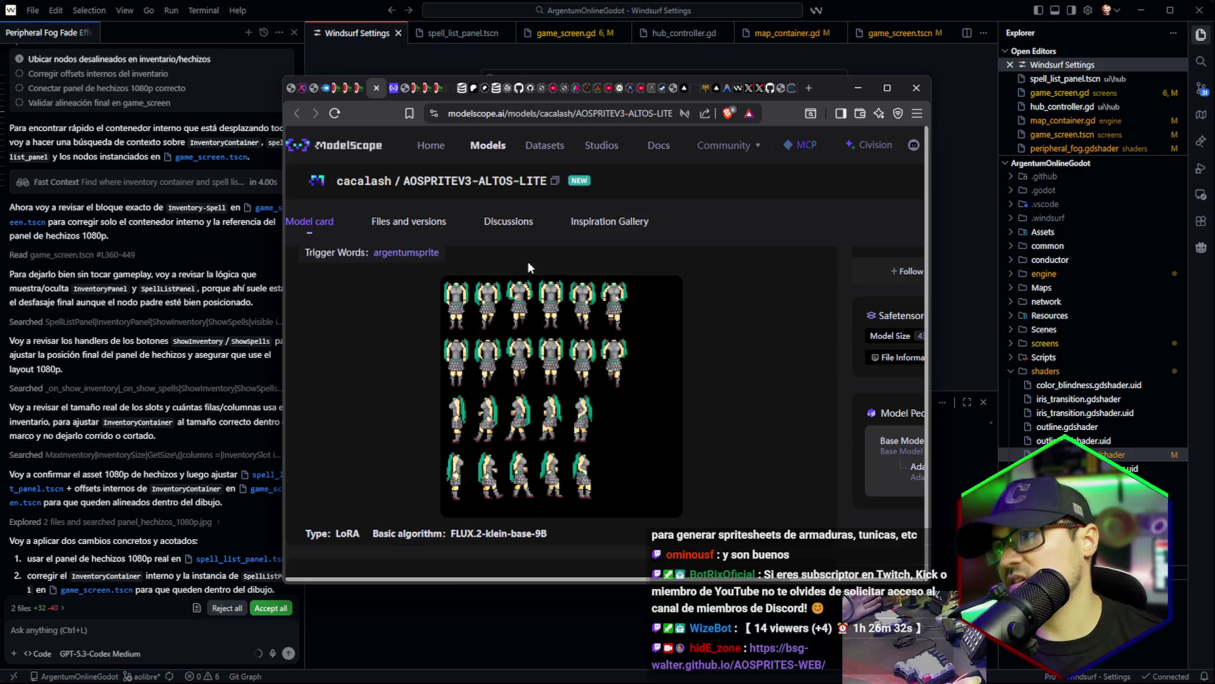
left_click(349, 88)
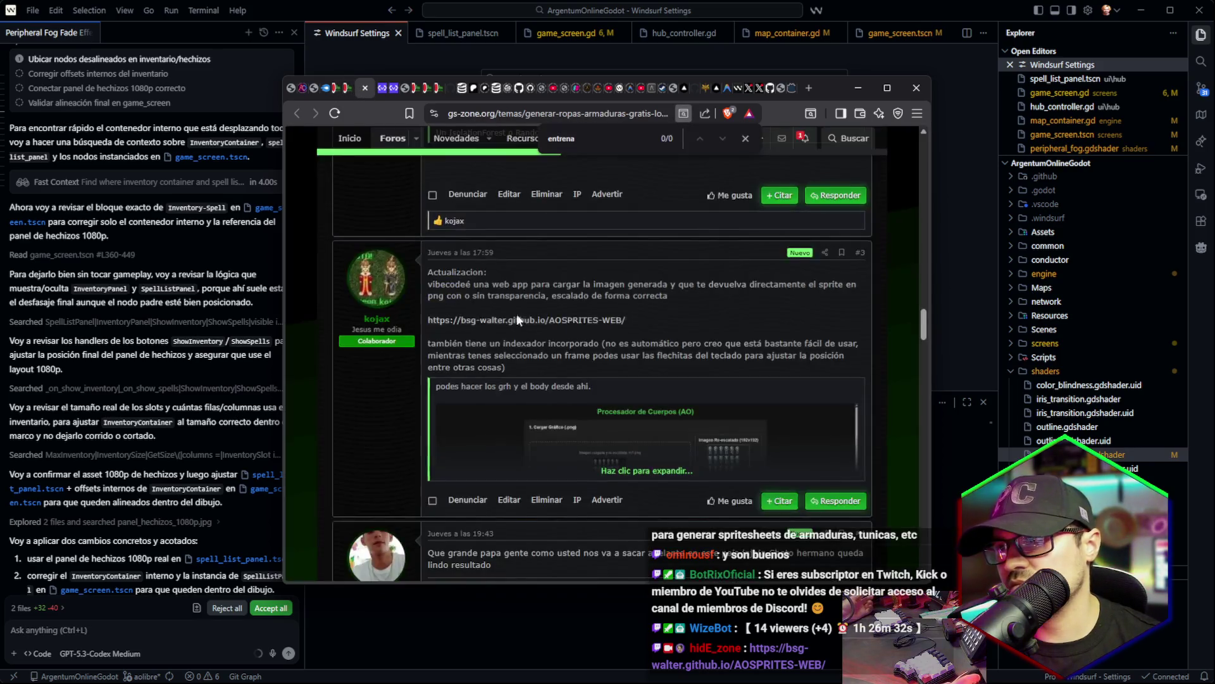
scroll(517, 313, "down", 10)
scroll(537, 325, "up", 10)
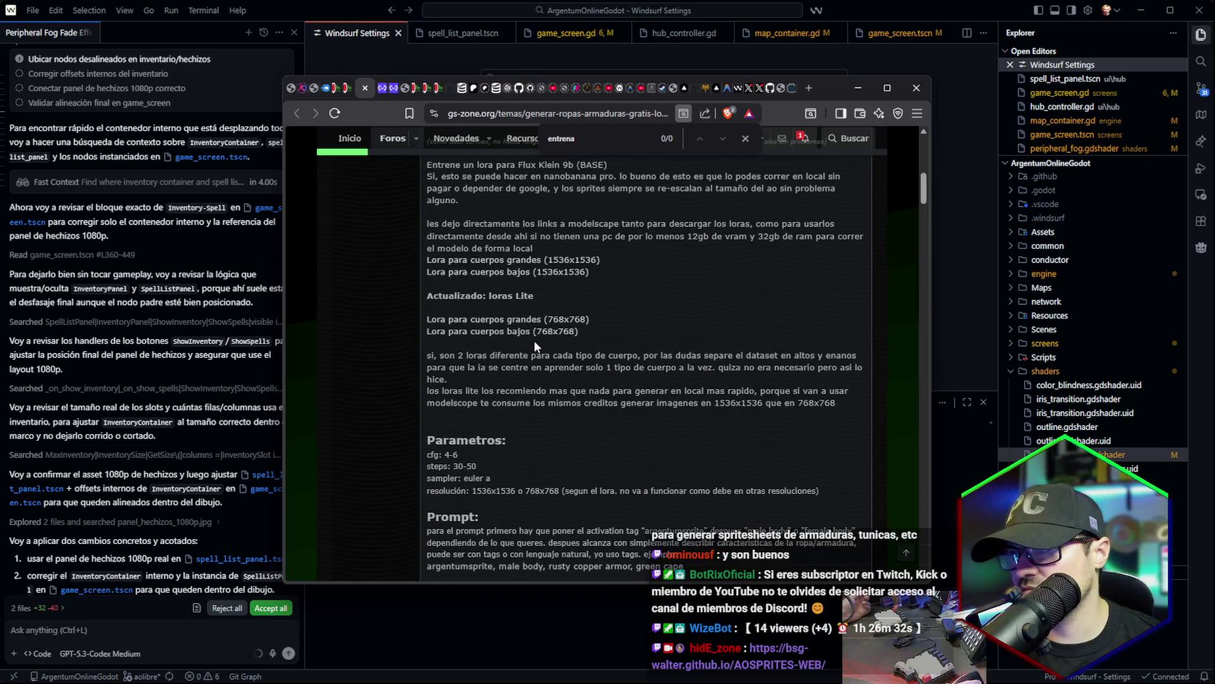
left_click_drag(467, 295, 536, 296)
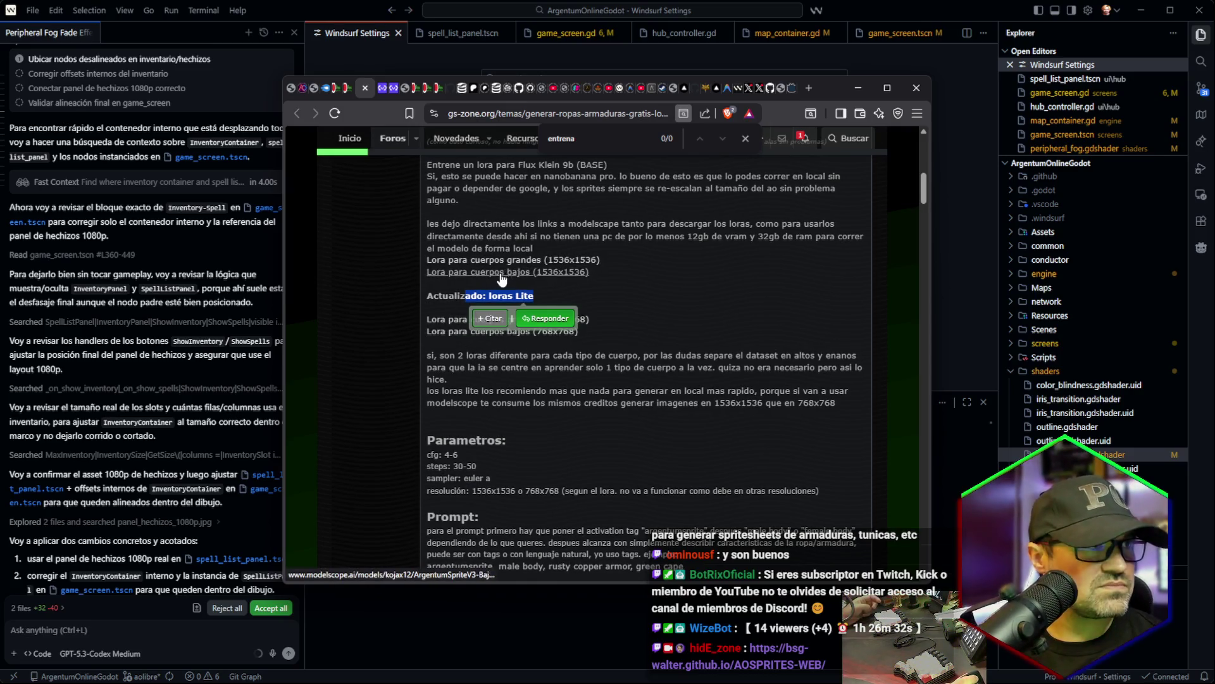
left_click(446, 304)
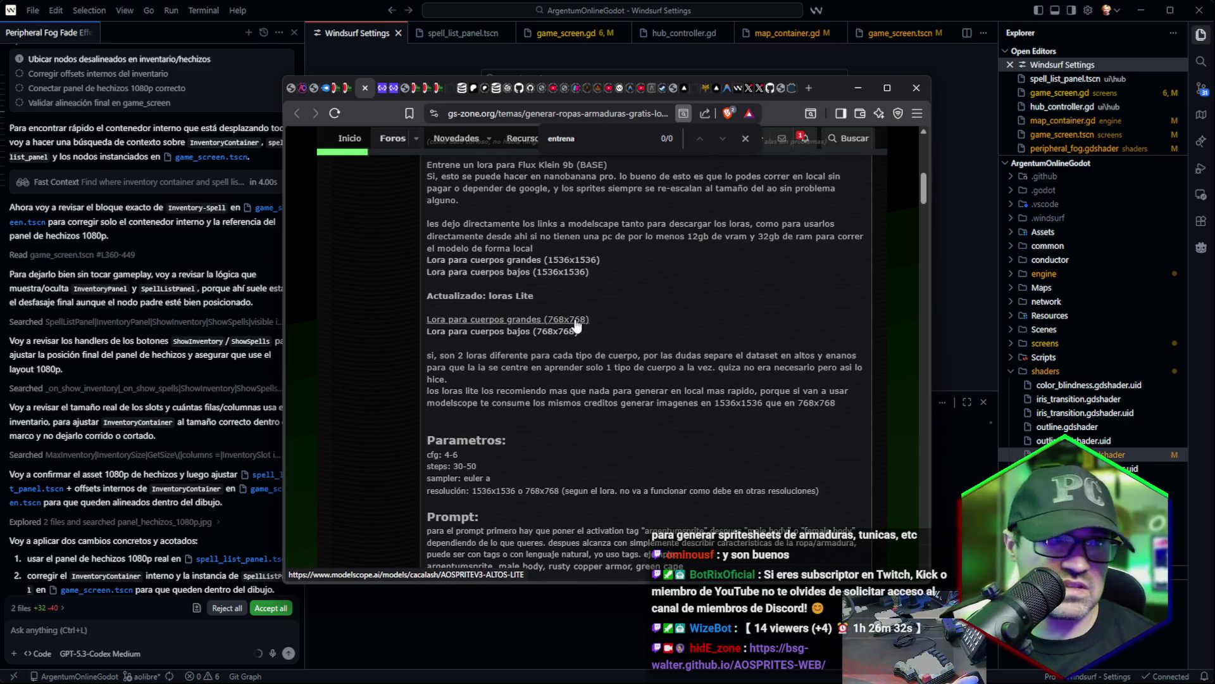
Scroll through the thread's parameters and replies to post #5, then return to Windsurf.
scroll(578, 325, "down", 3)
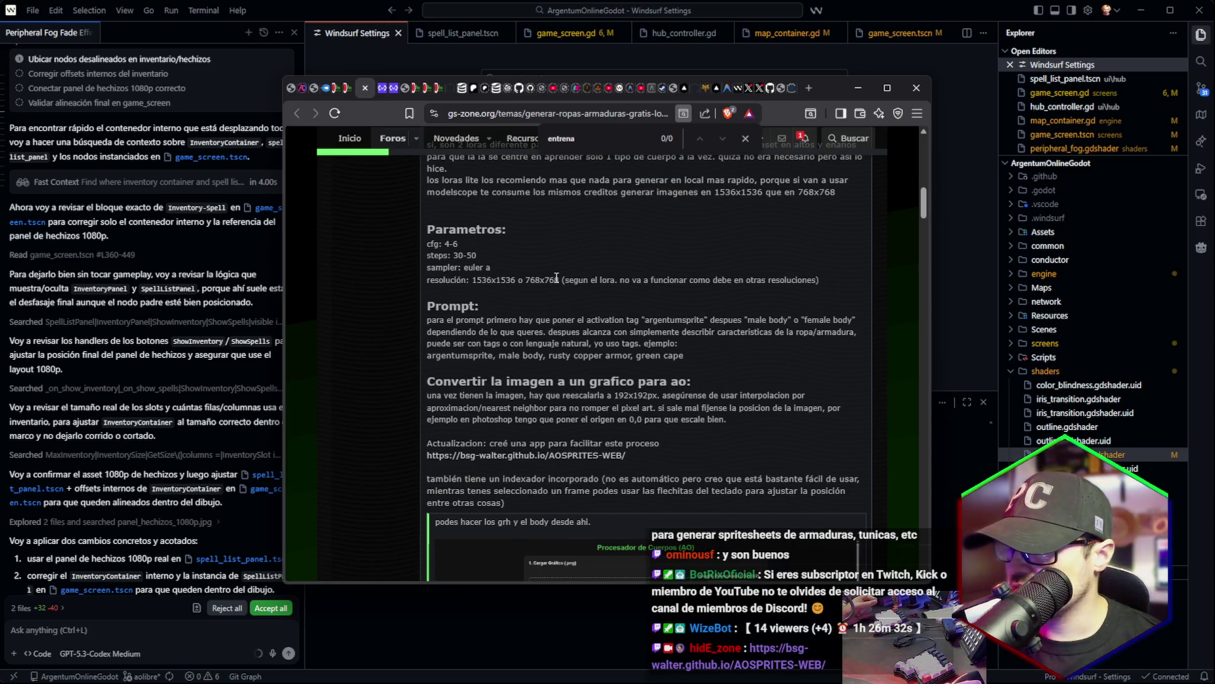
scroll(399, 317, "down", 10)
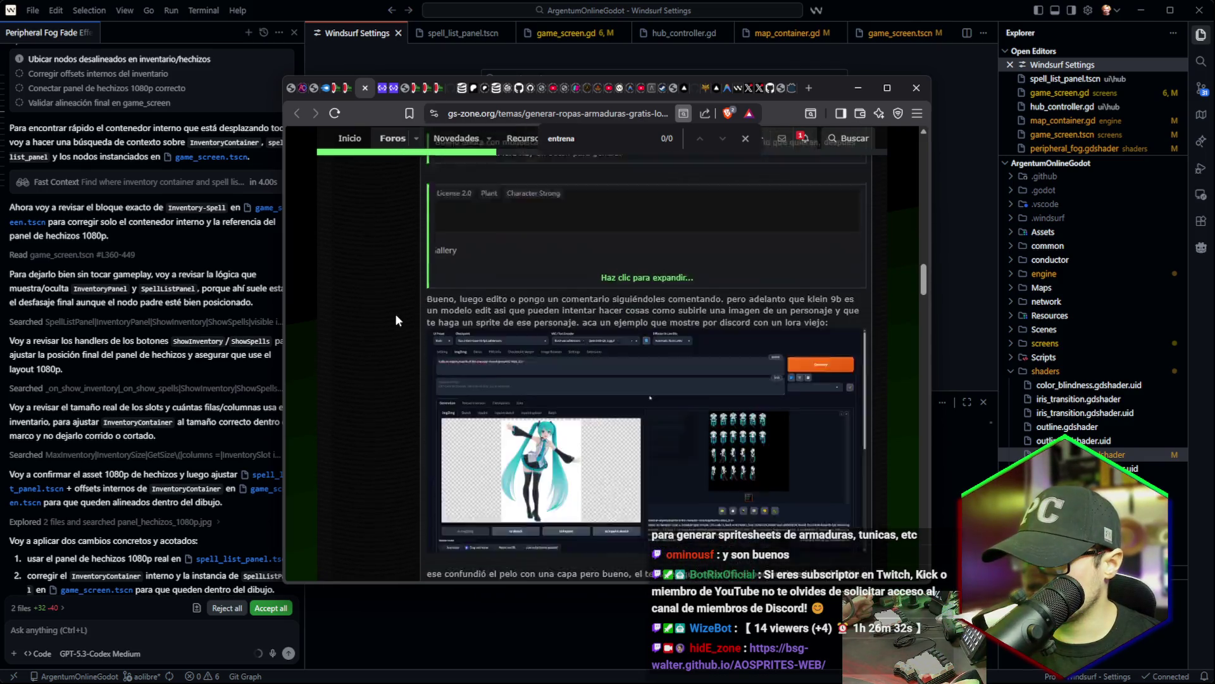
scroll(395, 320, "up", 3)
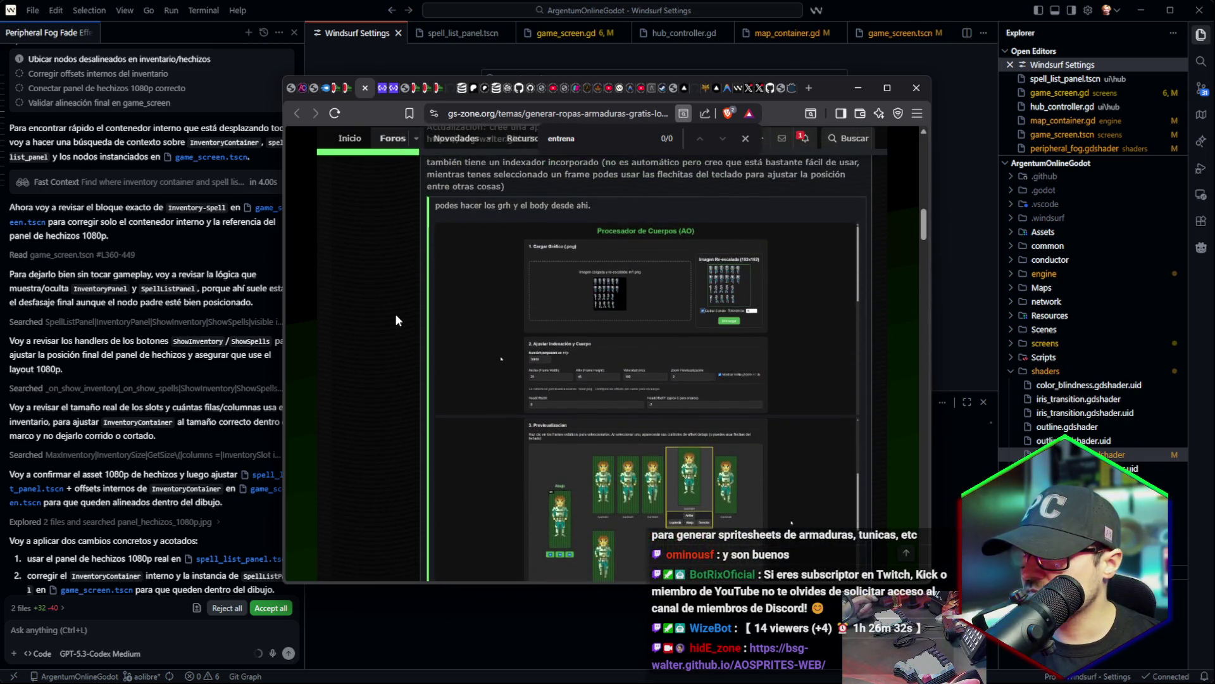
scroll(624, 350, "down", 5)
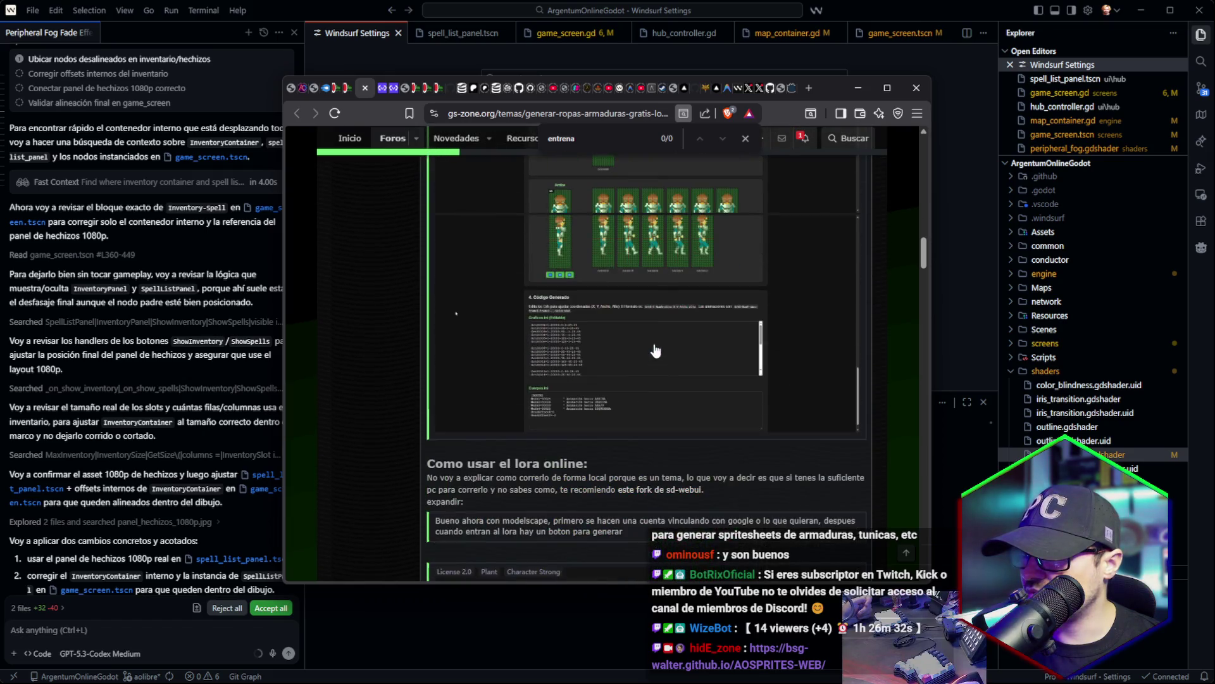
scroll(654, 347, "down", 10)
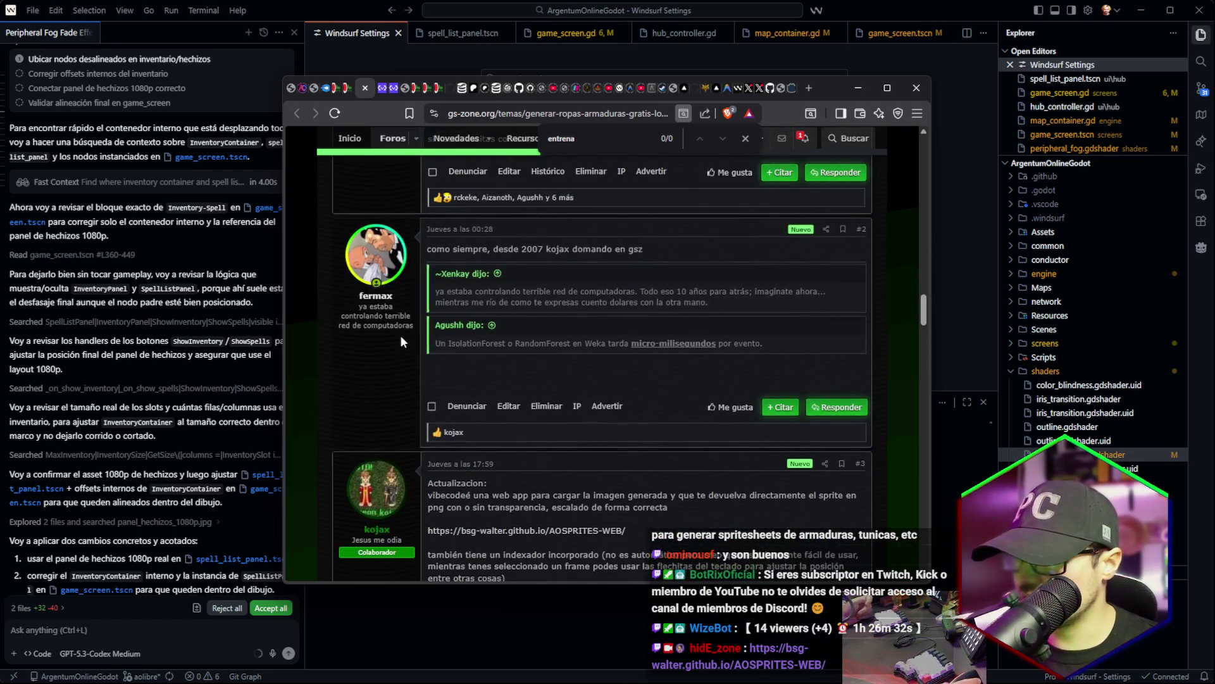
scroll(401, 342, "down", 15)
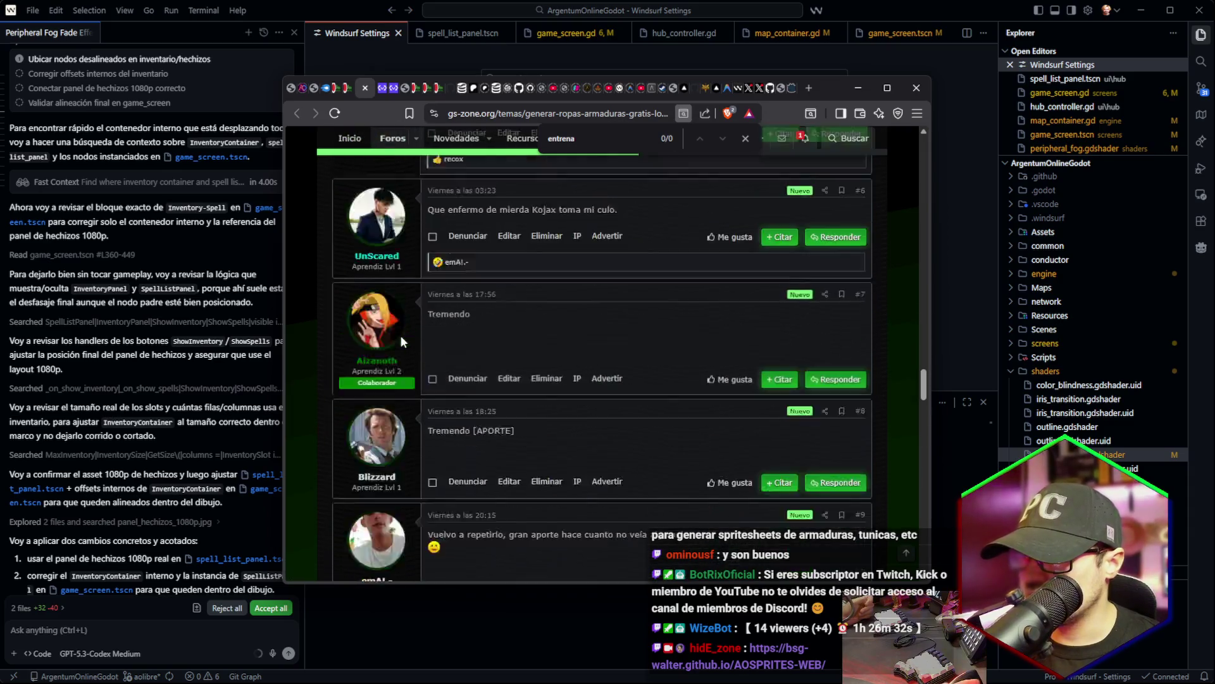
scroll(401, 342, "down", 15)
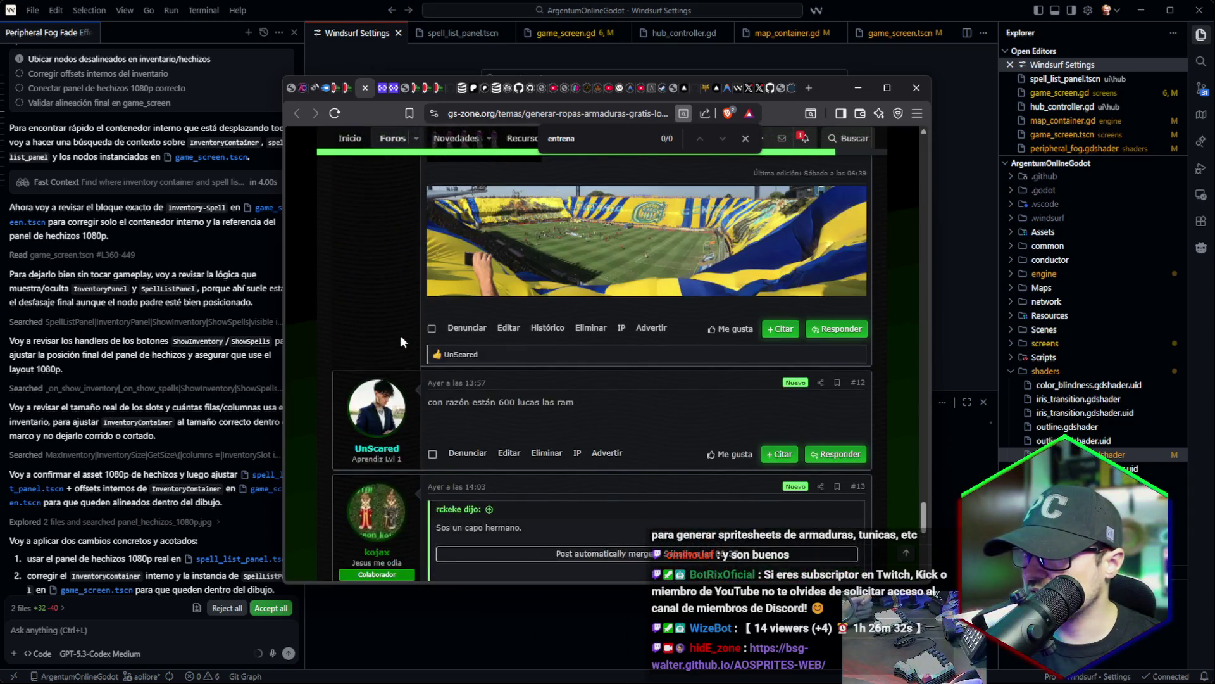
scroll(401, 338, "up", 20)
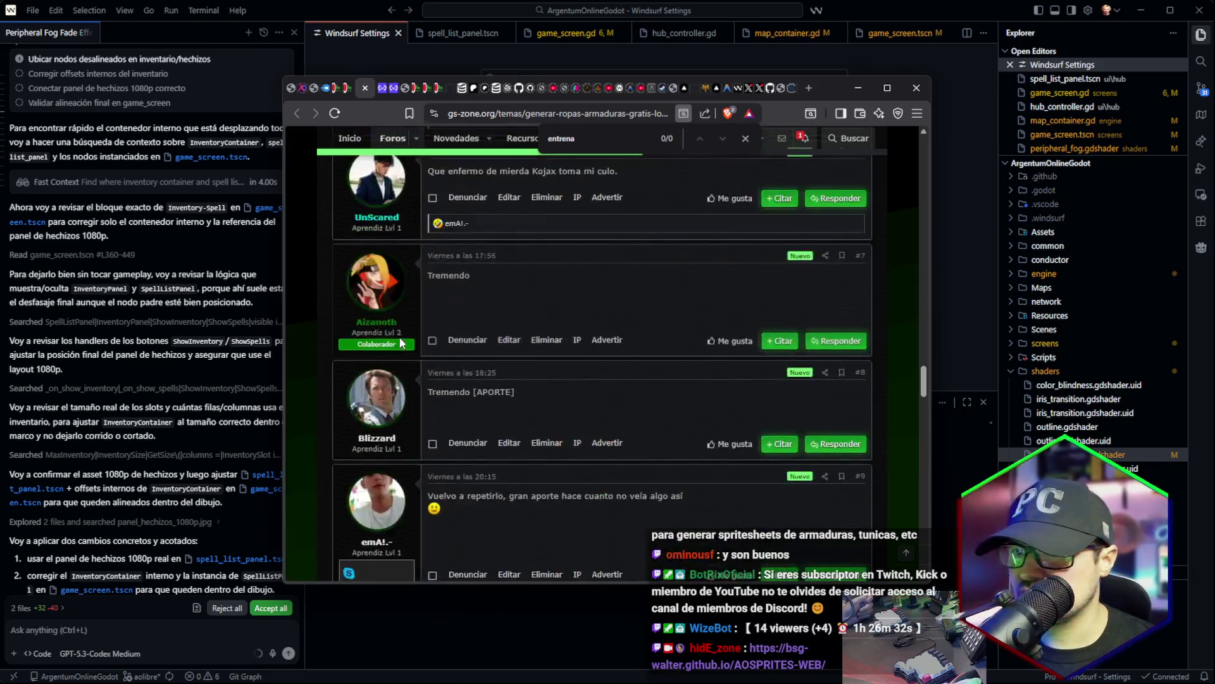
left_click(191, 502)
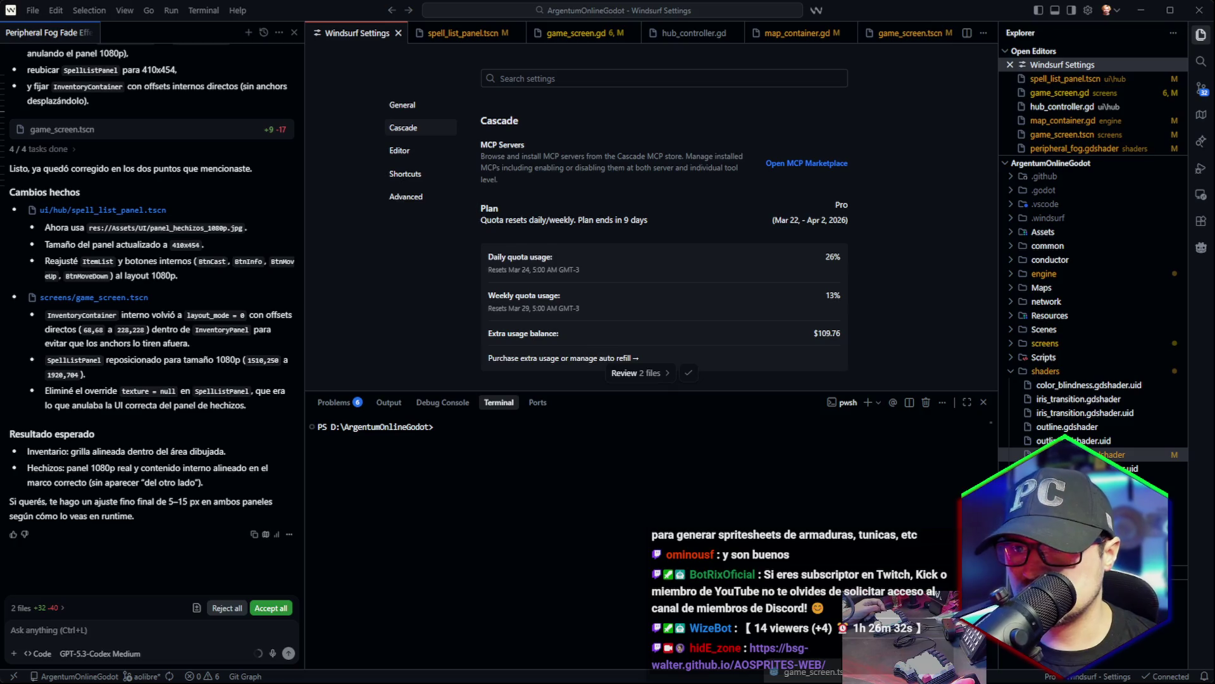
Reload the externally edited scenes from disk, run the game and log in with the saved character.
key("alt+Tab")
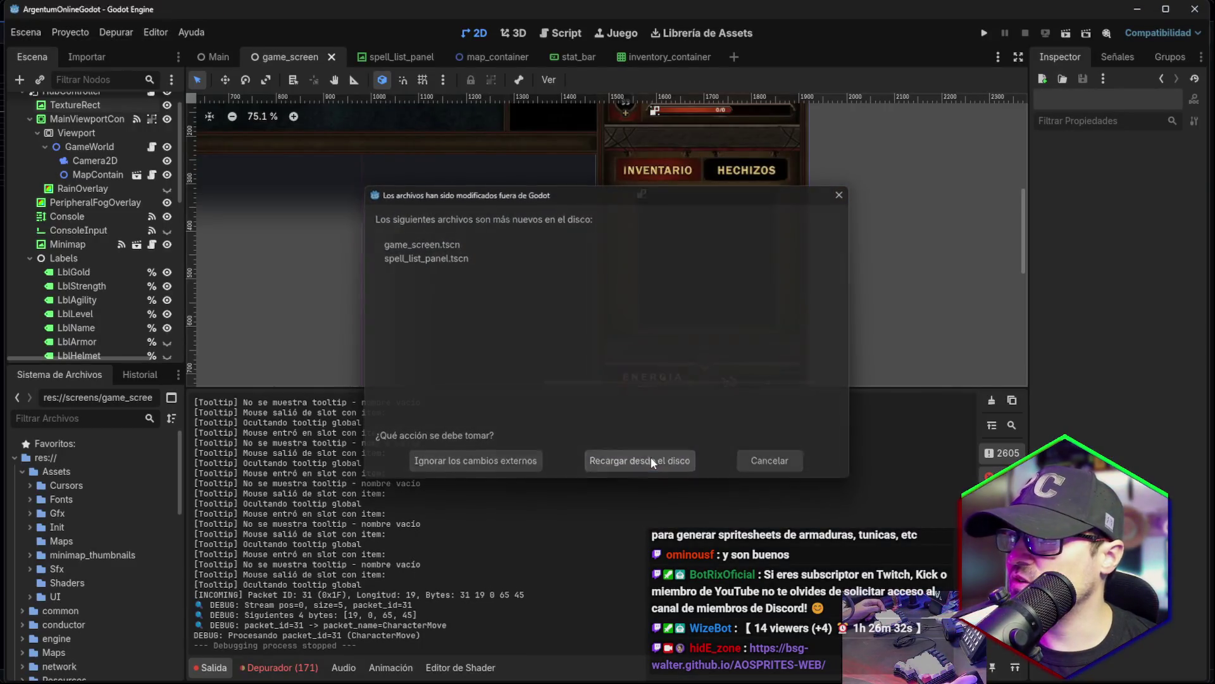
left_click(651, 457)
left_click(994, 32)
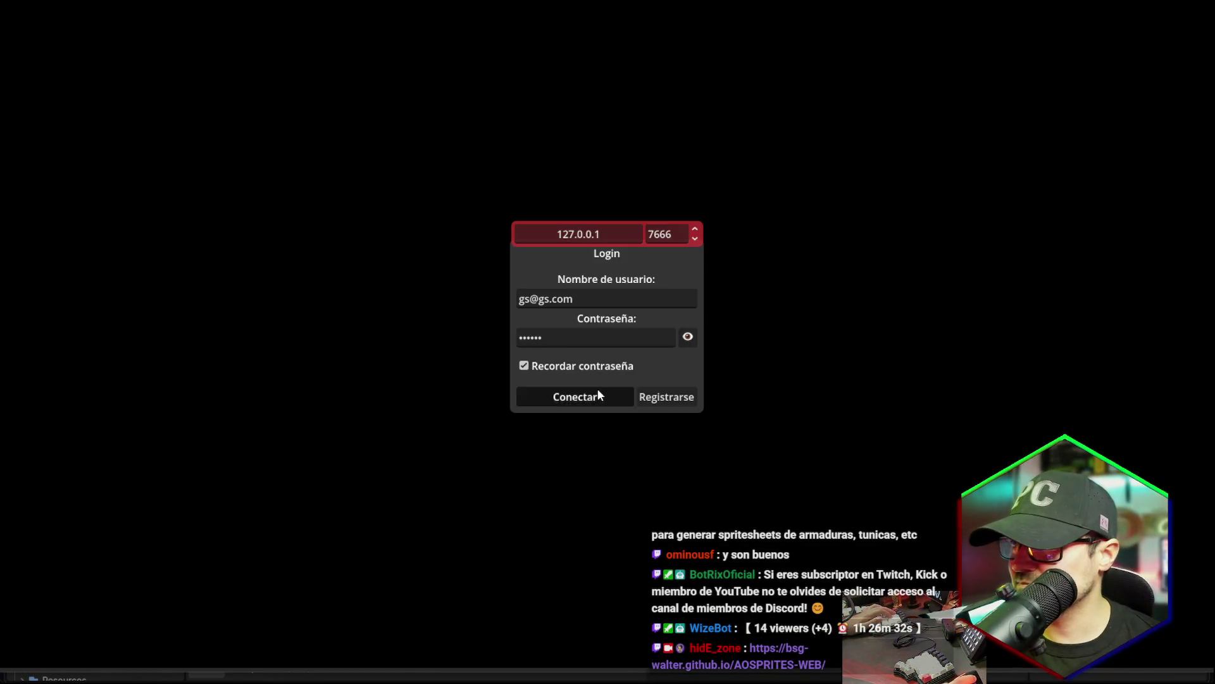
left_click(598, 389)
key("Return")
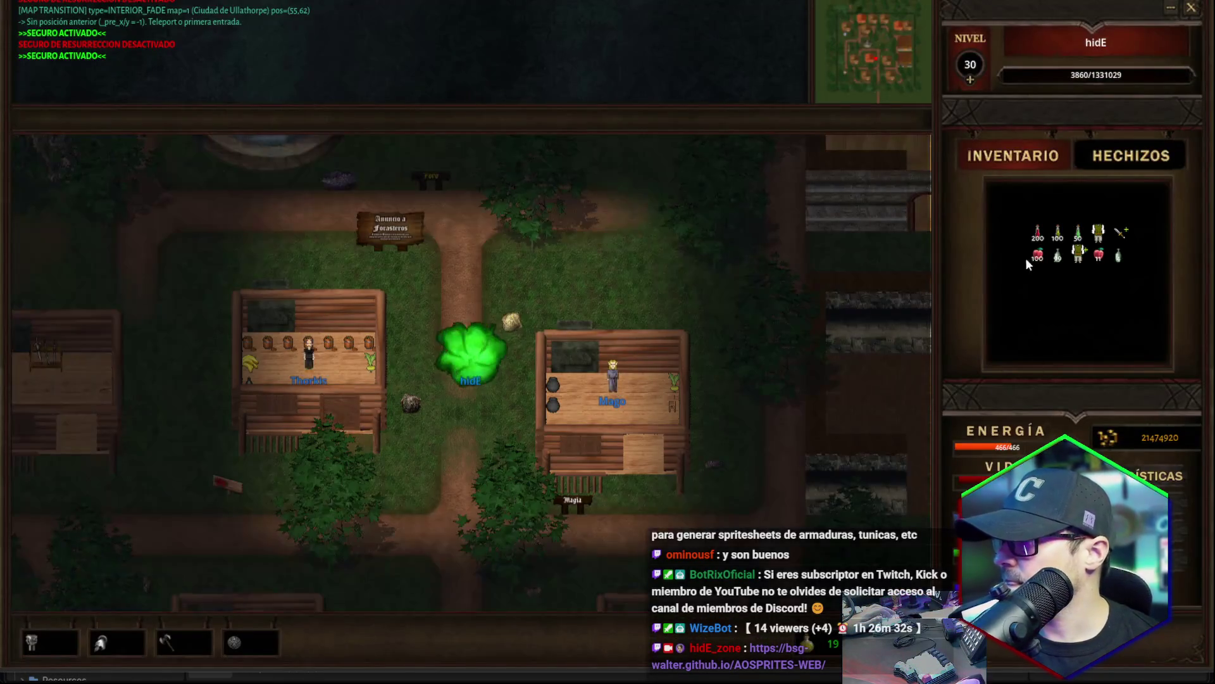
Toggle between the HECHIZOS spell list and INVENTARIO grid to compare the panels in-game.
left_click(1106, 157)
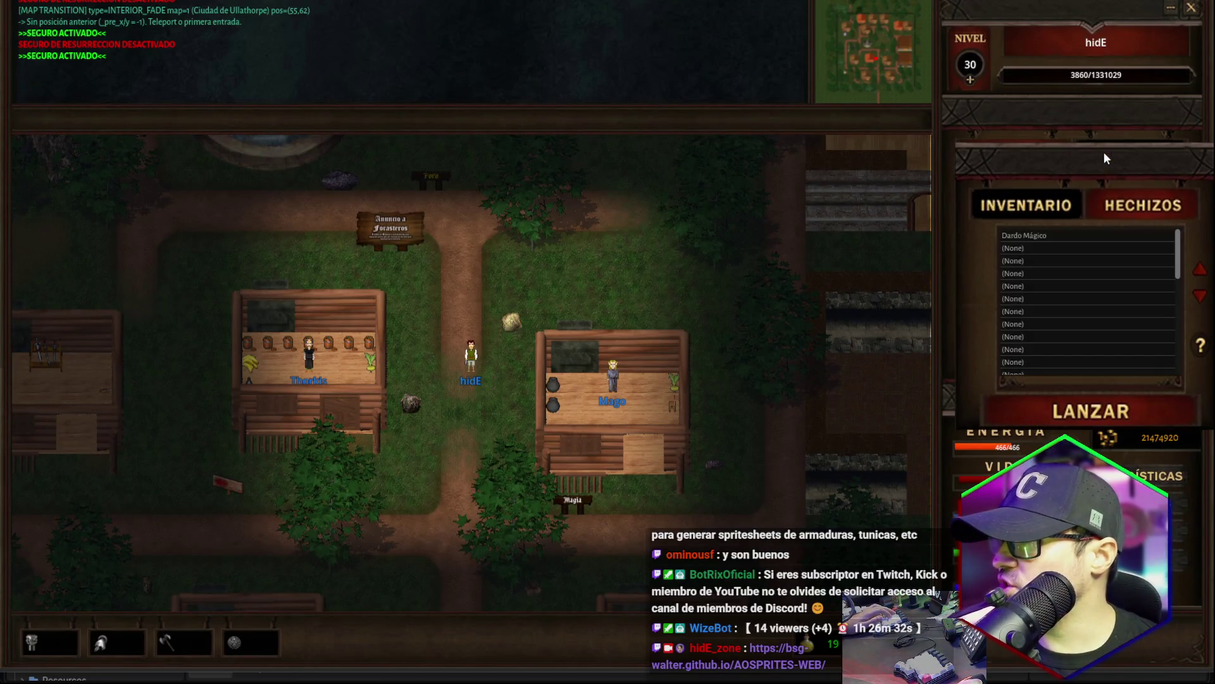
left_click(1020, 204)
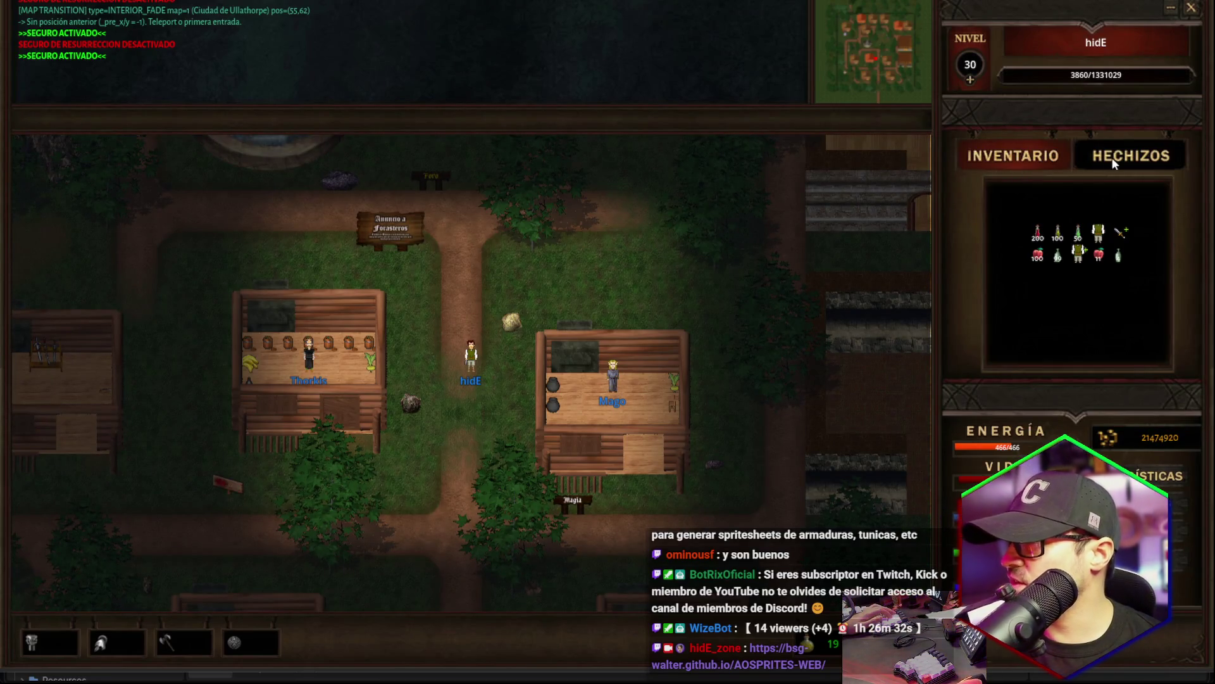
left_click(1113, 162)
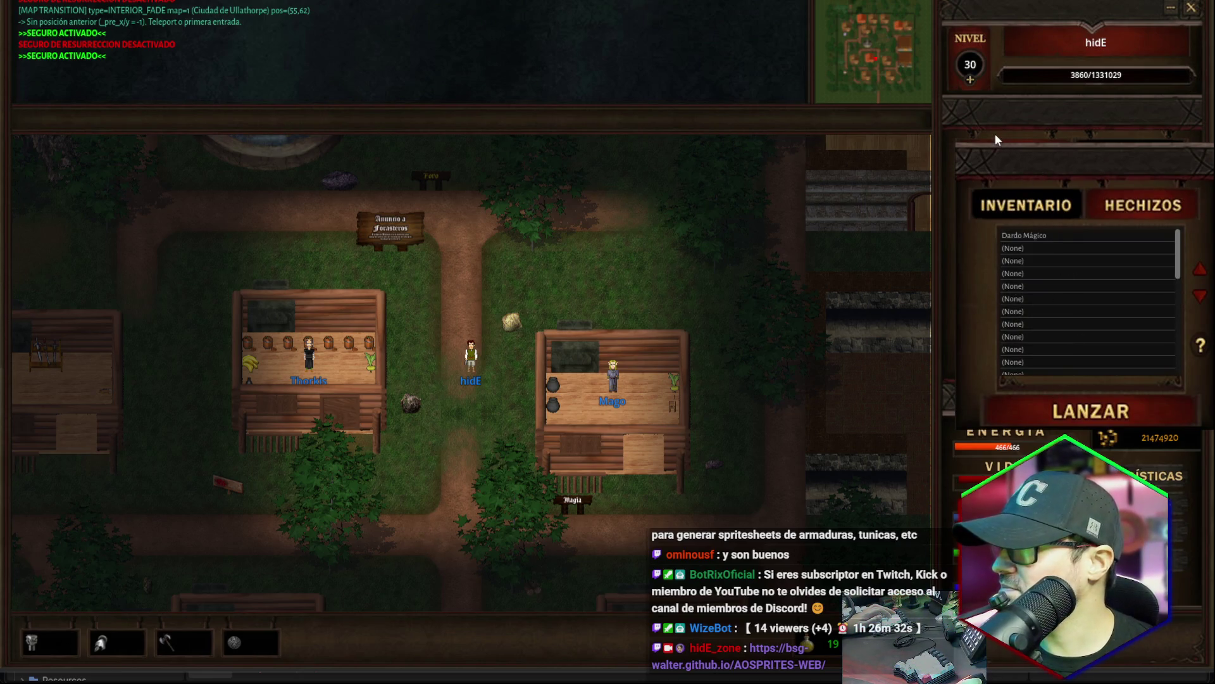
left_click(993, 160)
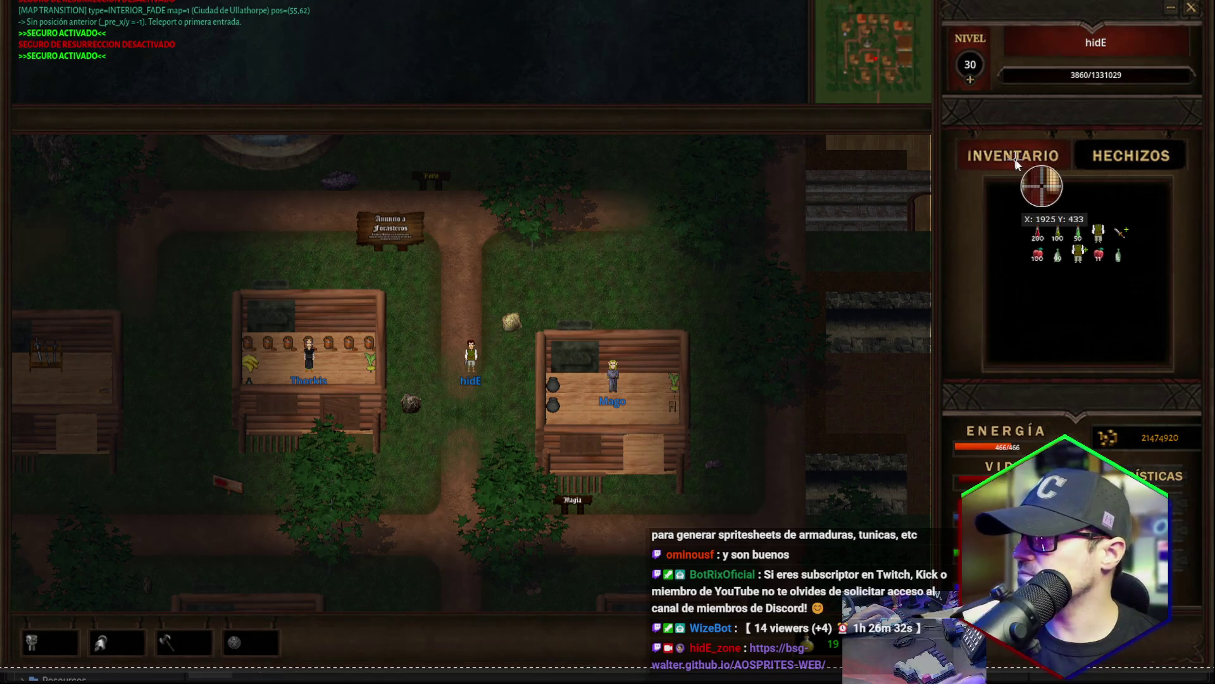
Capture a ShareX region screenshot of the inventory and spell panel area.
key("ctrl+Print")
mouse_move(870, 70)
left_mouse_down()
mouse_move(1178, 471)
mouse_move(1213, 488)
left_mouse_up()
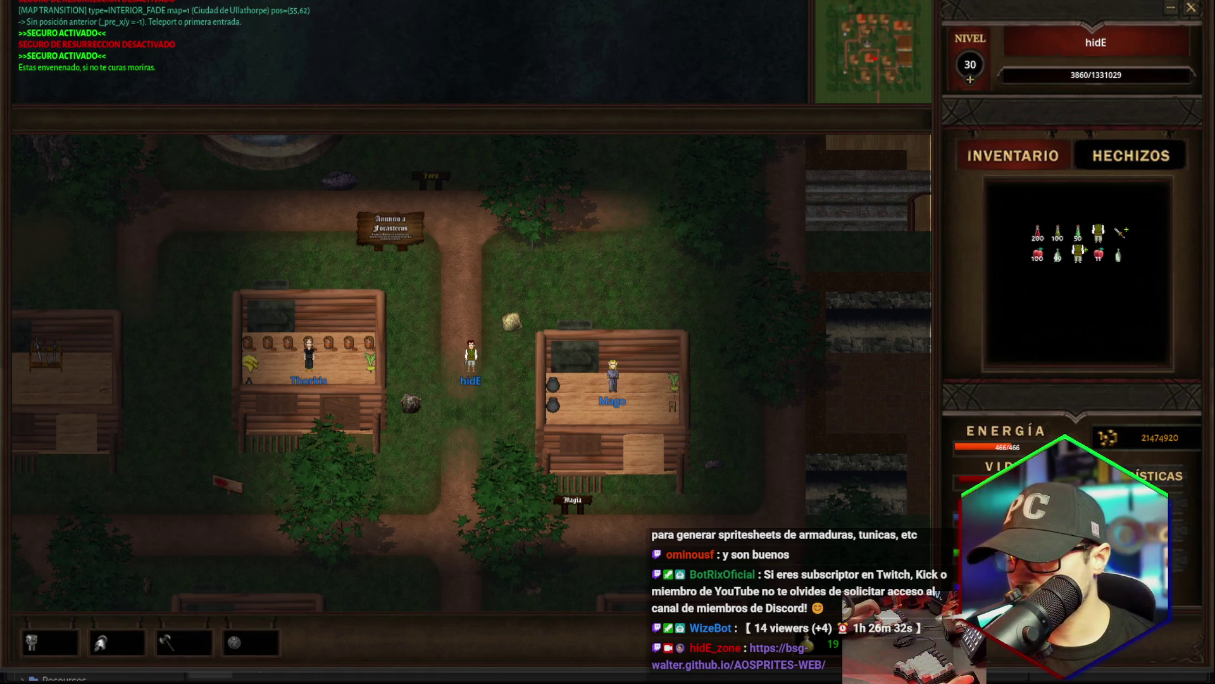
left_click(433, 672)
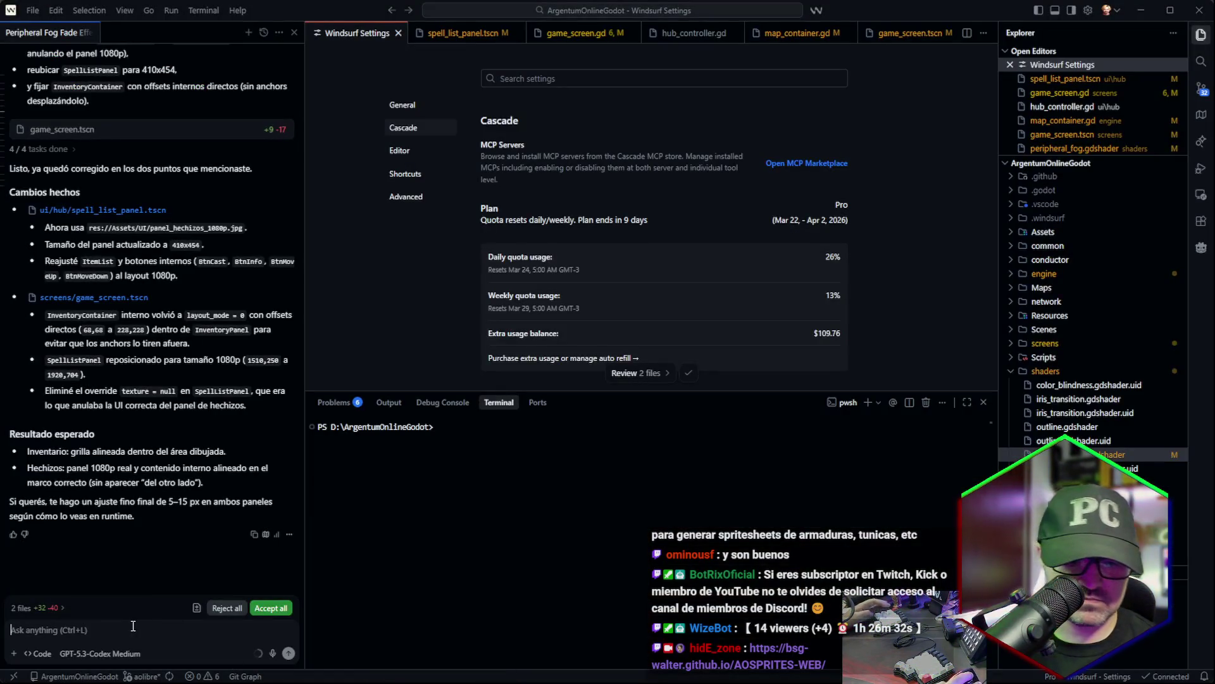
Paste the in-game panel screenshot into the Cascade chat and start a voice recording.
key("ctrl+v")
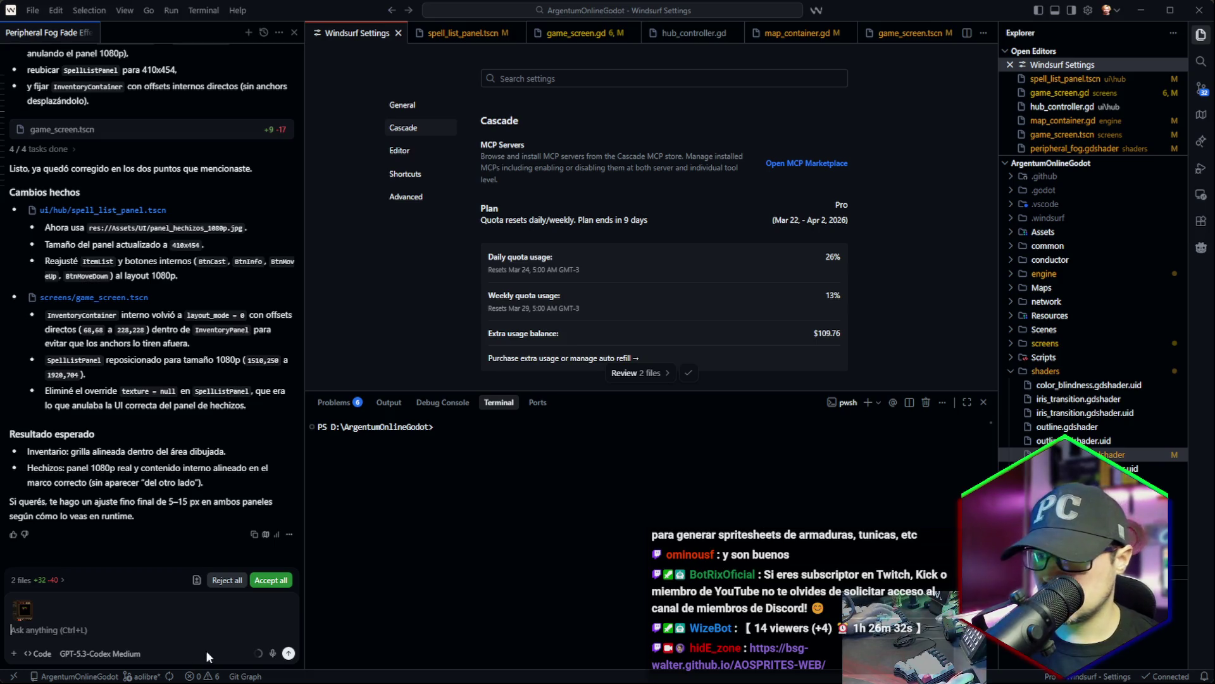
left_click(270, 652)
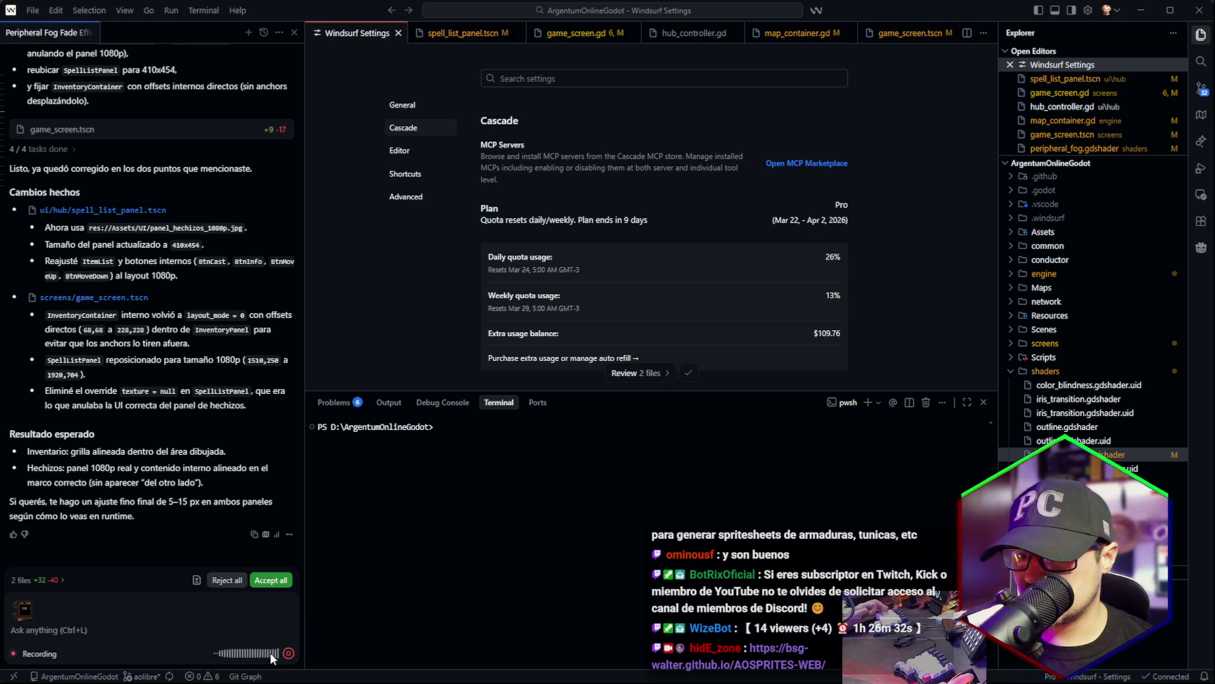
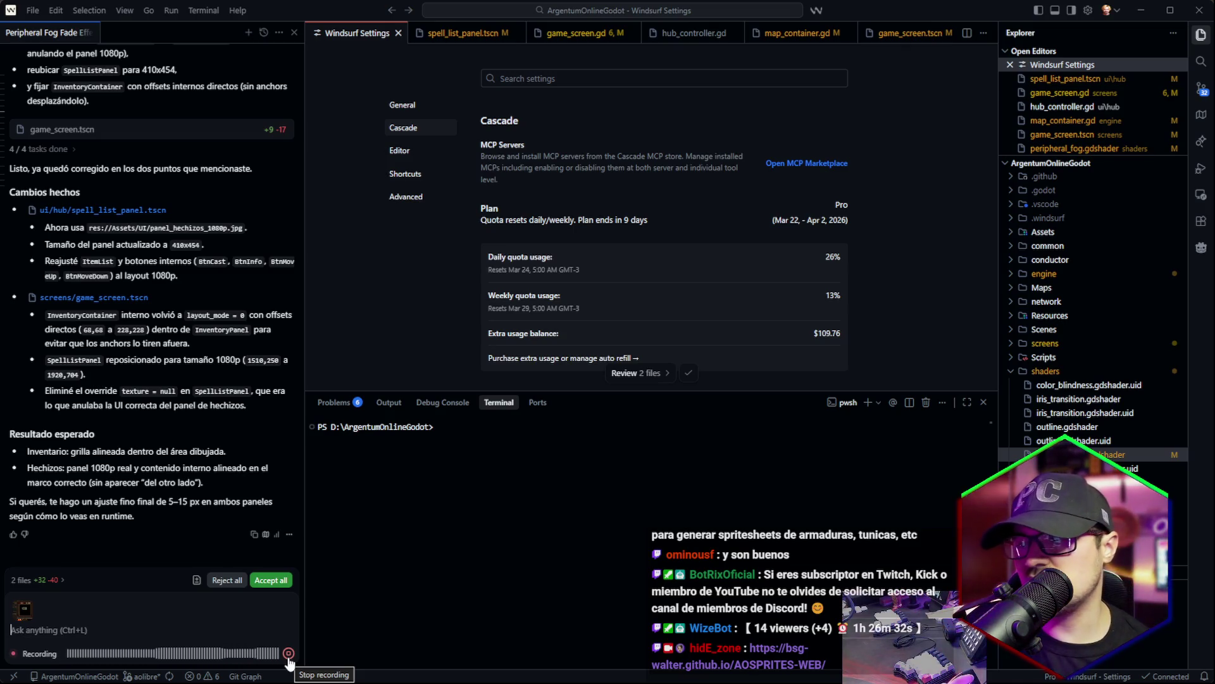
Accept all pending agent edits and send the request to space inventory icons 1.5 px apart and widen them.
left_click(289, 653)
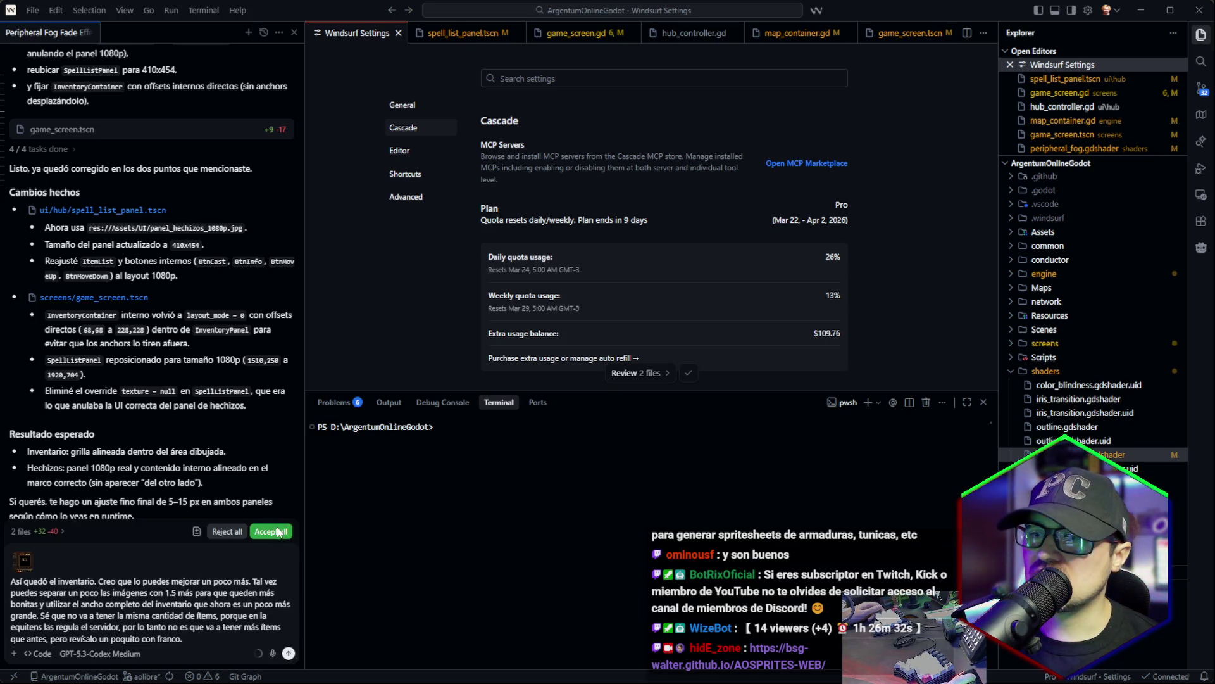
left_click(279, 532)
left_click(289, 653)
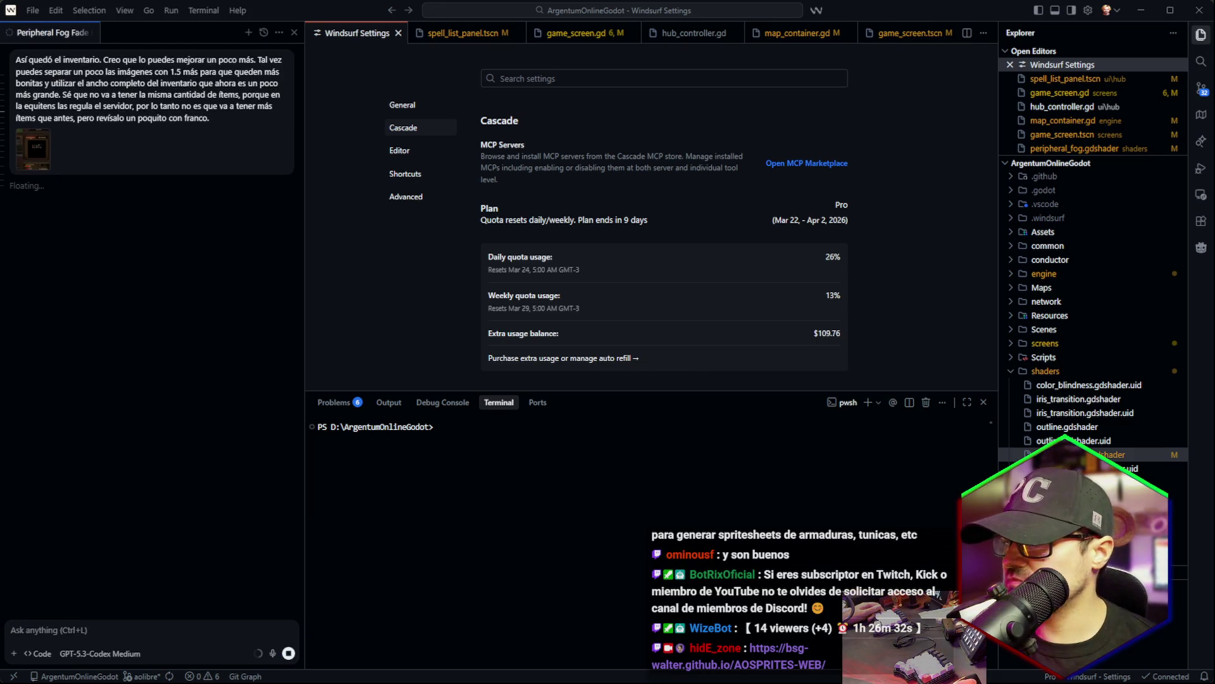
key("alt+Tab")
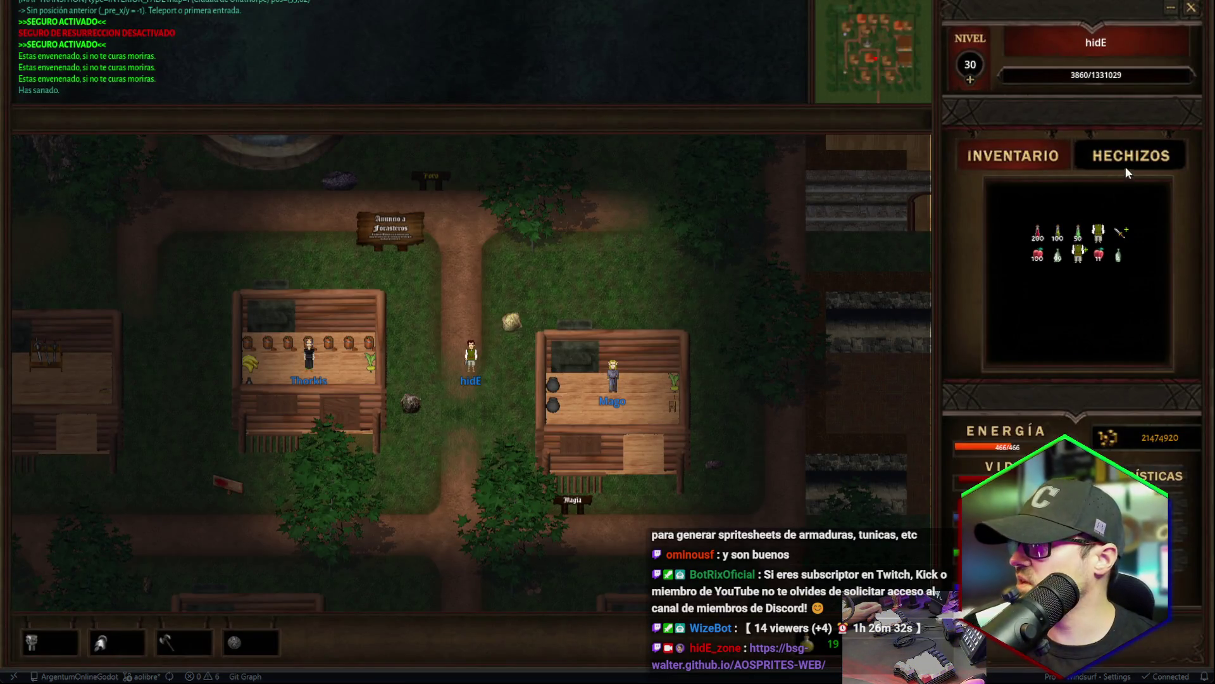
Switch between the Hechizos and Inventario panels, then capture a region screenshot of the spell panel.
left_click(1127, 167)
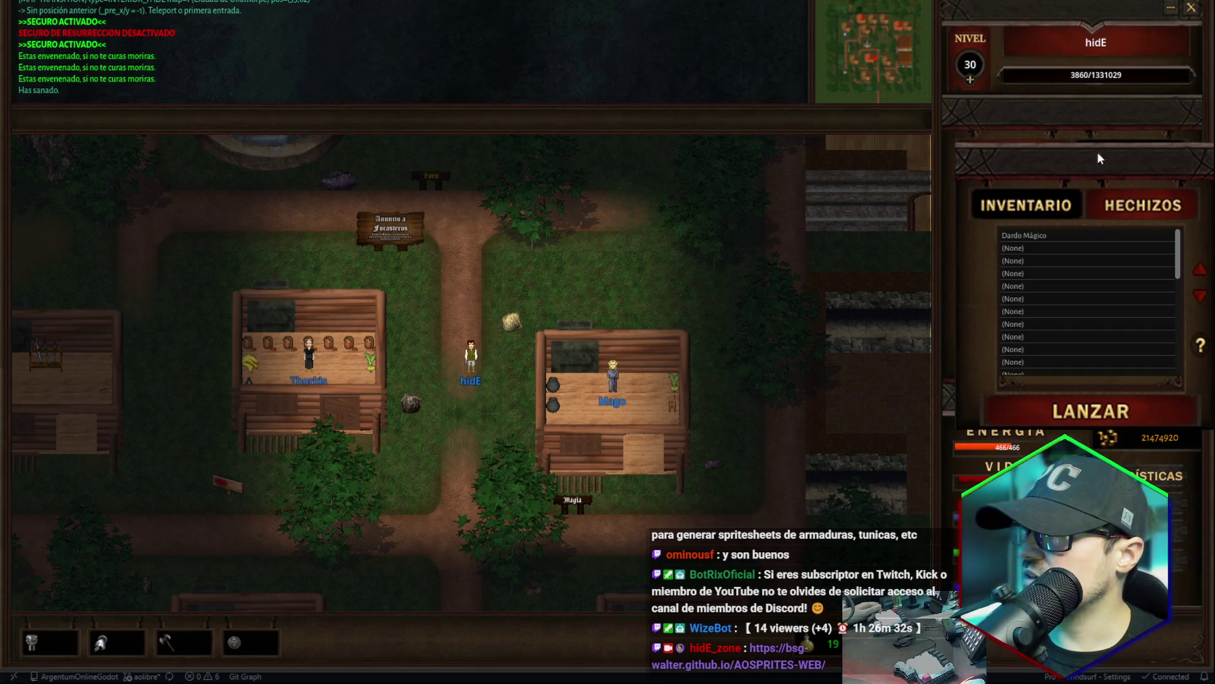
left_click(1002, 158)
left_click(1127, 160)
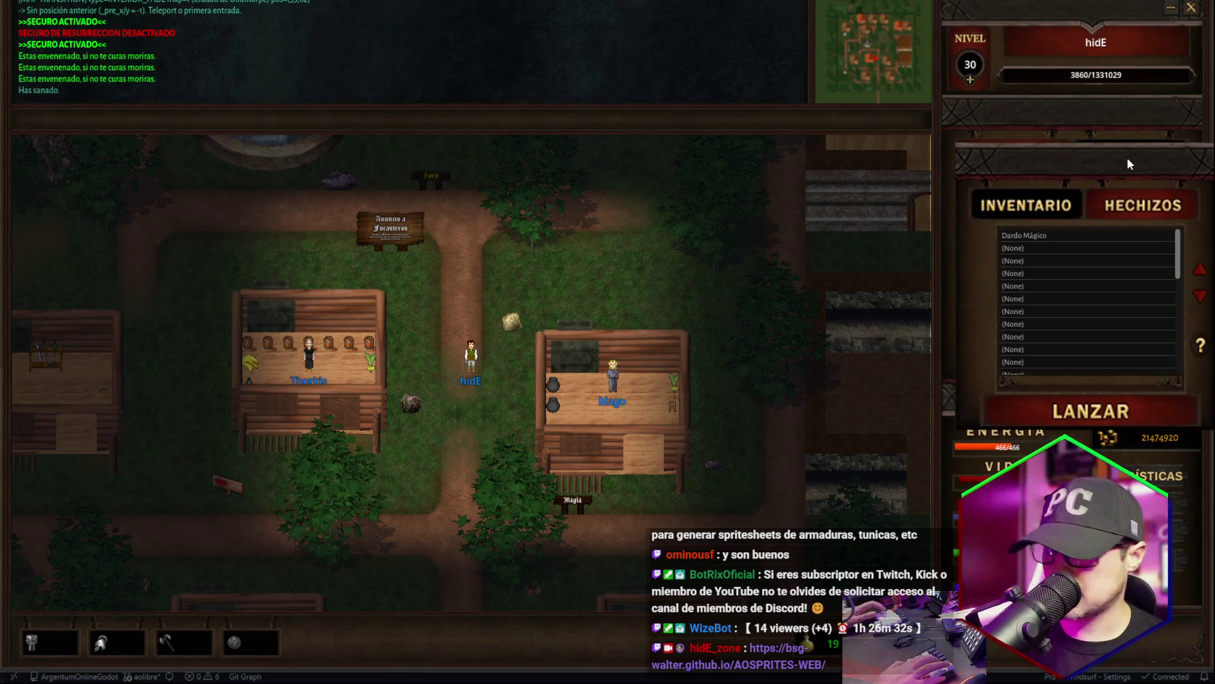
key("ctrl+Print")
mouse_move(912, 79)
left_mouse_down()
mouse_move(1013, 253)
mouse_move(1208, 442)
left_mouse_up()
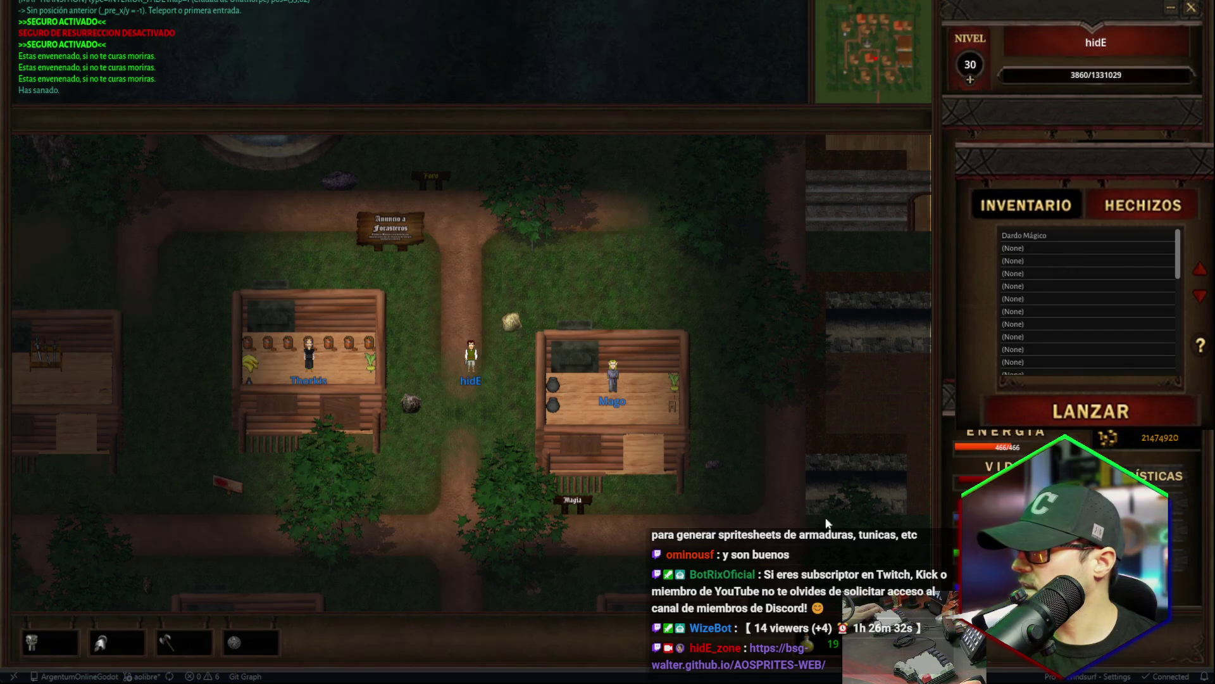
key("alt+Tab")
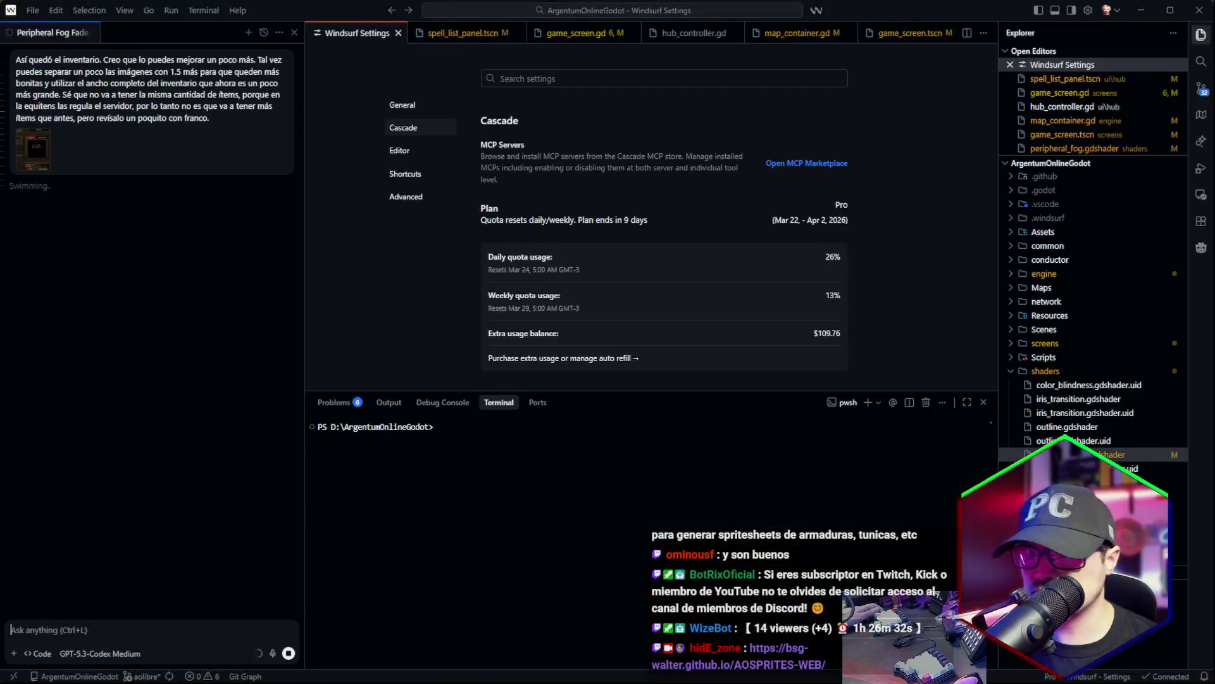
Paste the spell-panel screenshot and queue a dictated note that the Hechizos panel image is misplaced.
key("ctrl+v")
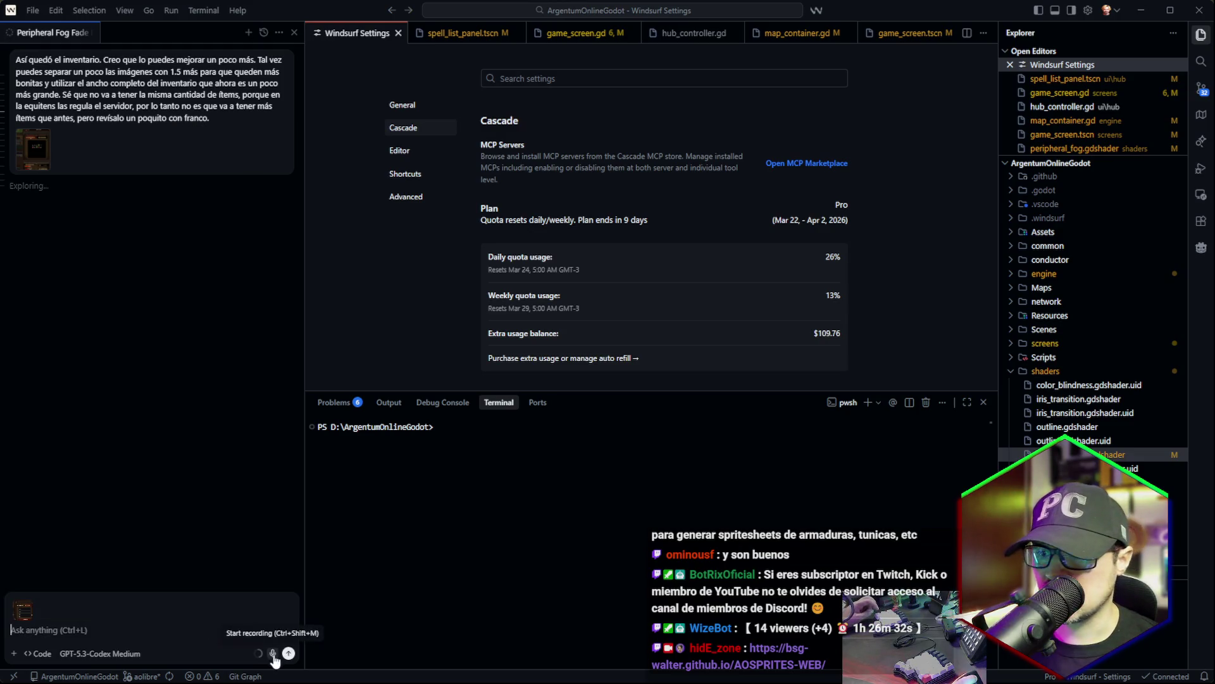
left_click(272, 653)
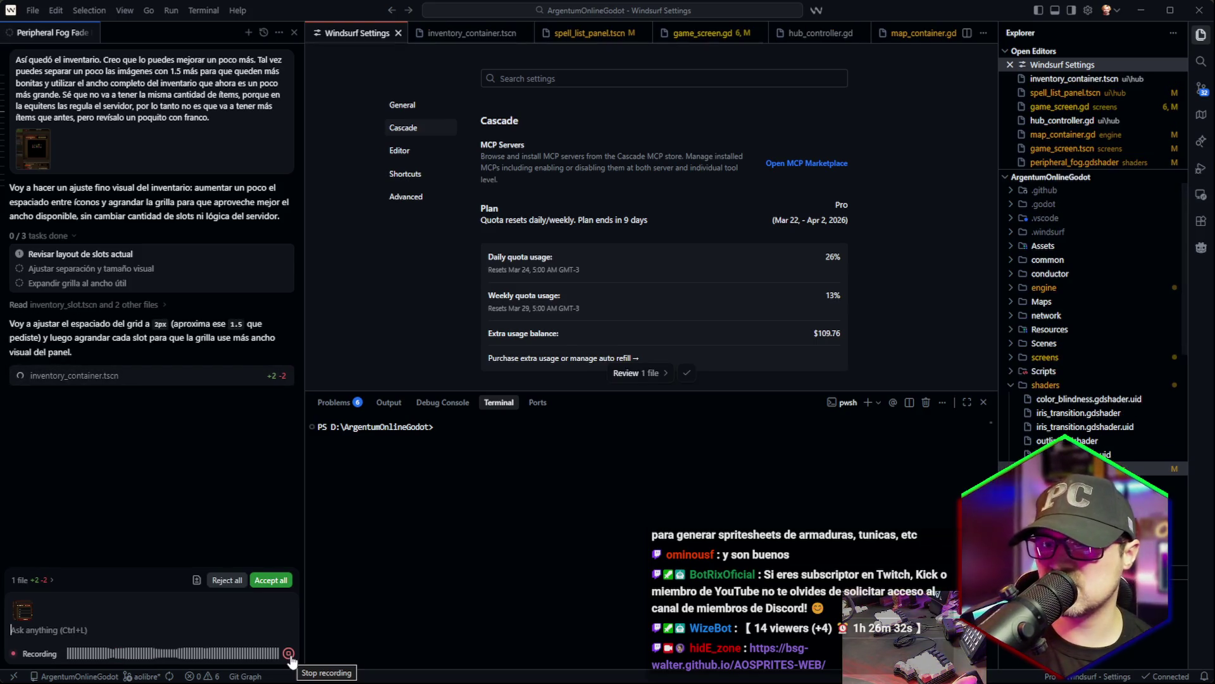
left_click(289, 653)
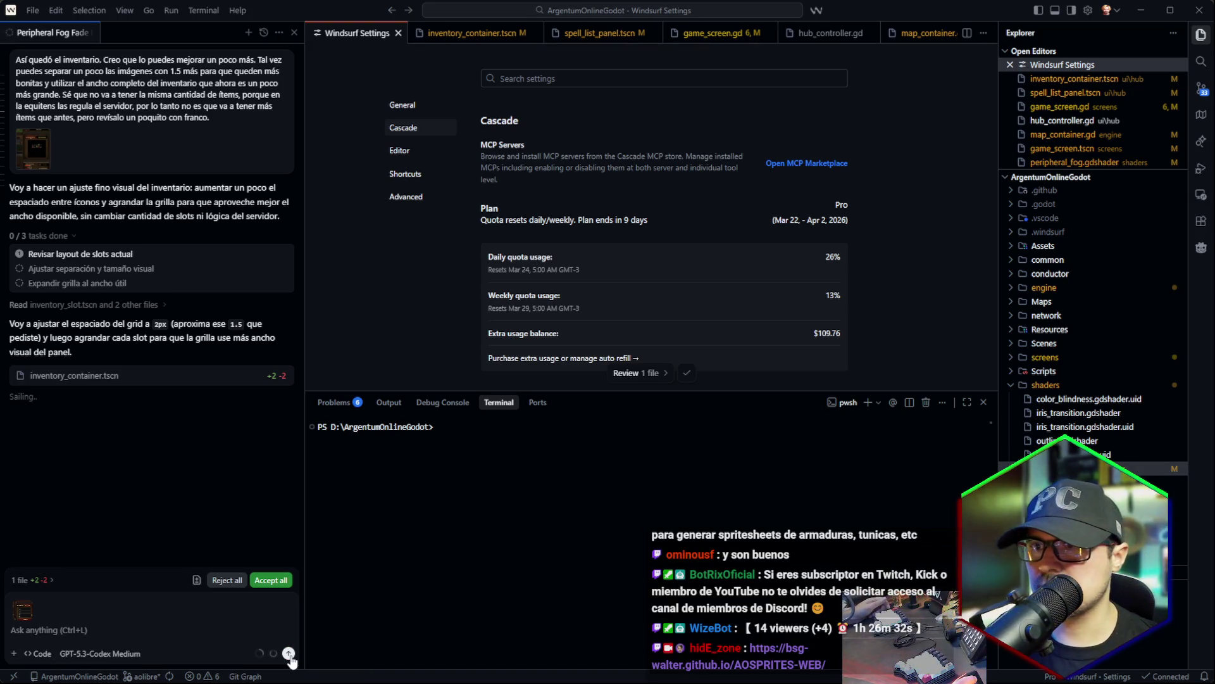
left_click(289, 652)
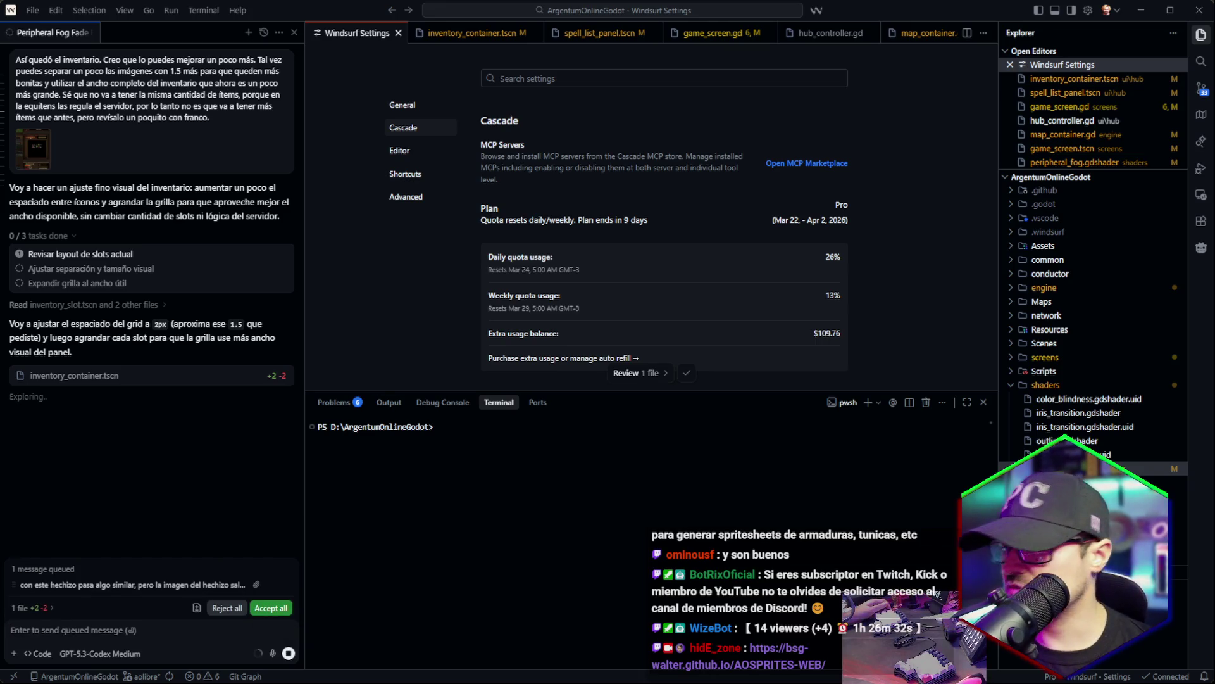
key("alt+Tab")
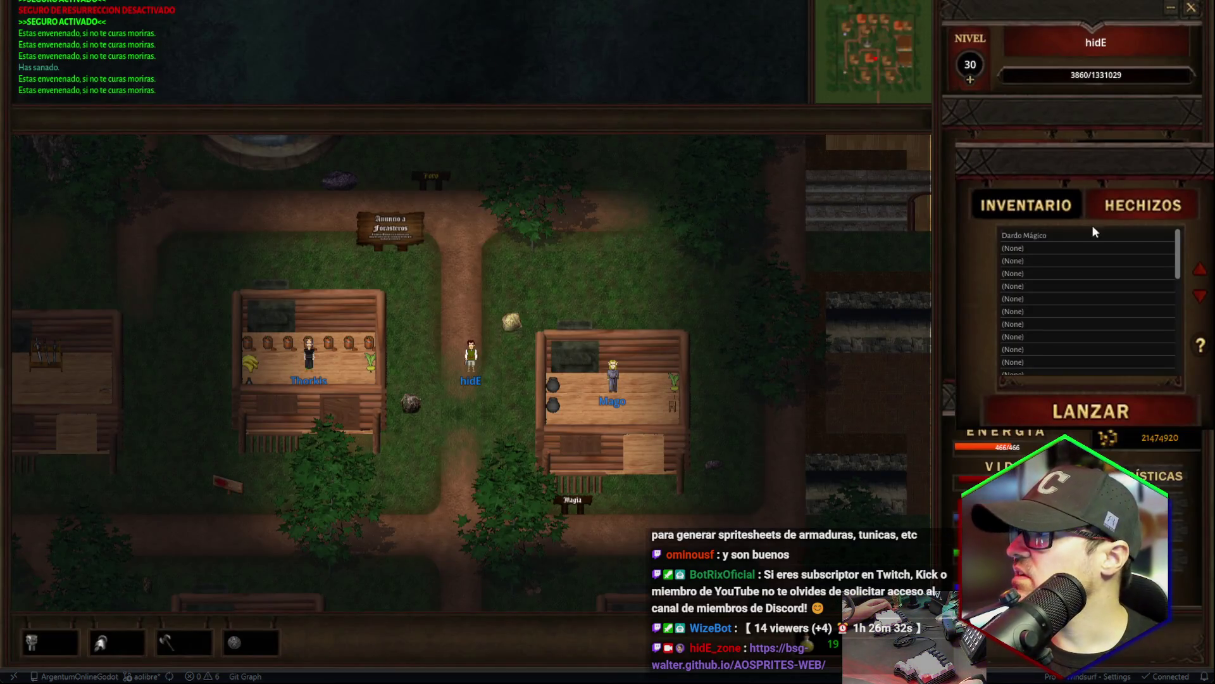
Cast Dardo Mágico on an empty map spot, move it down and back up the list, then close the game.
left_click(1021, 234)
left_click(1061, 414)
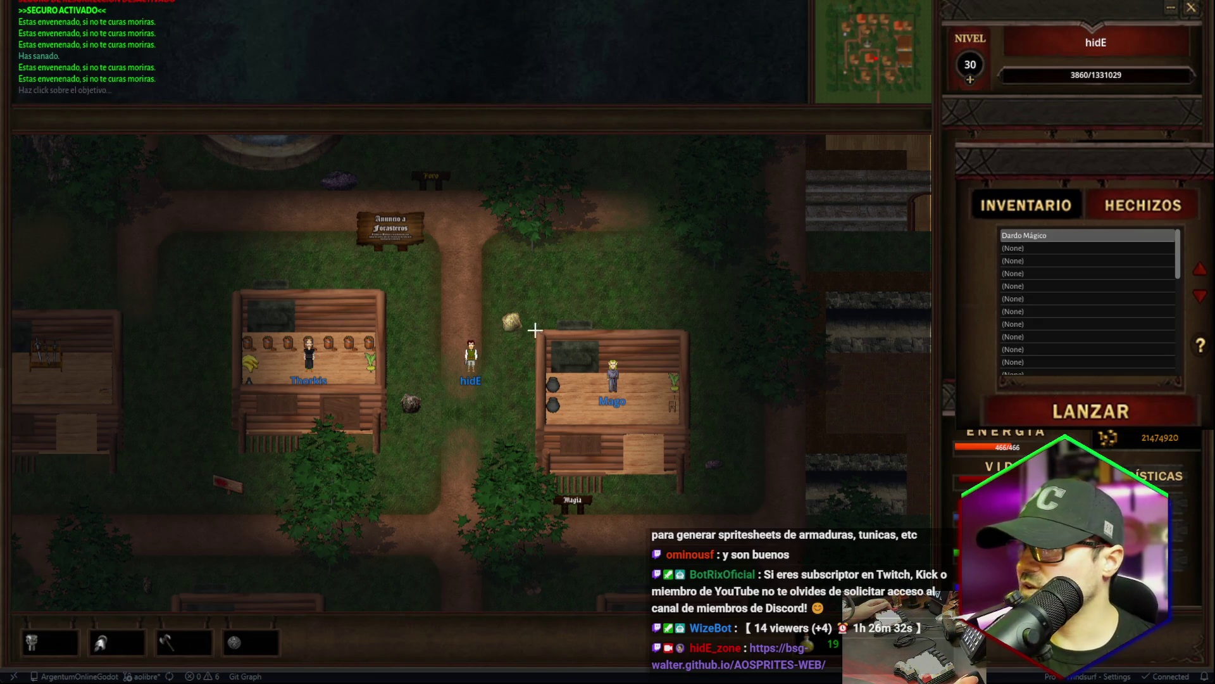
left_click(615, 313)
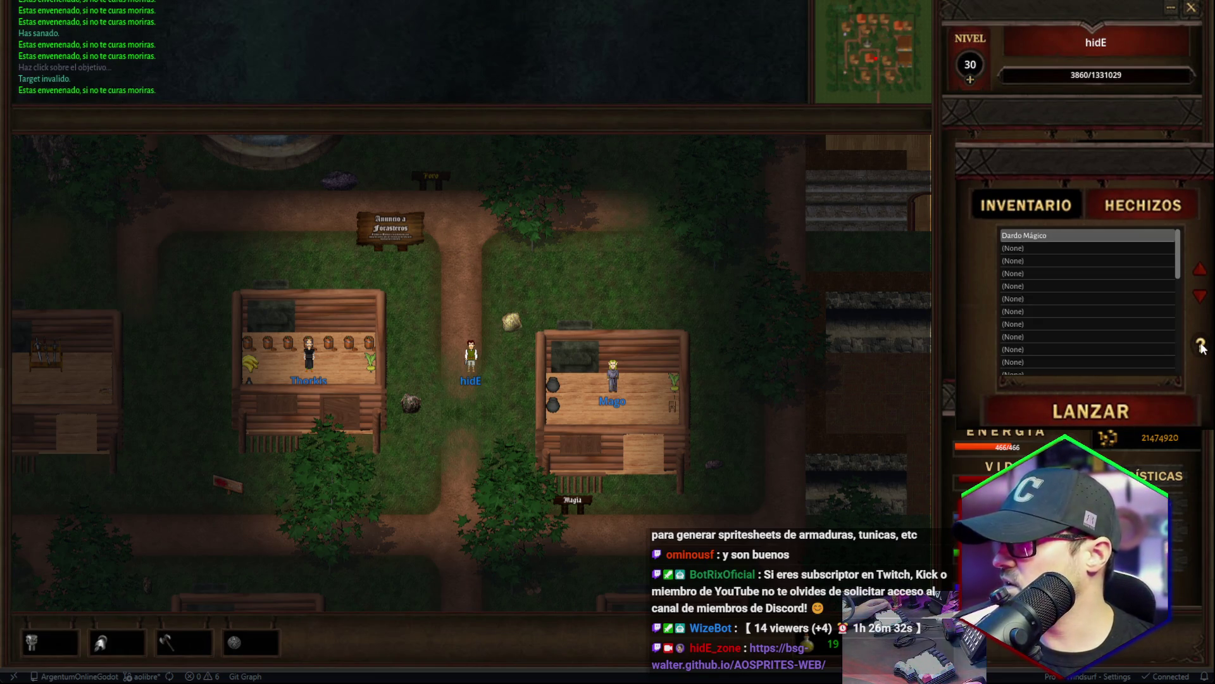
left_click(1201, 299)
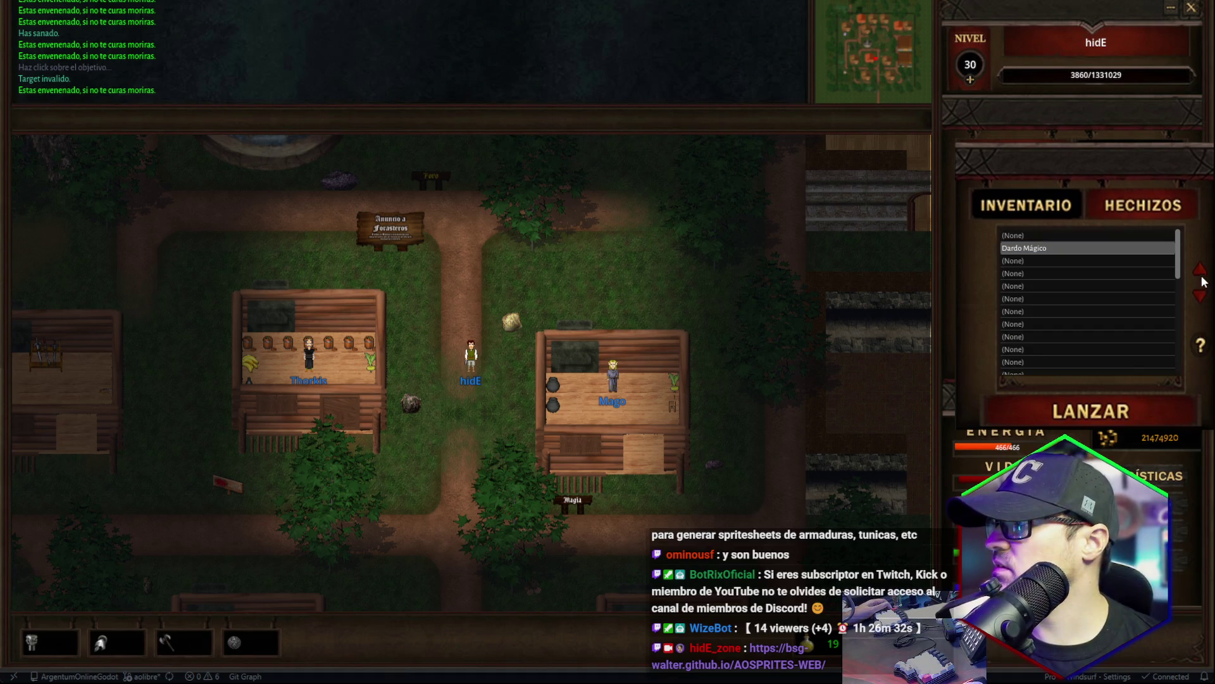
left_click(1201, 271)
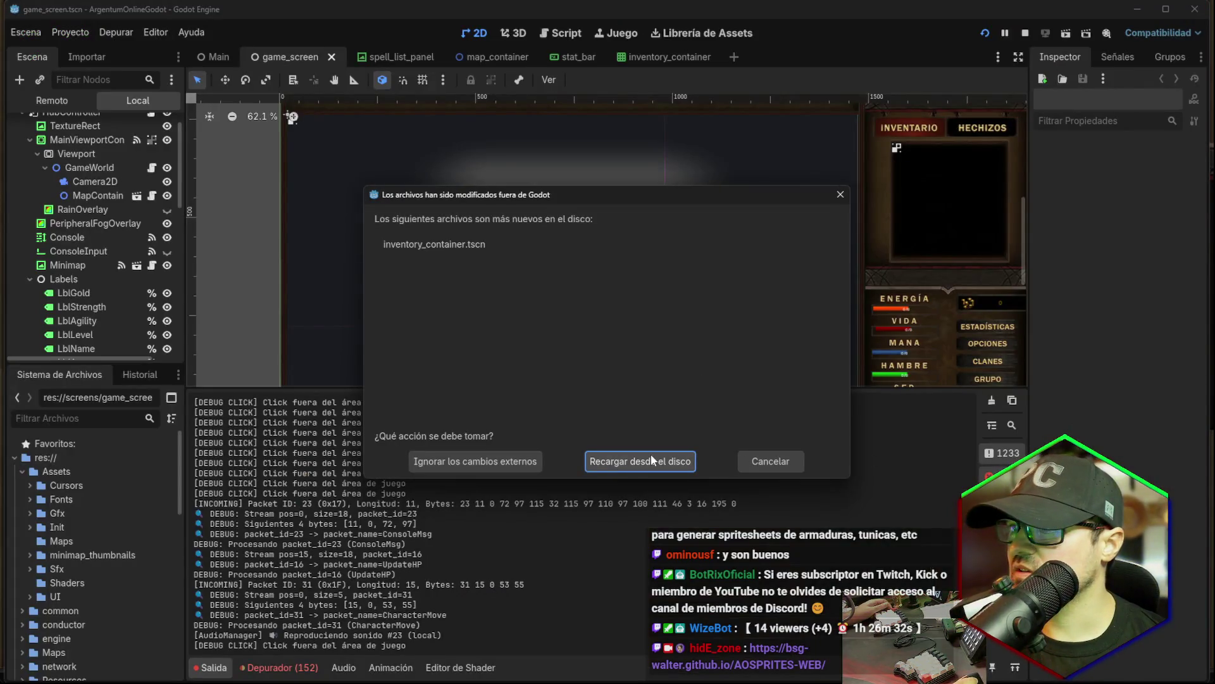
left_click(653, 460)
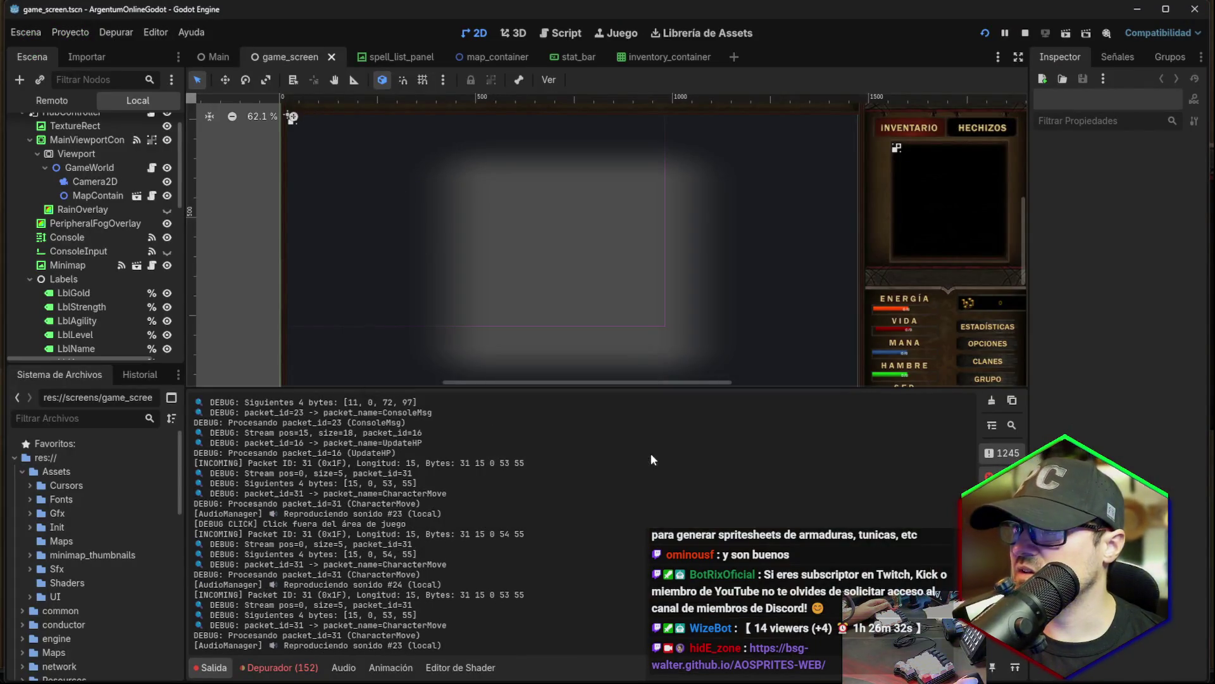
Stop the running game and reload the externally modified game_screen.tscn from disk.
left_click(1025, 39)
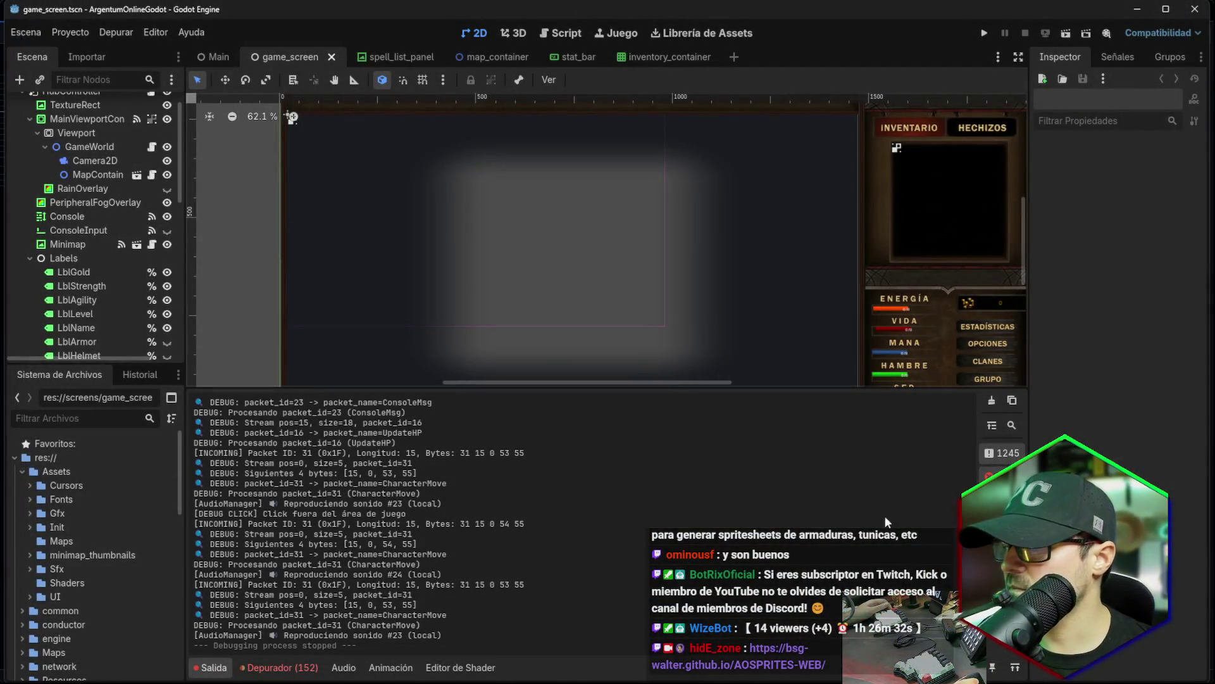
key("alt+Tab")
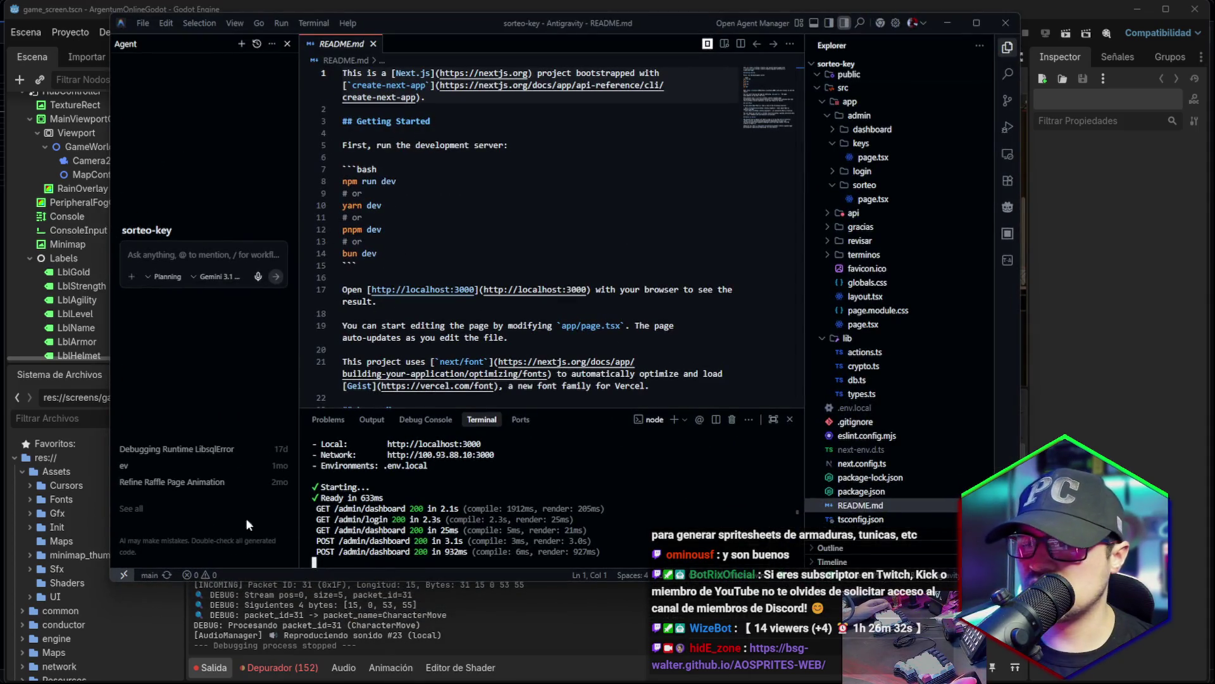
key("alt+Tab")
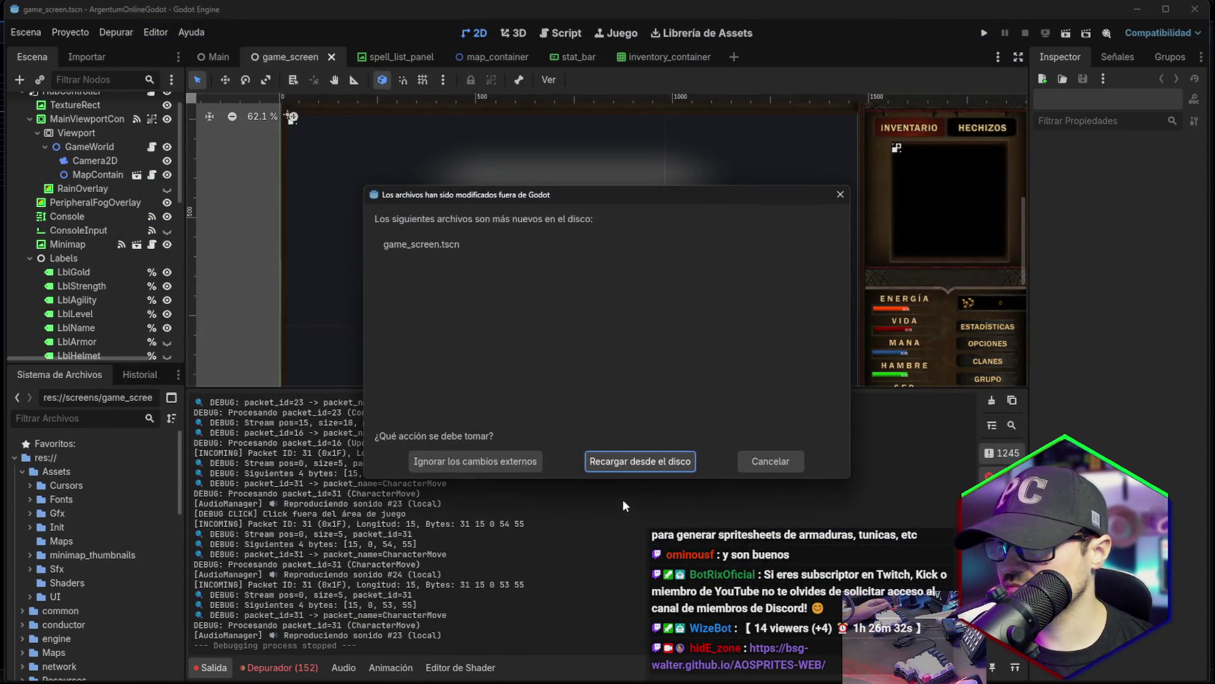
left_click(635, 465)
key("alt+Tab")
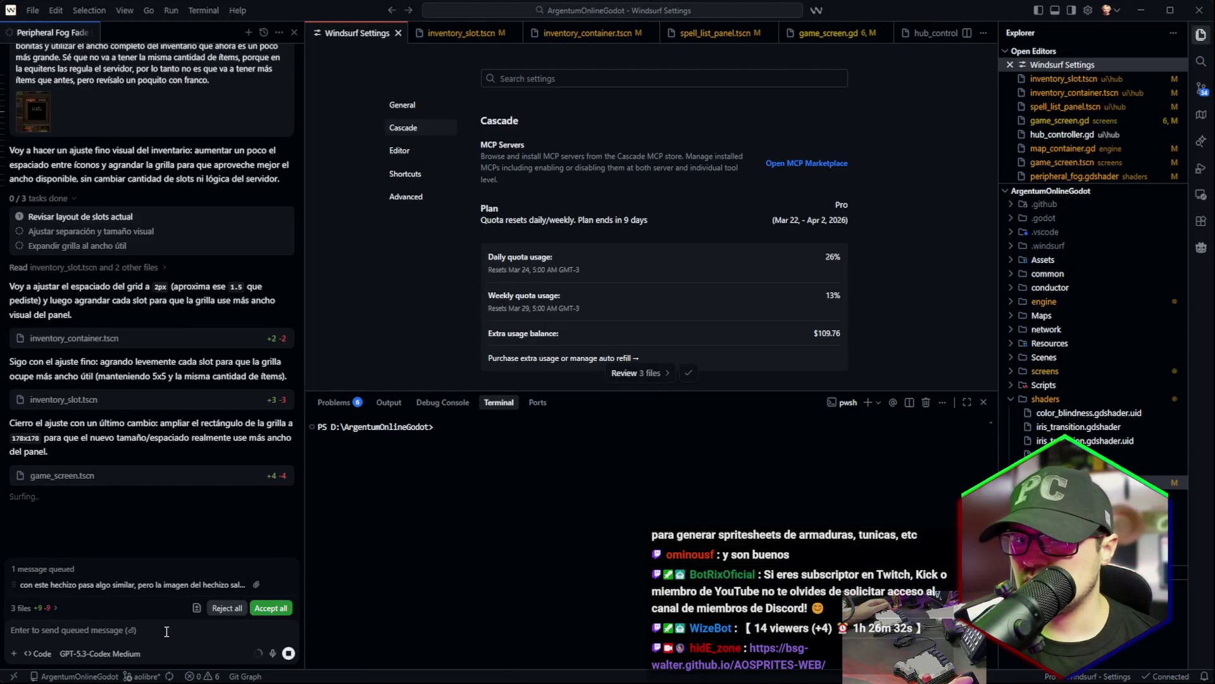
Queue a dictated request about doors appearing closed and not loading in the periphery.
left_click(272, 652)
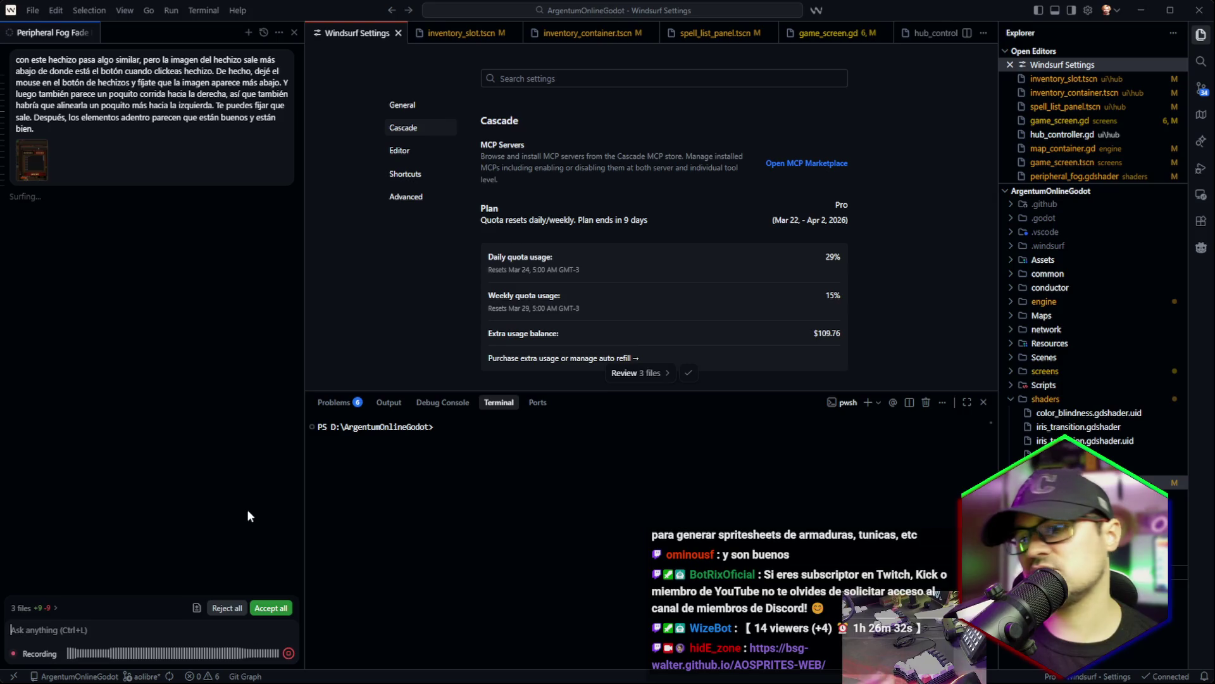
left_click(288, 653)
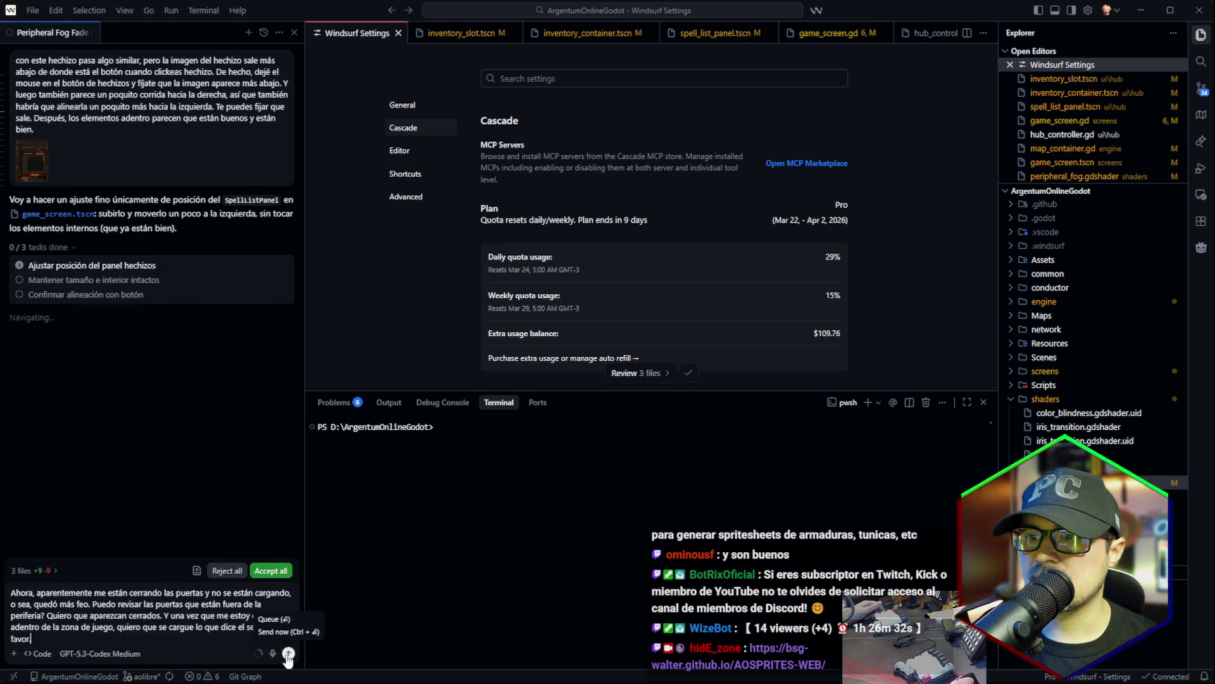
left_click(288, 654)
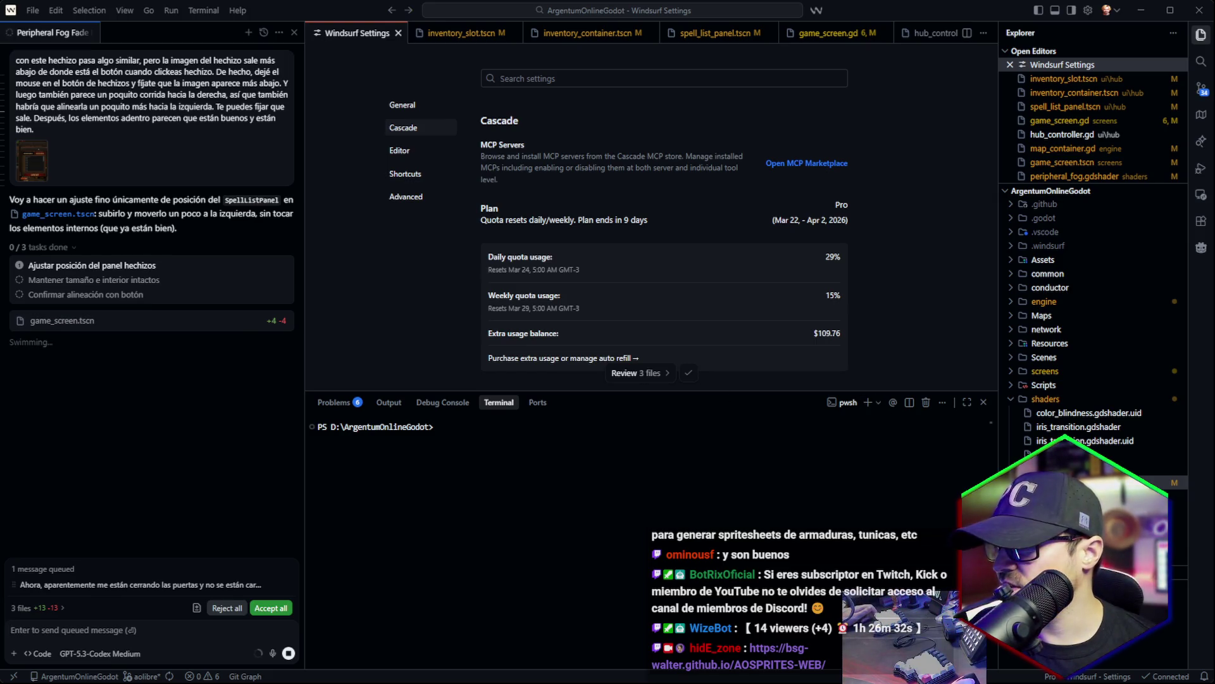
key("alt+Tab")
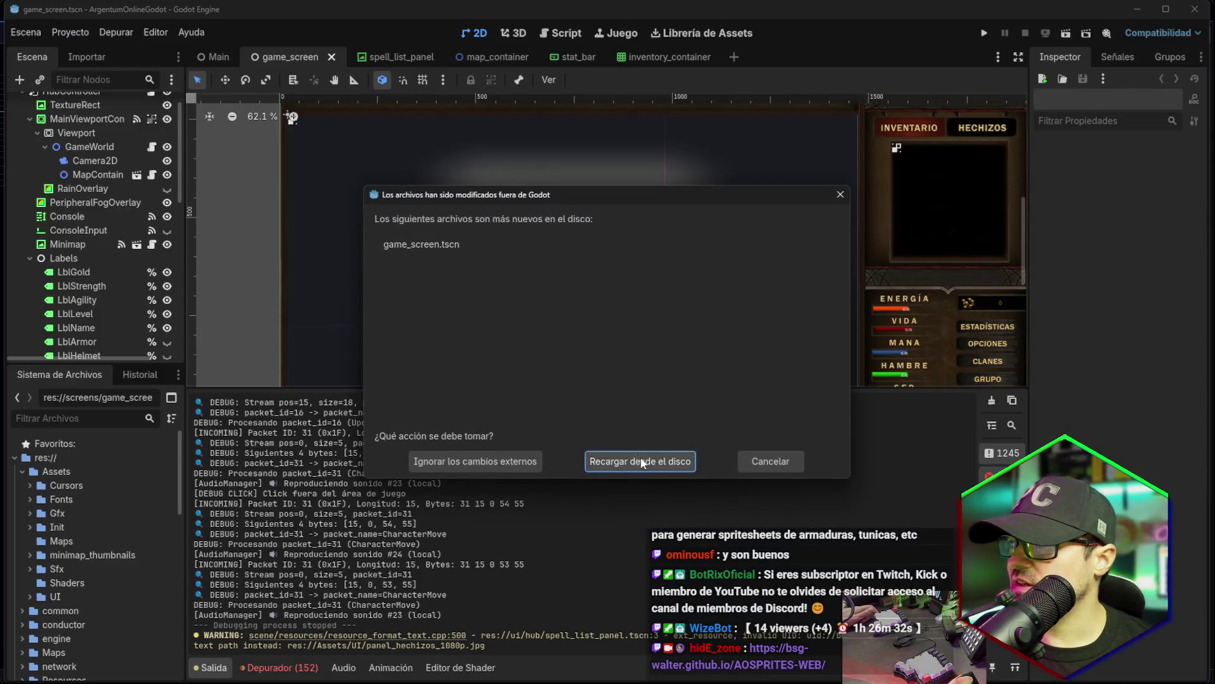
Reload the updated scene, launch the game, enter the world and walk the character south.
left_click(627, 460)
left_click(985, 32)
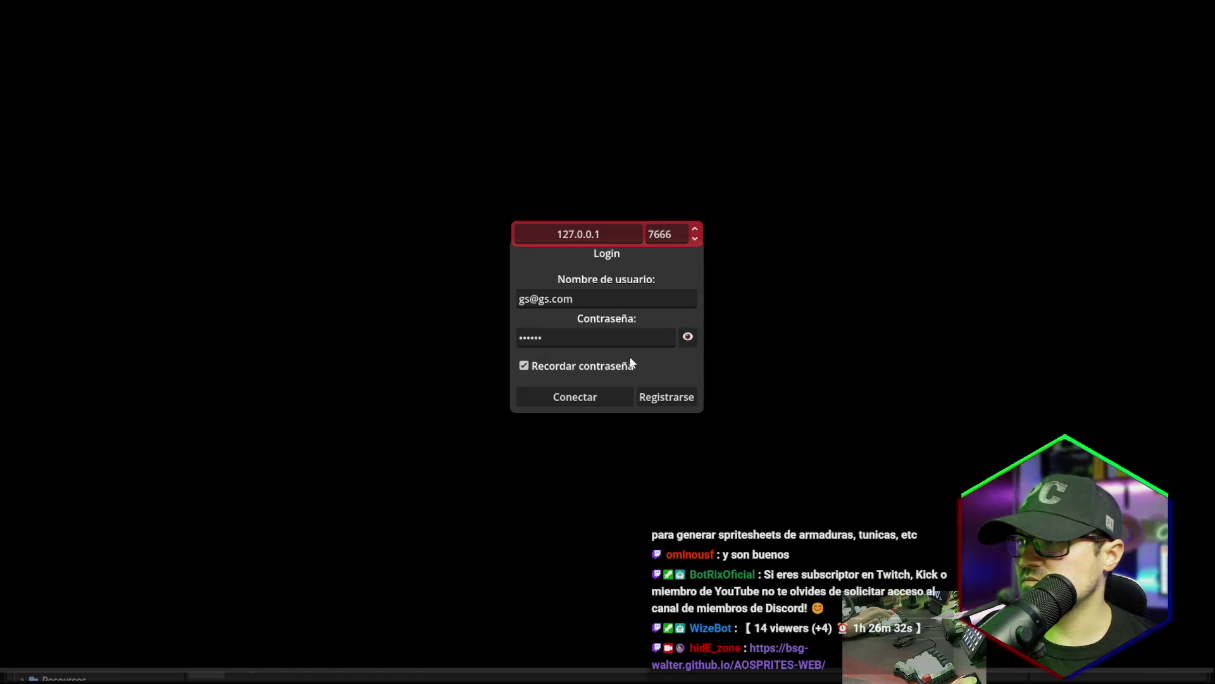
left_click(583, 400)
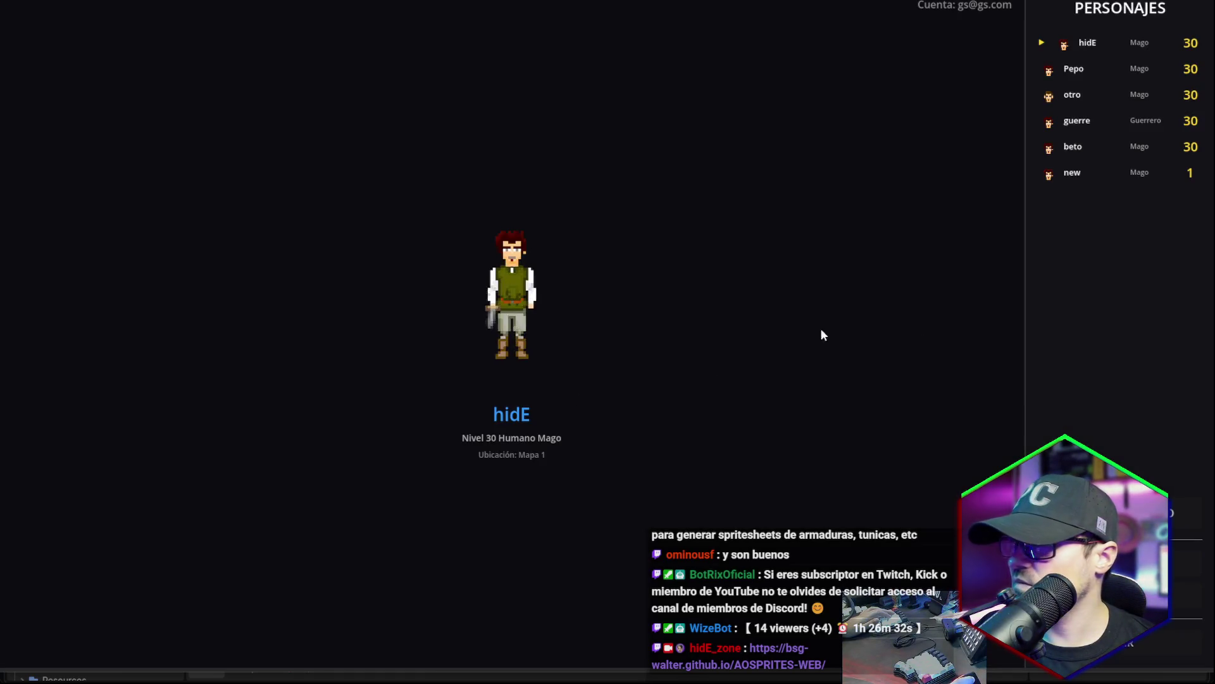
key("Return")
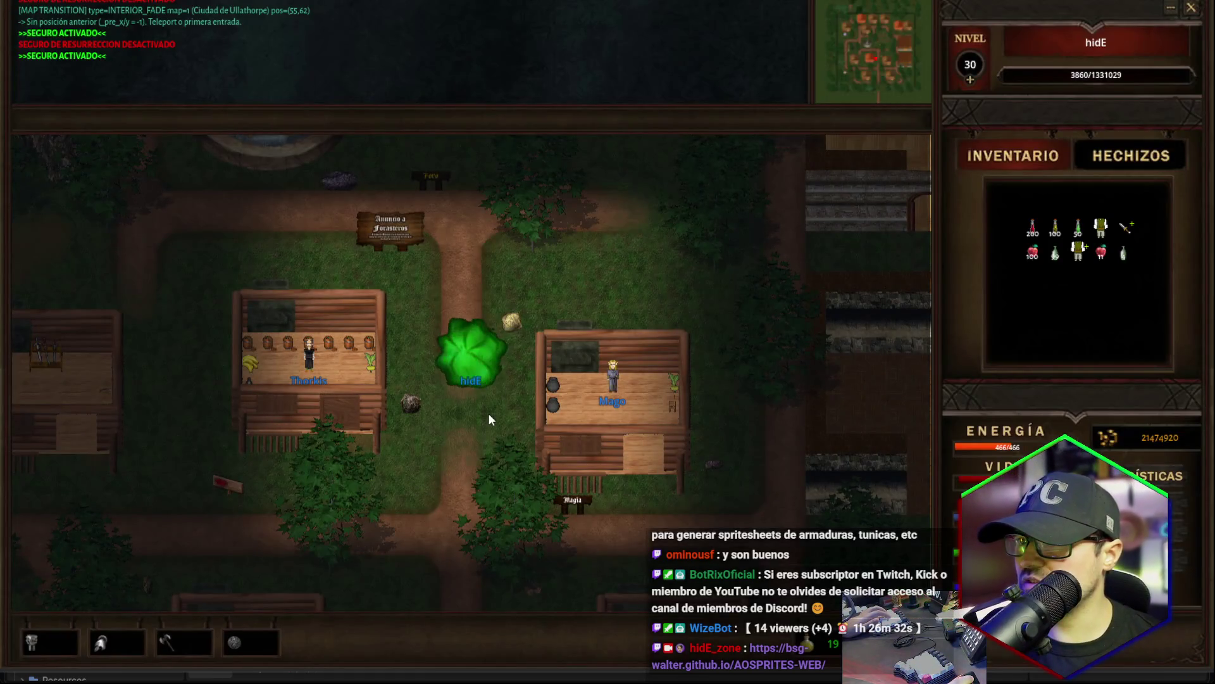
key("Down")
key("Down")
key("Down")
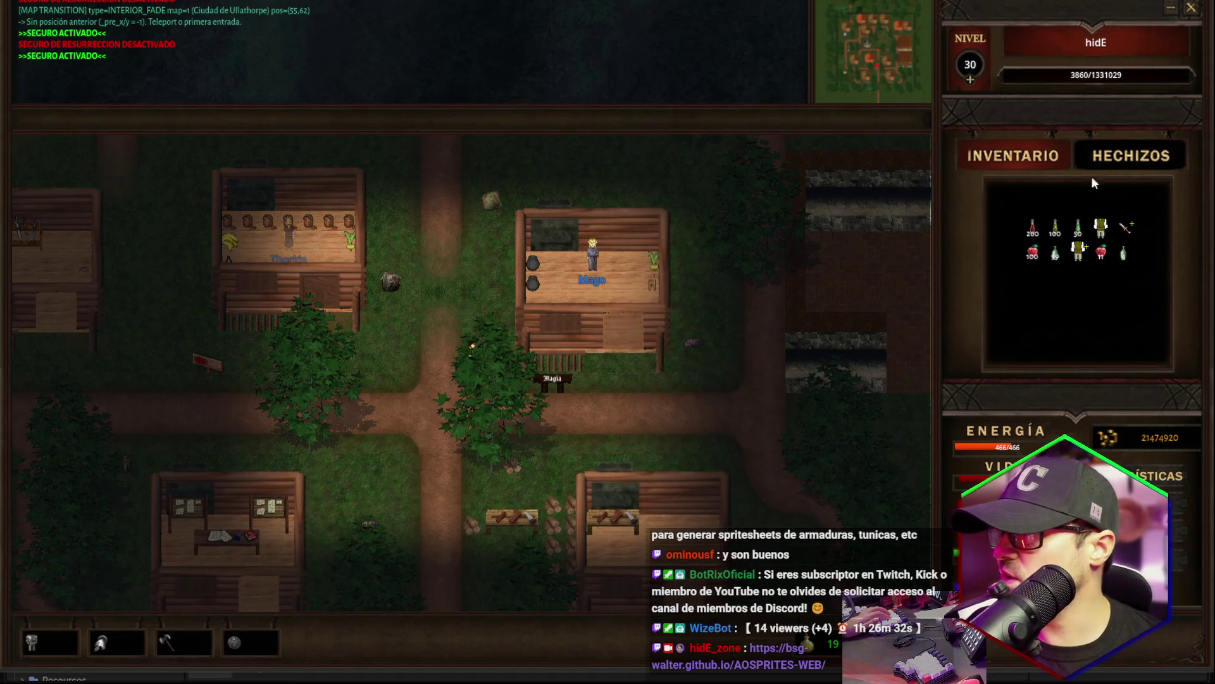
Check the spell list and inventory grid, then close the game and return to Windsurf.
left_click(1133, 155)
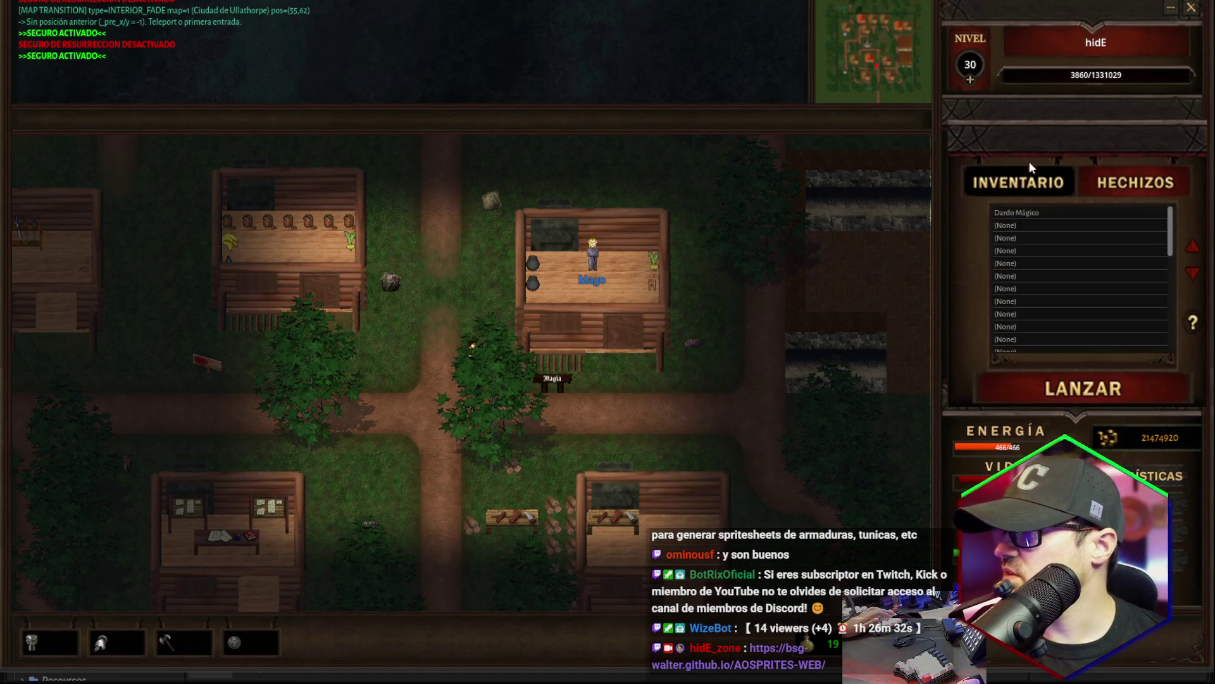
left_click(1011, 150)
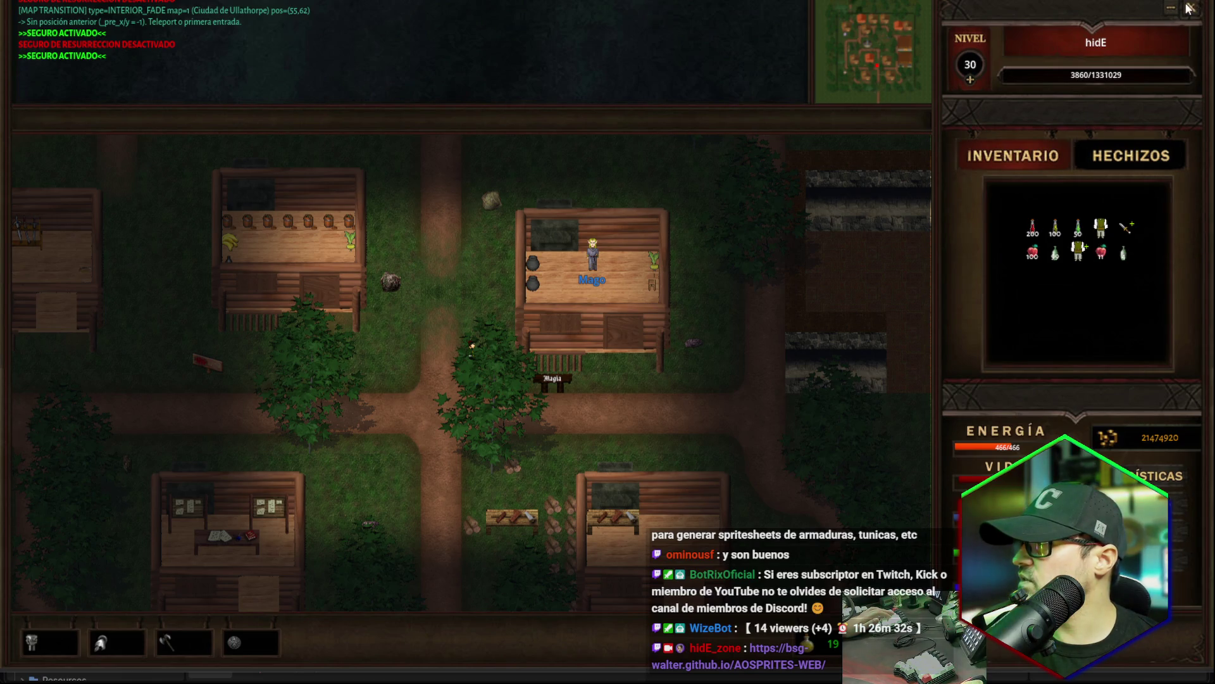
left_click(1189, 9)
key("alt+Tab")
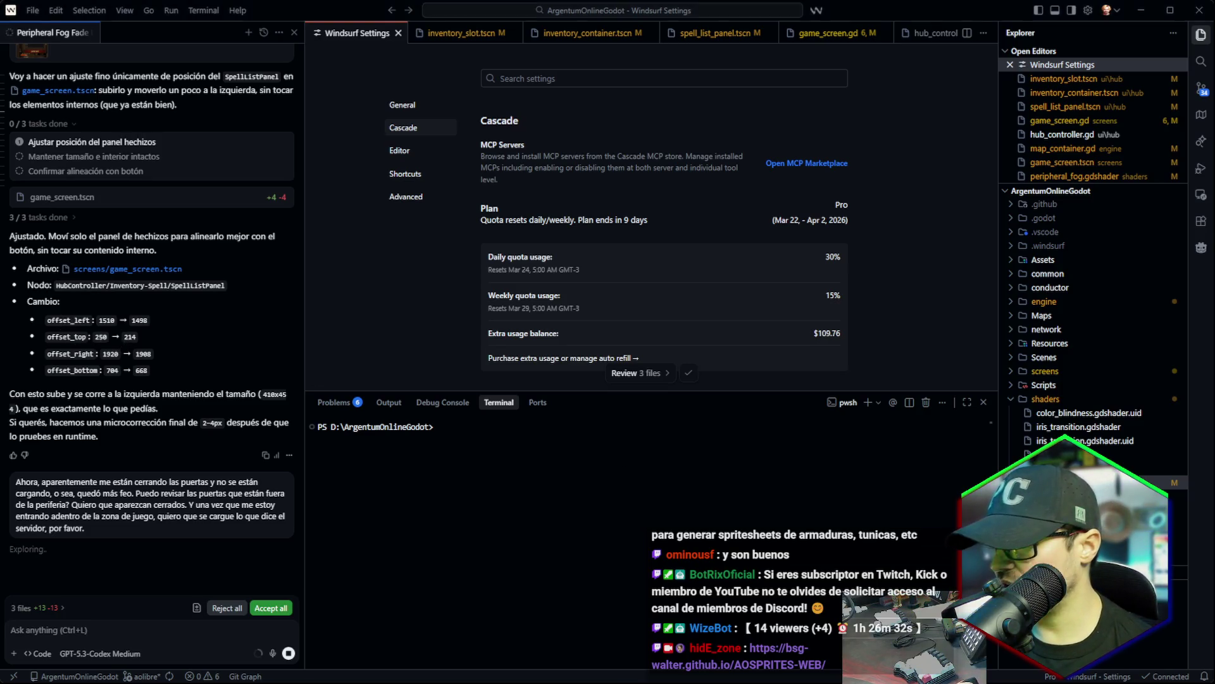
Run the project from Godot, log in and enter the world with the level 30 mage.
key("alt+Tab")
left_click(982, 36)
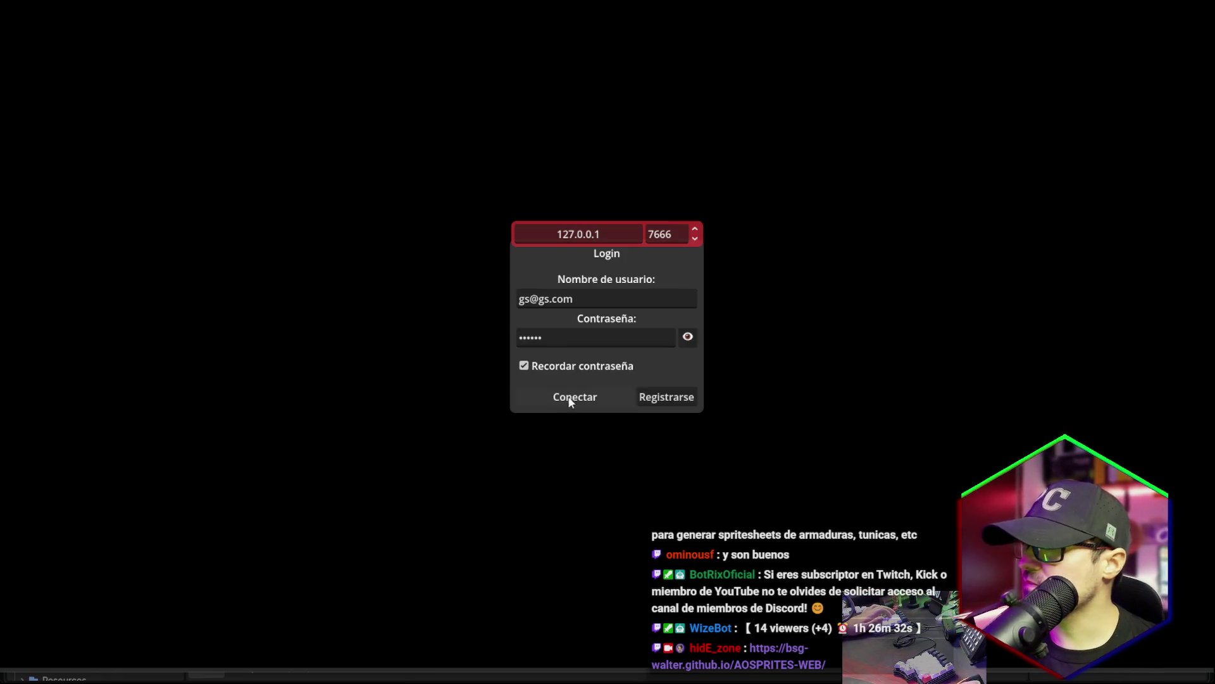
left_click(576, 397)
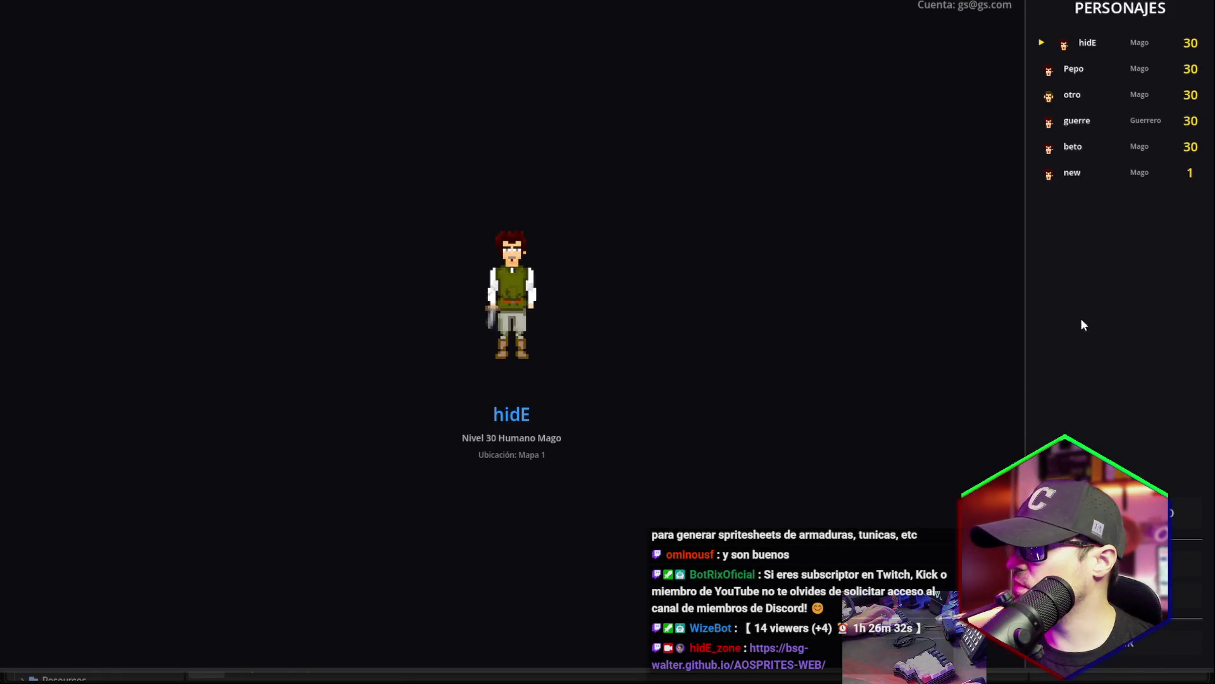
left_click(1114, 514)
Toggle repeatedly between the Inventario and Hechizos panels, then close the game.
left_click(1120, 158)
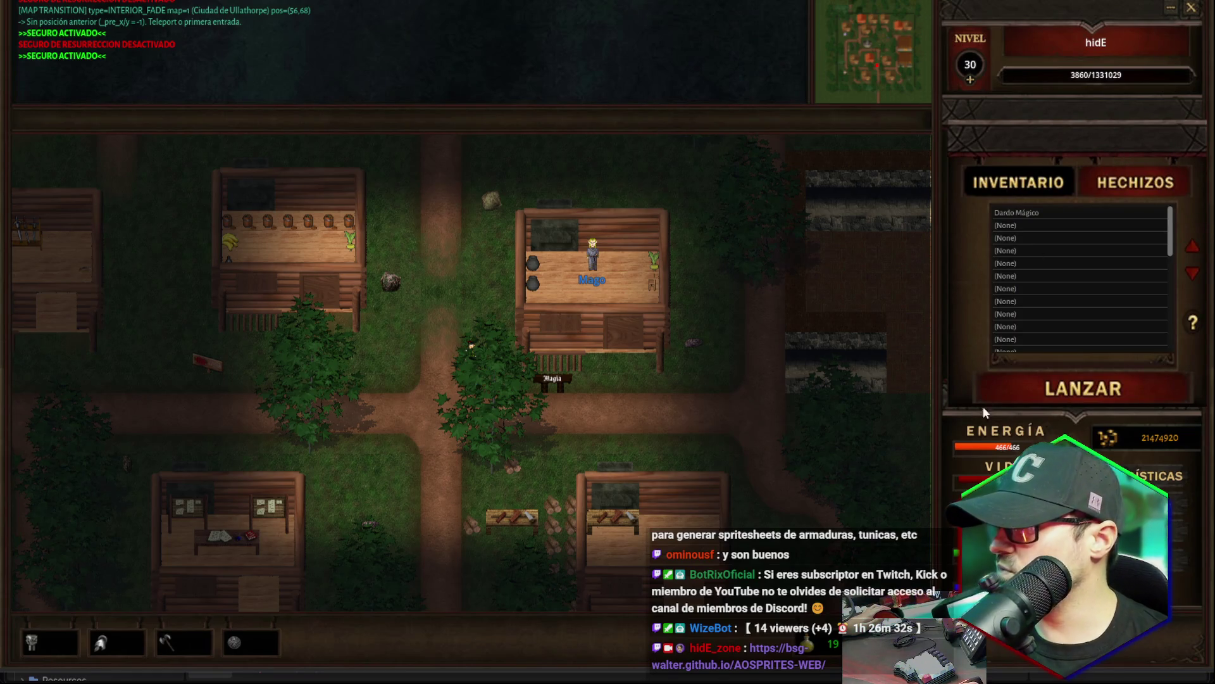
left_click(1051, 188)
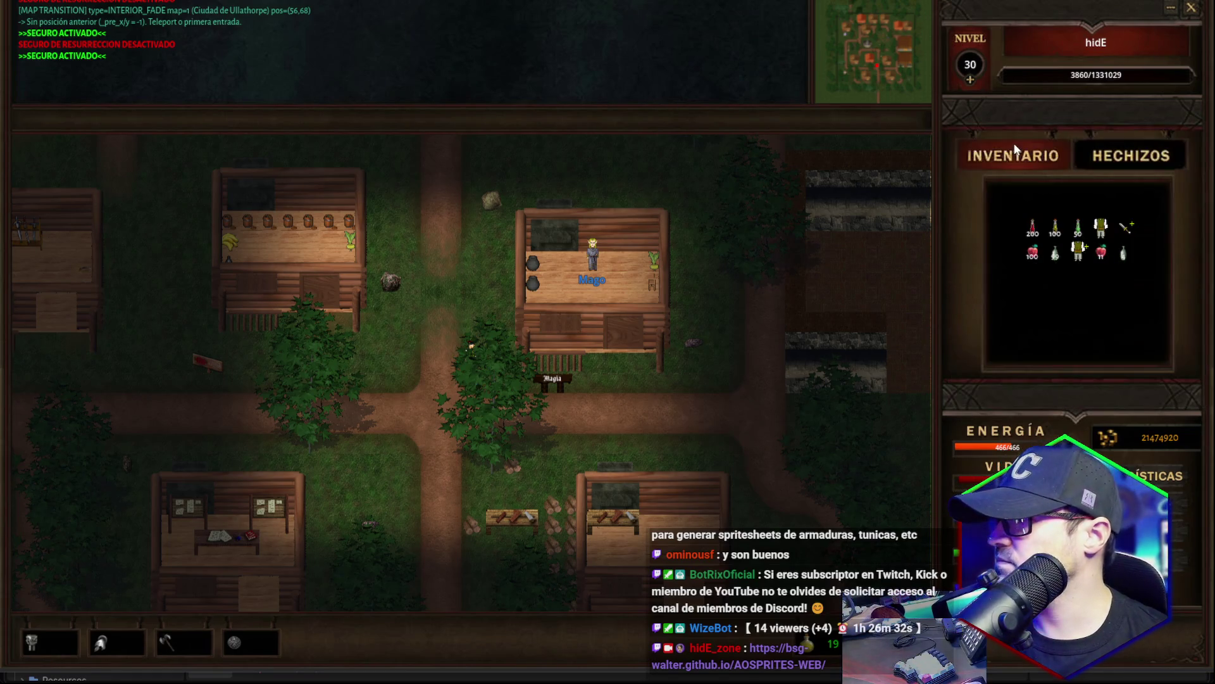
left_click(1121, 181)
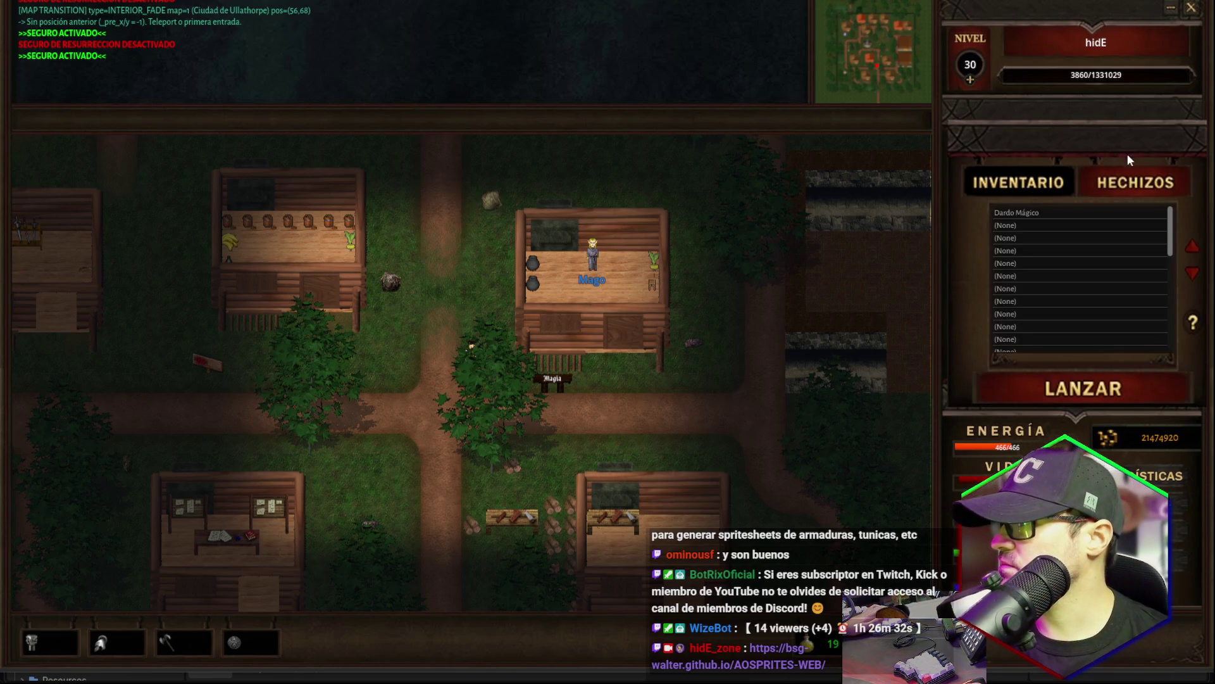
left_click(1054, 178)
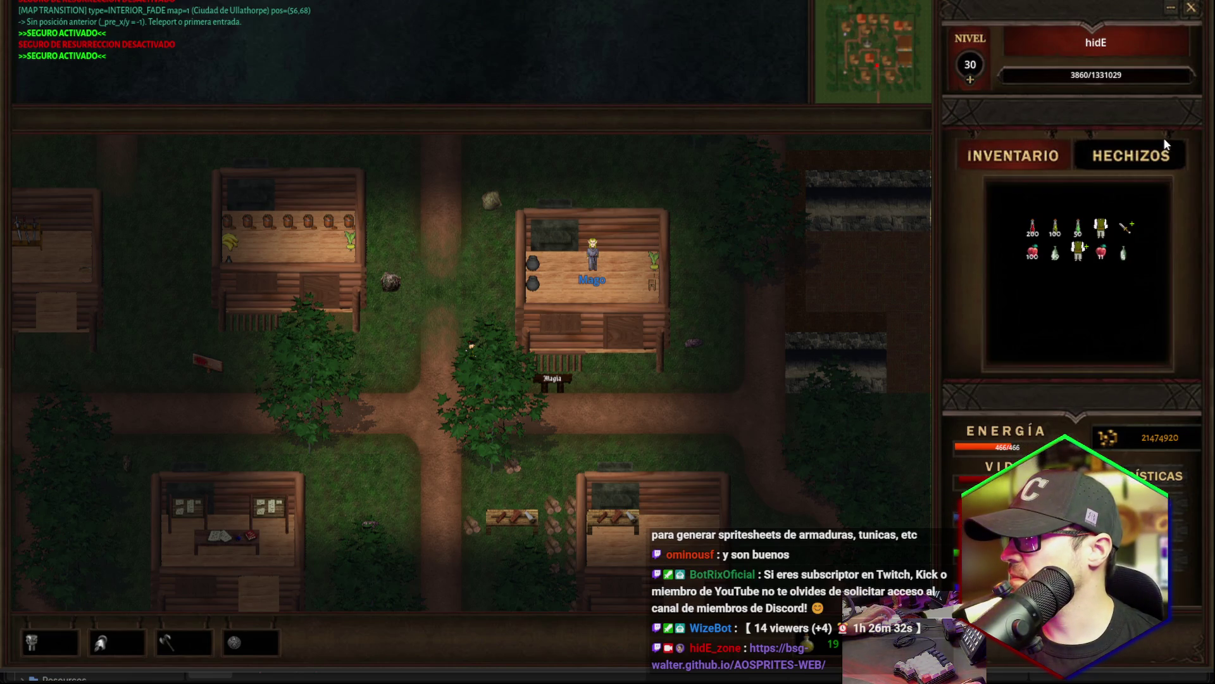
left_click(1096, 162)
left_click(1026, 151)
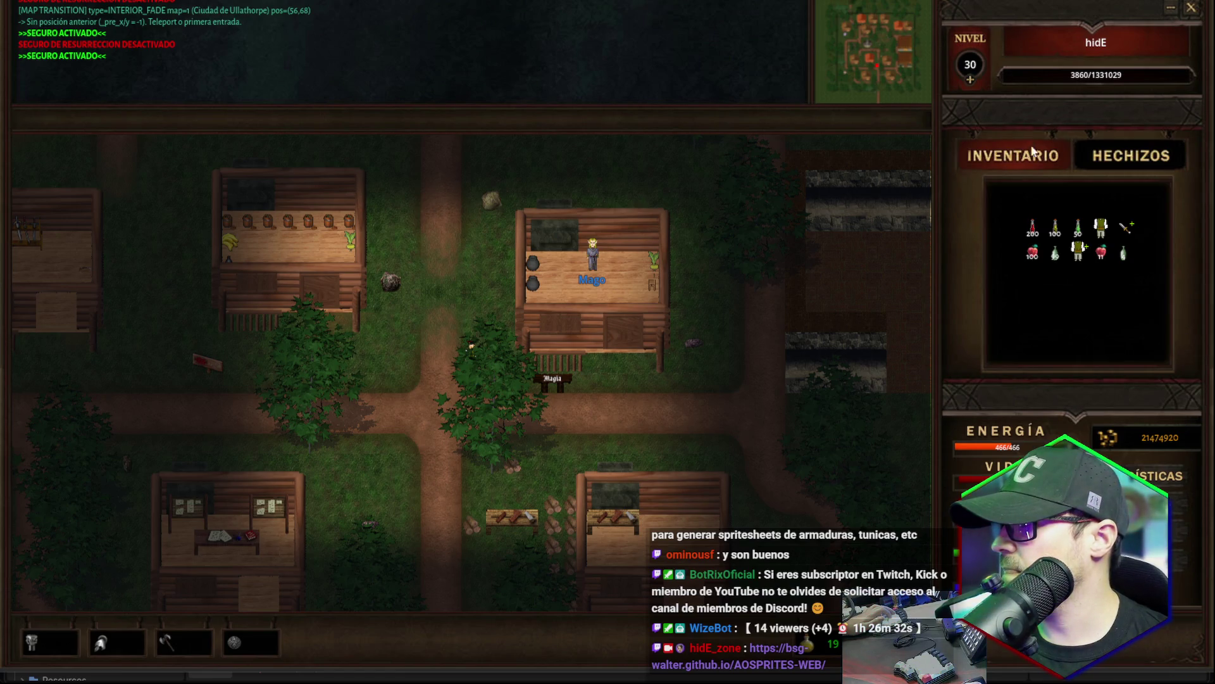
left_click(1182, 144)
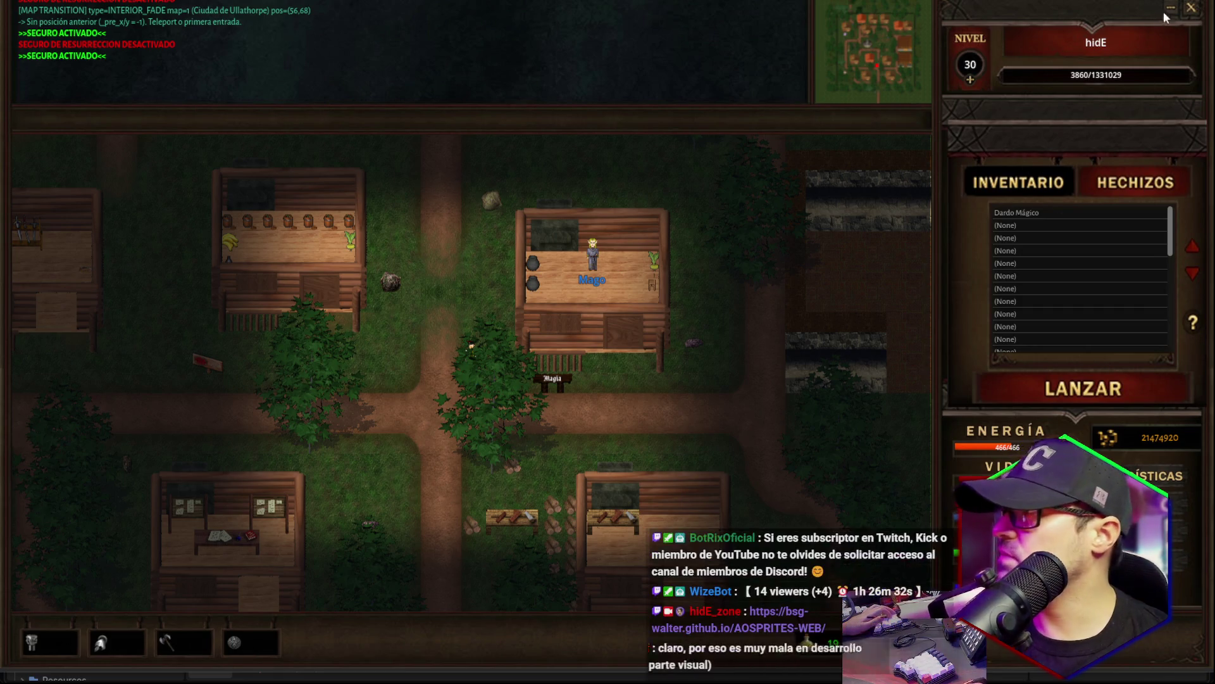
left_click(1190, 9)
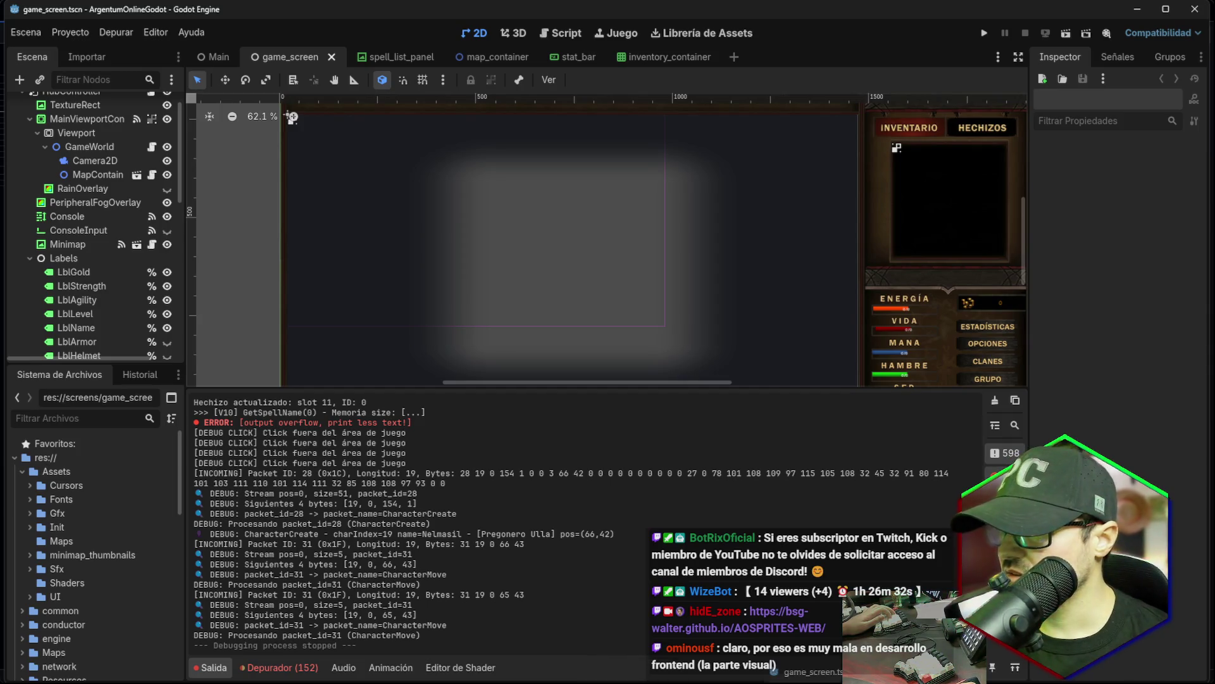
Select the ShowSpells button, then open hub_controller.gd from the HubController node in the Scene tree.
scroll(986, 157, "down", 1)
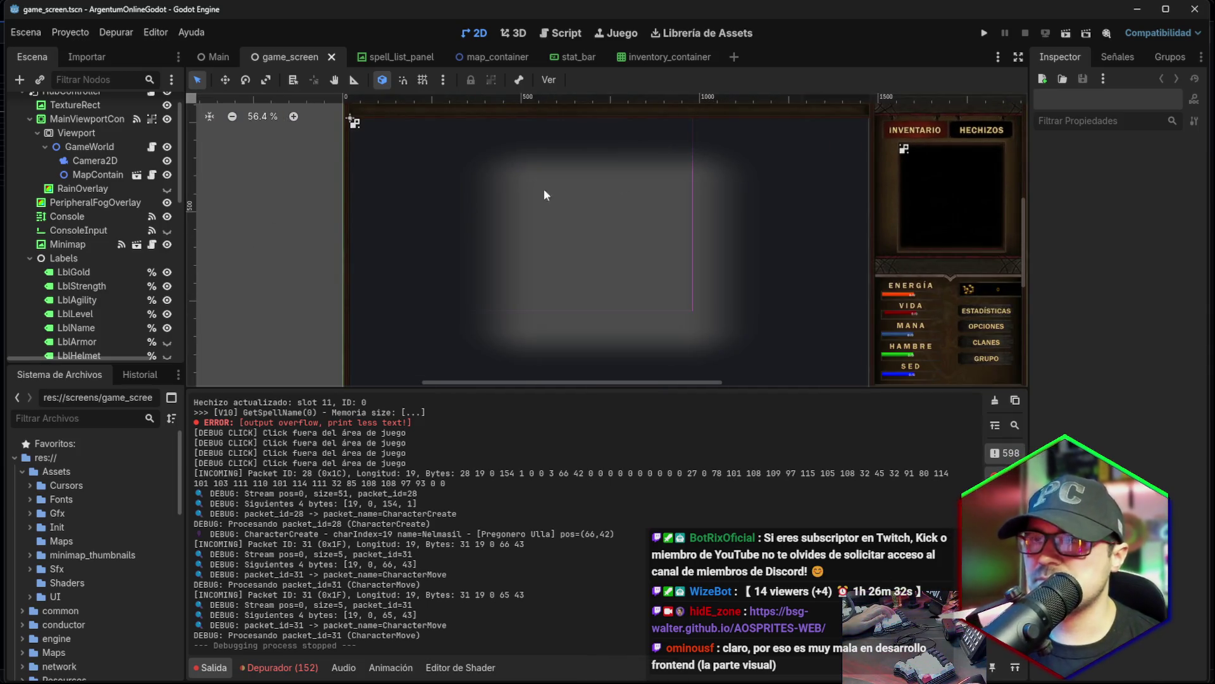
left_click(984, 135)
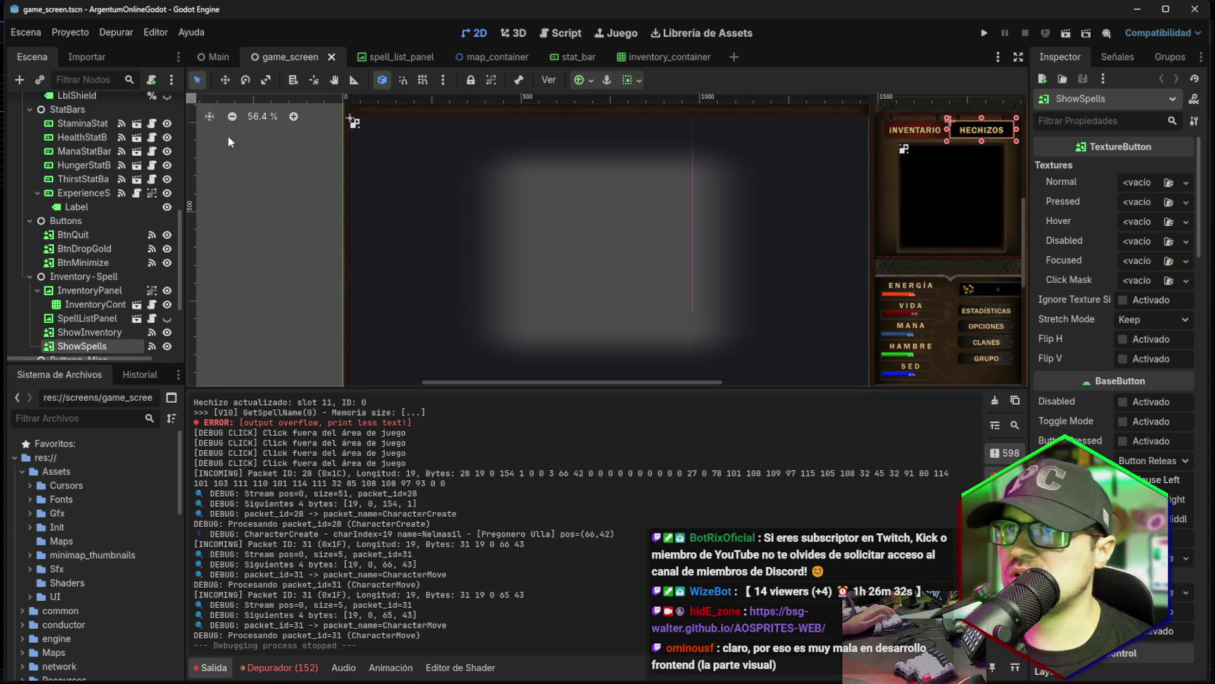
scroll(114, 163, "up", 5)
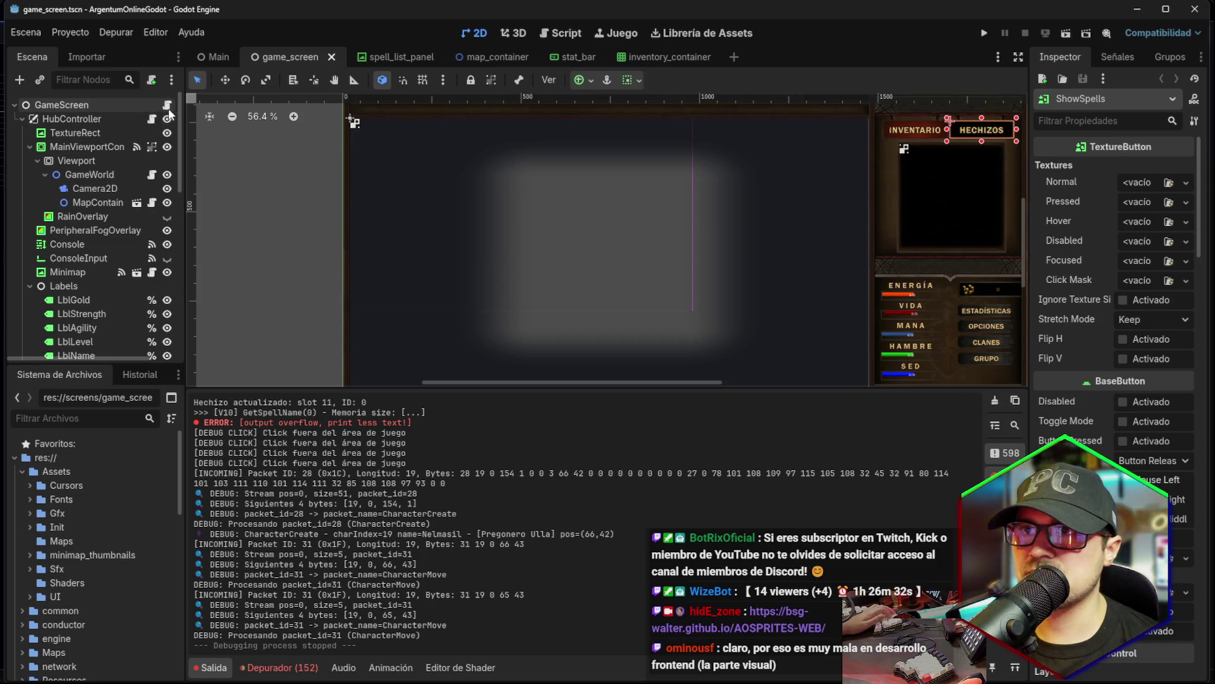
left_click(23, 119)
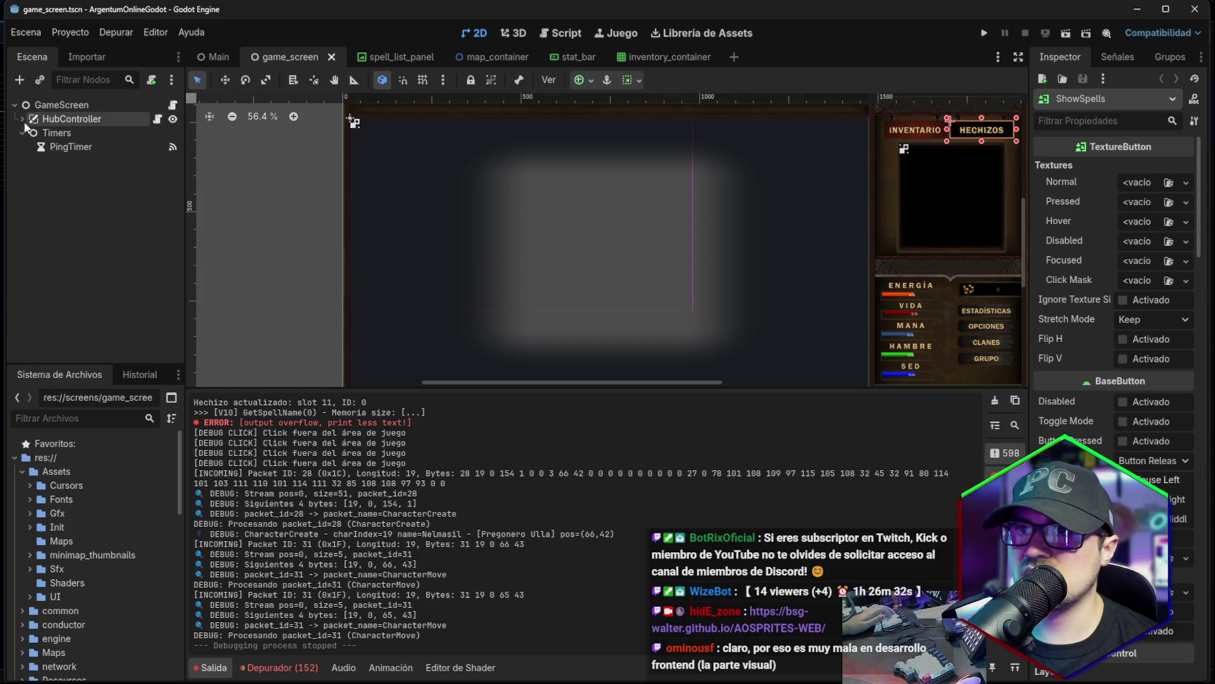
left_click(23, 119)
left_click(157, 119)
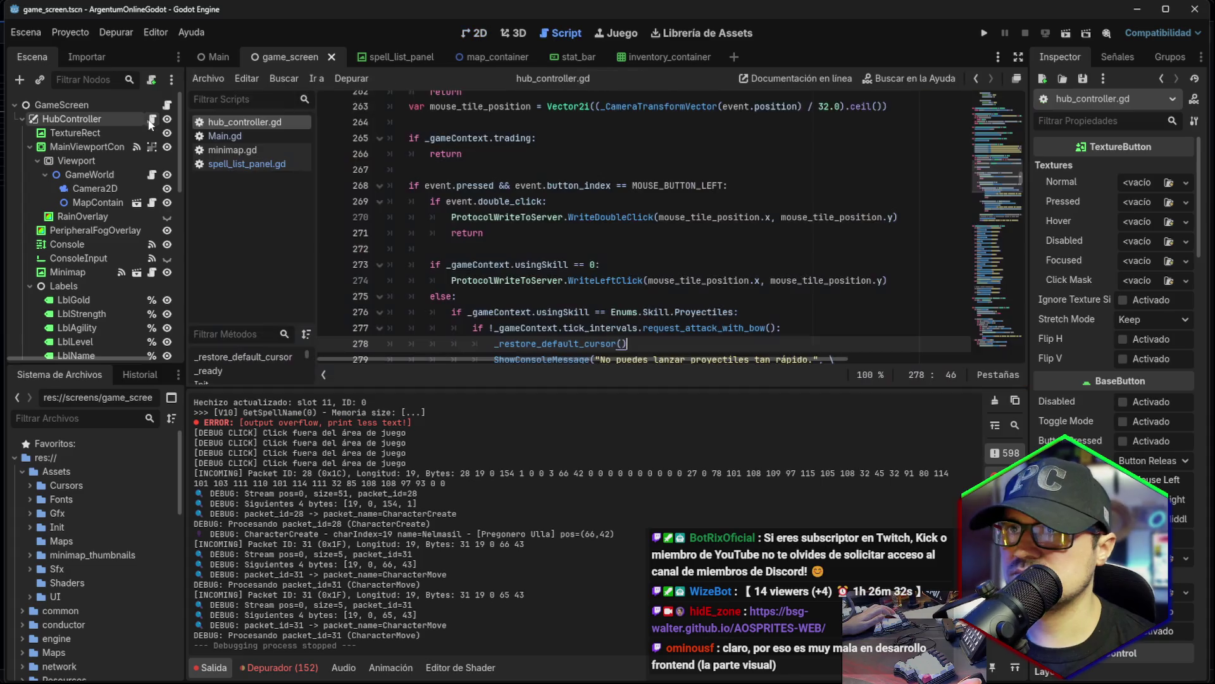
Search hub_controller.gd for 'shows', then open game_screen.gd and search it as well.
left_click(610, 250)
key("ctrl+f")
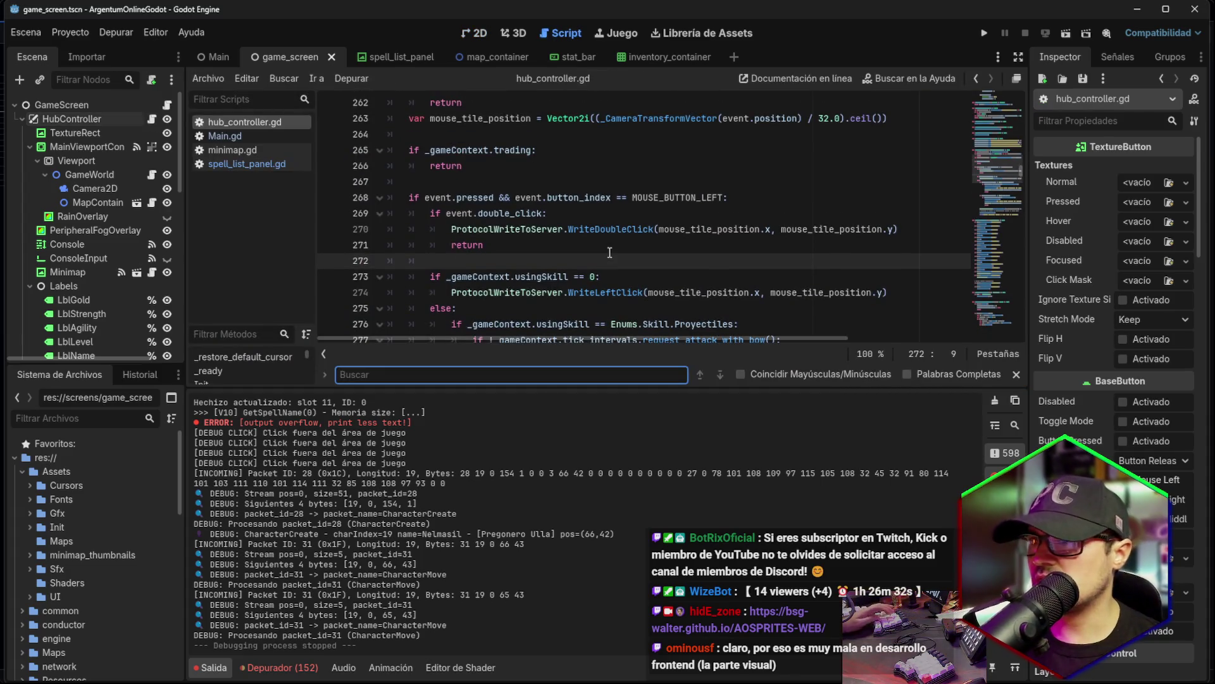
type("show")
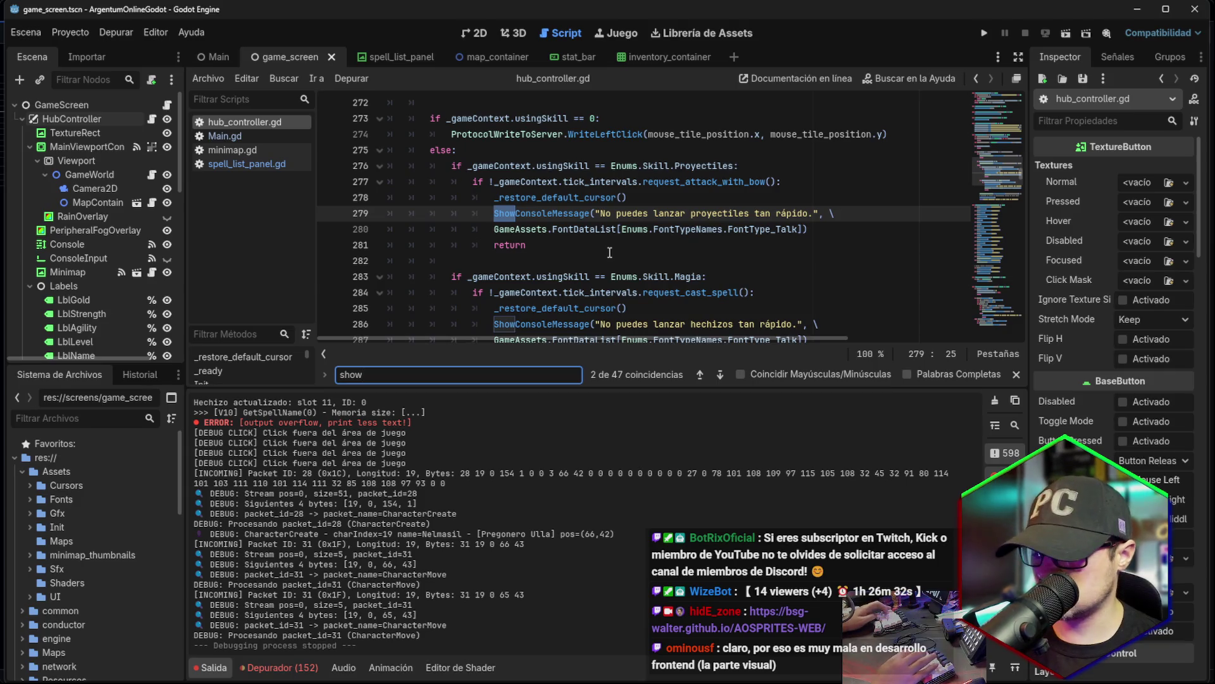
type("spe")
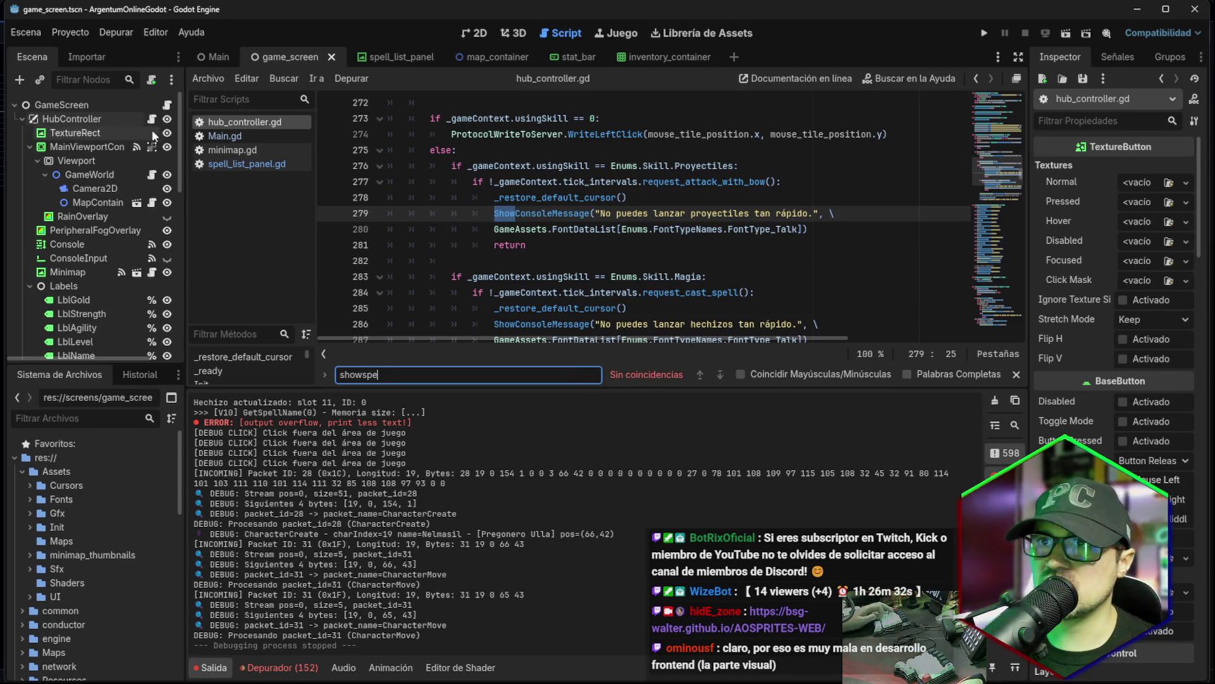
left_click(167, 106)
left_click(608, 283)
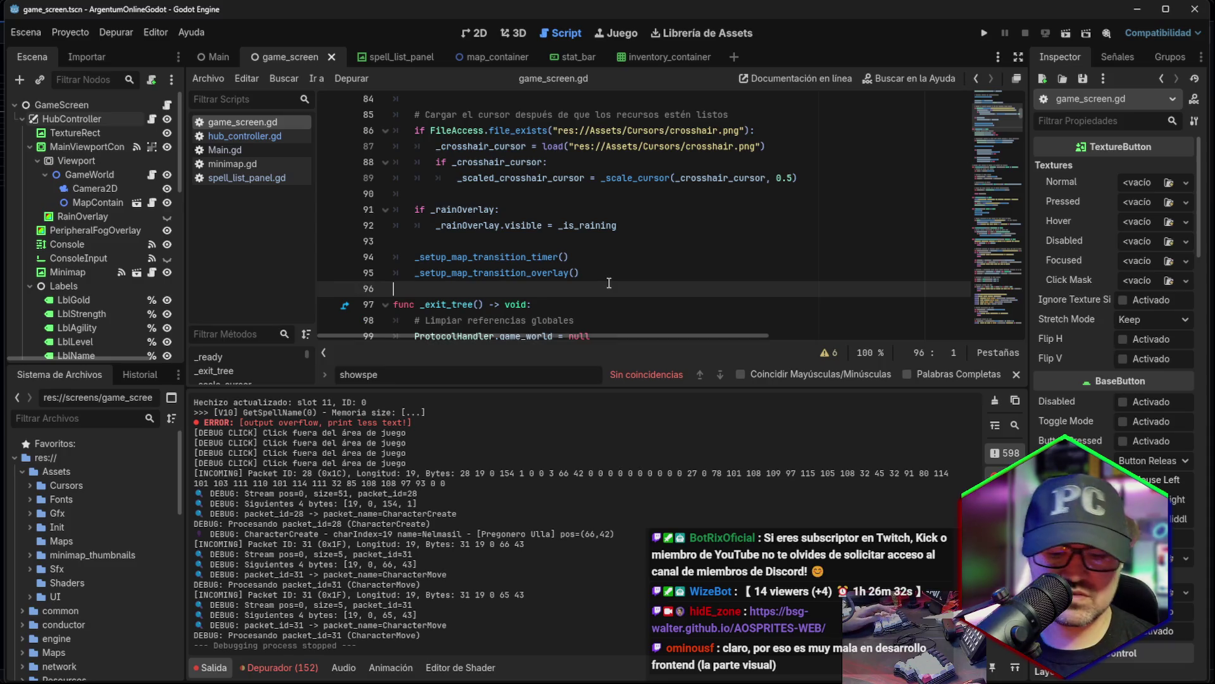
key("ctrl+f")
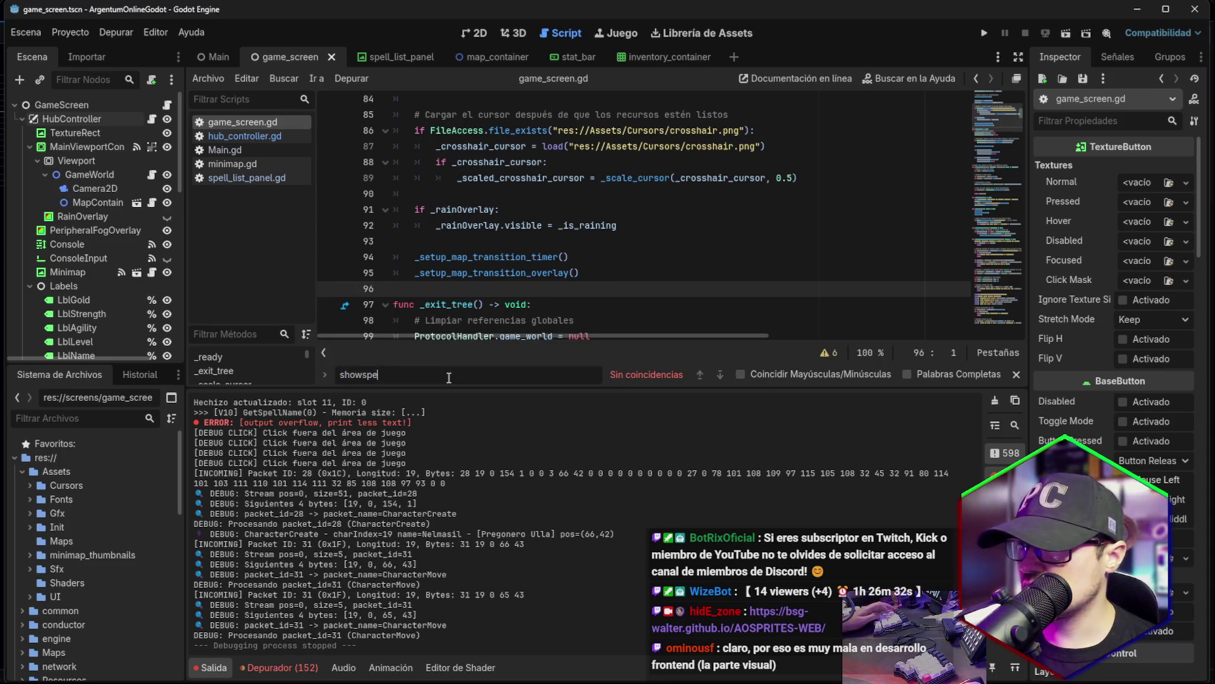
left_click(449, 376)
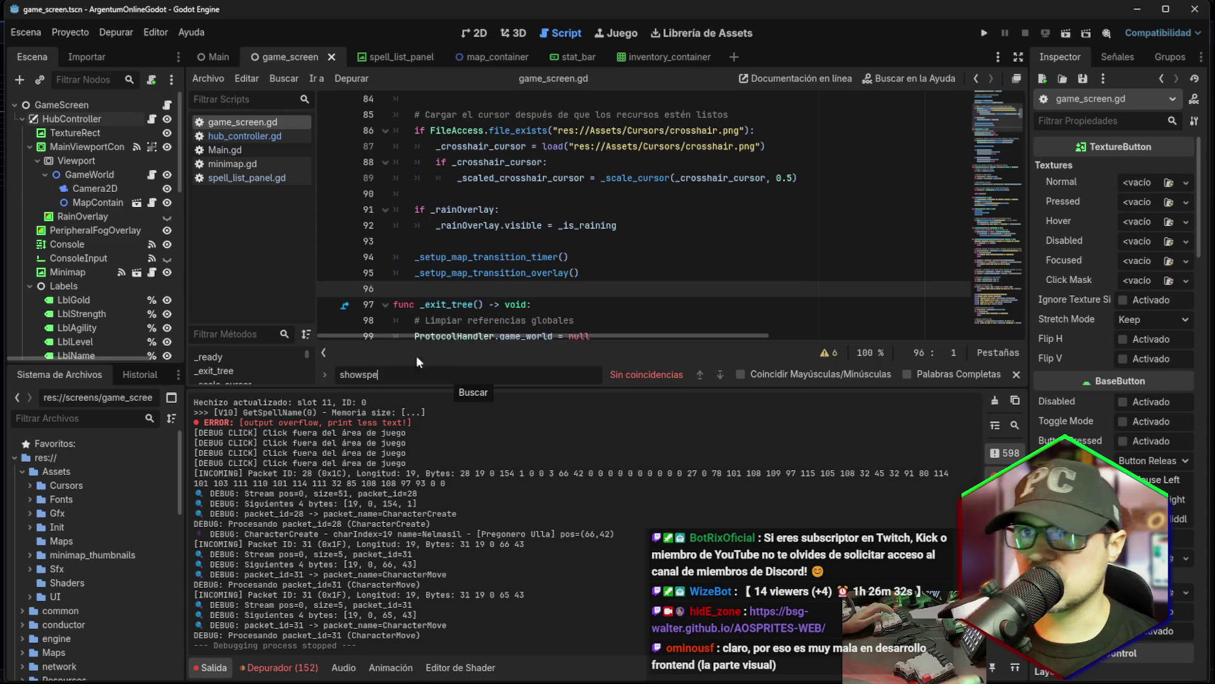
Scroll through game_screen.gd, then switch to a Find in Files search across all project files.
scroll(127, 184, "down", 2)
scroll(79, 218, "down", 2)
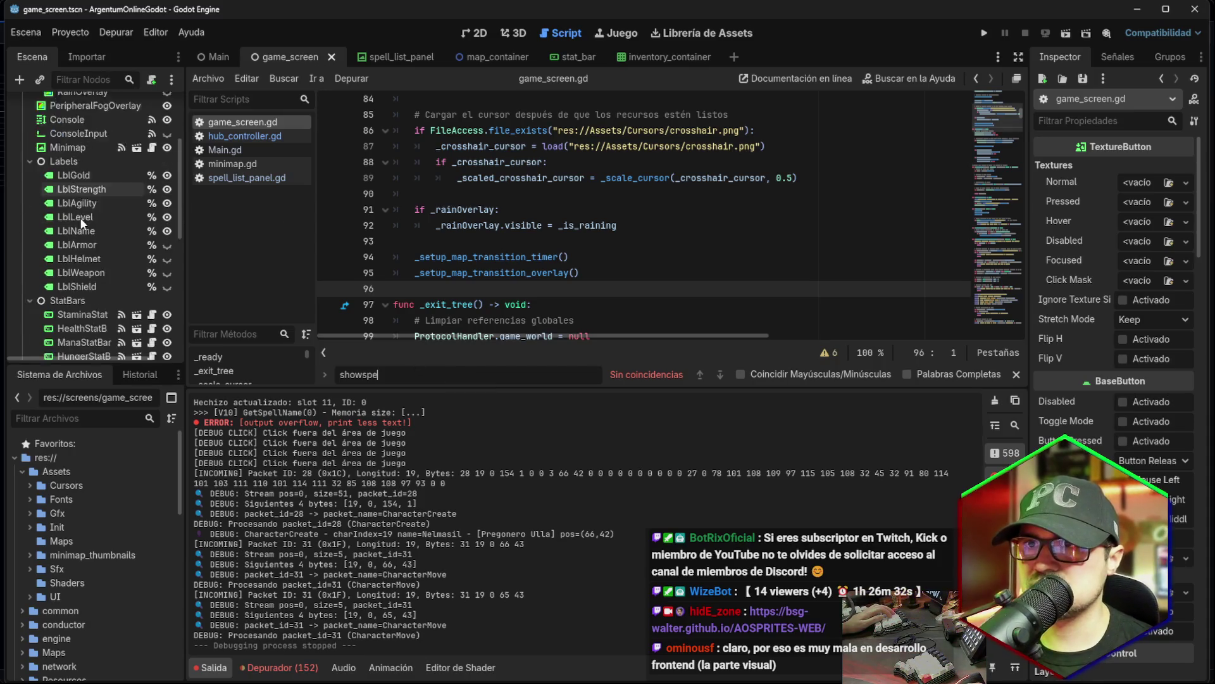
scroll(80, 218, "down", 8)
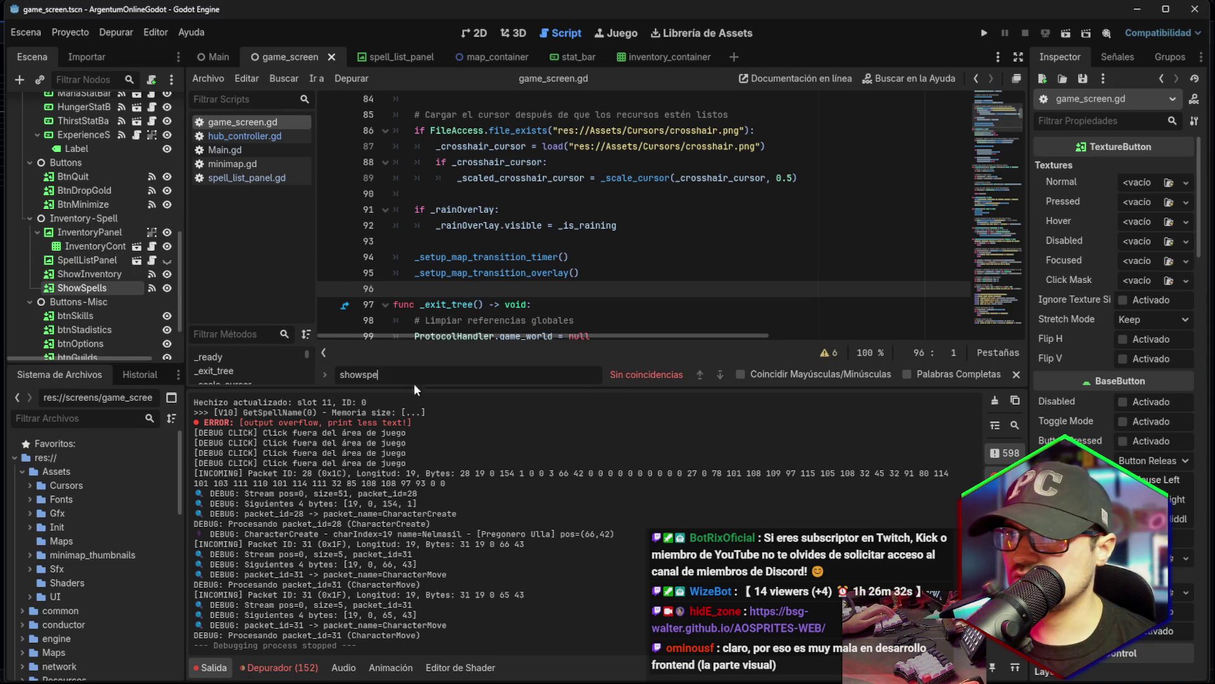
key("ctrl+f")
left_click(284, 78)
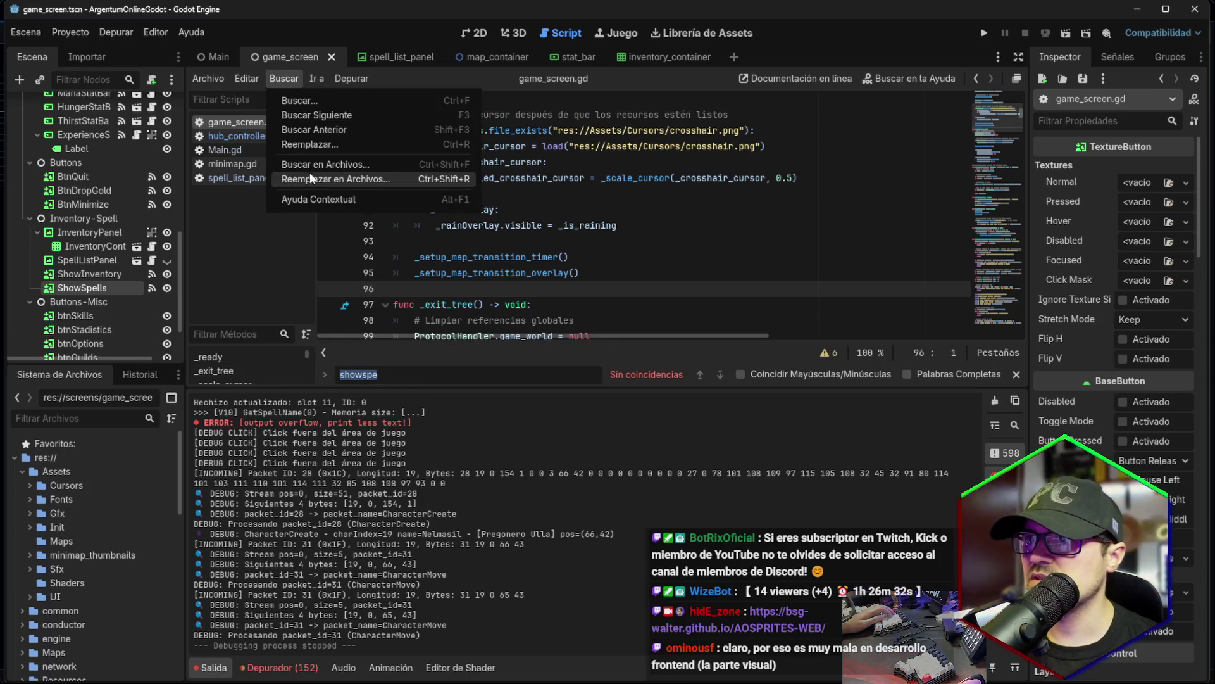
left_click(328, 164)
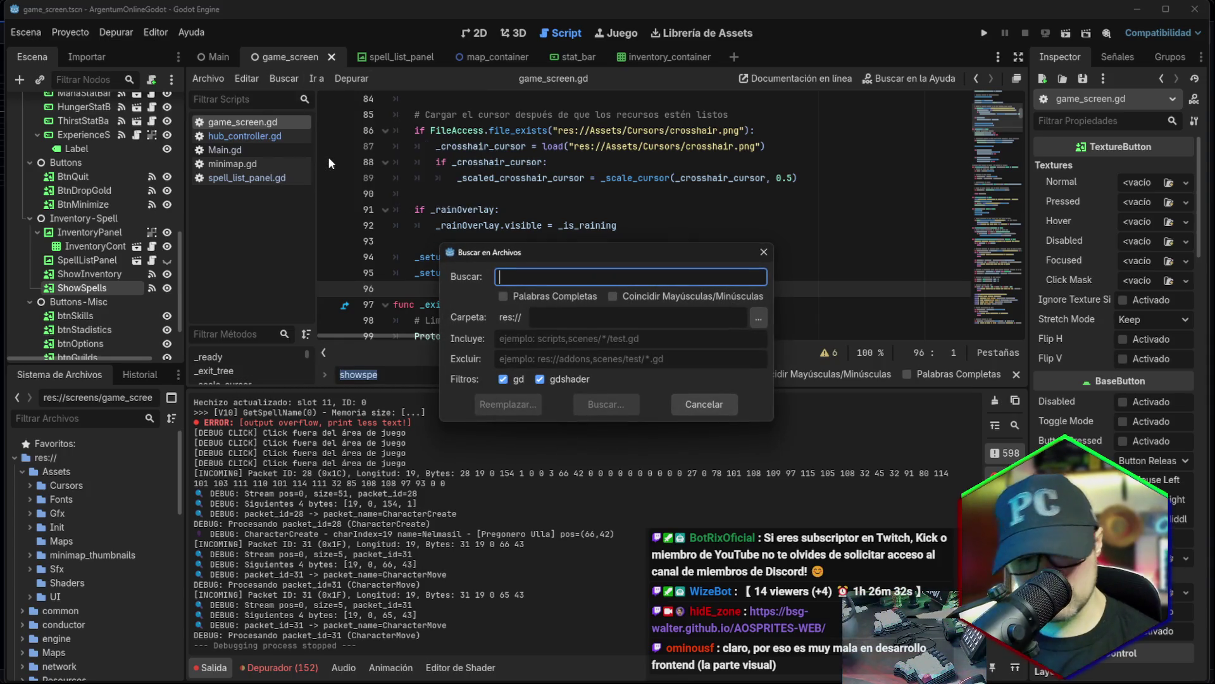
Search all project files for 'showspell'; the search finds no matches.
type("showspell")
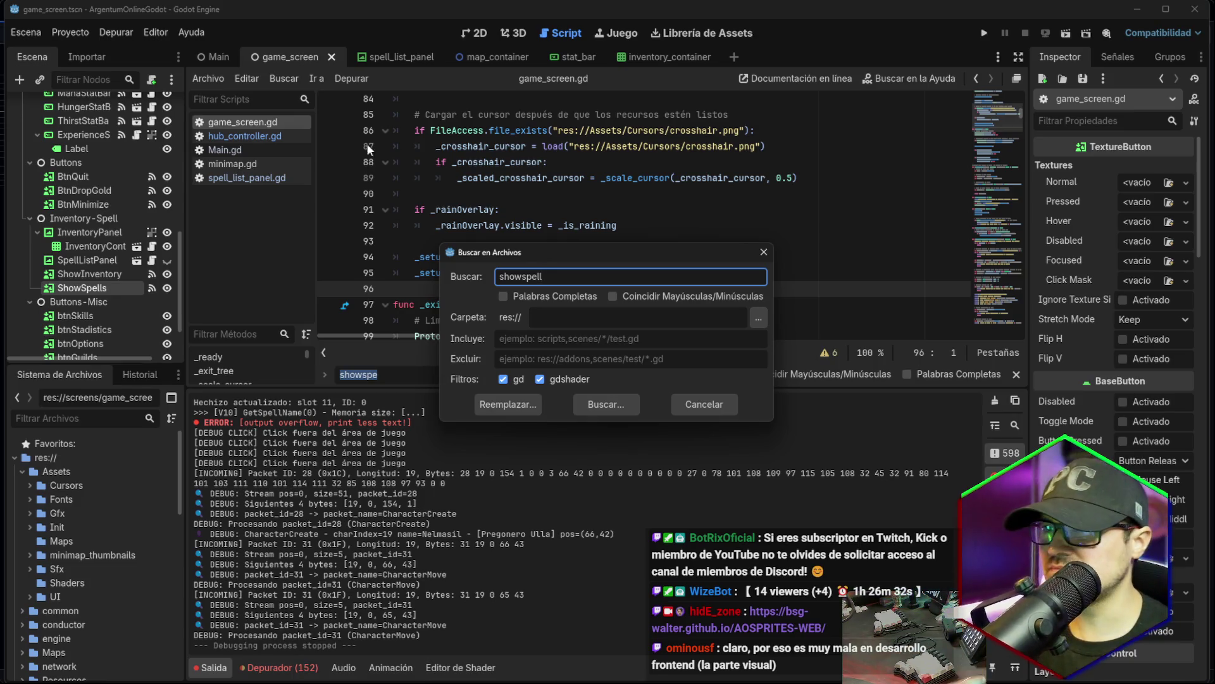
left_click(605, 403)
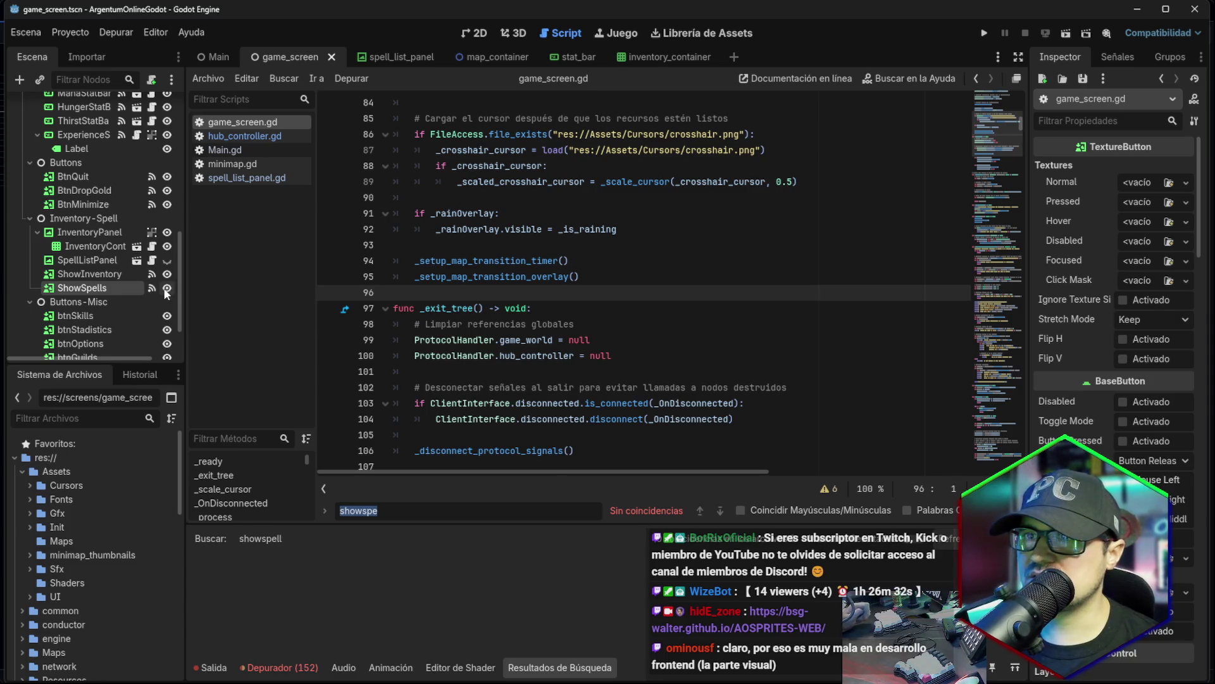
Review ShowSpells' pressed connections to InventoryPanel and SpellListPanel without changing them.
left_click(1105, 57)
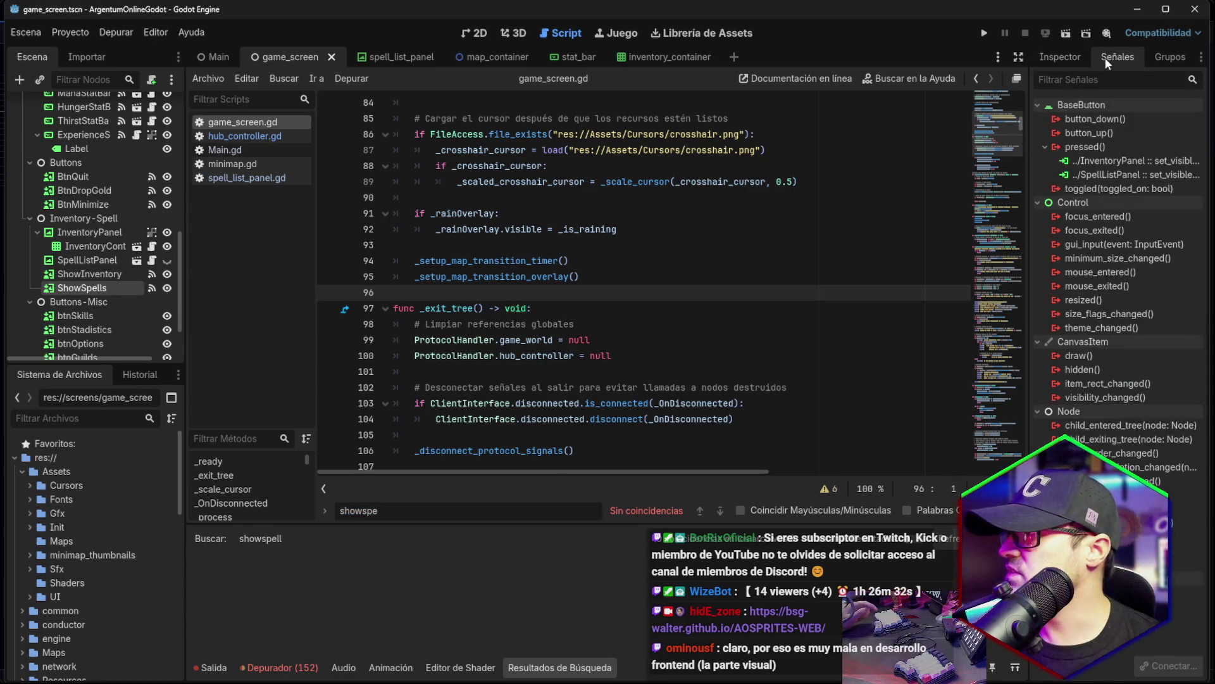
left_click(1138, 164)
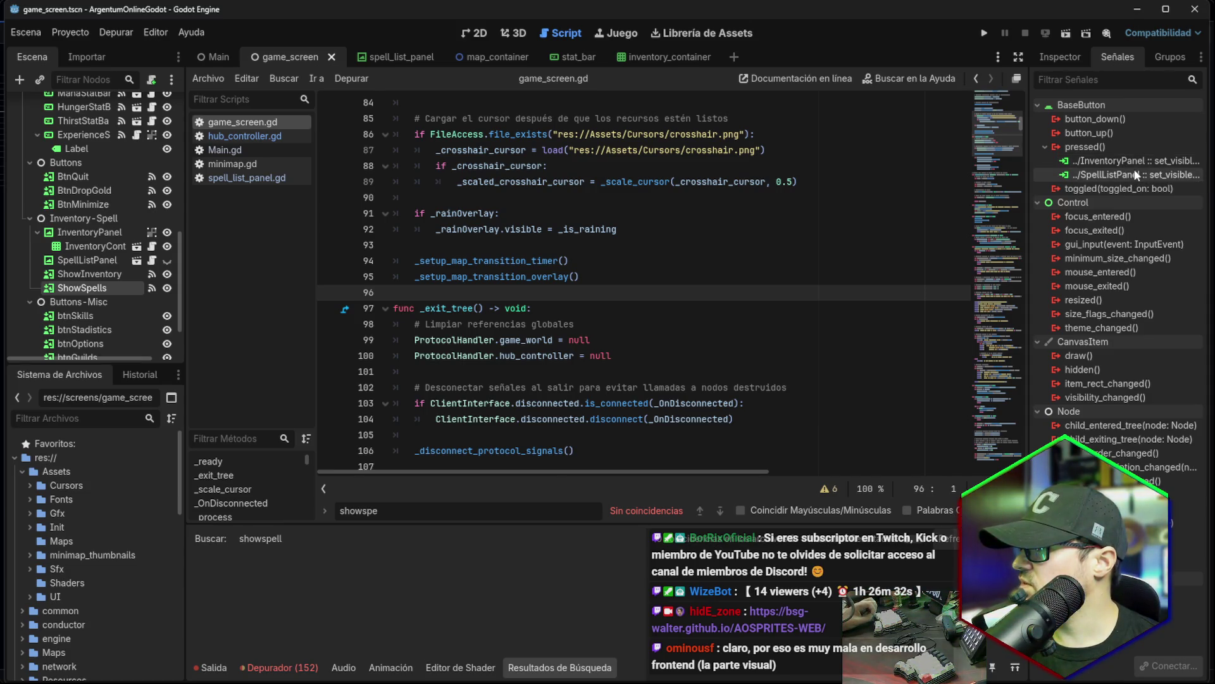
left_click(1133, 176)
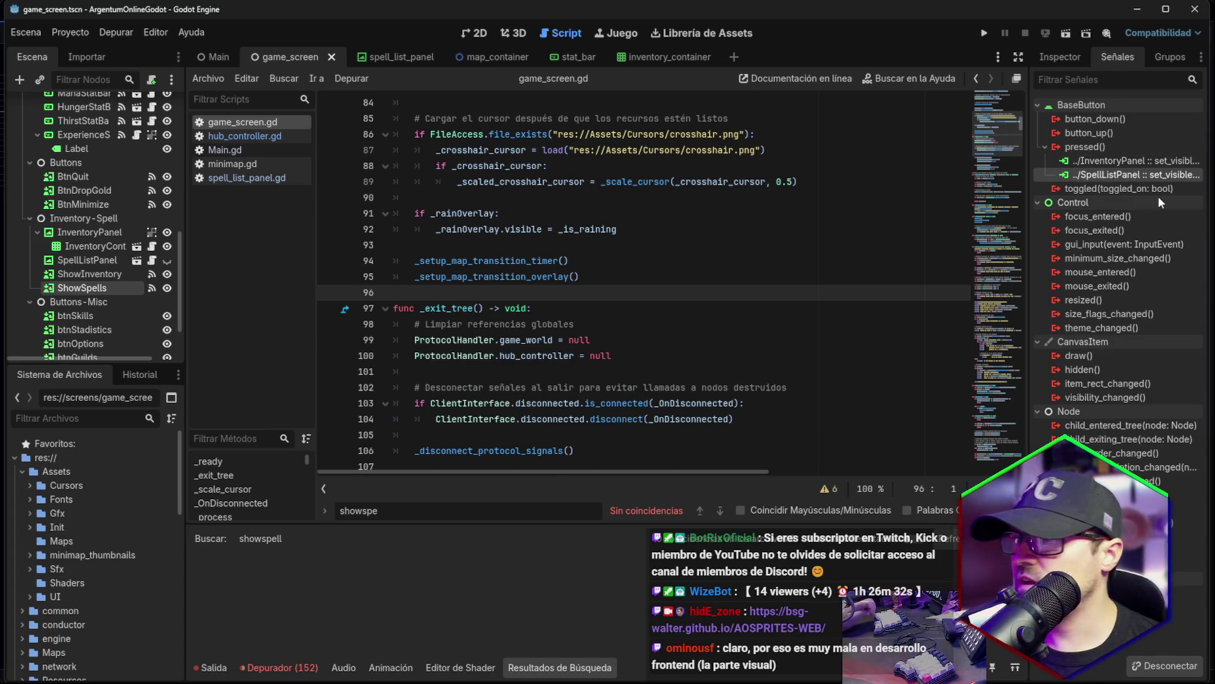
mouse_move(1159, 198)
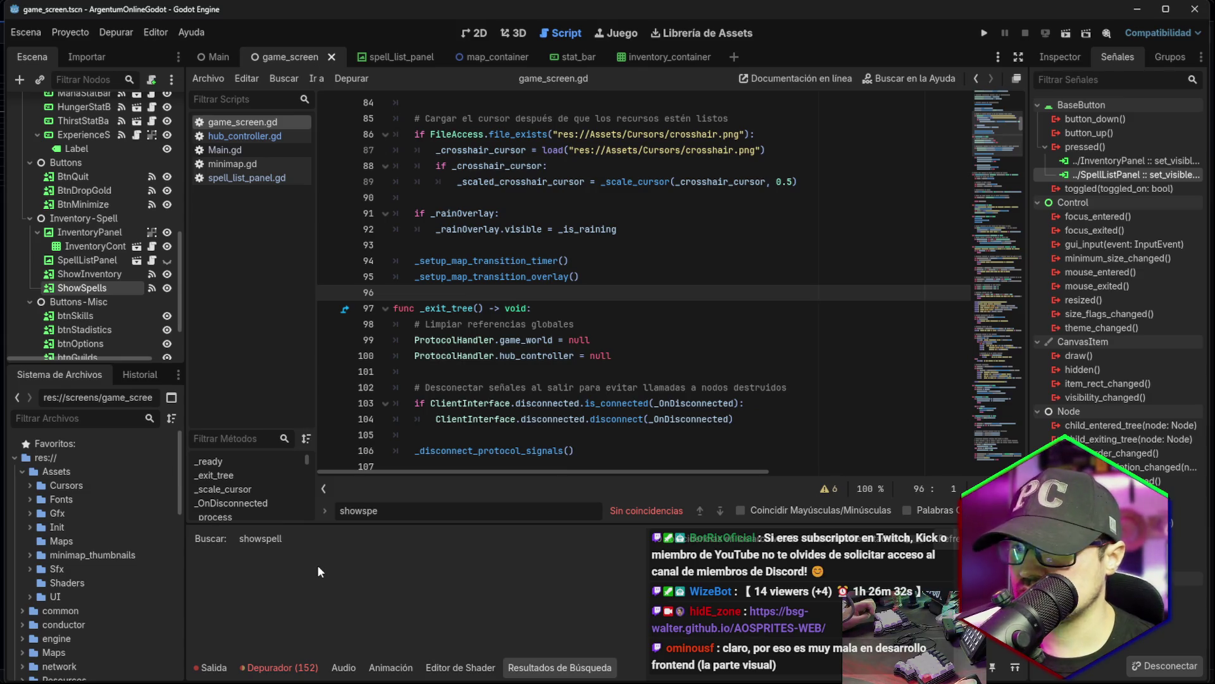
left_click(1114, 161)
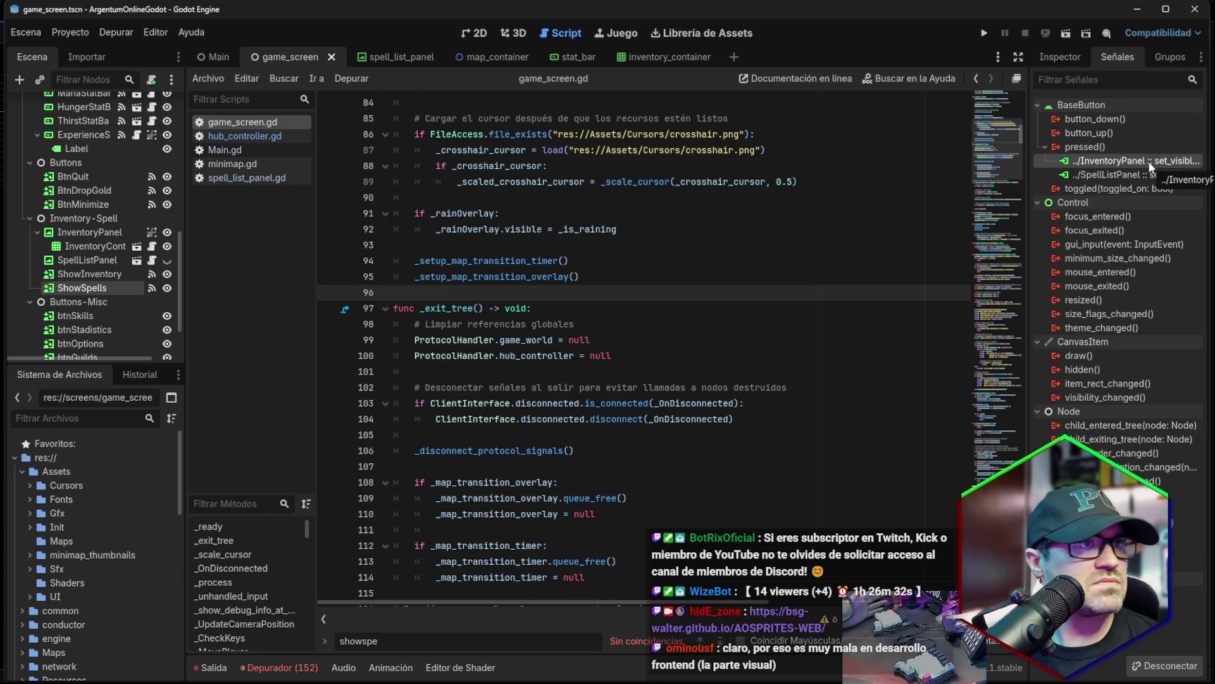
right_click(1086, 160)
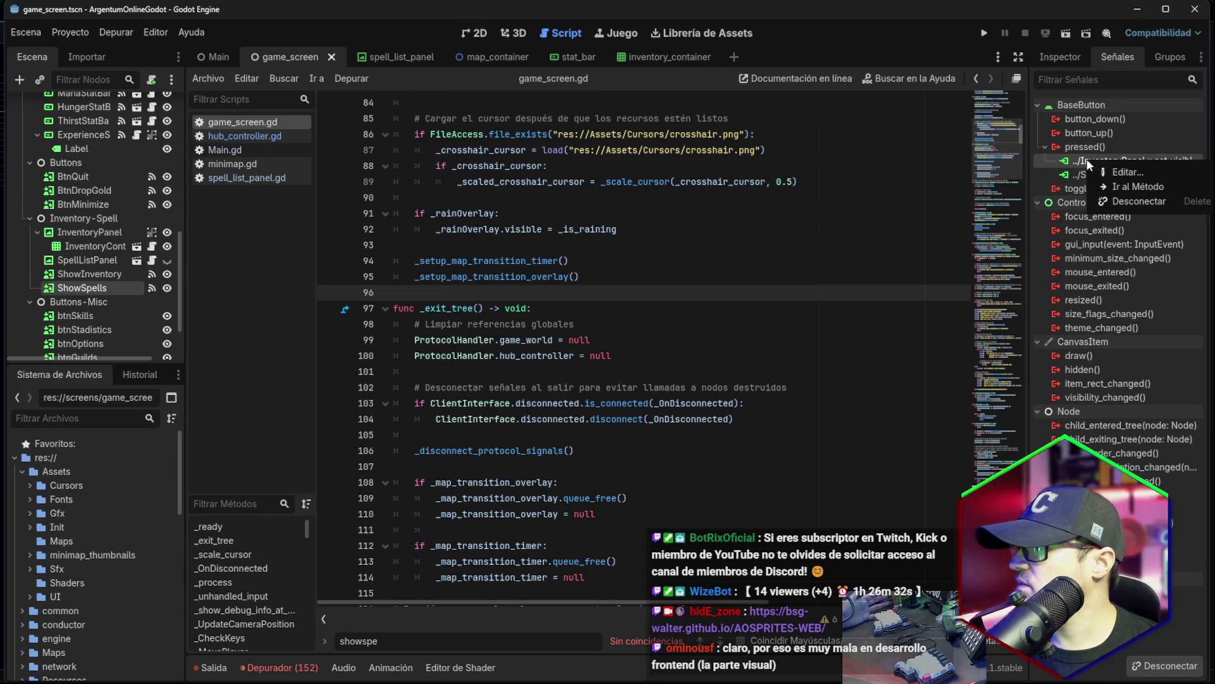
left_click(1105, 165)
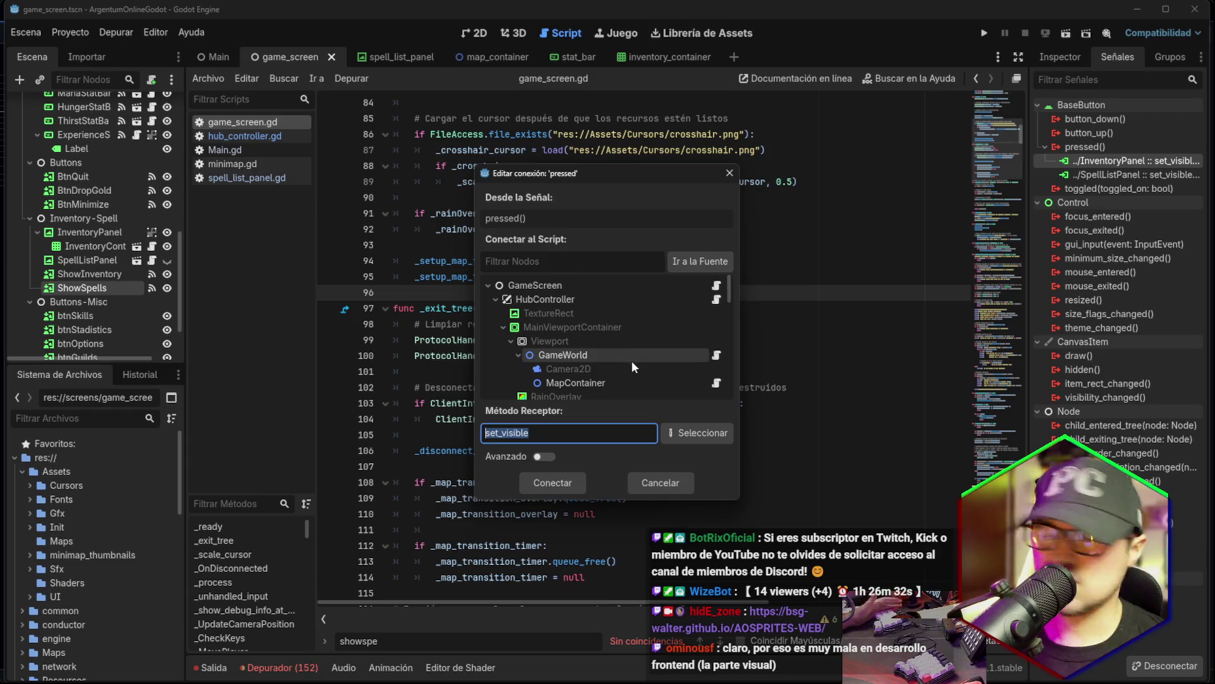
key("Escape")
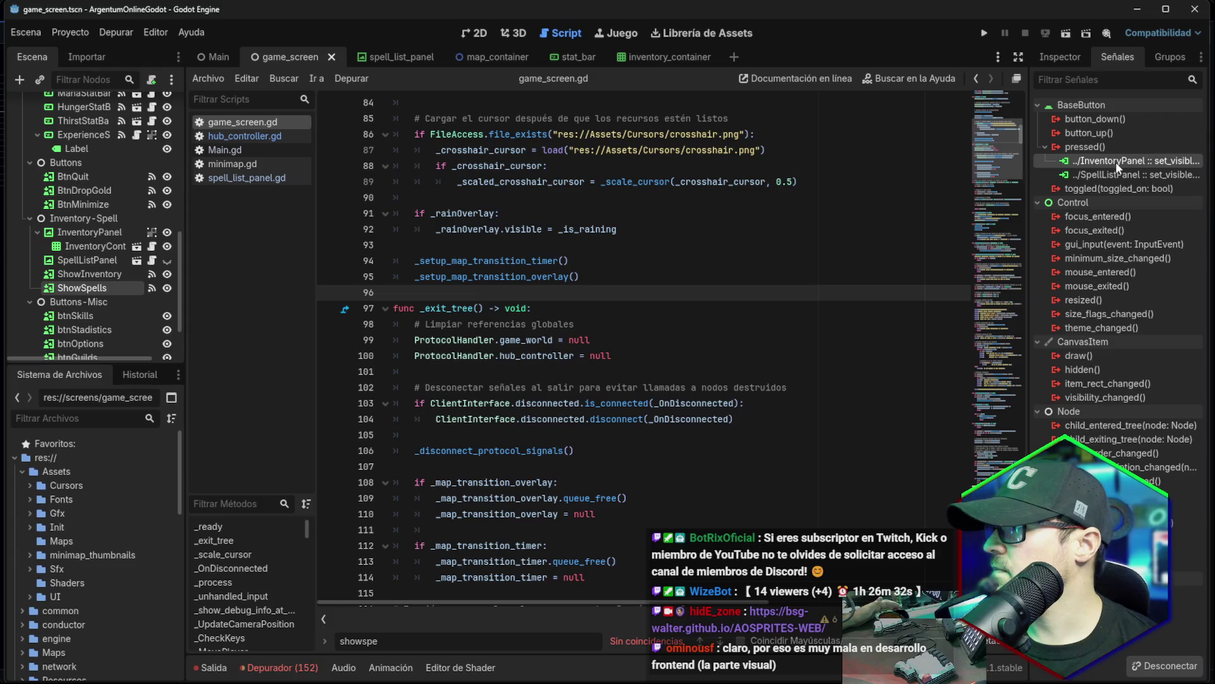
right_click(1118, 166)
left_click(1141, 190)
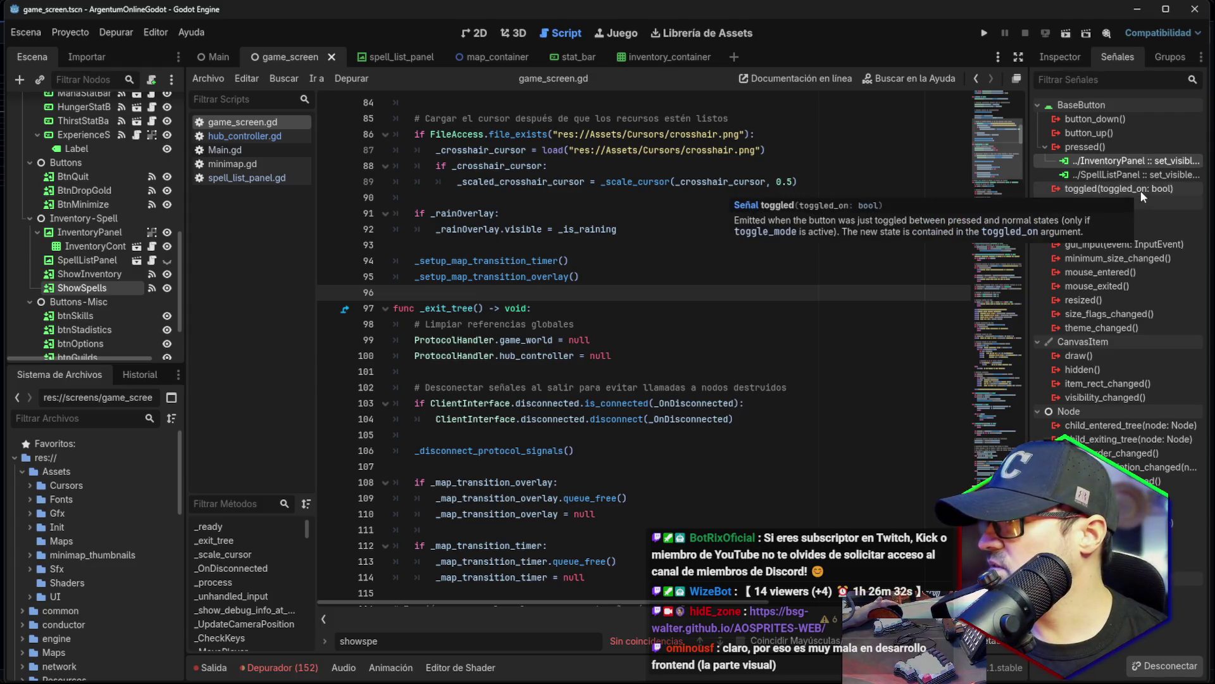
Save all open scenes from the game_screen tab's context menu.
right_click(318, 62)
left_click(373, 120)
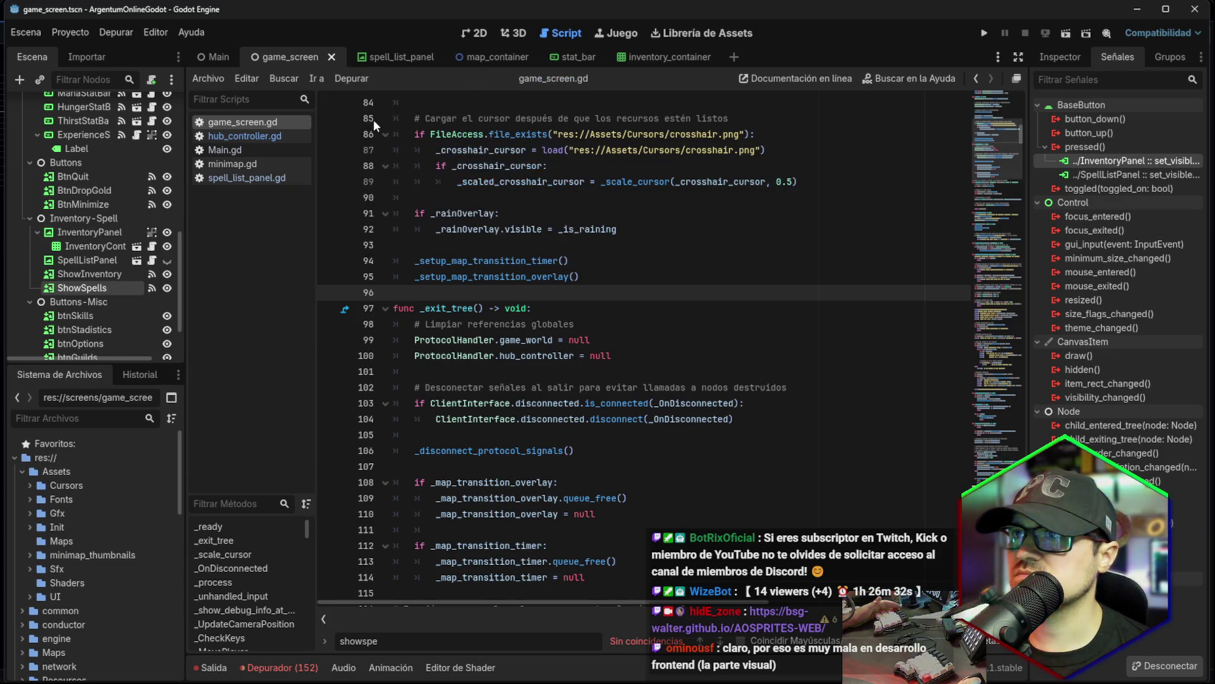
right_click(316, 61)
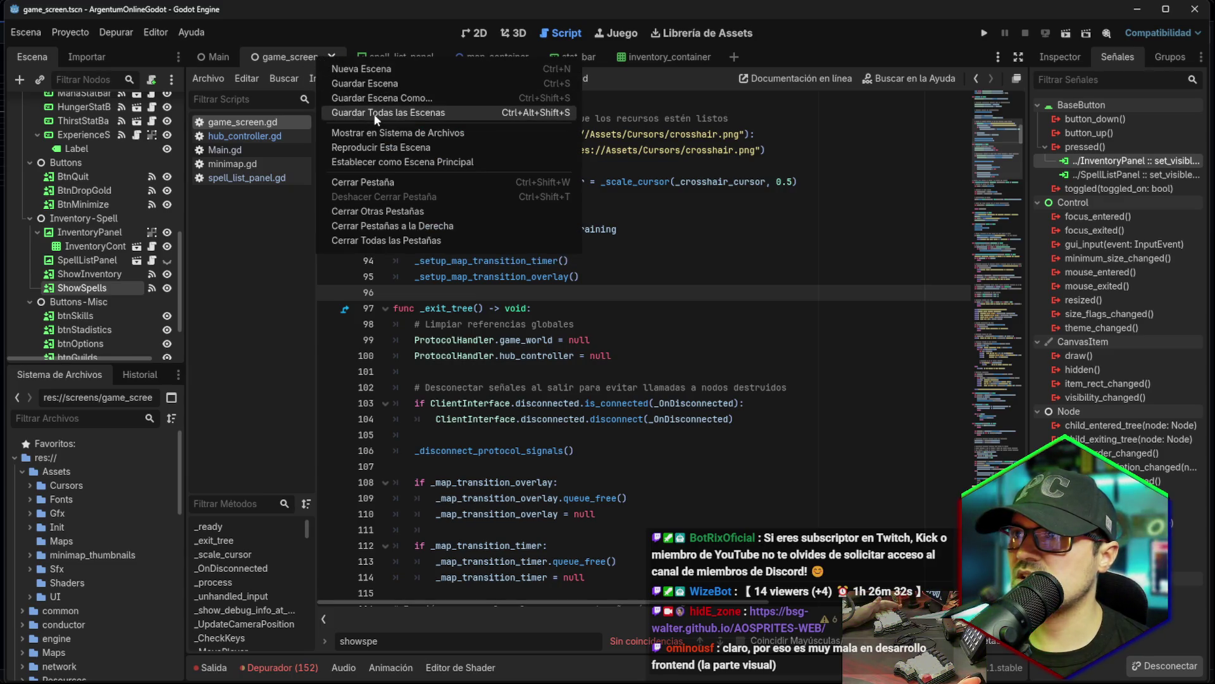
Close all scene tabs and scripts, then reopen game_screen.tscn in the 2D view.
left_click(385, 240)
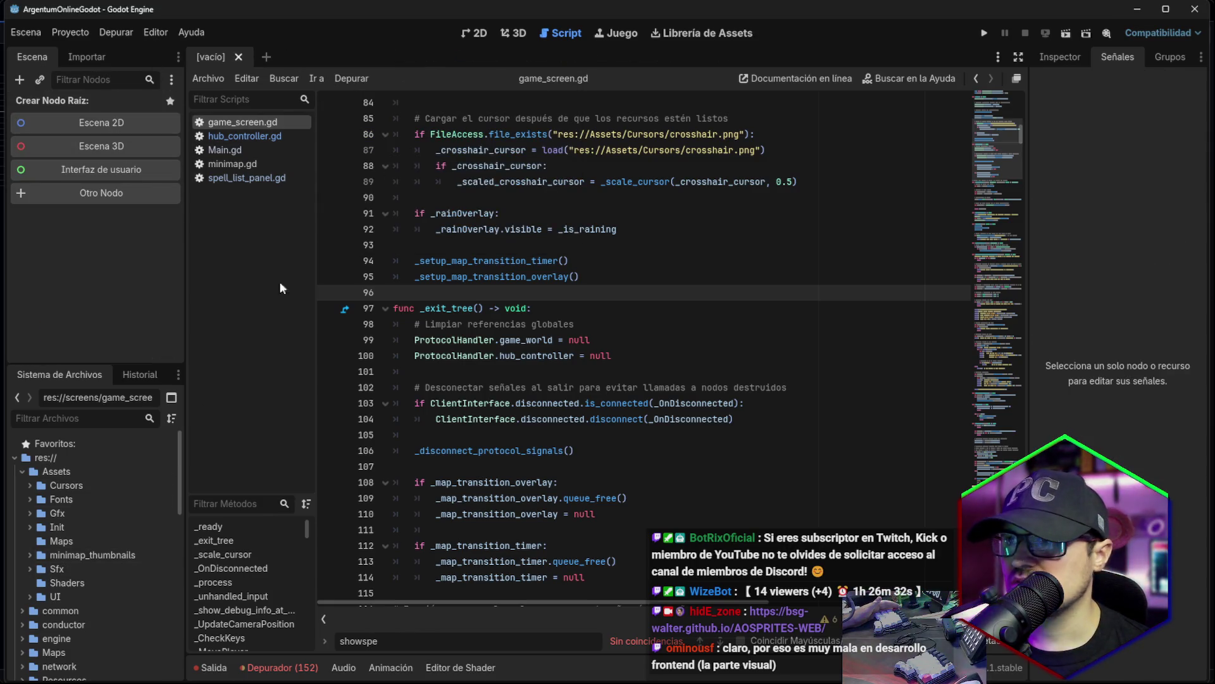
right_click(252, 164)
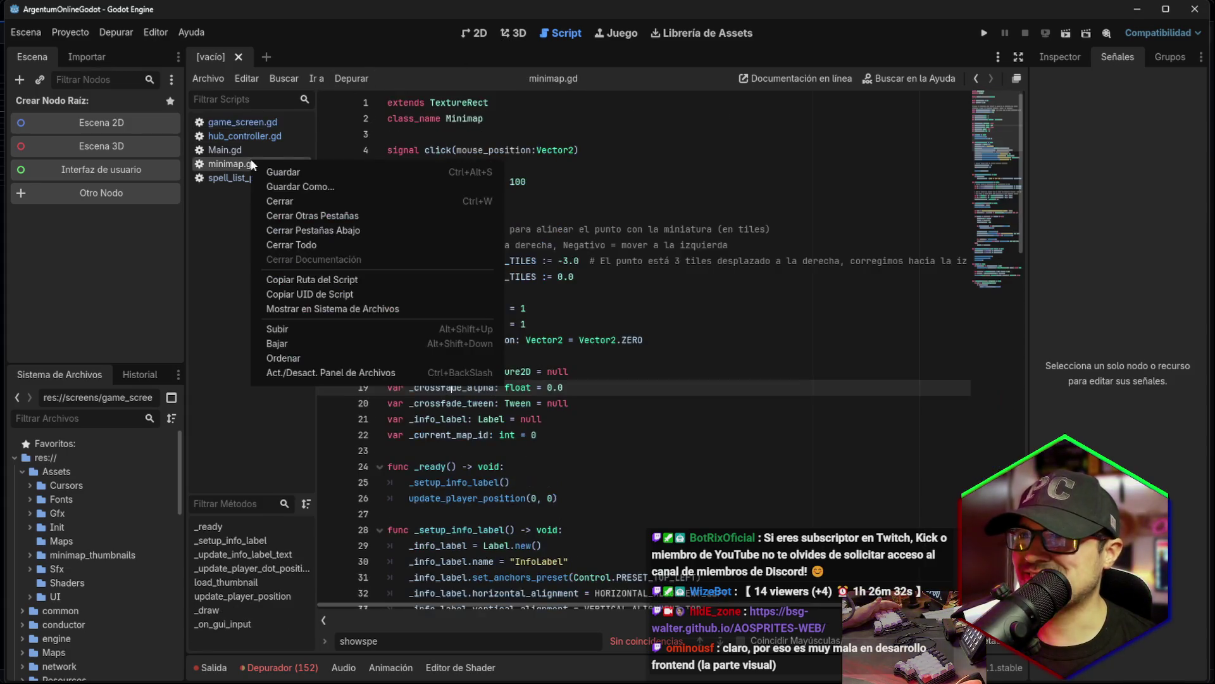
left_click(297, 247)
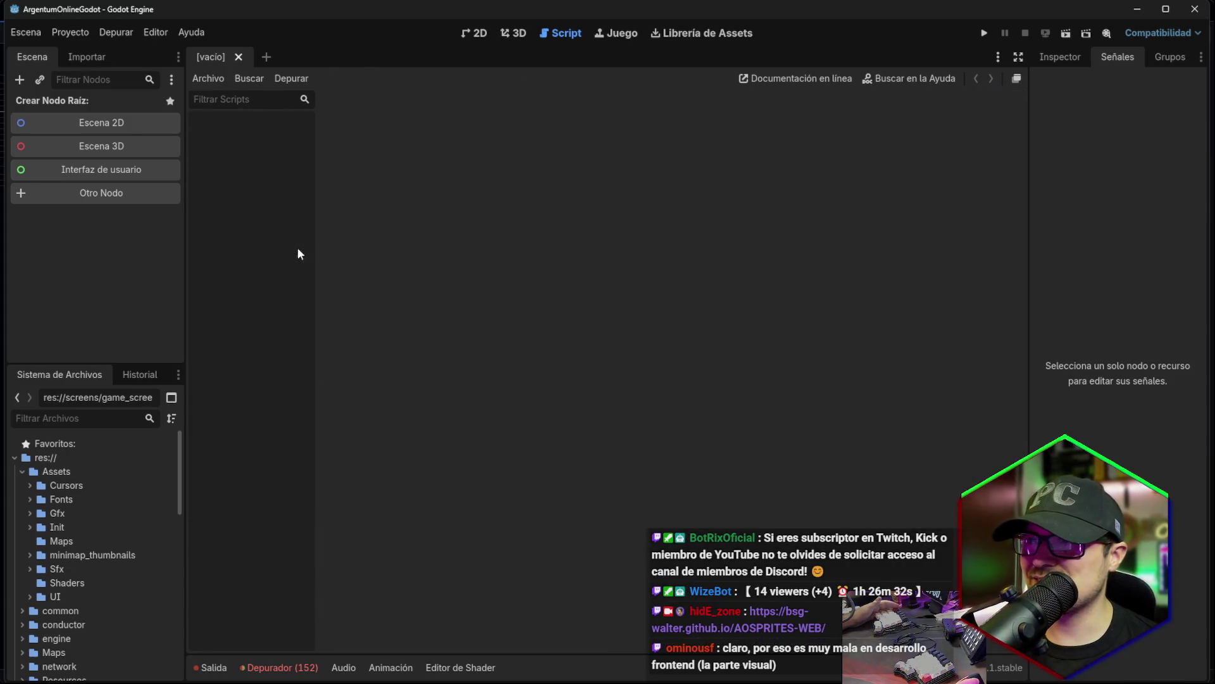
scroll(106, 509, "down", 10)
double_click(109, 469)
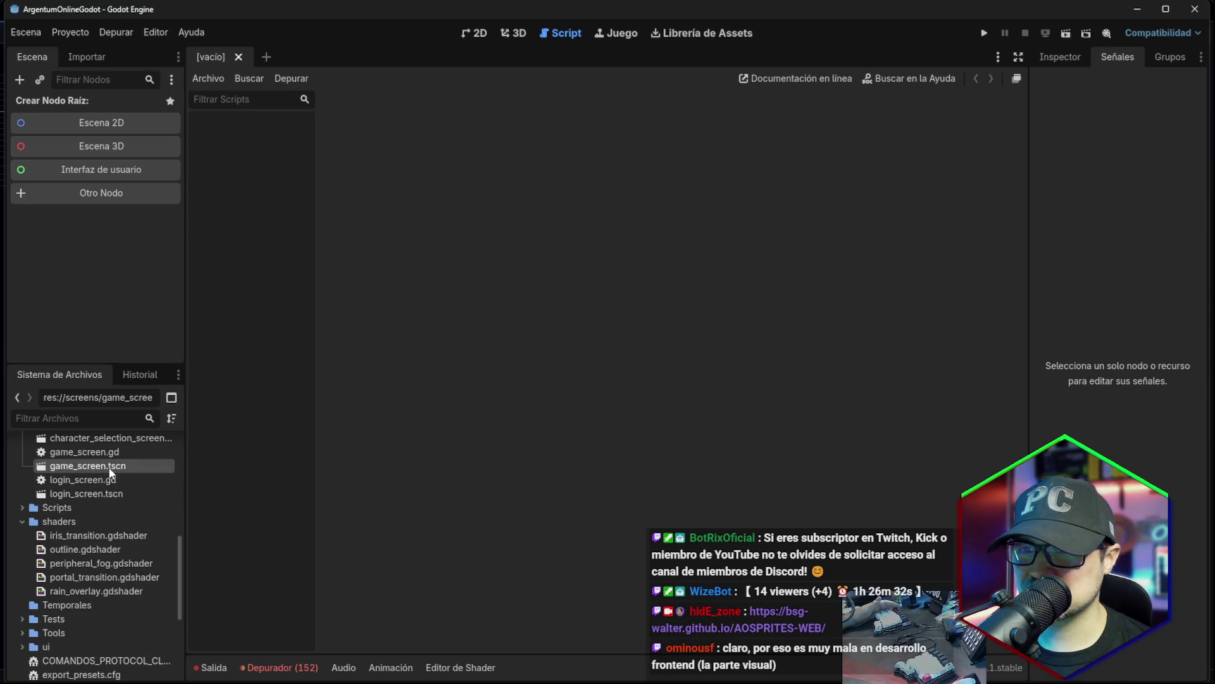
left_click(484, 33)
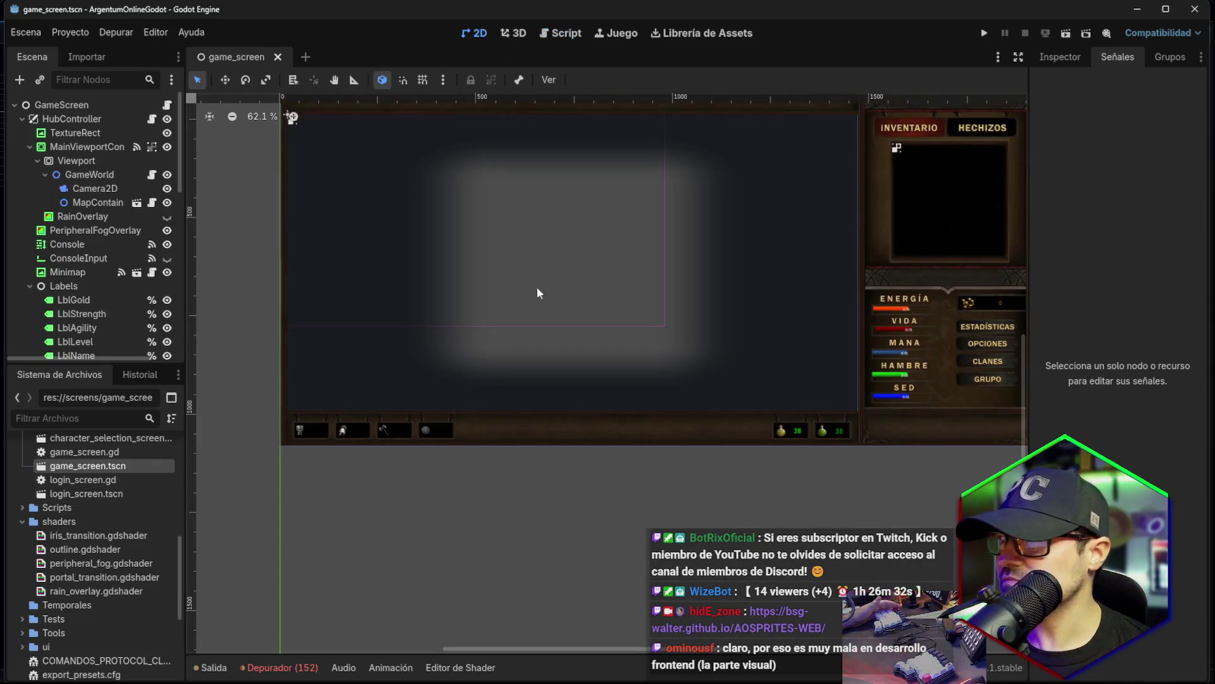
Select the HECHIZOS button and review its InventoryPanel and SpellListPanel visibility connections.
scroll(107, 299, "down", 5)
scroll(108, 299, "down", 8)
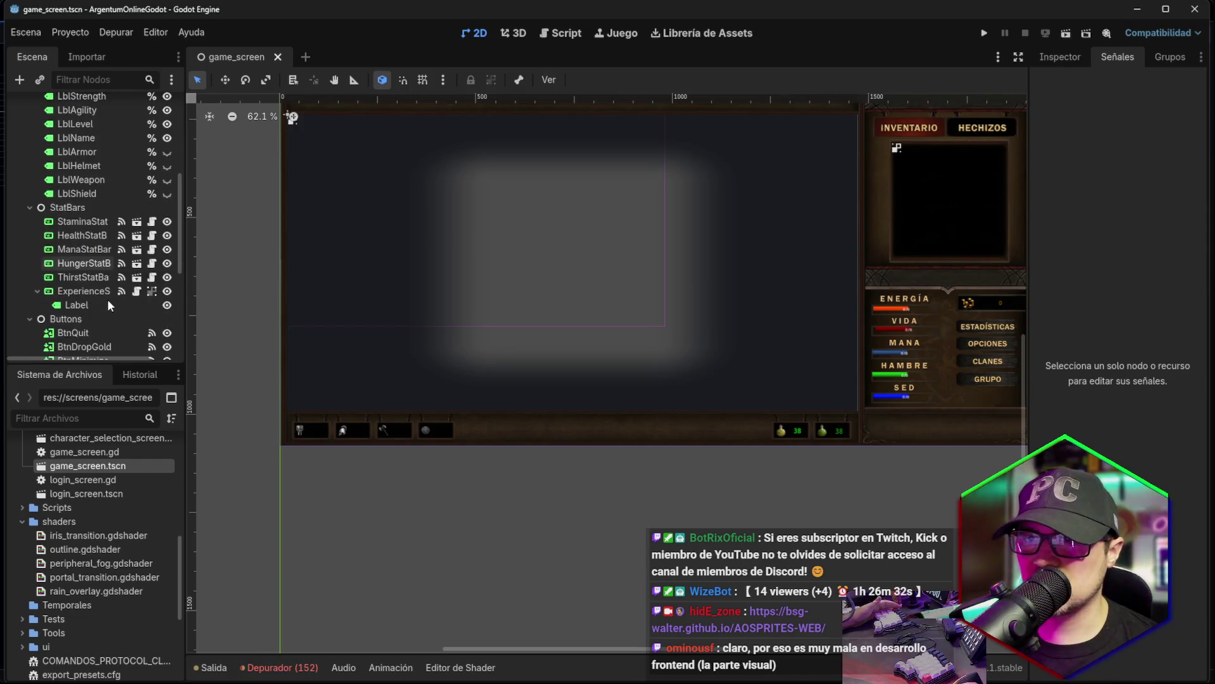
left_click(982, 124)
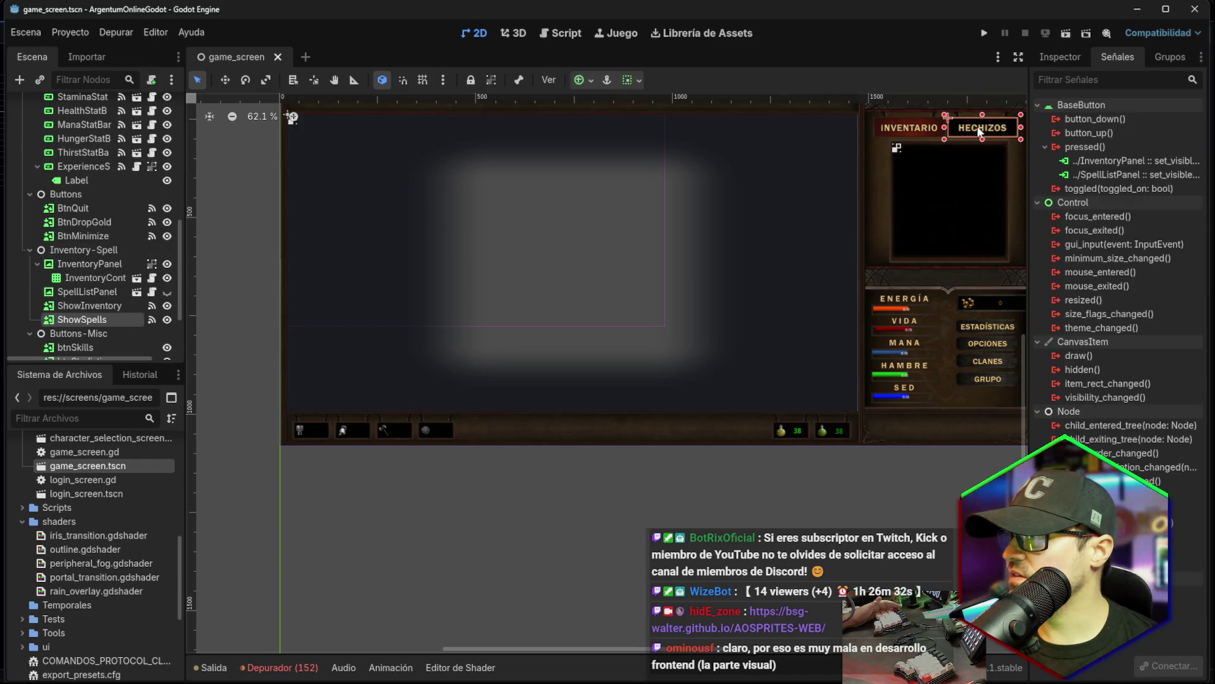
right_click(1102, 165)
left_click(1140, 189)
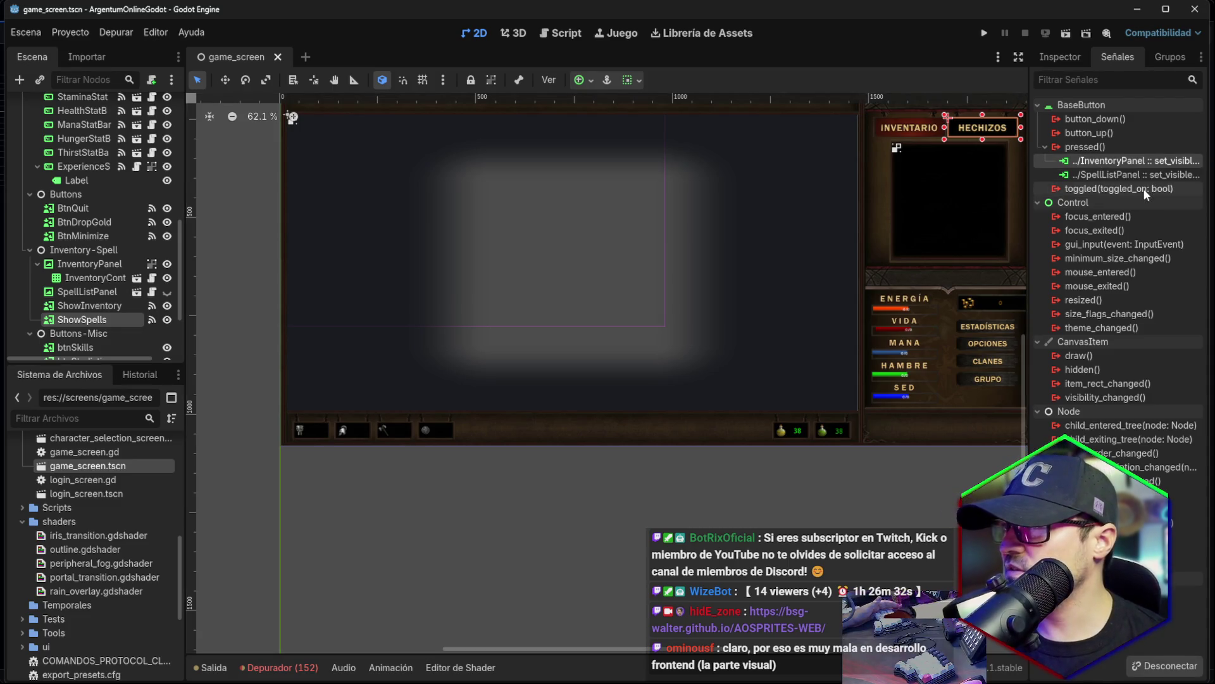
right_click(1111, 173)
left_click(1155, 199)
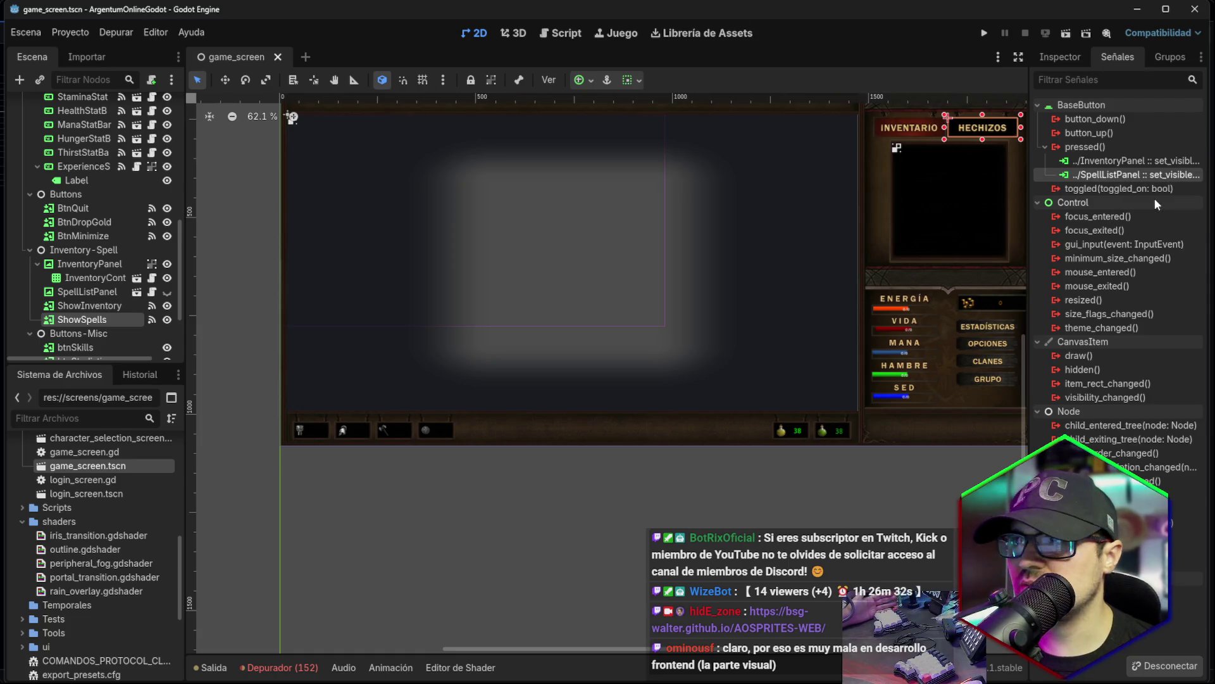
Recheck the SpellListPanel connection, then launch the game to its 127.0.0.1:7666 login dialog.
left_click(567, 33)
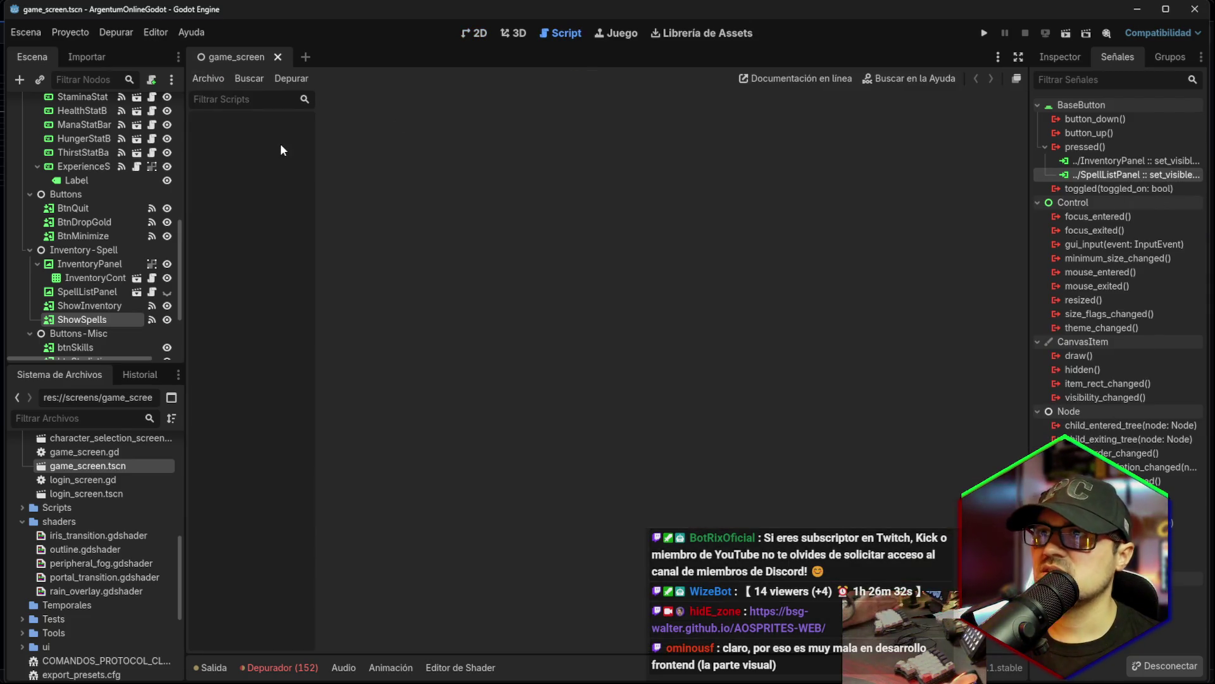
right_click(1117, 175)
left_click(1146, 202)
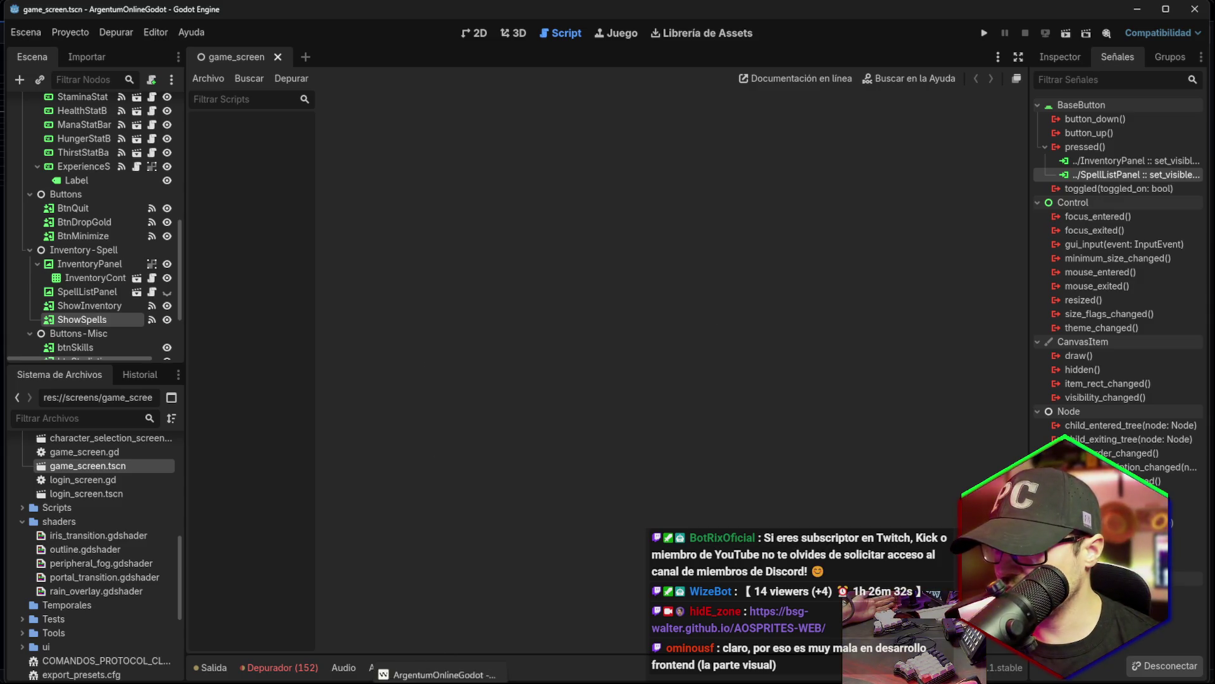
key("alt+Tab")
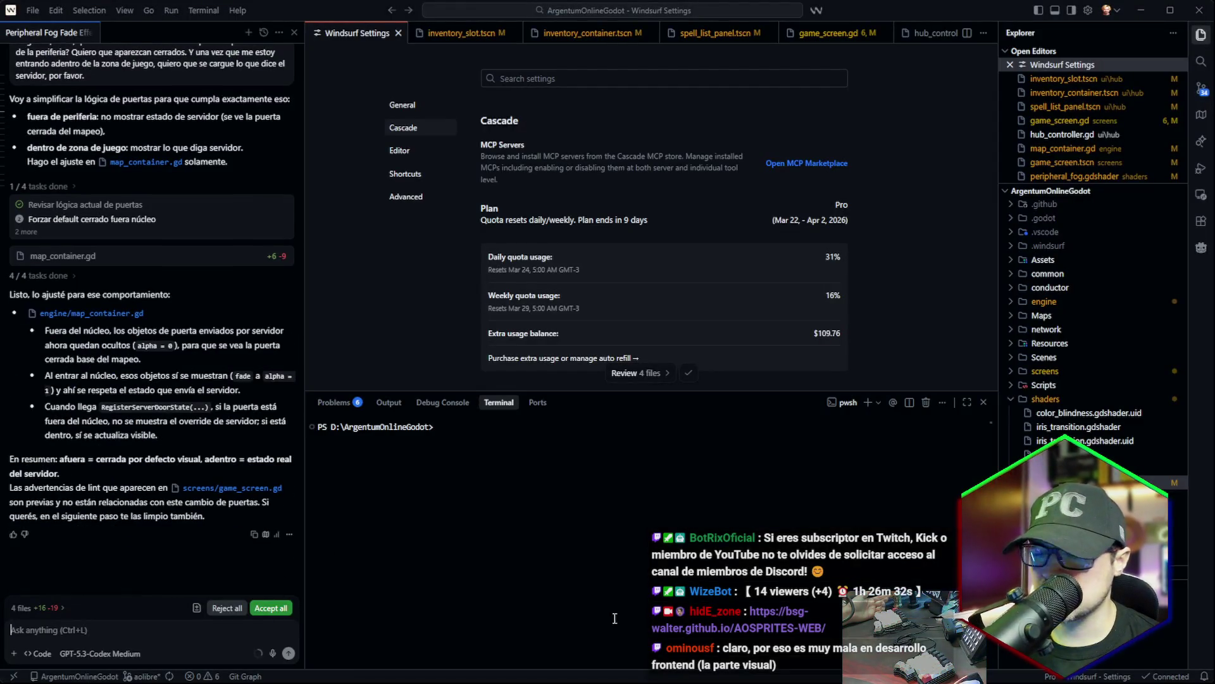
key("alt+Tab")
left_click(983, 35)
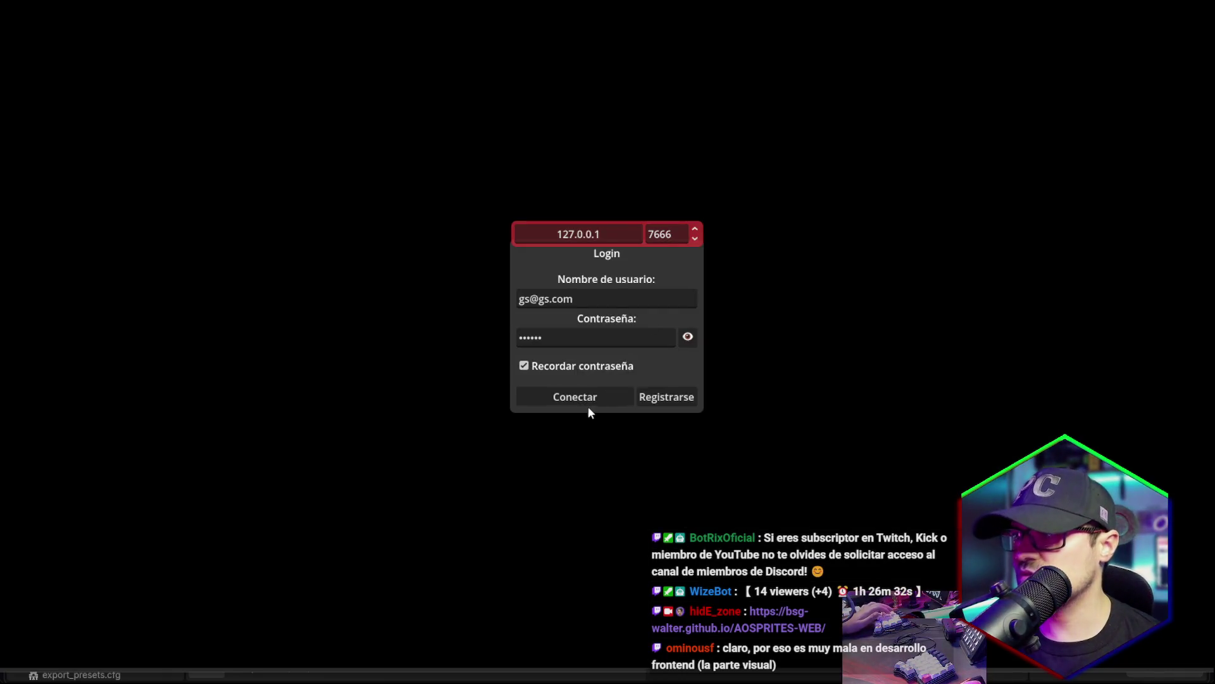
Log in with the saved account and walk around town, examining a closed wooden door.
left_click(588, 401)
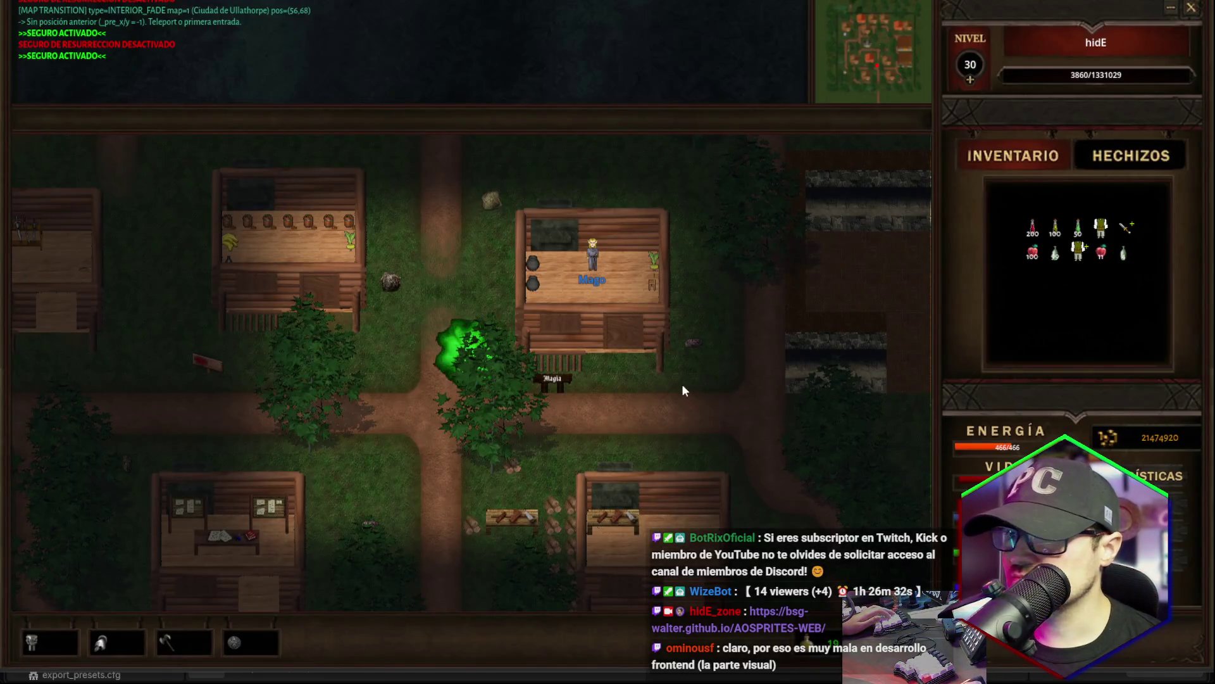
key("Left")
key("Left")
key("Left")
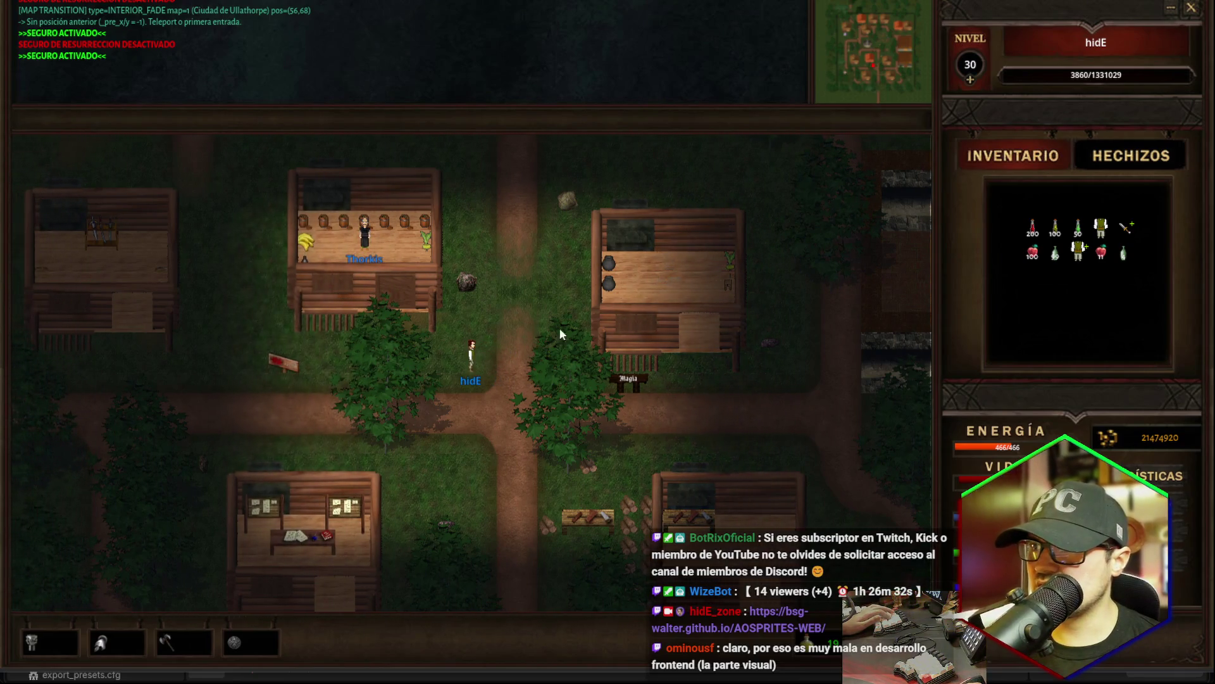
key("Right")
key("Right")
key("Right")
key("Down")
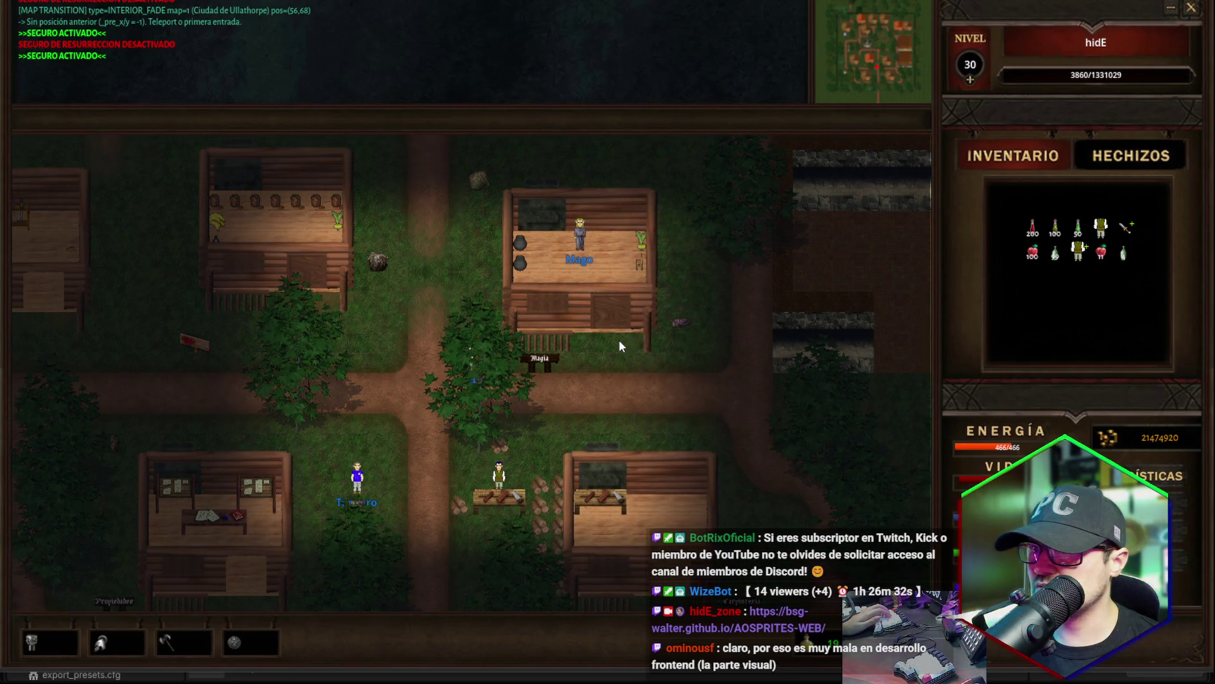
key("Left")
key("Left")
key("Left")
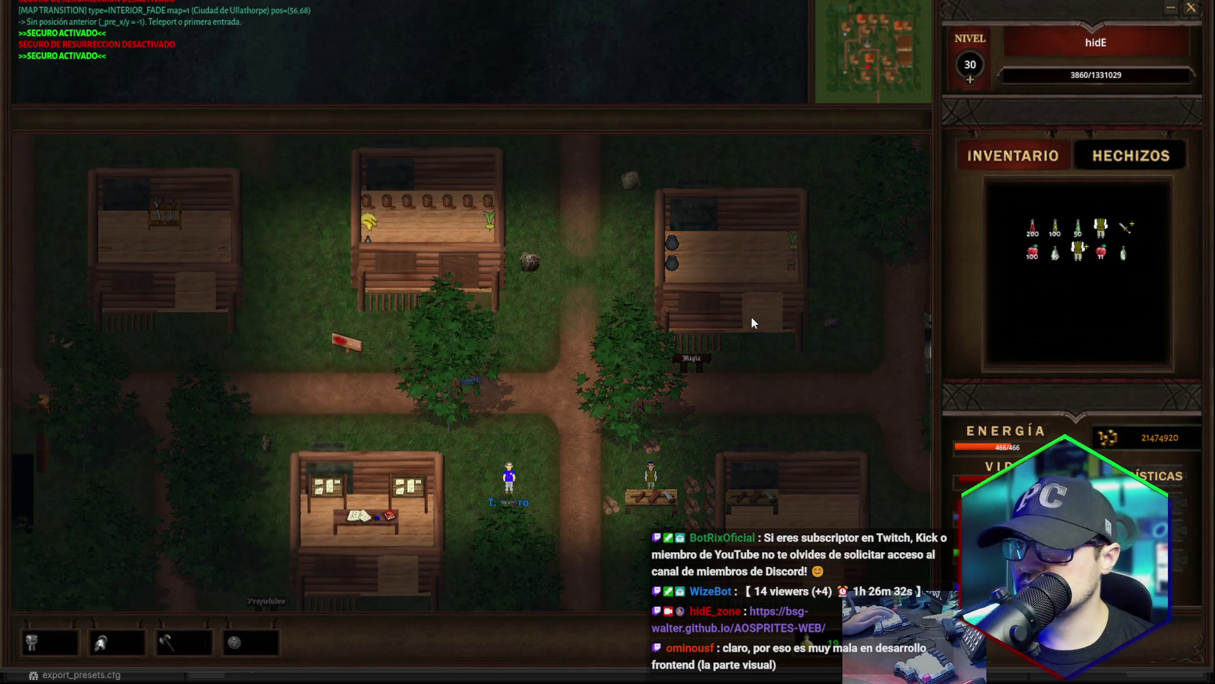
key("Left")
key("Left")
key("Left")
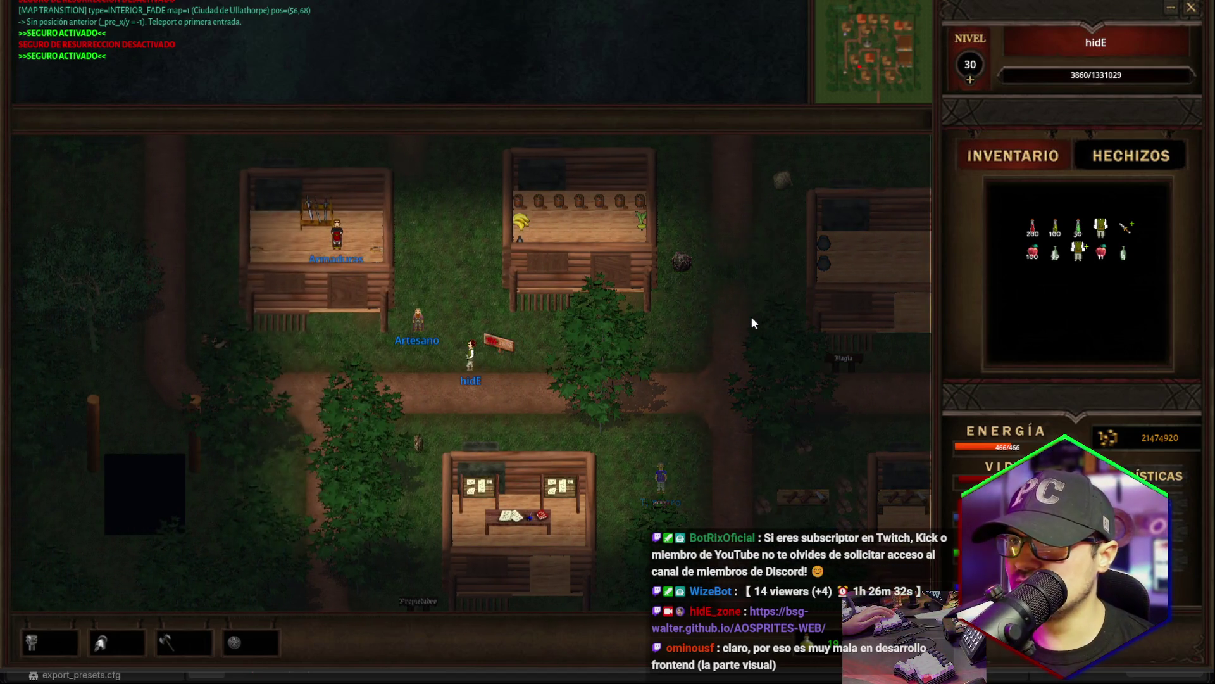
key("Left")
key("Up")
key("Up")
key("Up")
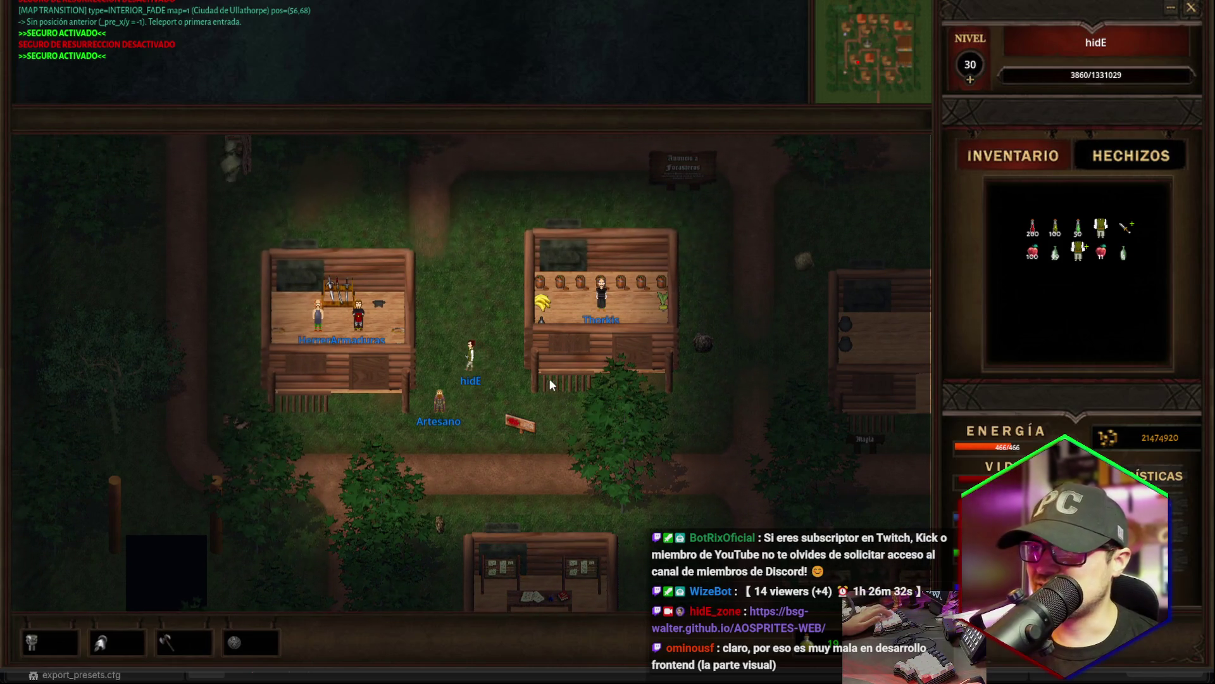
key("Down")
key("Down")
key("Down")
key("Left")
key("Left")
key("Left")
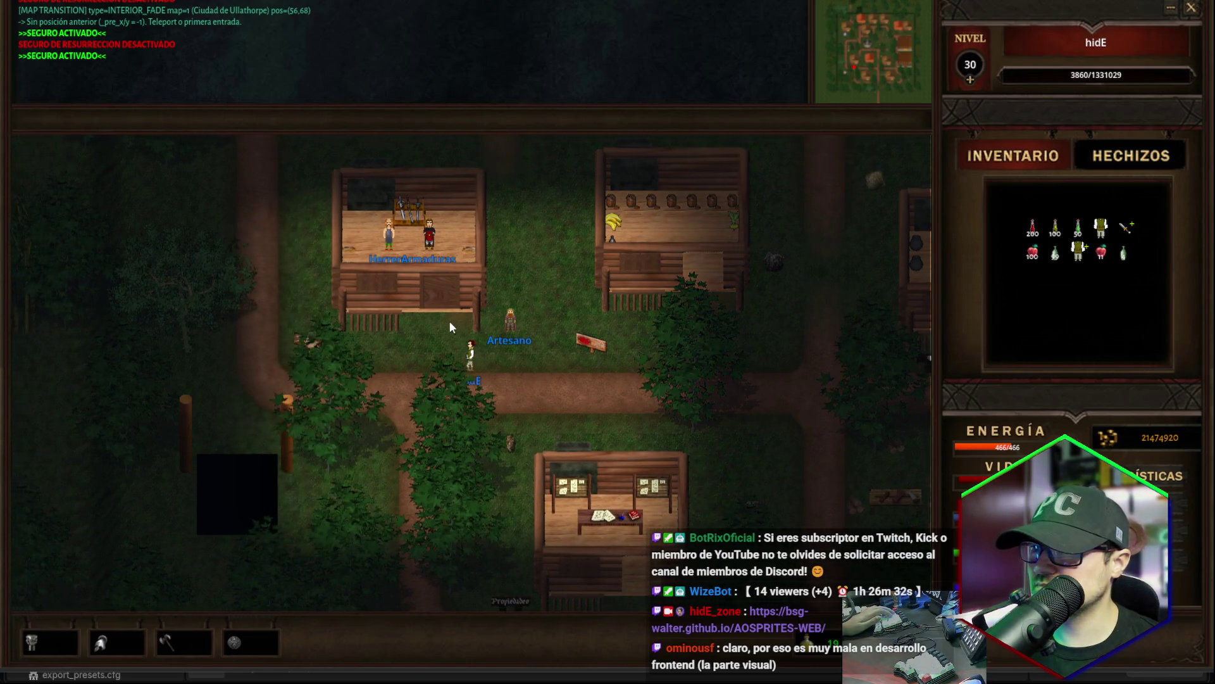
key("Left")
left_click(470, 325)
left_click(464, 336)
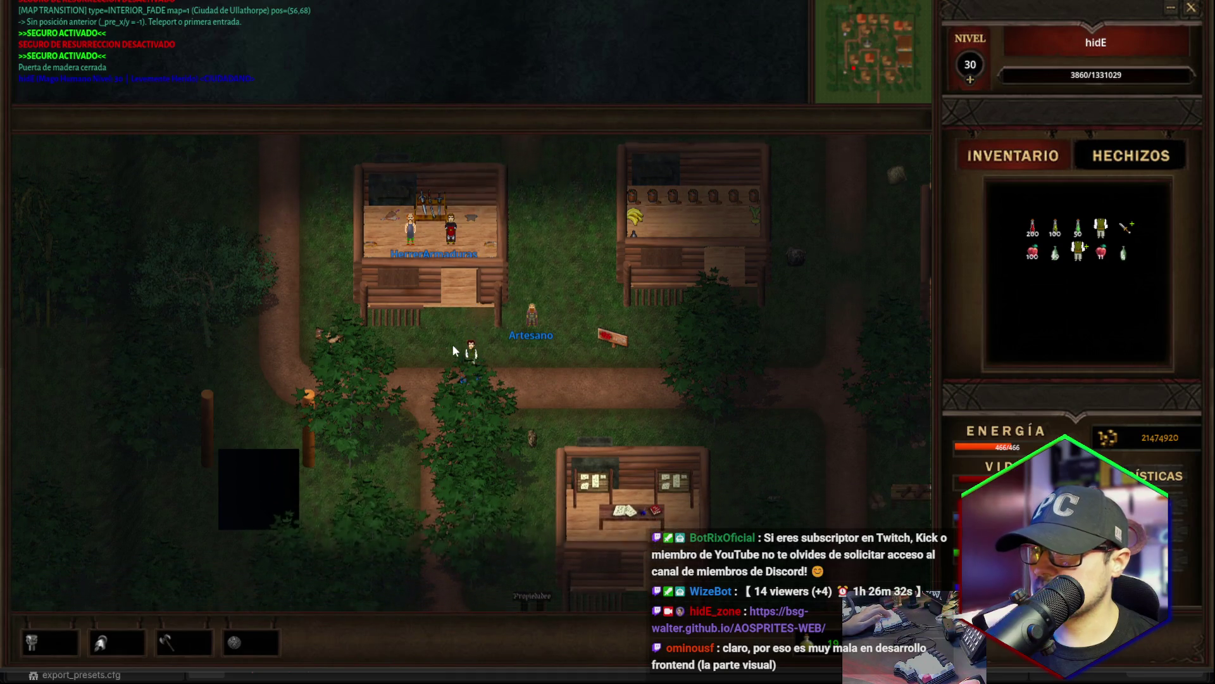
Walk north through Ullathorpe to the fountain, then quit the game and go to Windsurf.
key("Down")
key("Down")
key("Right")
key("Right")
key("Right")
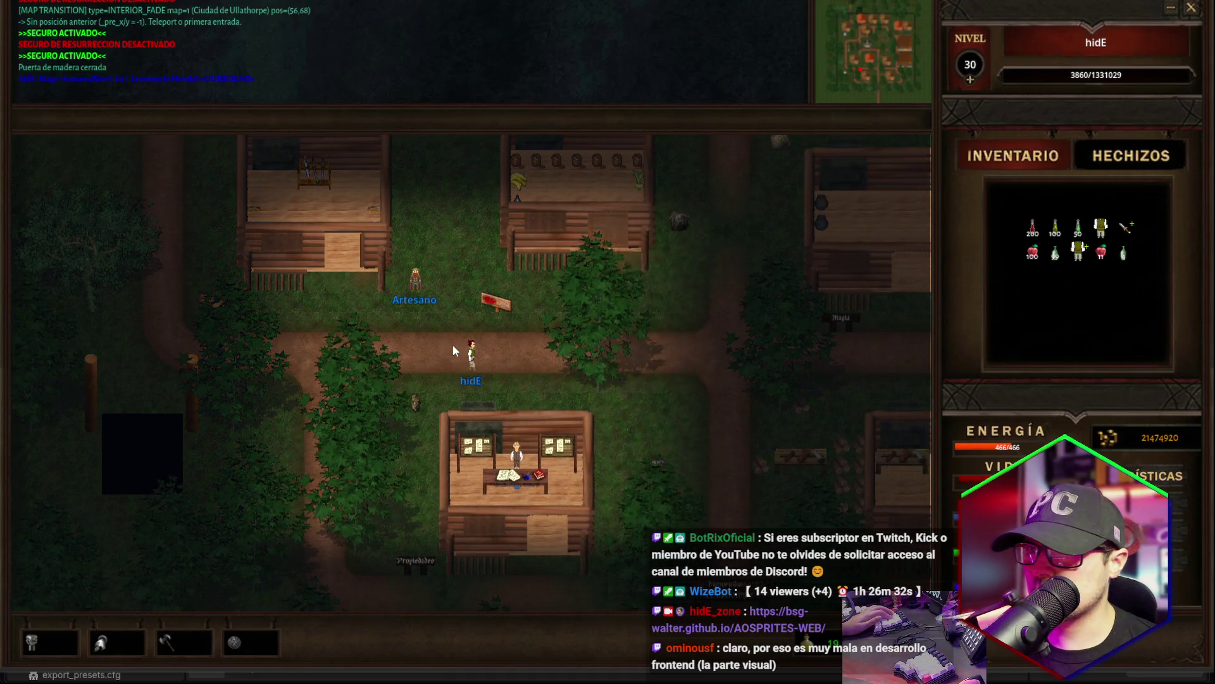
key("Right")
key("Right")
key("Right")
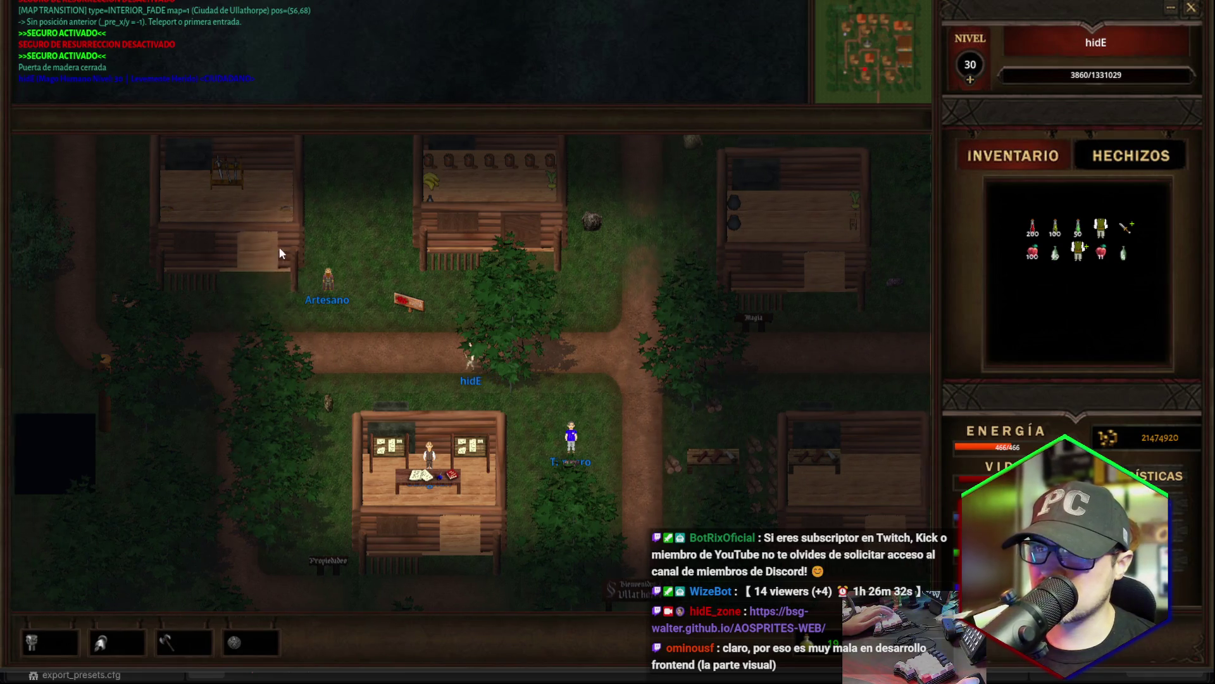
key("Left")
key("Left")
key("Left")
key("Up")
key("Up")
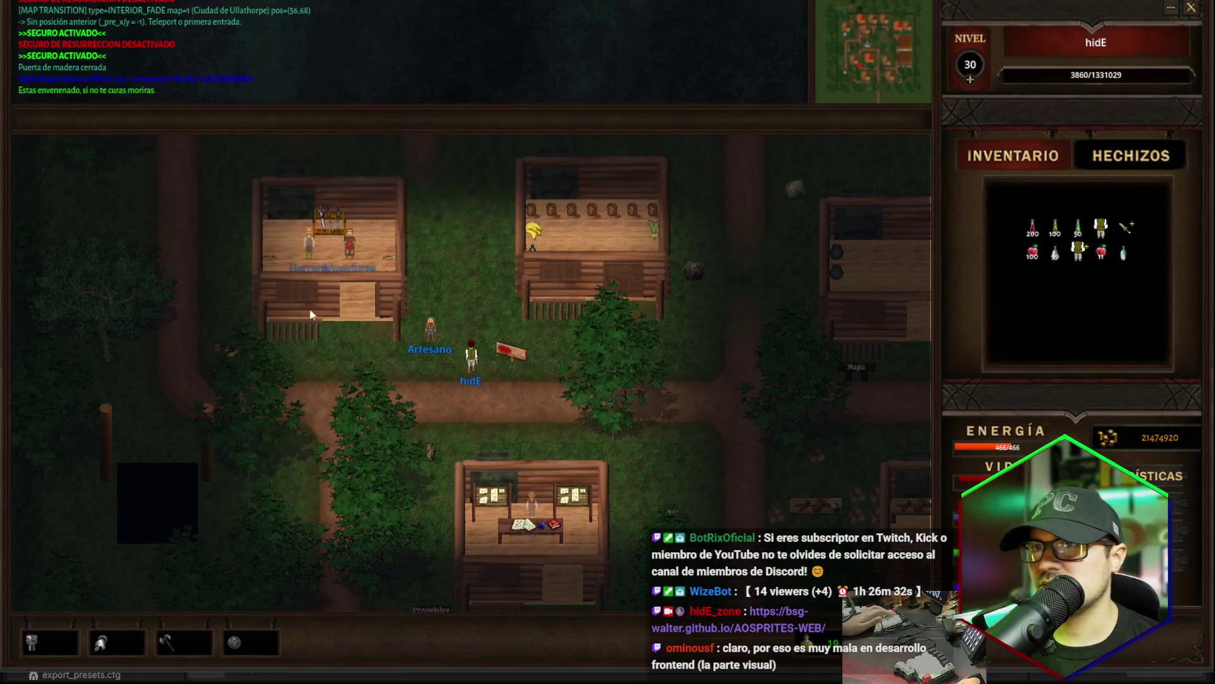
key("Up")
key("Up")
key("Up")
key("Left")
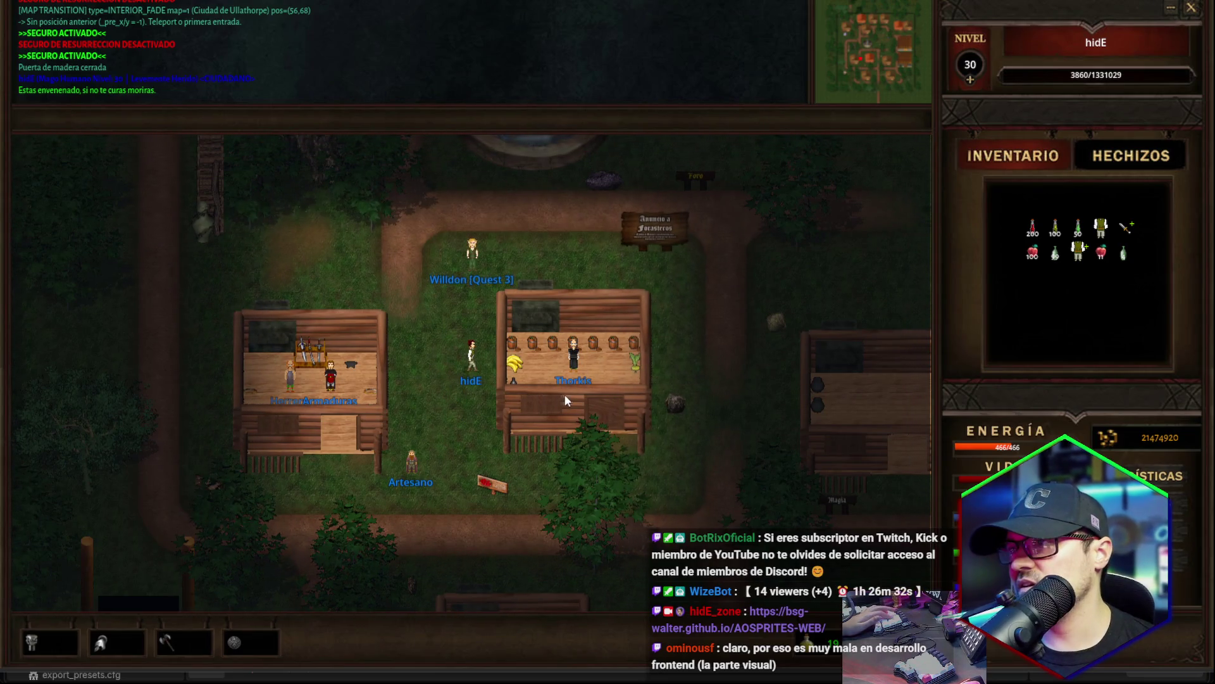
key("Up")
key("Up")
key("Up")
key("Right")
key("Right")
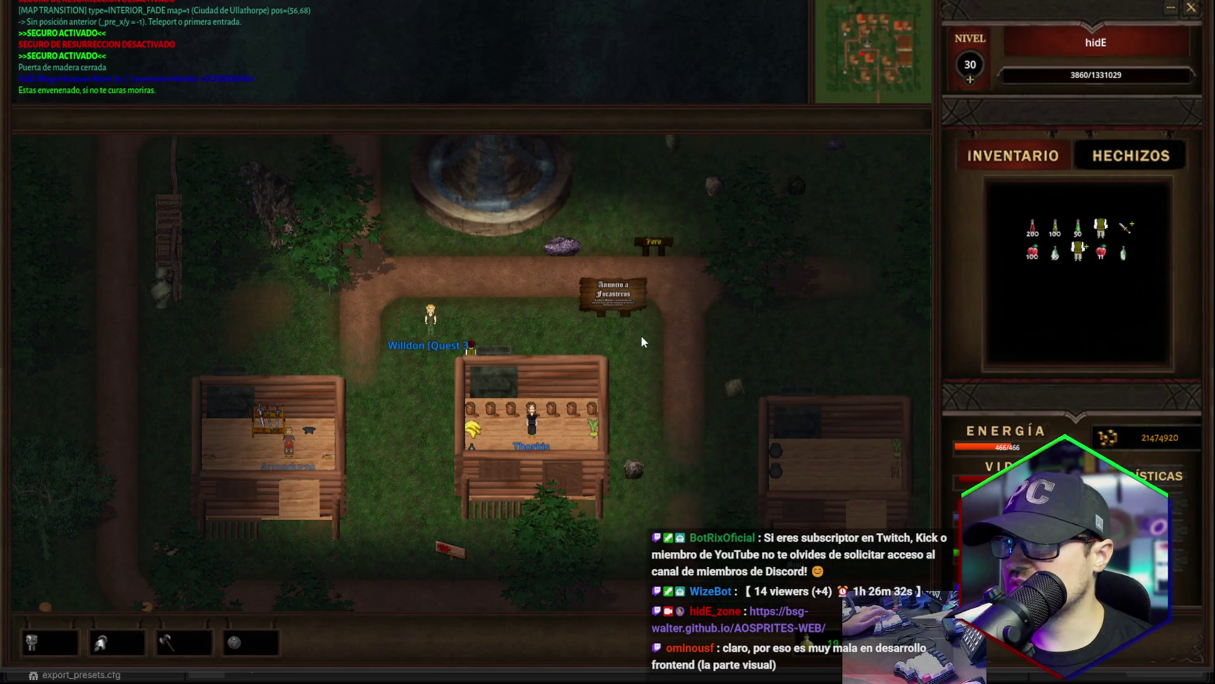
key("Up")
key("Up")
key("Up")
key("Right")
key("Right")
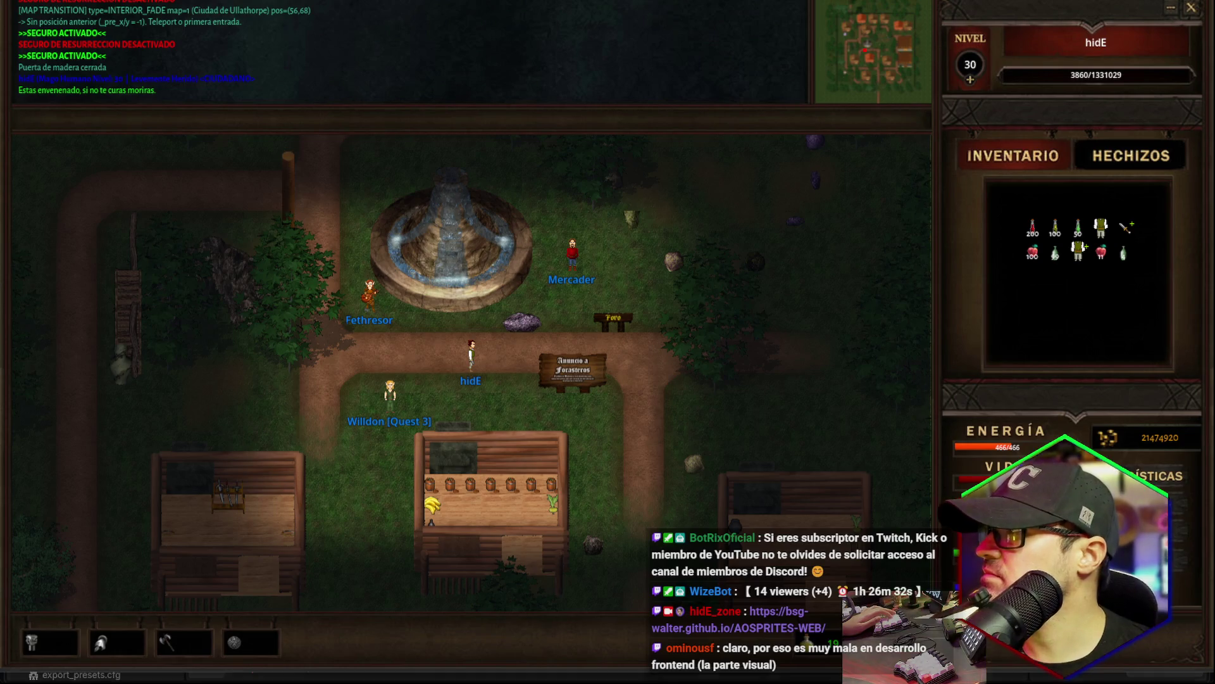
key("alt+F4")
key("alt+Tab")
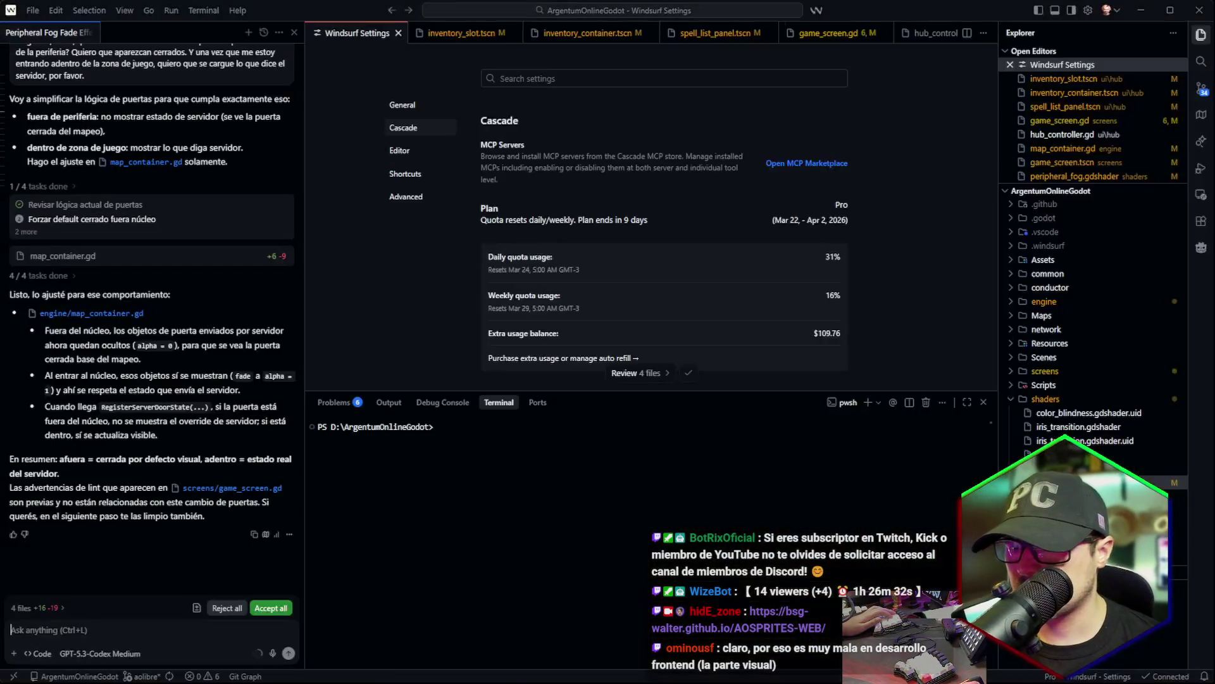
Accept Cascade's four file edits and send a dictated request to keep doors visibly closed.
left_click(265, 607)
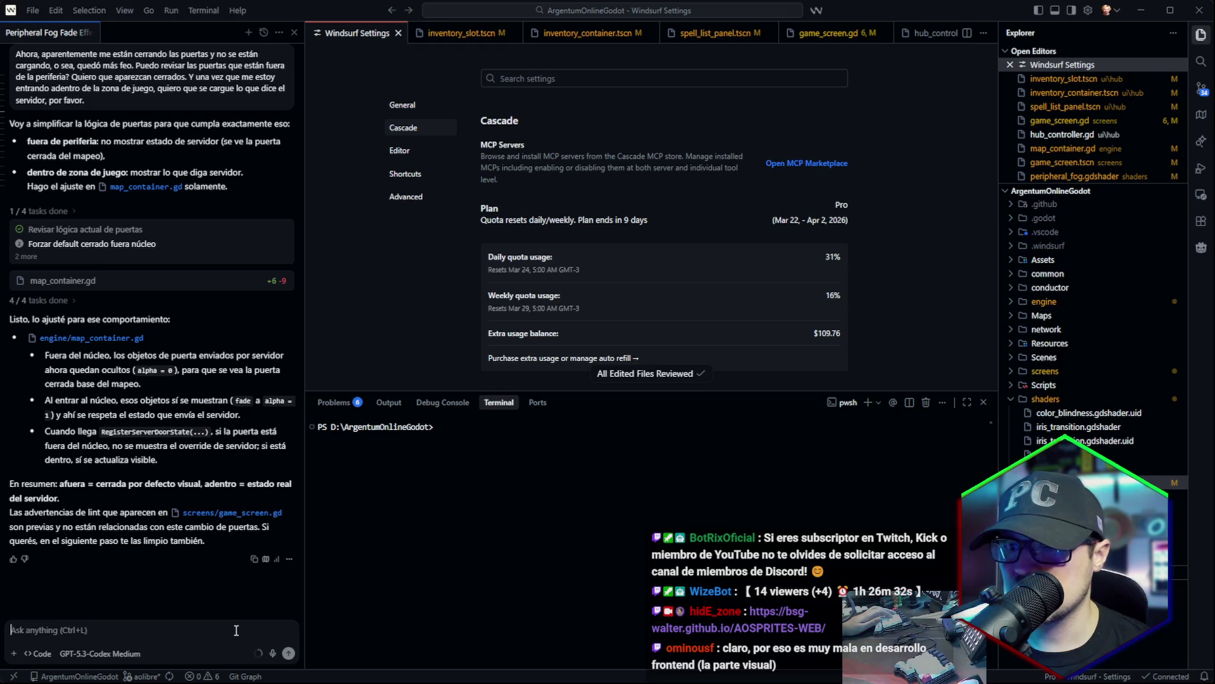
left_click(273, 653)
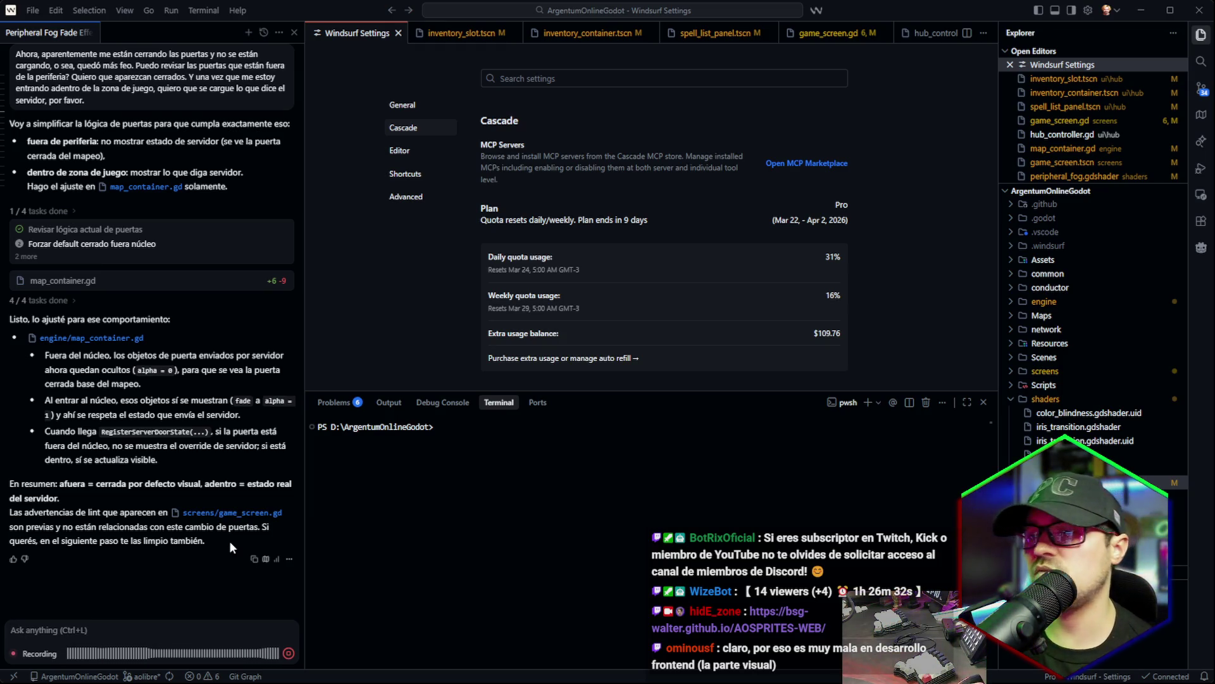
left_click(288, 654)
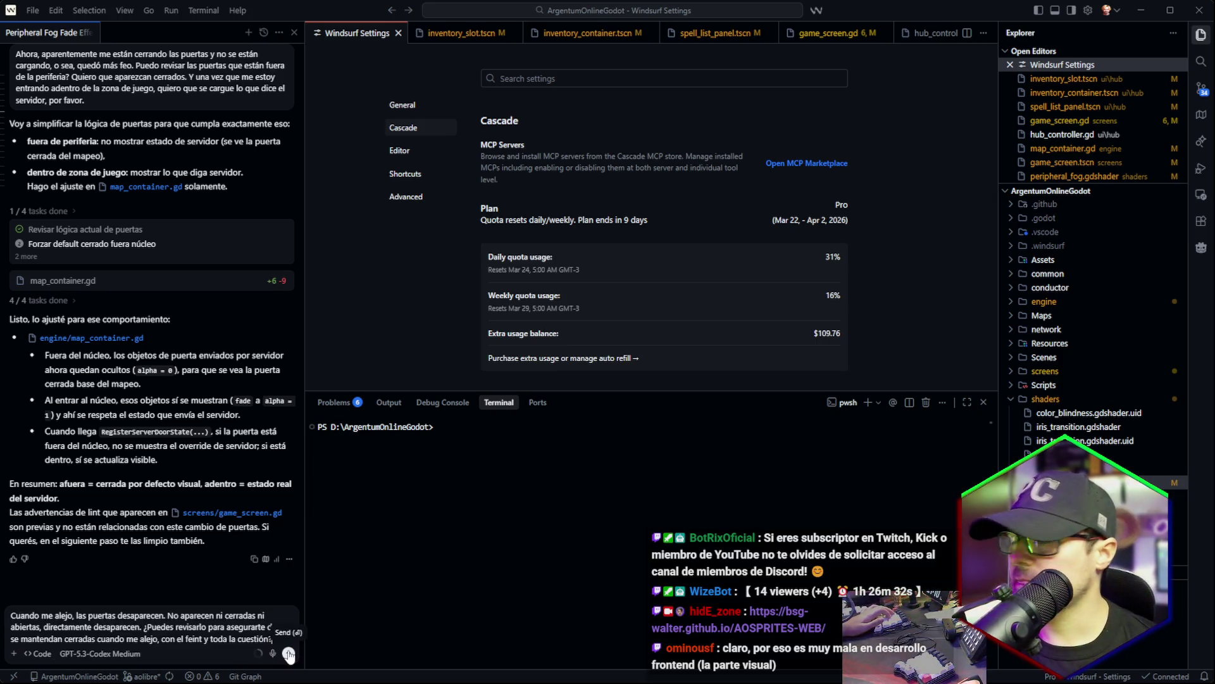
left_click(289, 647)
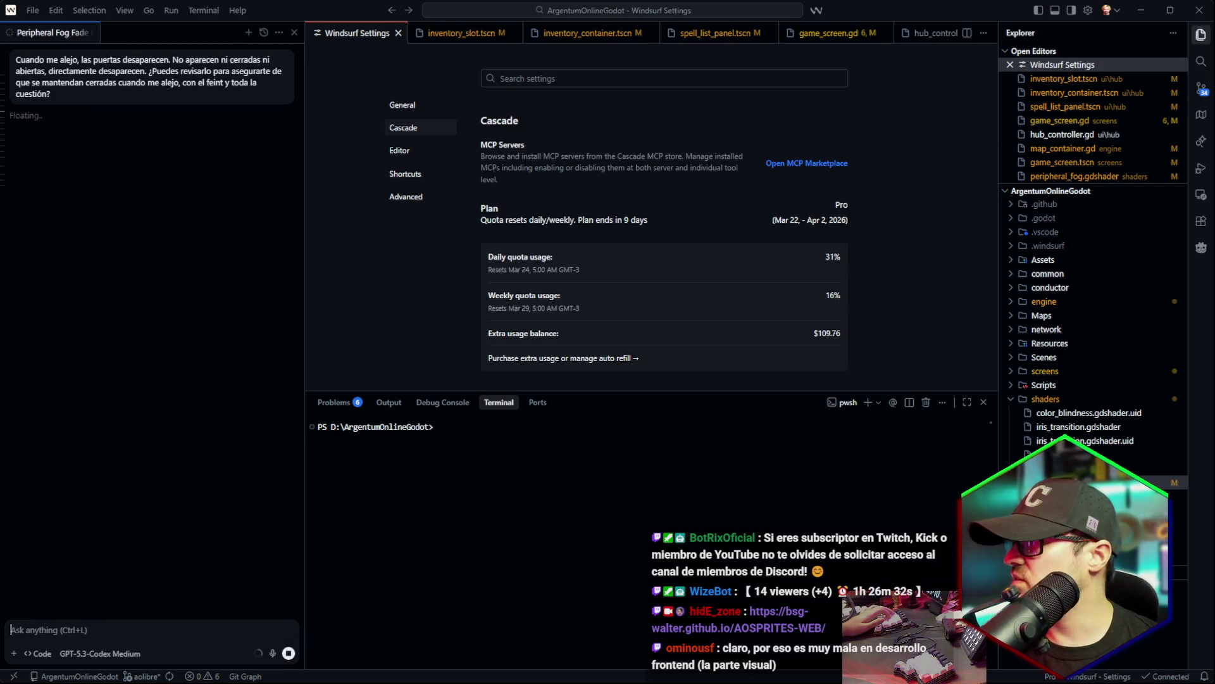
key("alt+Tab")
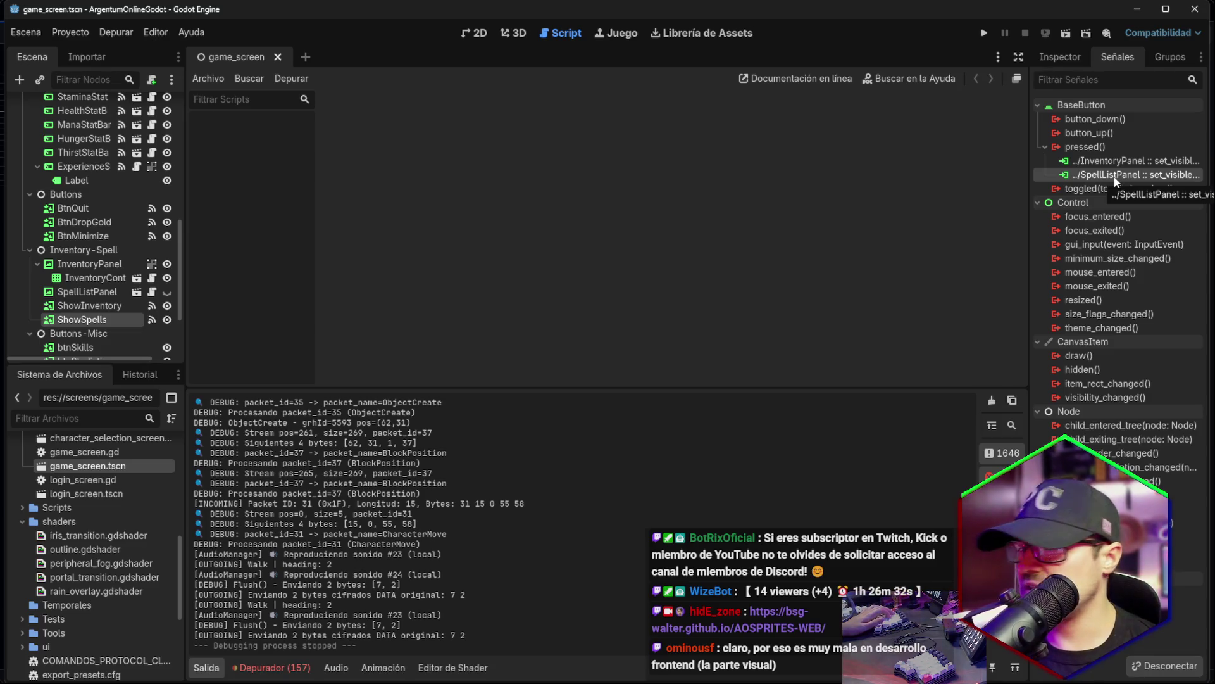
Open HubController's script and go to the _HandleMouseInput function around line 259.
scroll(99, 235, "up", 10)
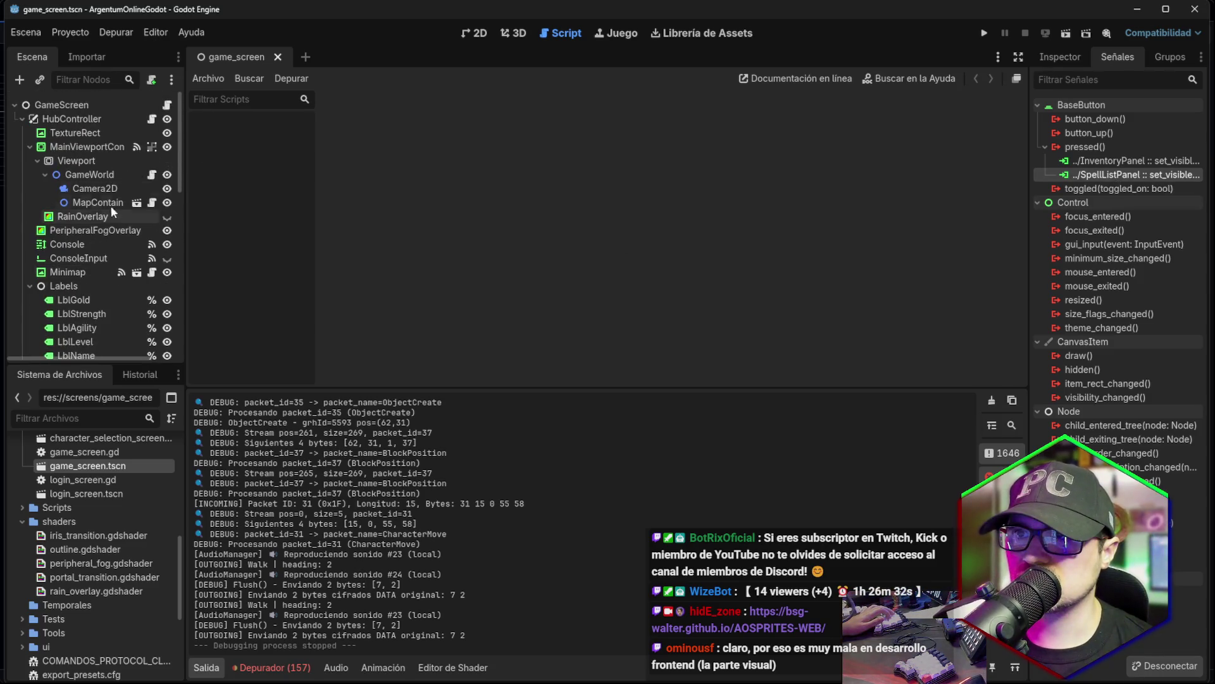
left_click(152, 120)
scroll(510, 197, "up", 1)
left_click(580, 212)
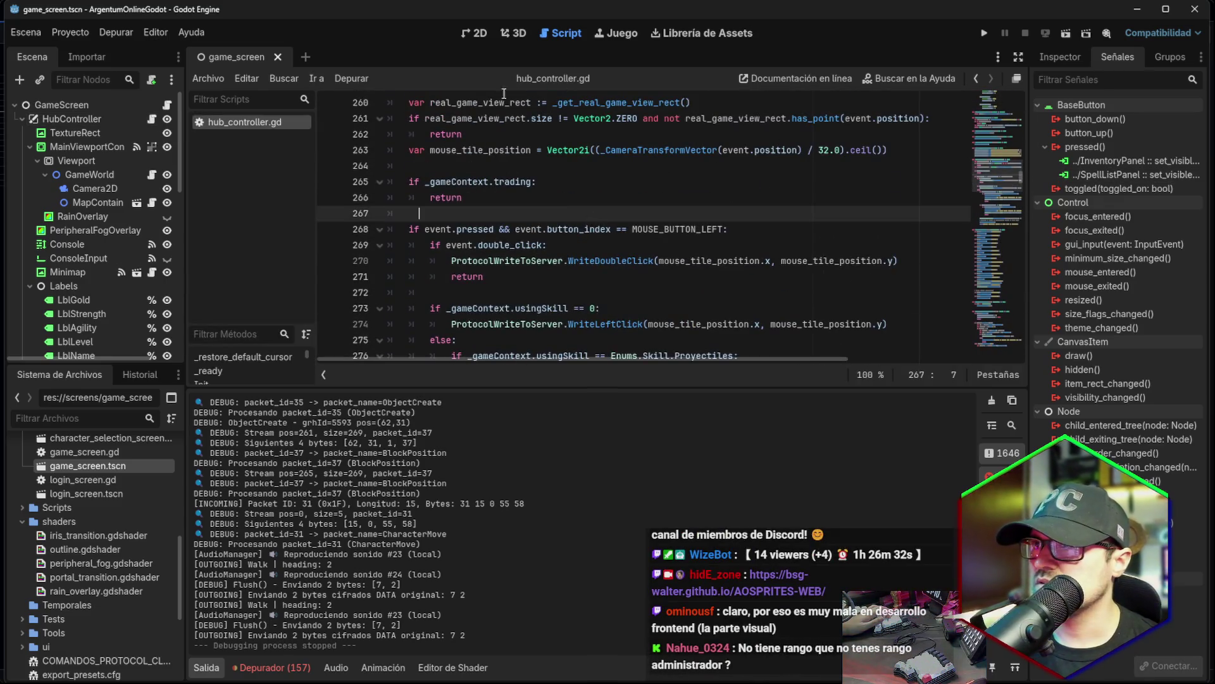
scroll(509, 133, "up", 3)
left_click(441, 229)
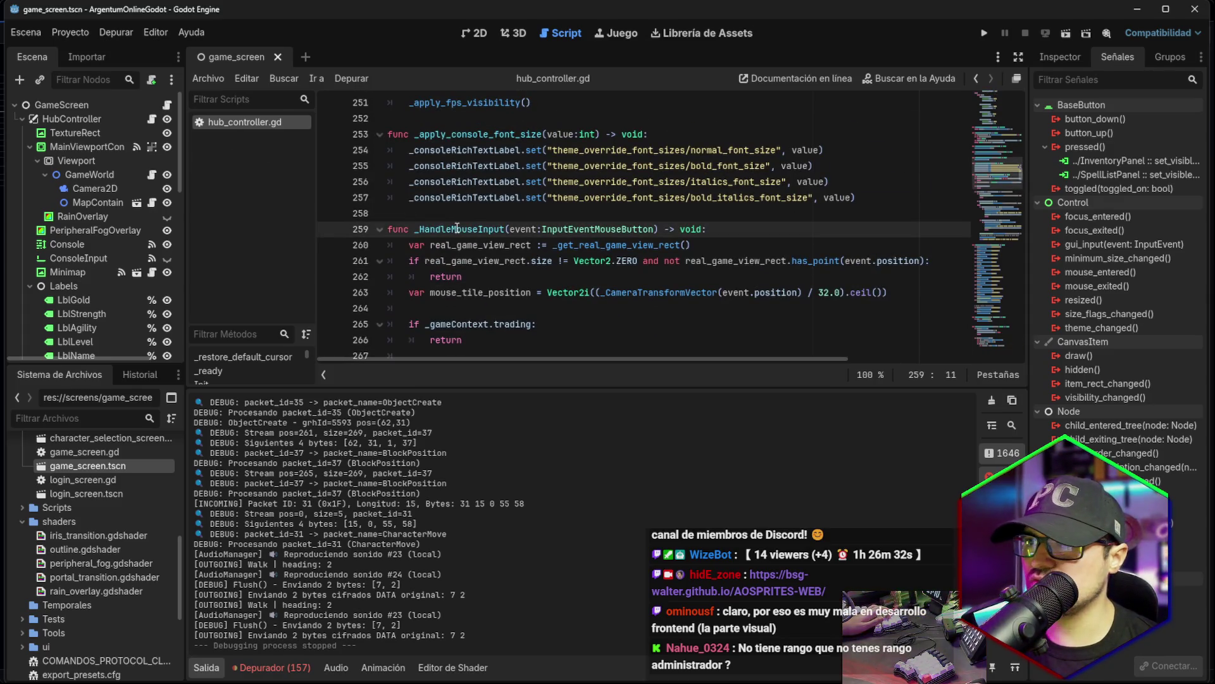
double_click(445, 228)
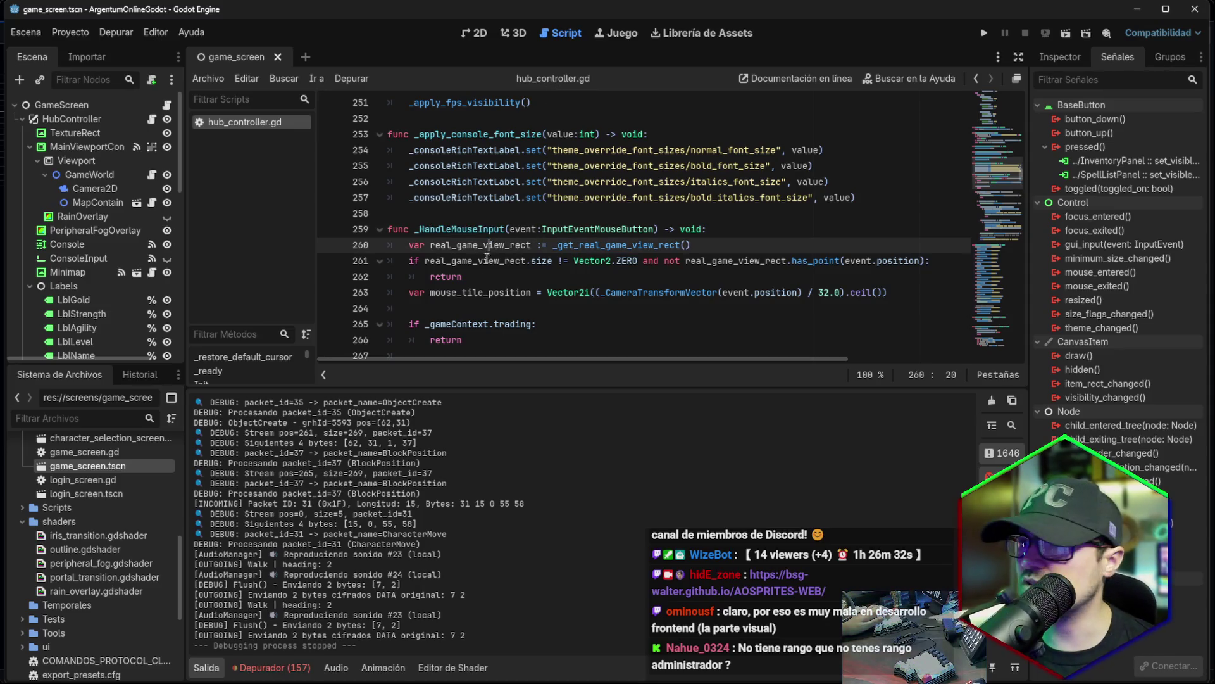
left_click(541, 278)
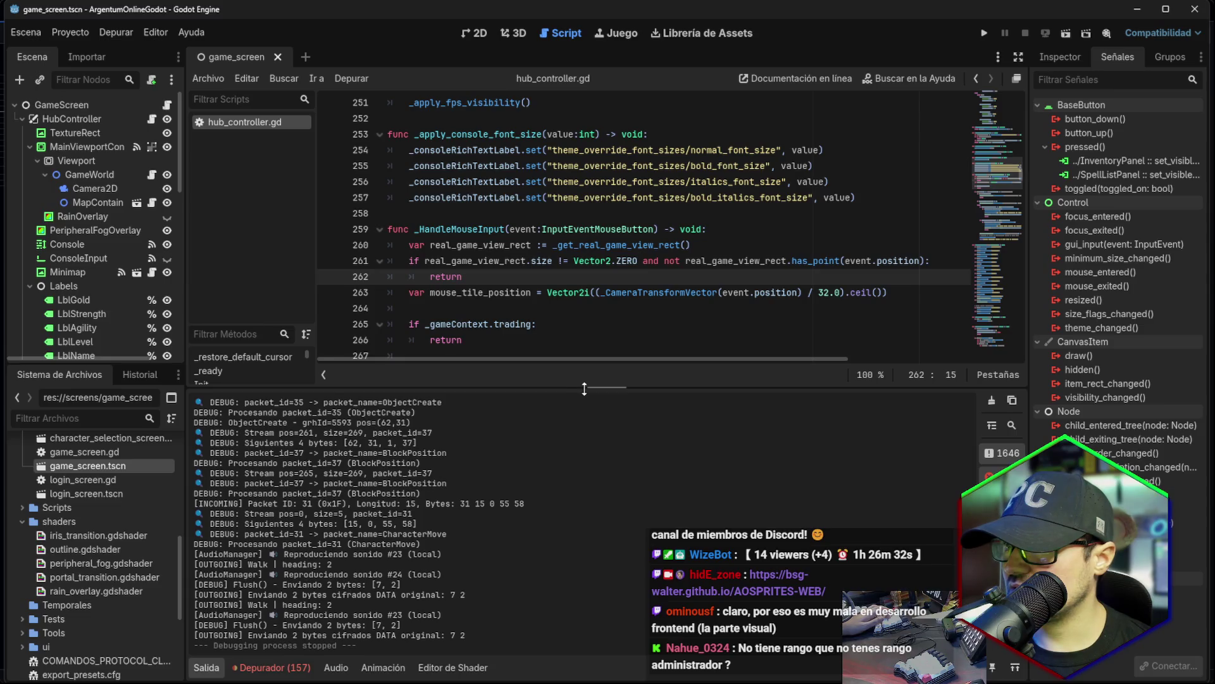
Enlarge the code area and methods list, browse the methods, then select the GameScreen root.
left_click_drag(584, 389, 597, 546)
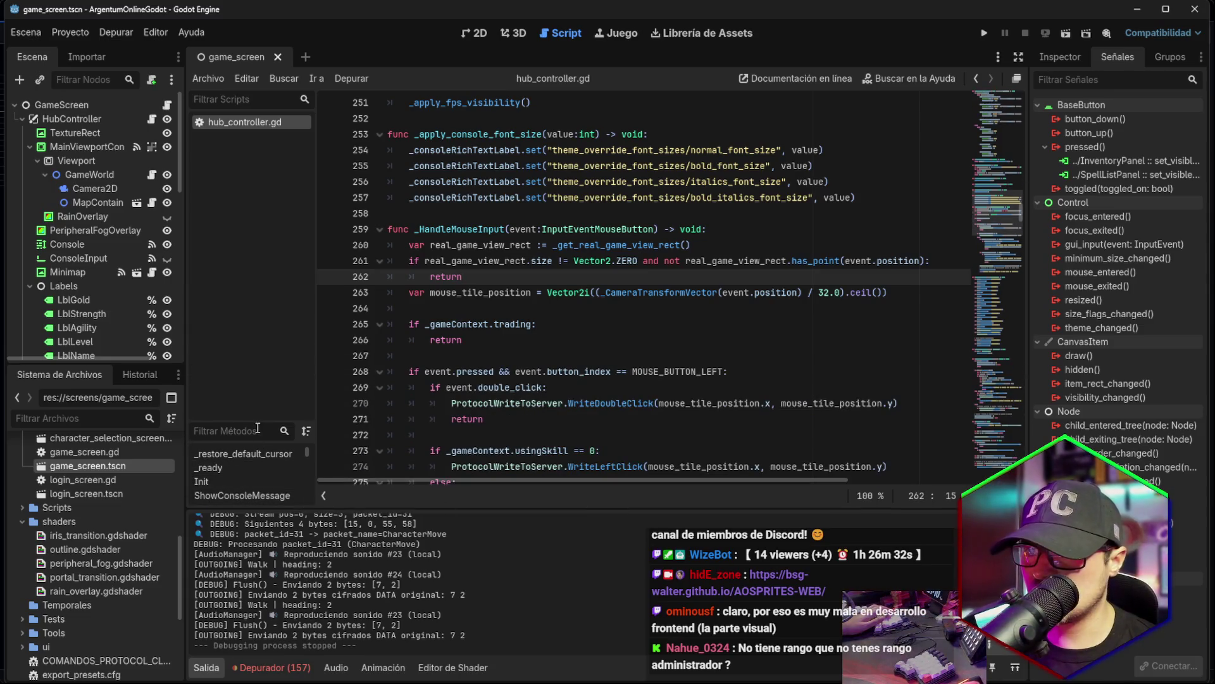
mouse_move(256, 423)
left_mouse_down()
mouse_move(253, 190)
mouse_move(253, 203)
left_mouse_up()
scroll(257, 344, "down", 6)
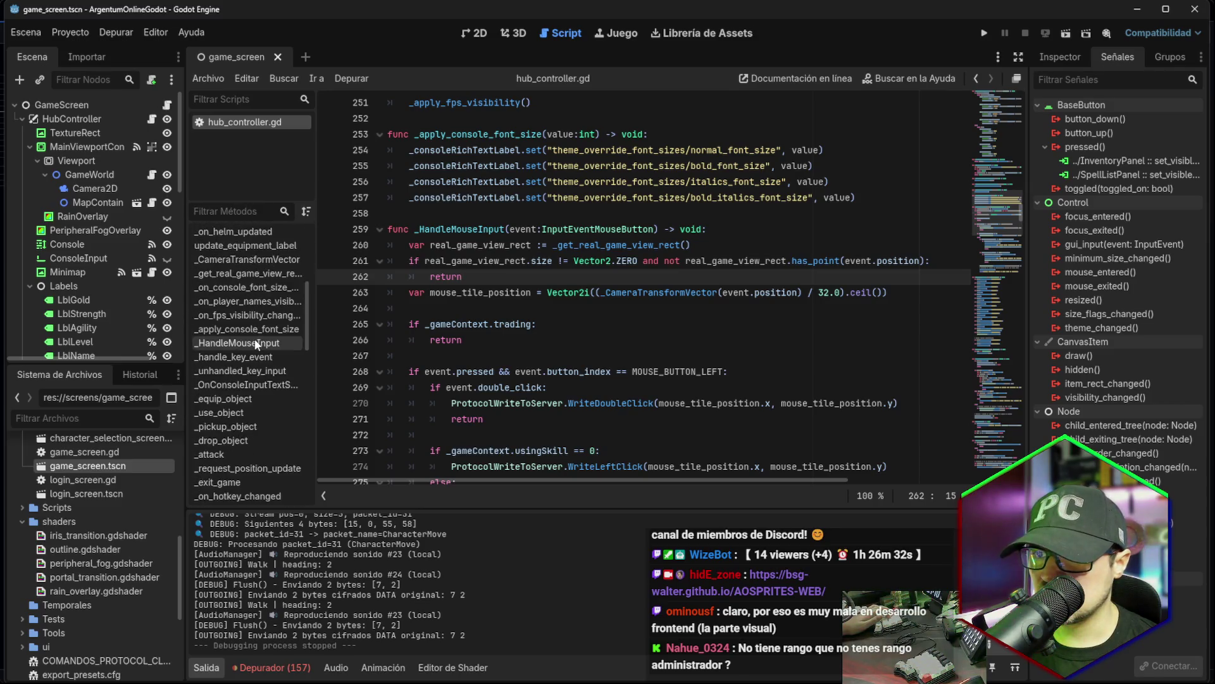
scroll(256, 343, "down", 10)
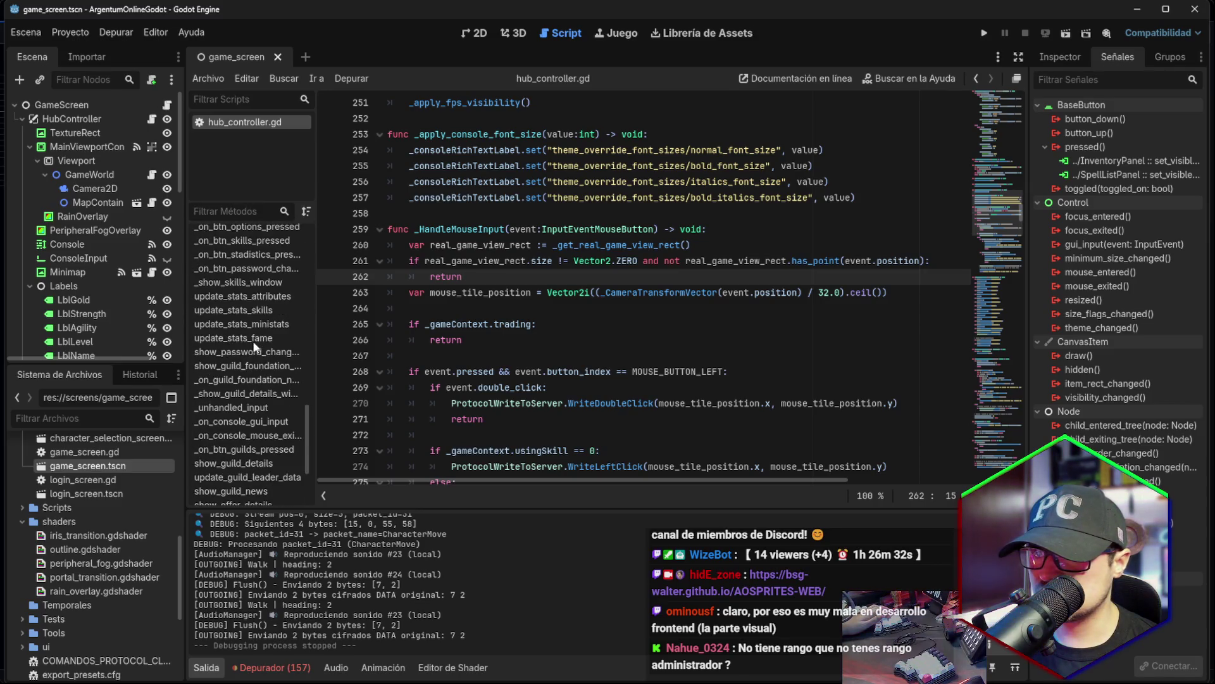
scroll(253, 341, "down", 5)
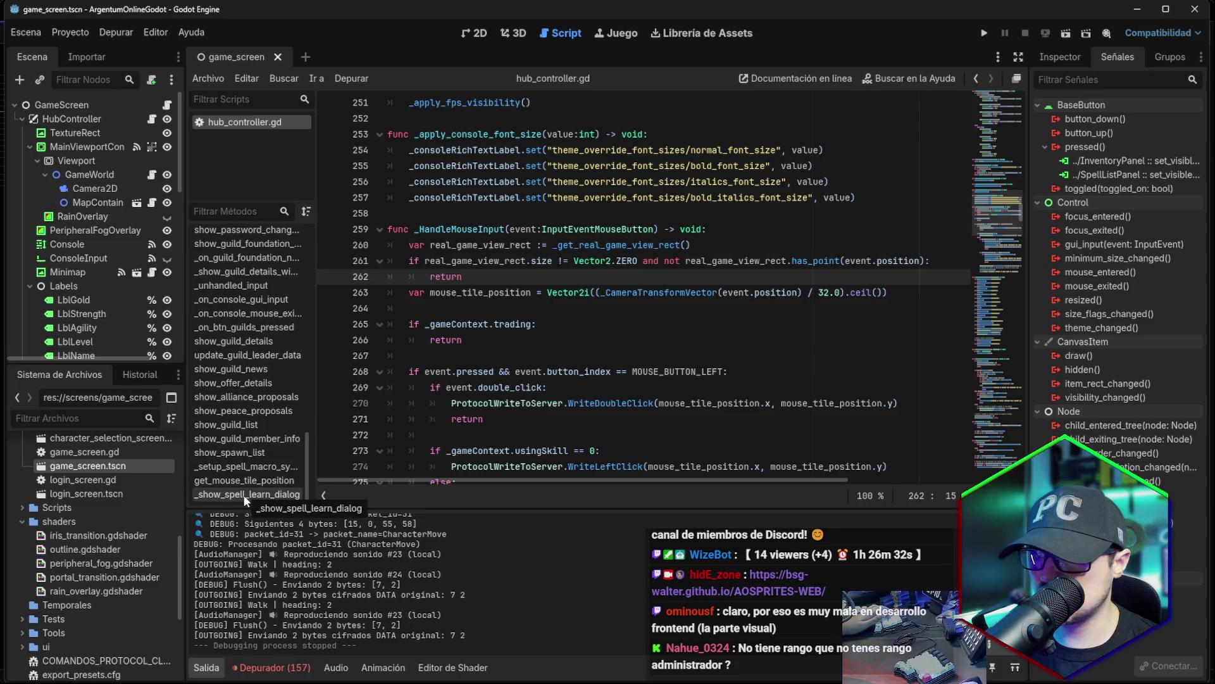
scroll(258, 416, "up", 10)
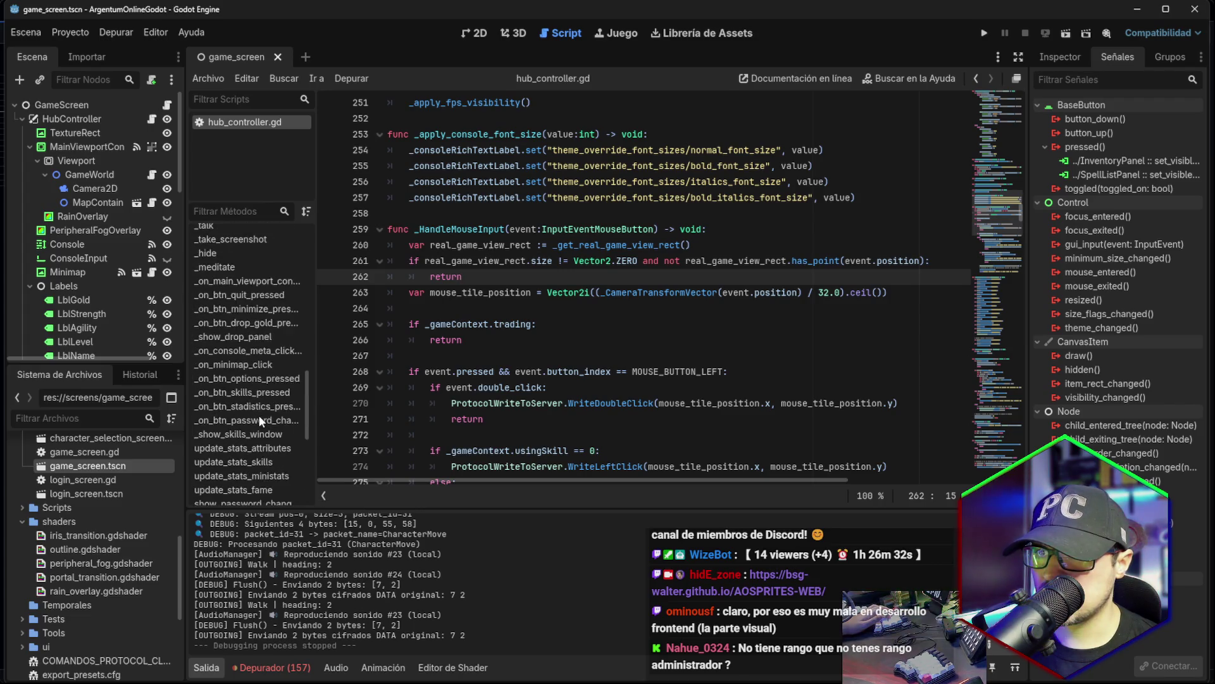
scroll(259, 416, "up", 5)
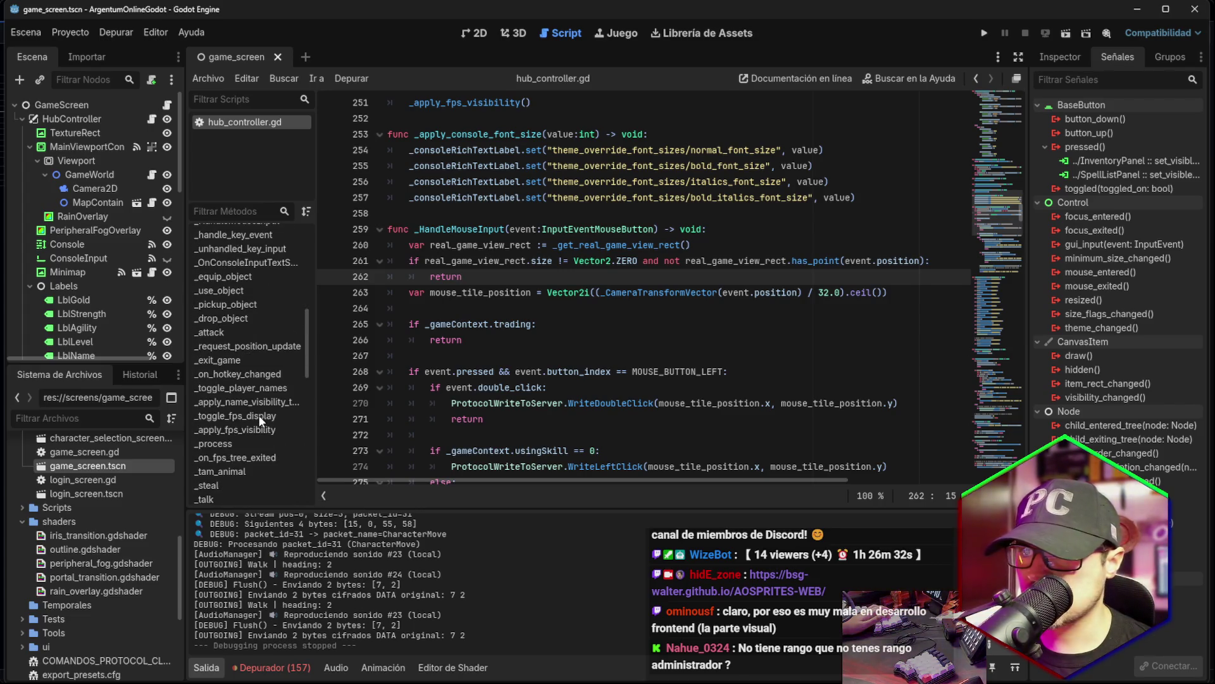
scroll(239, 381, "up", 5)
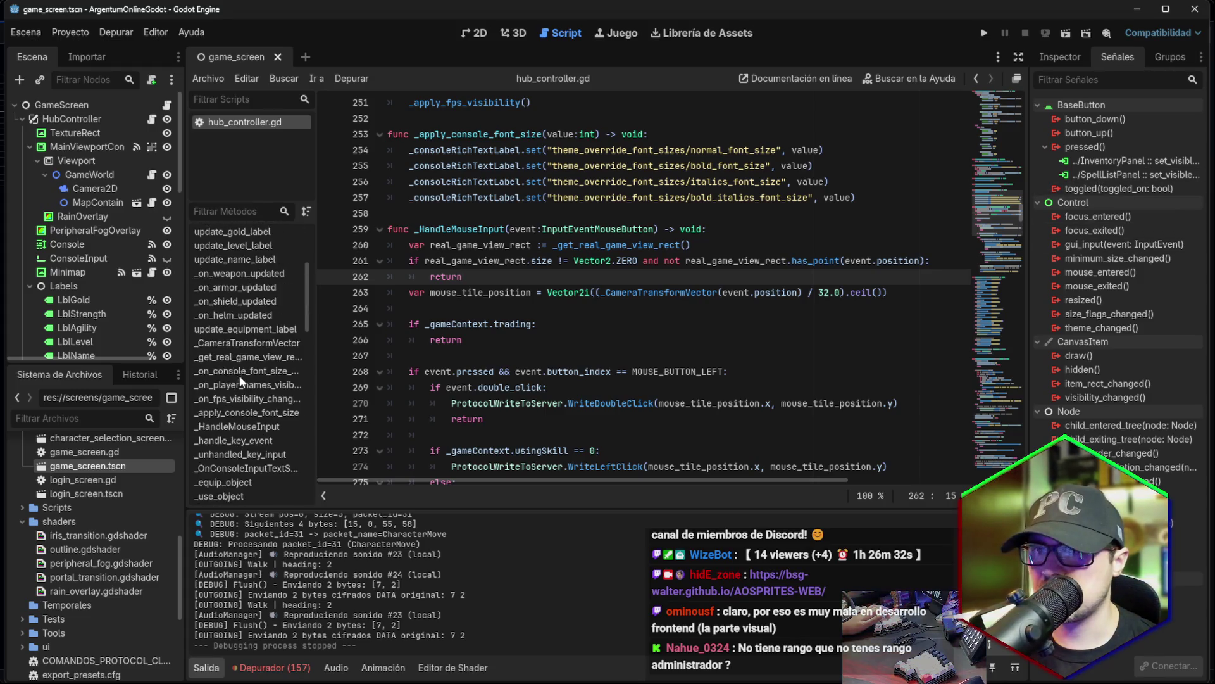
left_click(113, 105)
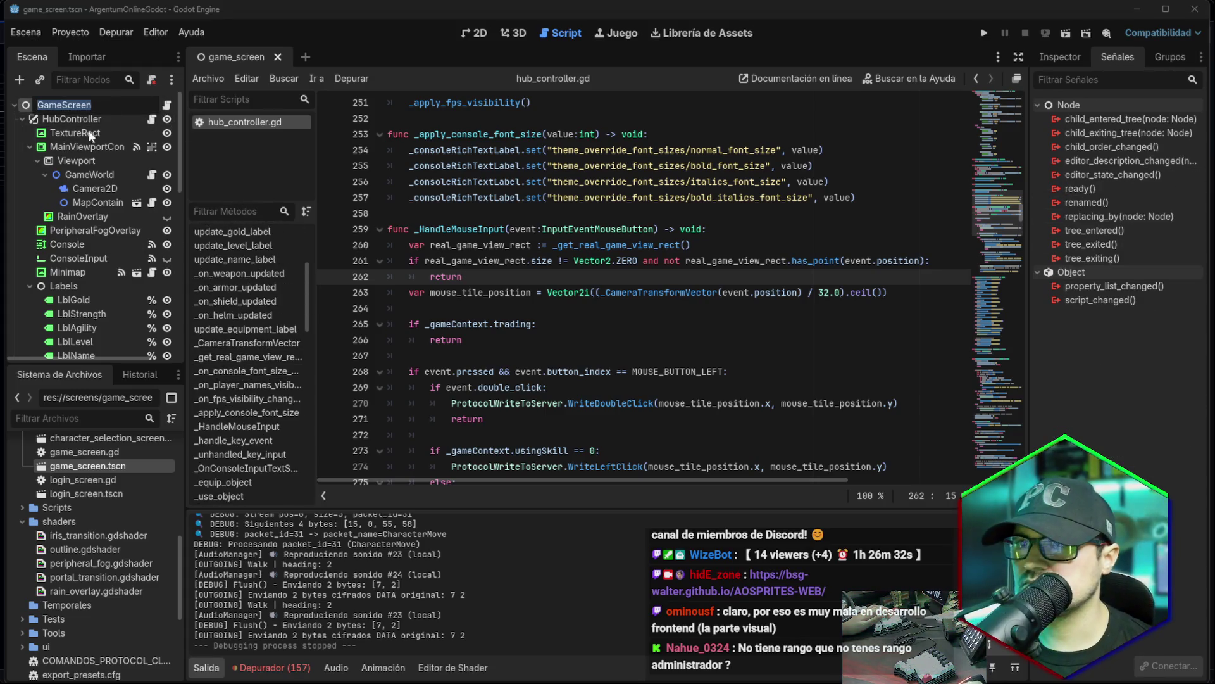
Select the ShowInventory button and inspect its SpellListPanel visibility connection without changes.
left_click(168, 105)
left_click(167, 105)
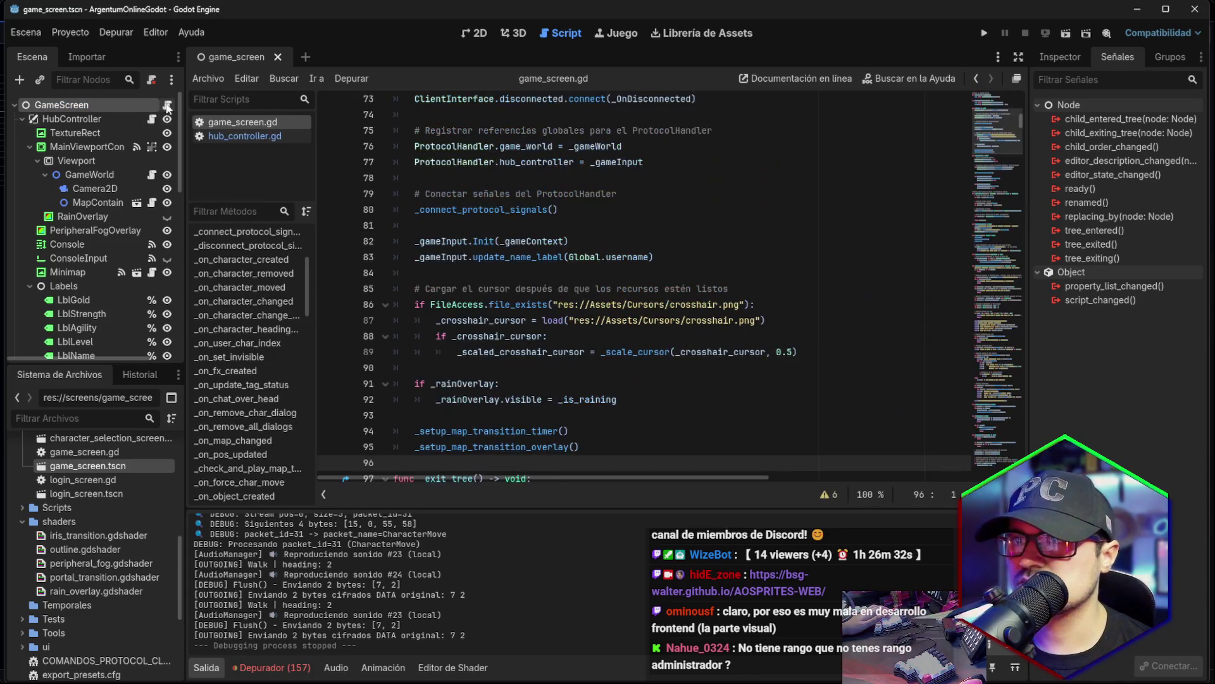
scroll(245, 382, "down", 5)
scroll(247, 389, "down", 3)
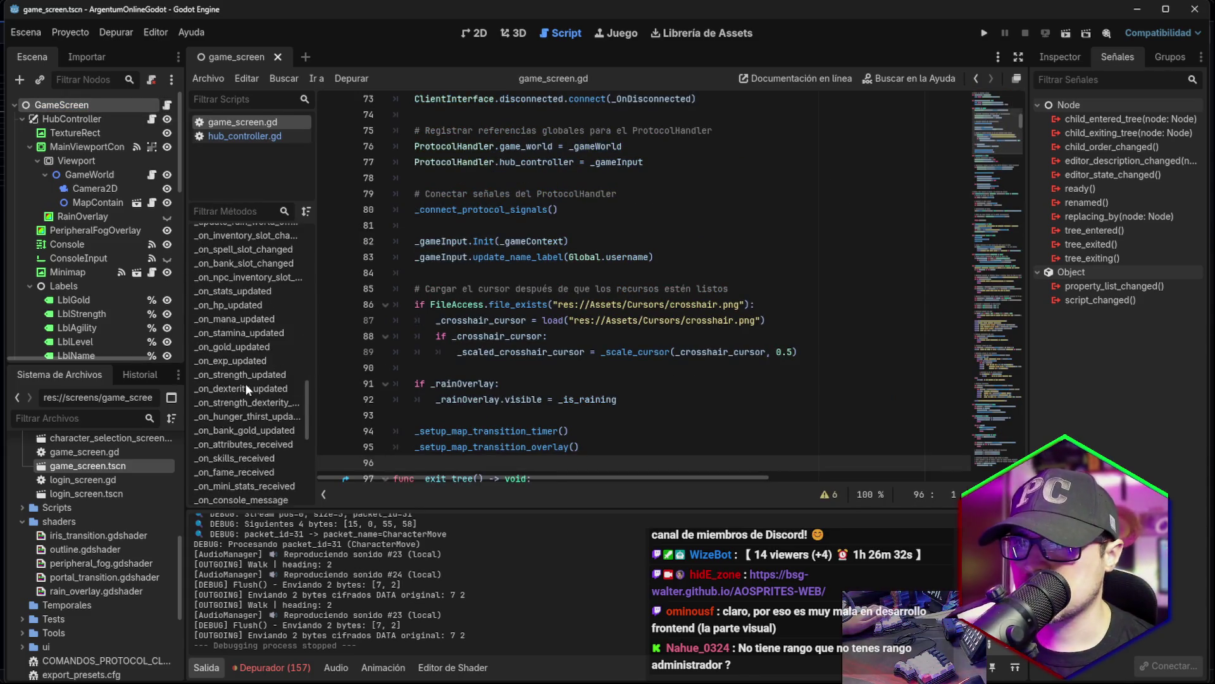
scroll(246, 390, "up", 10)
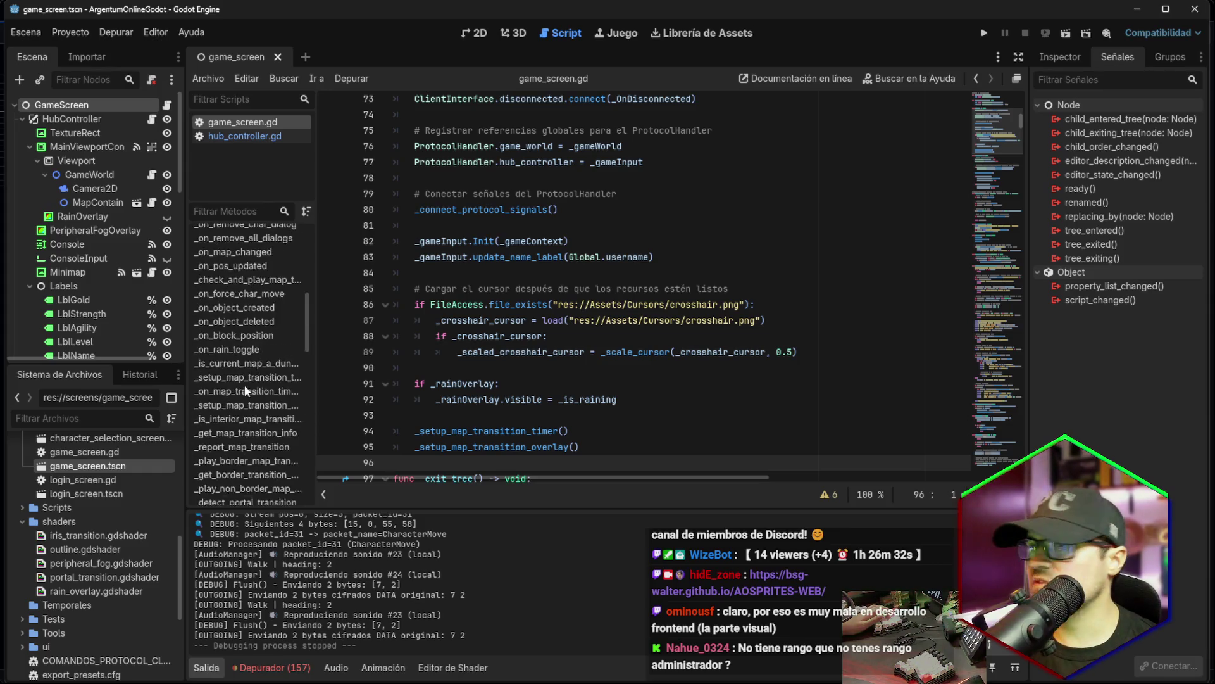
scroll(100, 303, "down", 5)
scroll(123, 249, "down", 5)
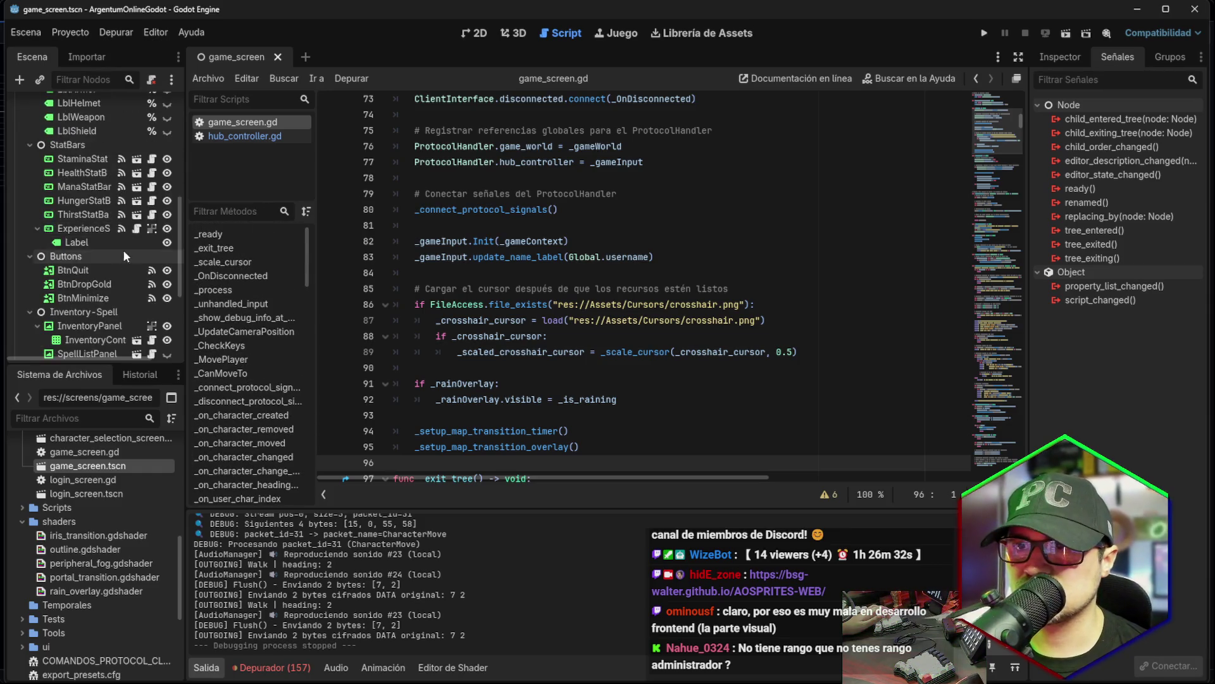
left_click(87, 303)
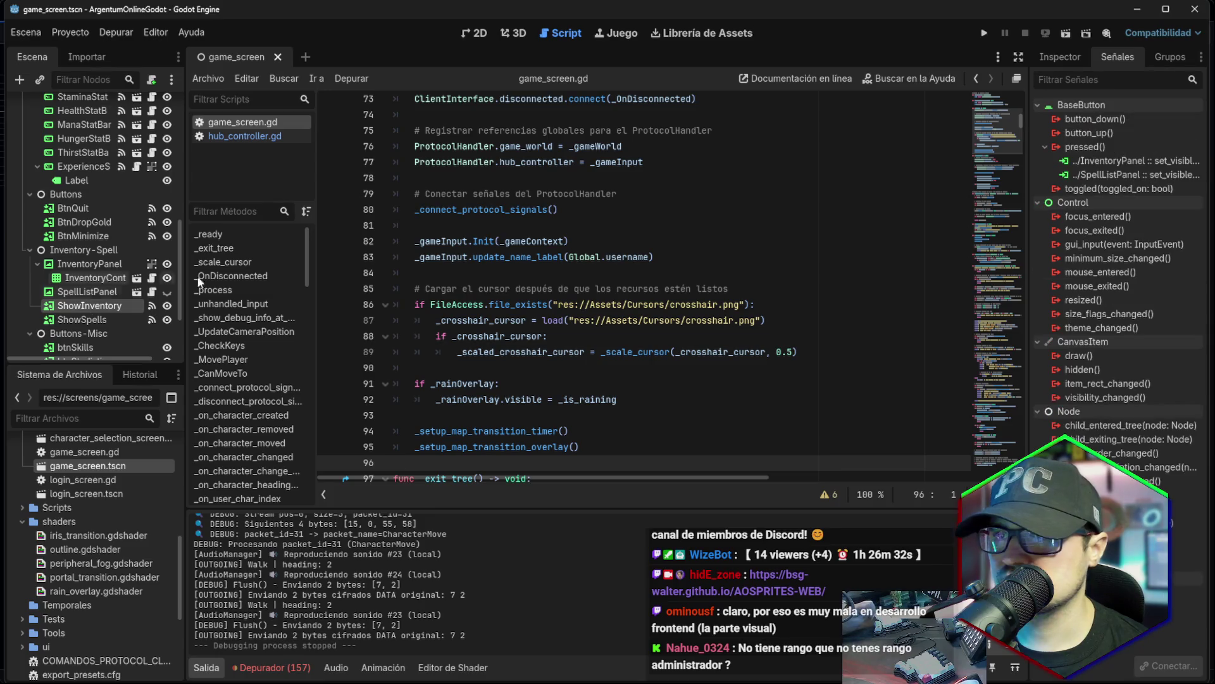
right_click(1099, 175)
left_click(1136, 186)
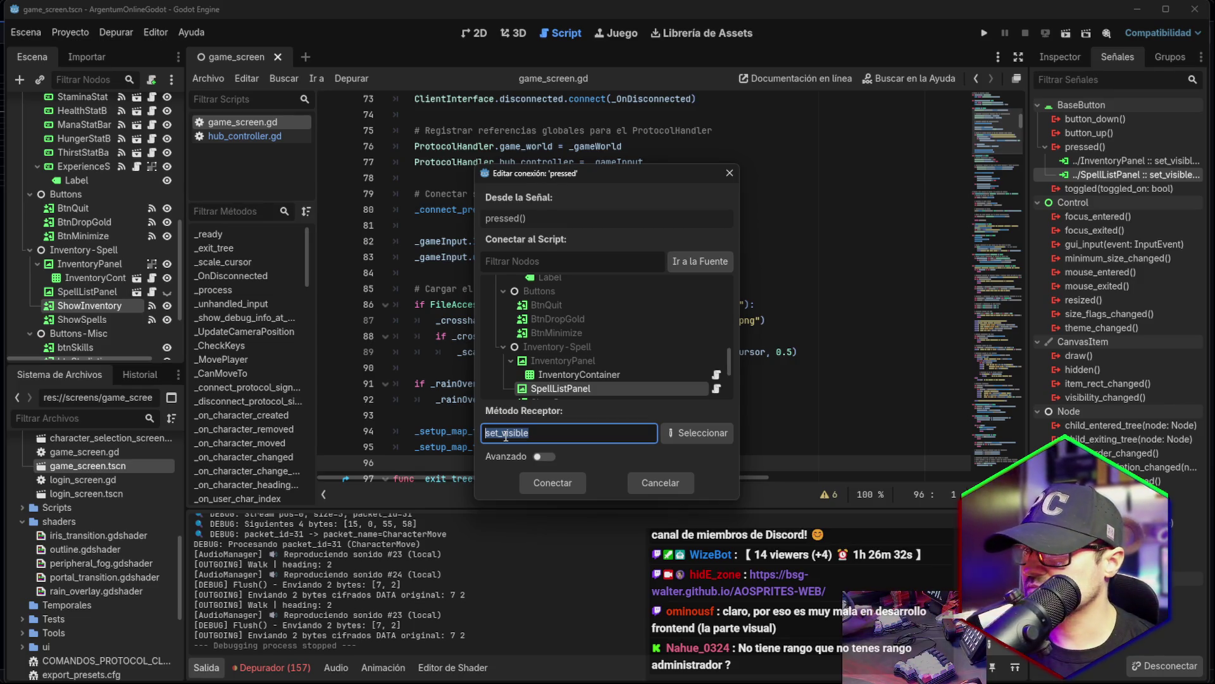
left_click(661, 484)
Select SpellListPanel in the 2D view and open spell_list_panel.tscn on its own.
scroll(261, 342, "down", 5)
scroll(262, 345, "down", 10)
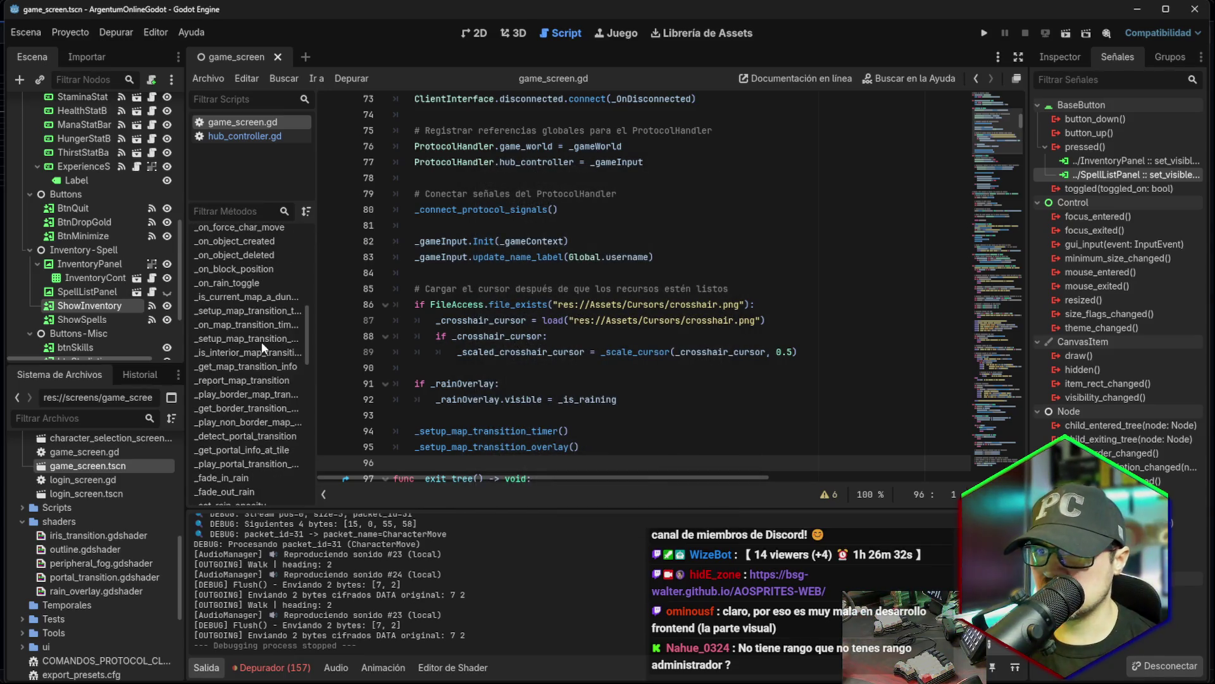
scroll(254, 343, "up", 10)
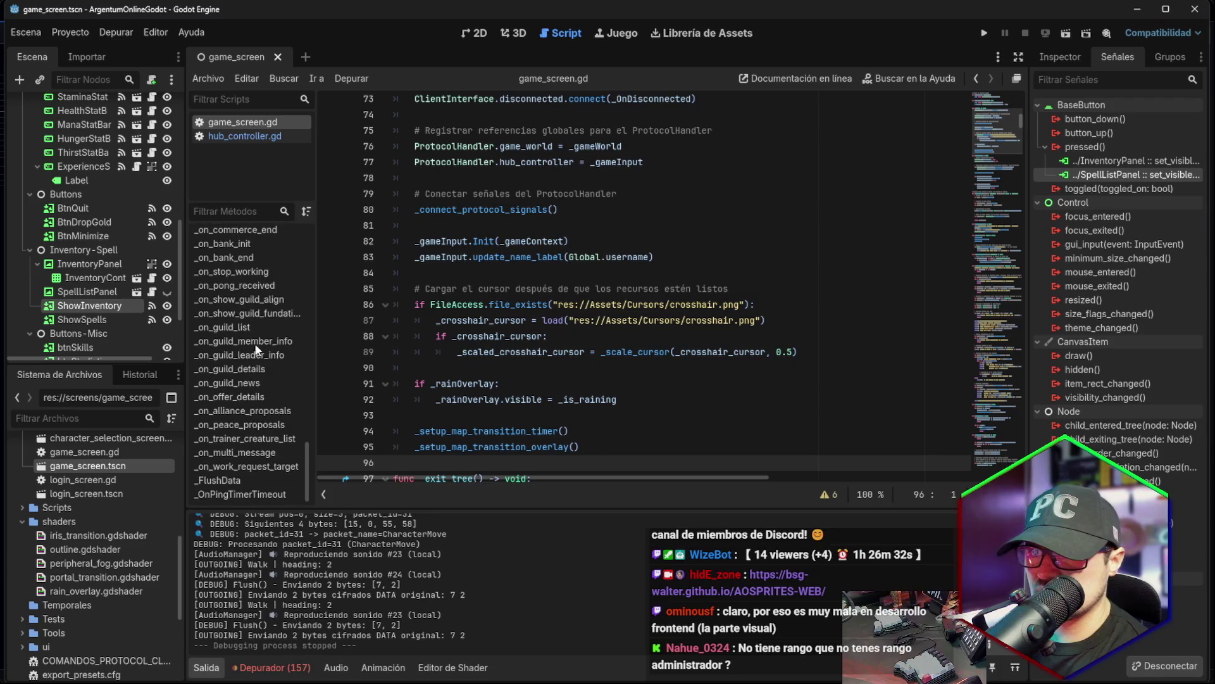
scroll(254, 343, "up", 5)
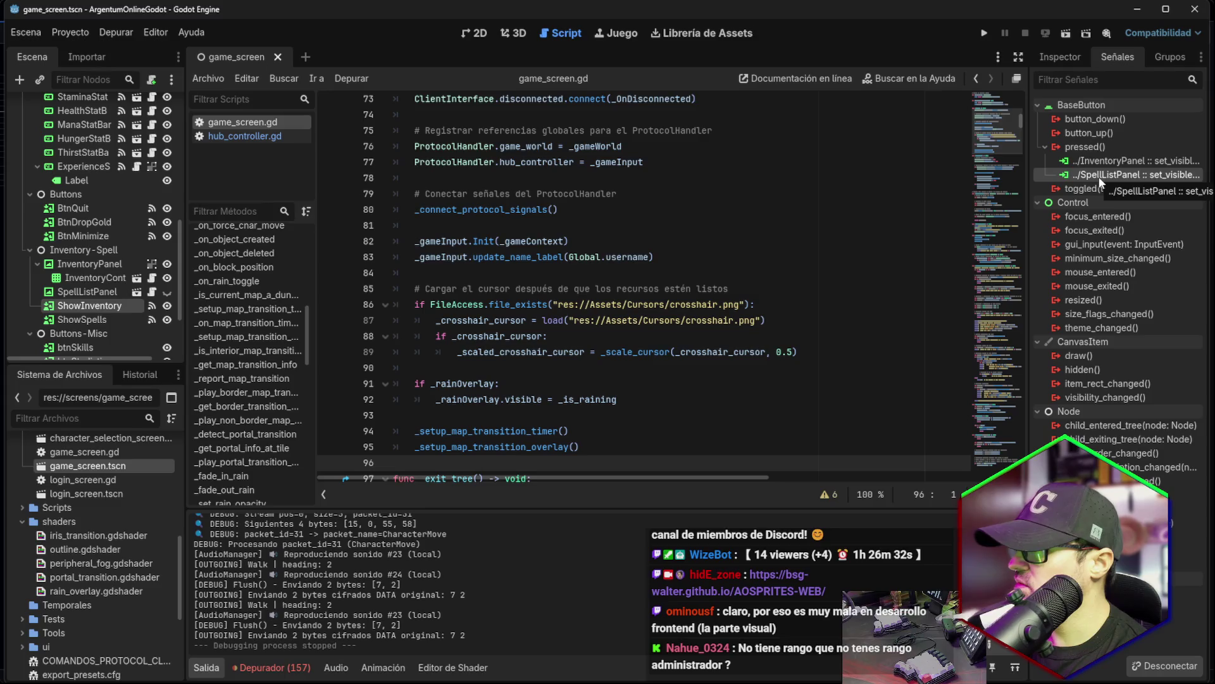
left_click(96, 297)
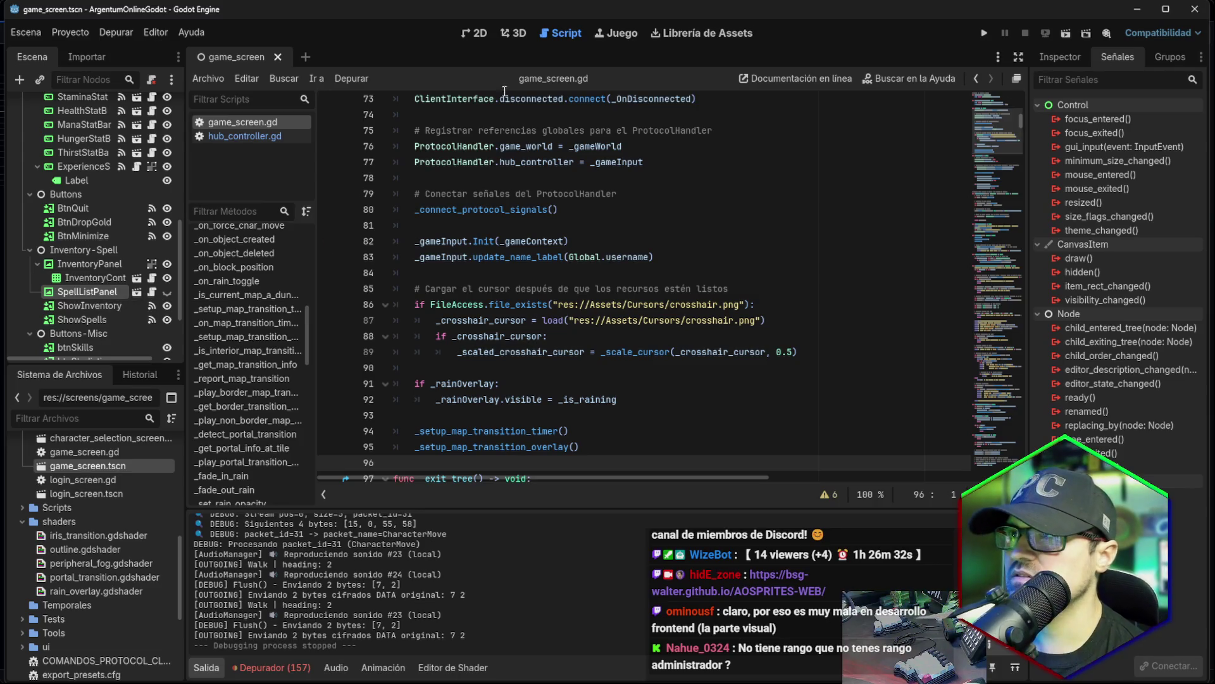
left_click(478, 33)
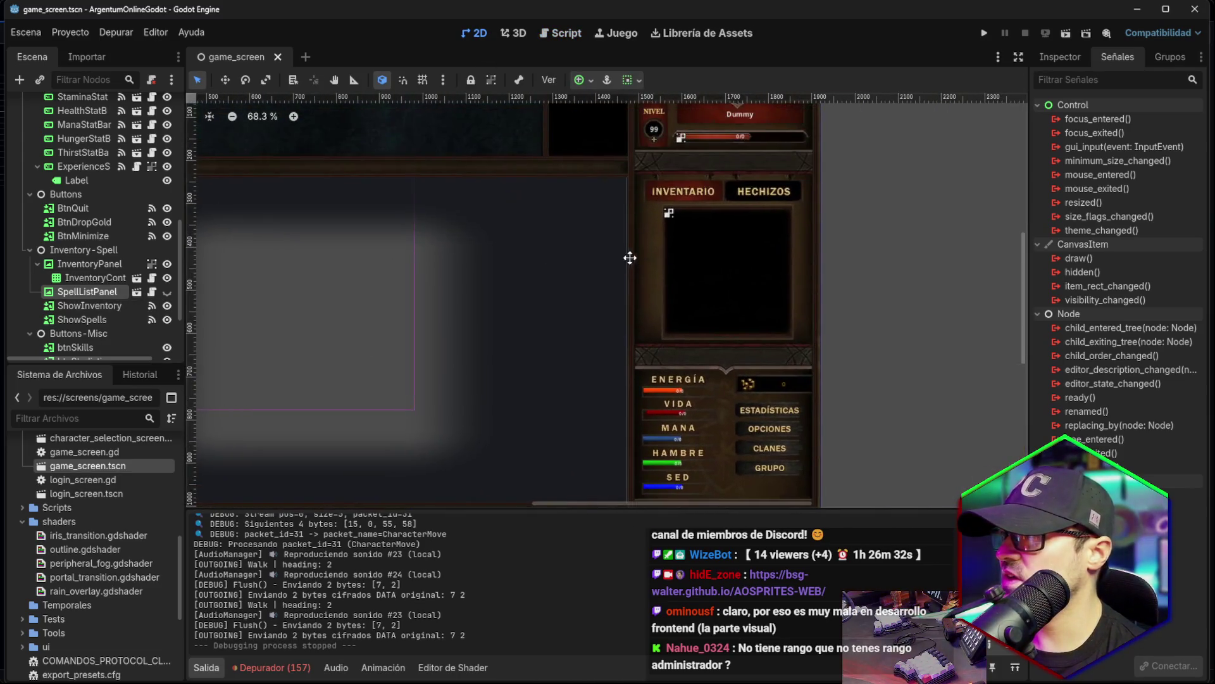
scroll(724, 242, "up", 3)
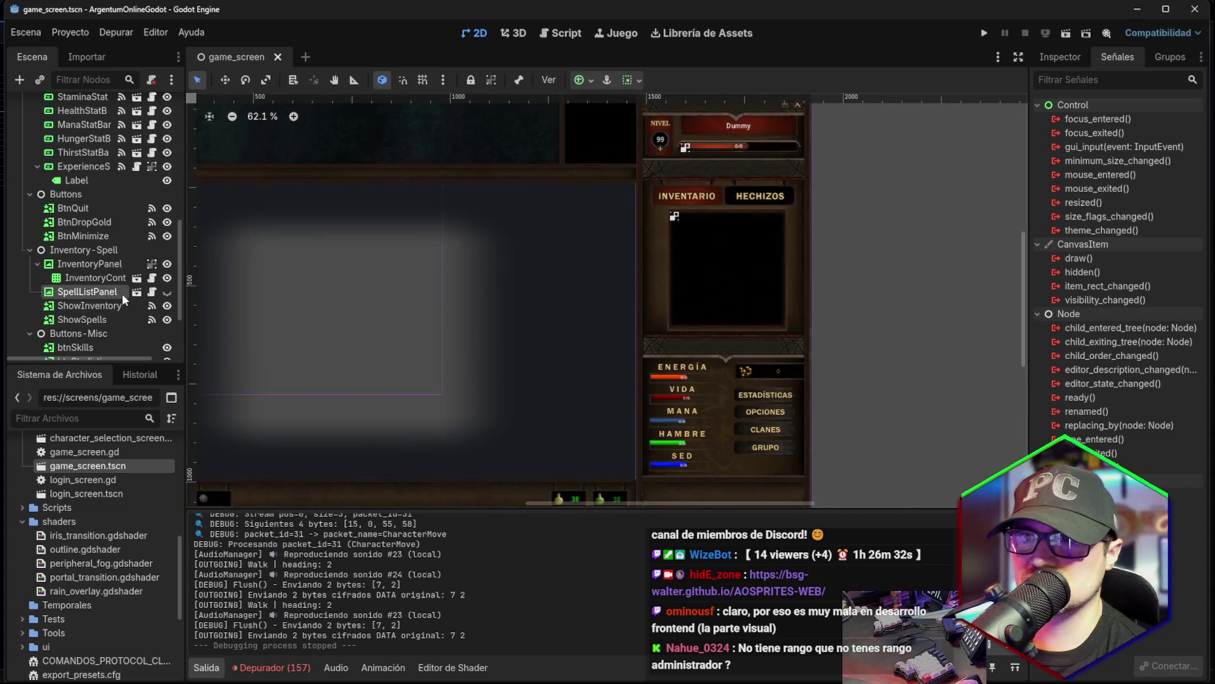
left_click(1073, 57)
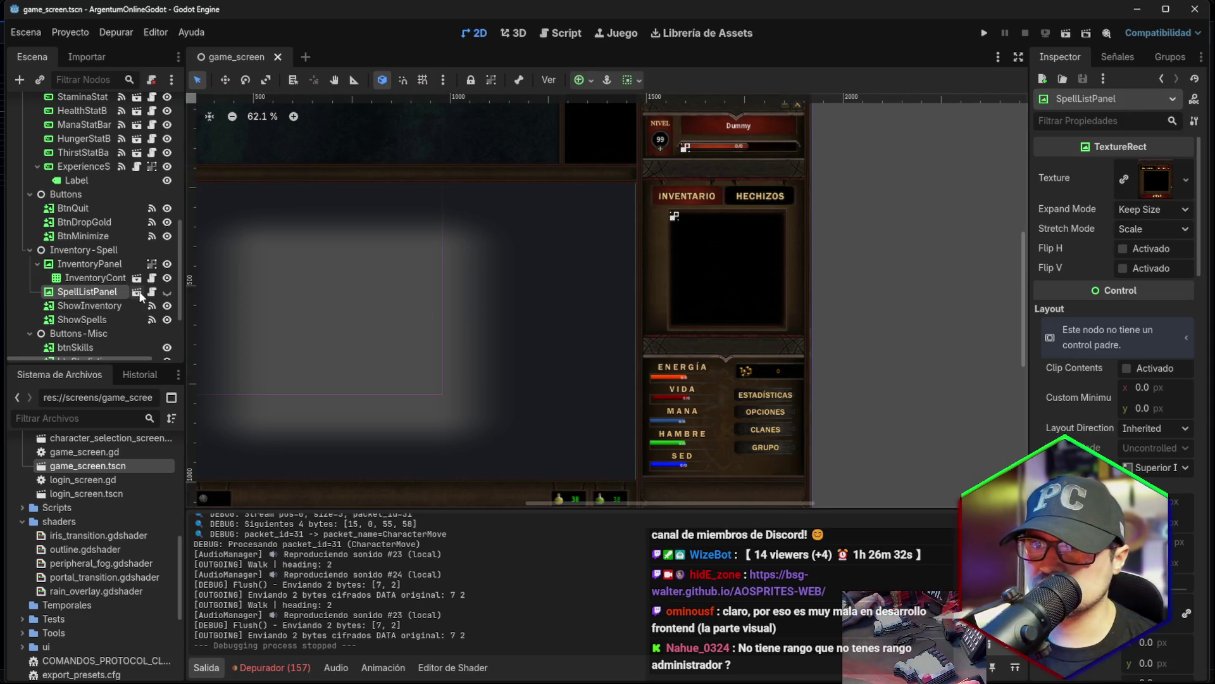
left_click(137, 292)
left_click(74, 105)
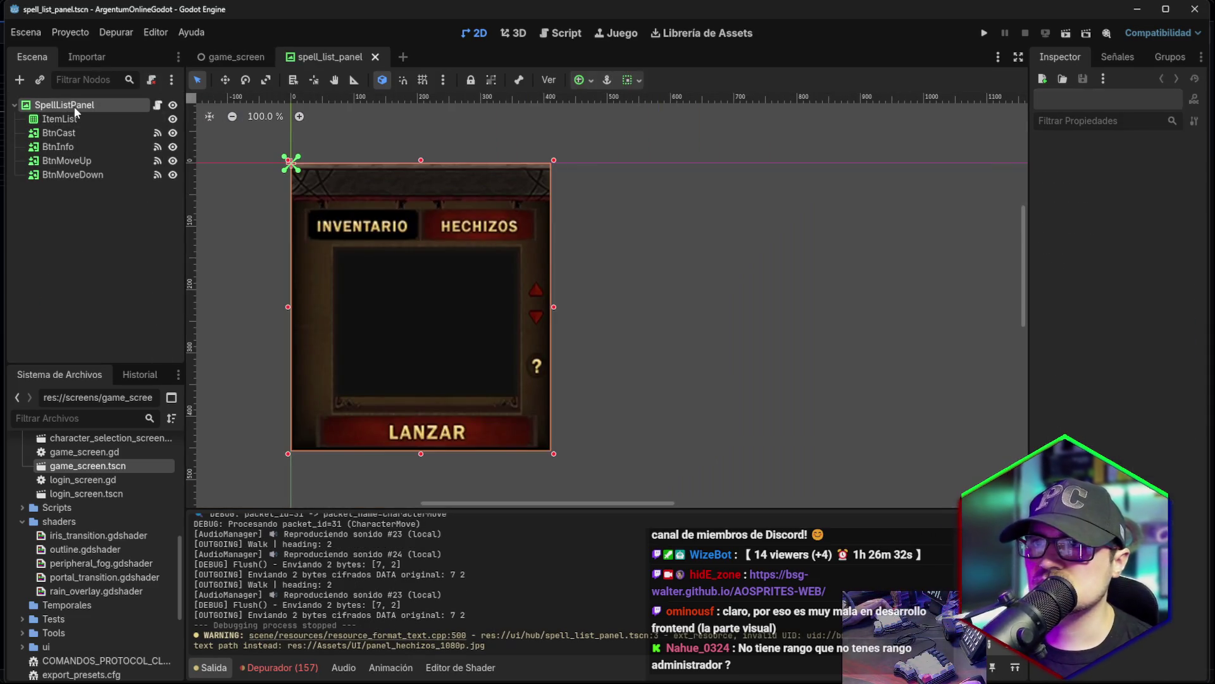
In spell_list_panel.gd, change '(None)' to '(Nada)' on line 78 and save.
left_click(158, 106)
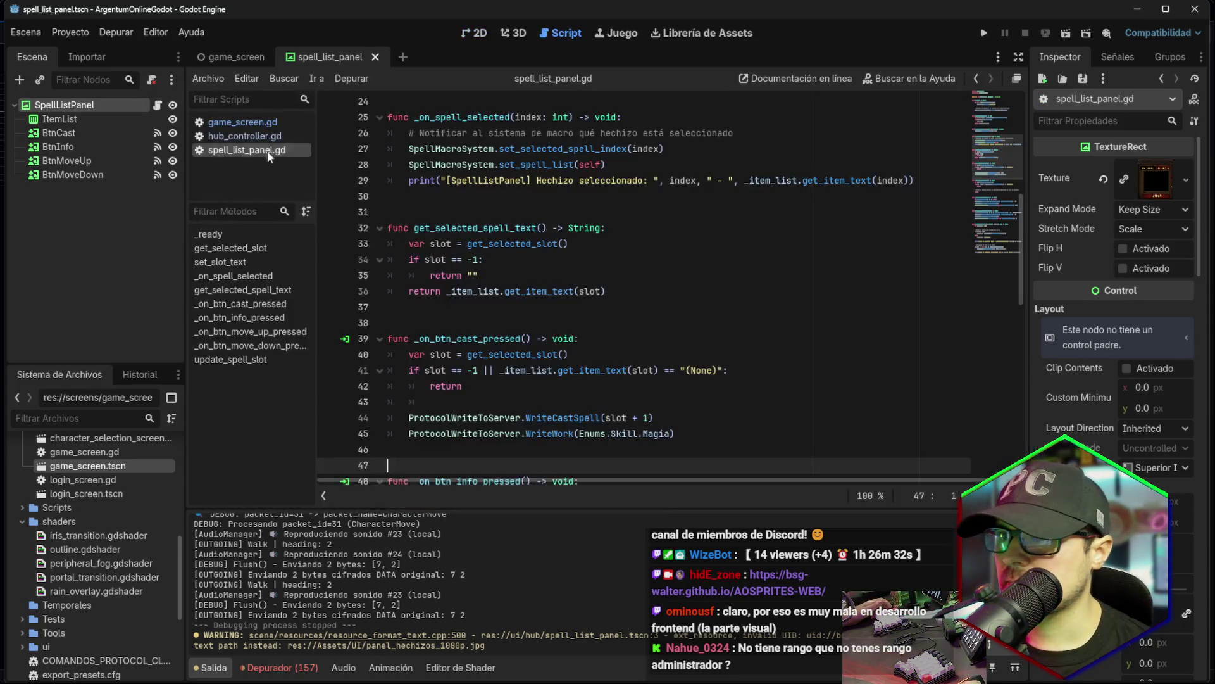
scroll(551, 292, "up", 8)
scroll(551, 292, "down", 15)
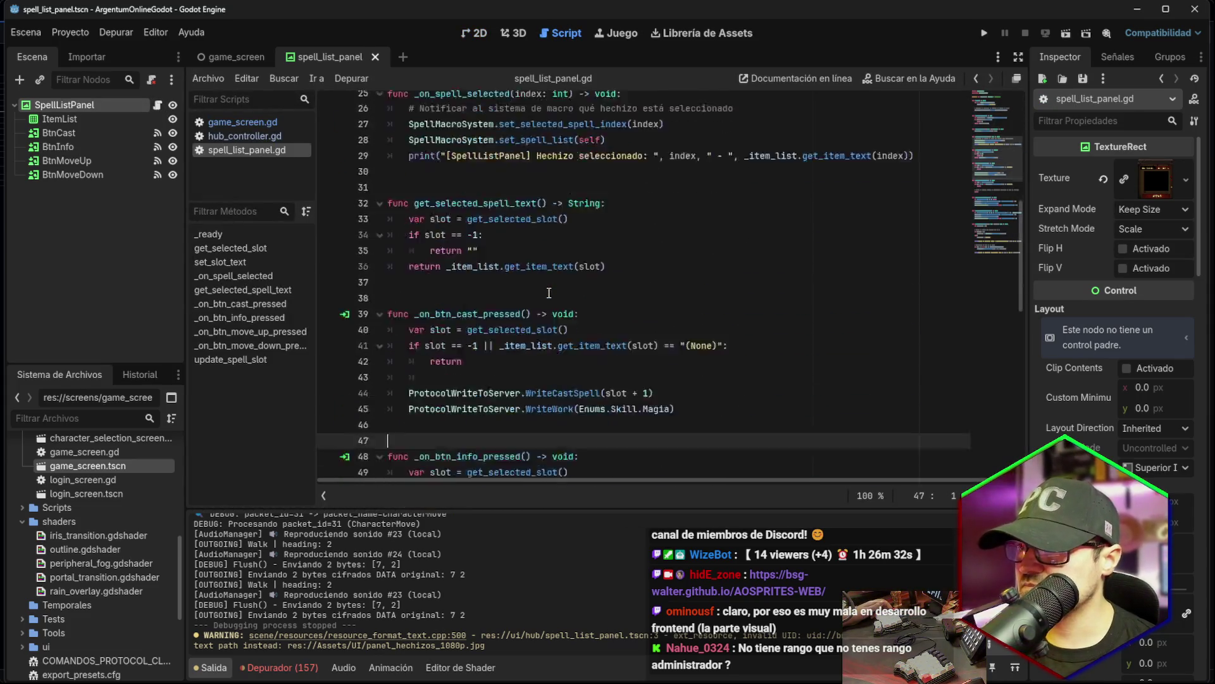
scroll(551, 293, "down", 4)
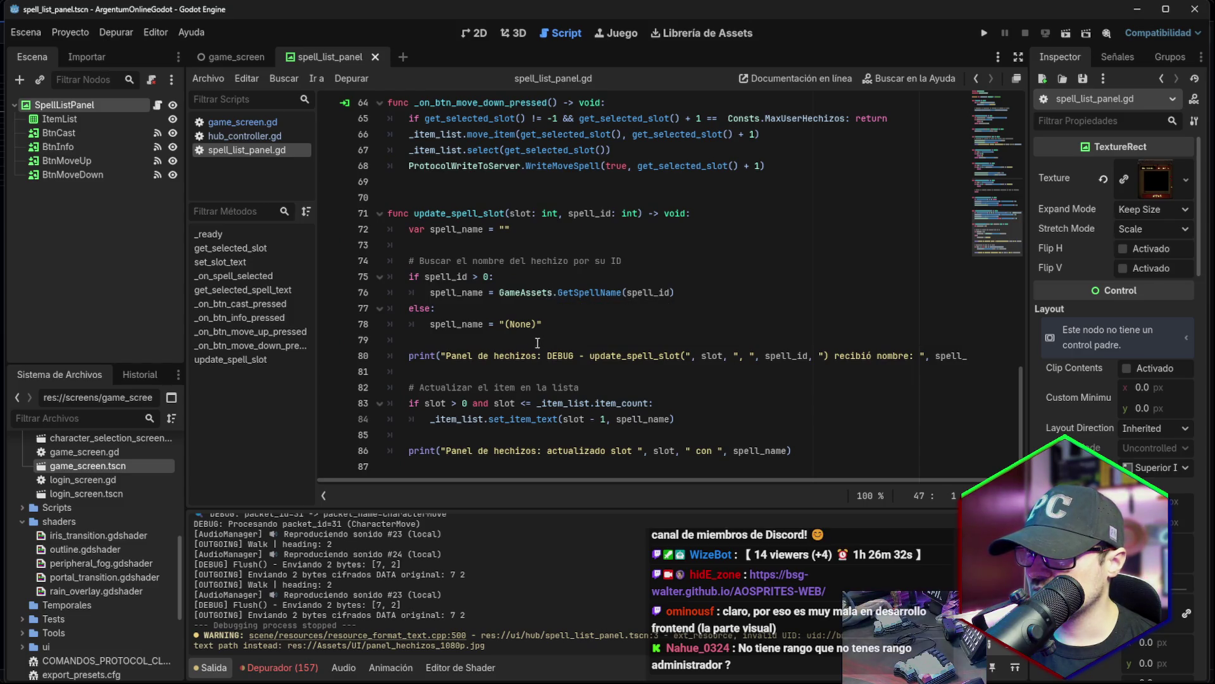
left_click(520, 324)
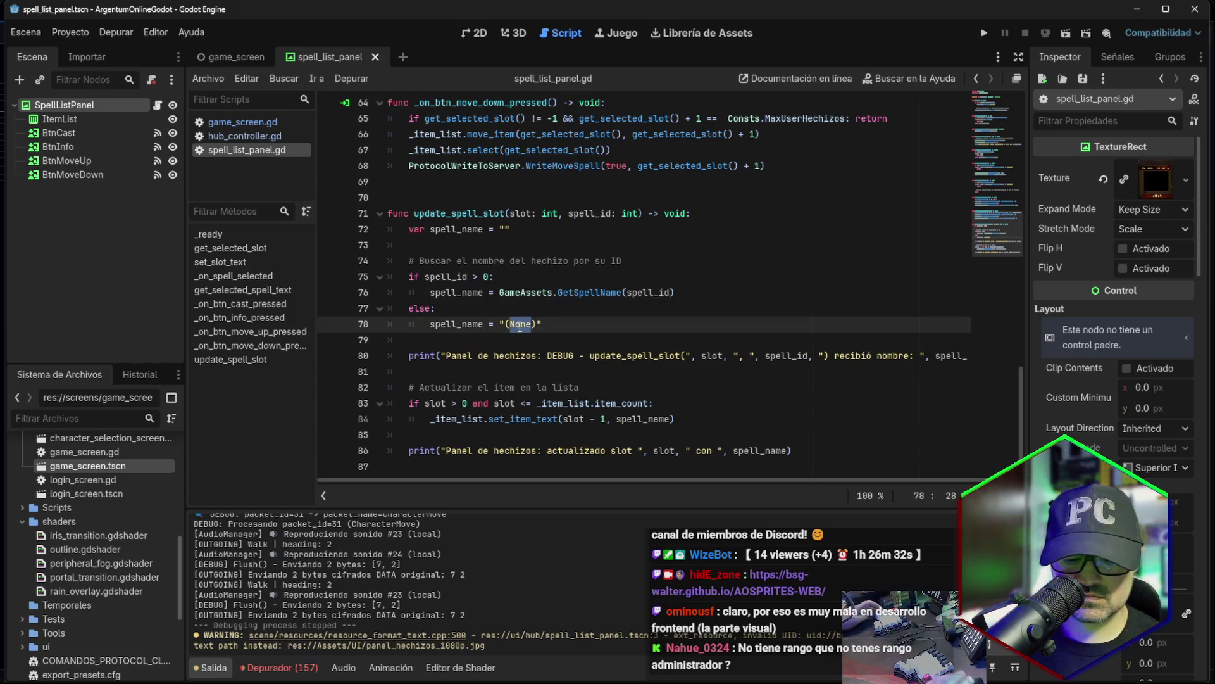
key("BackSpace")
key("BackSpace")
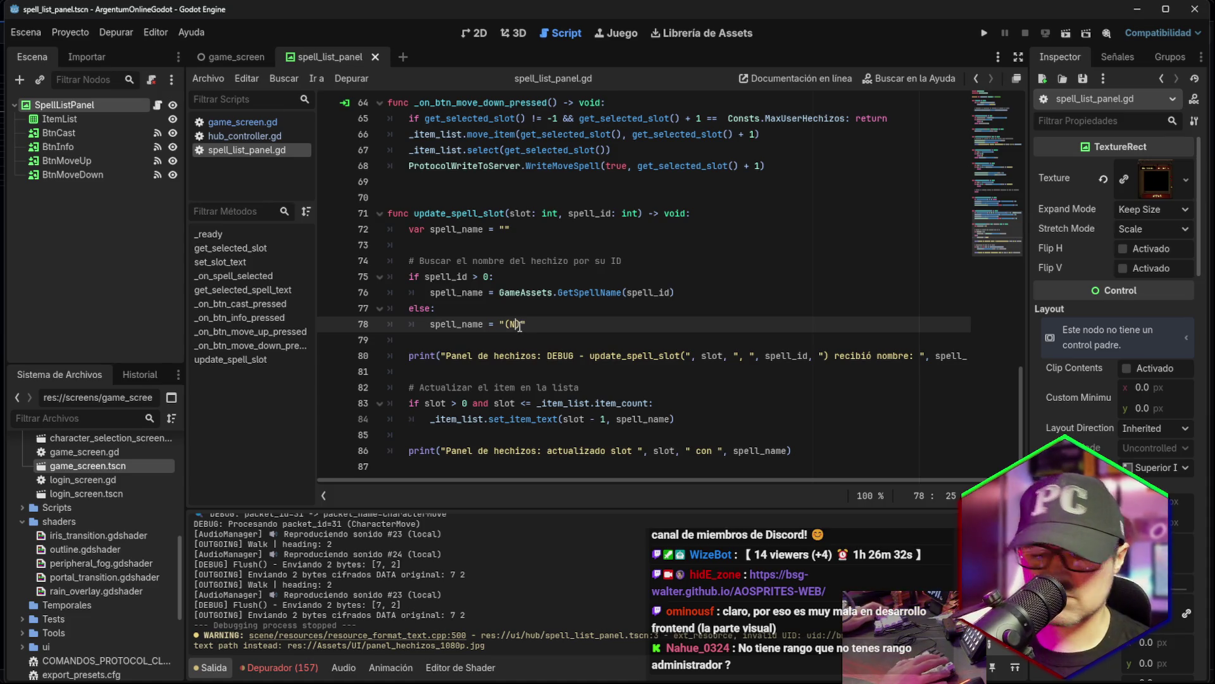
type("ada")
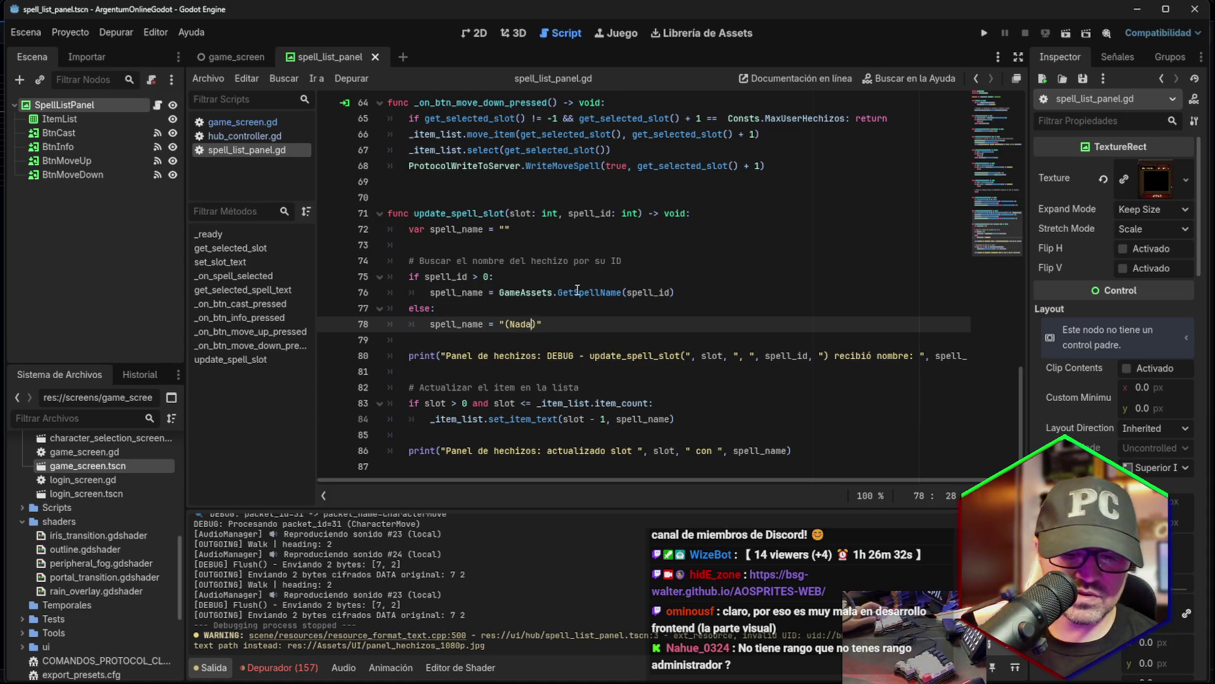
key("ctrl+s")
left_click(550, 310)
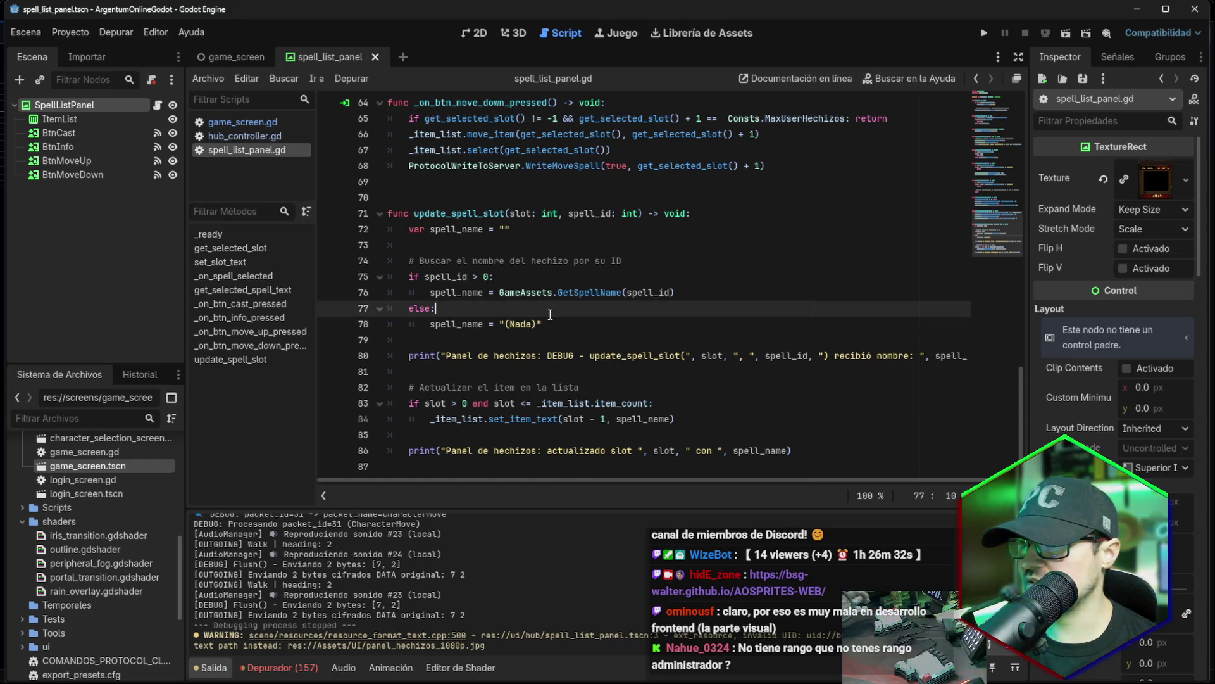
Replace 'None' with 'Nada' on lines 50 and 8, save, and close the spell_list_panel tab.
scroll(557, 295, "up", 12)
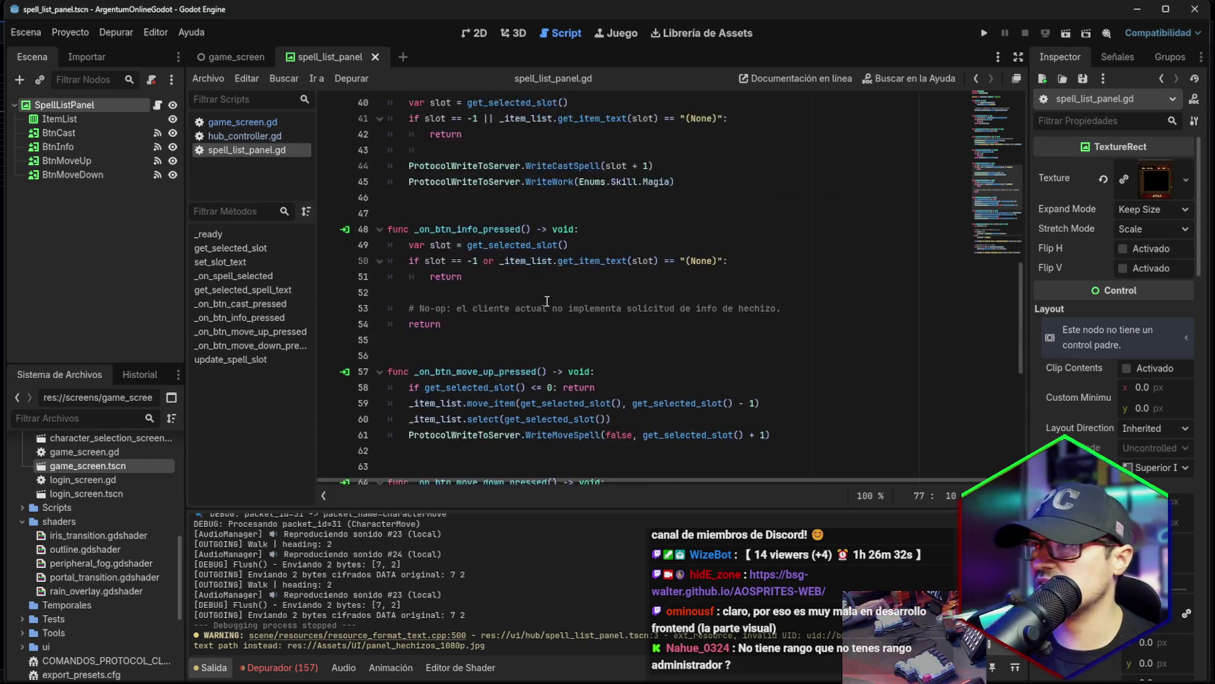
double_click(705, 450)
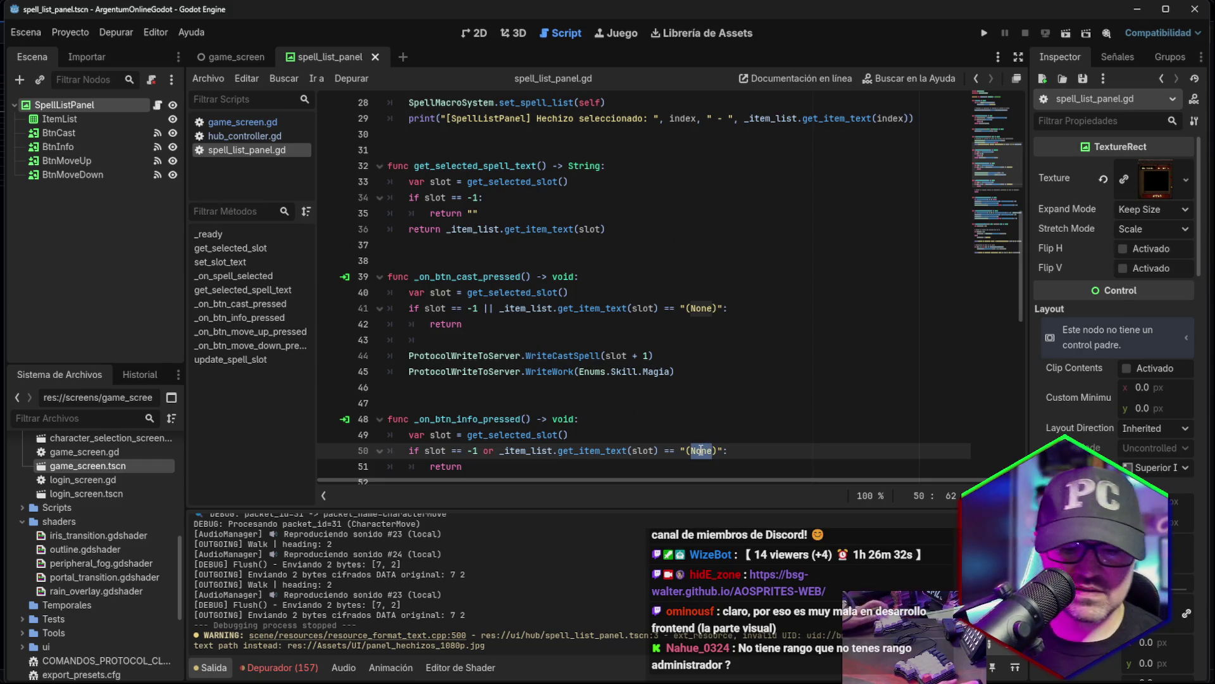
type("Na")
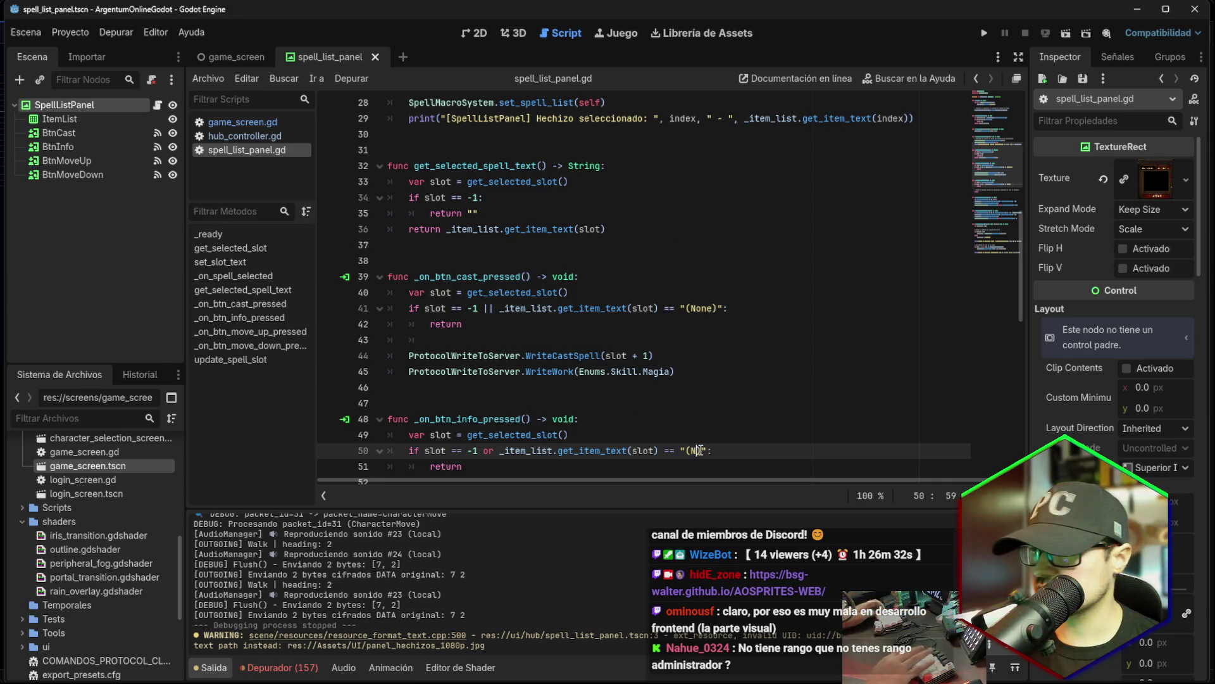
type("da")
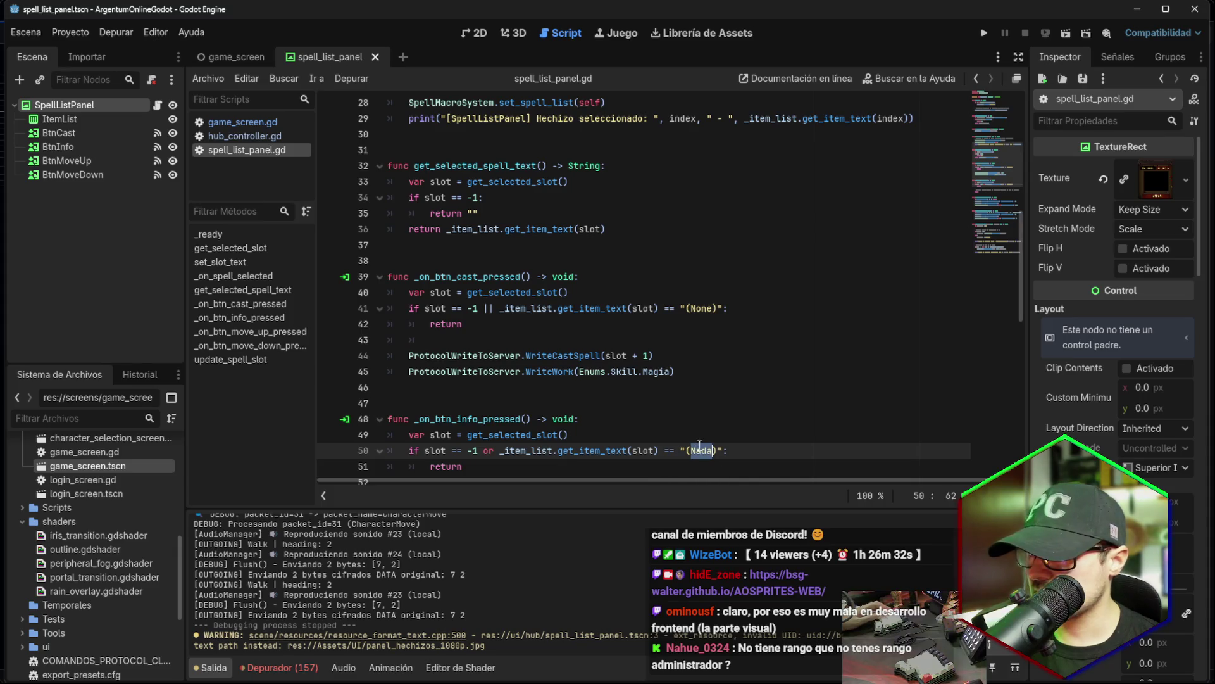
left_click(697, 308)
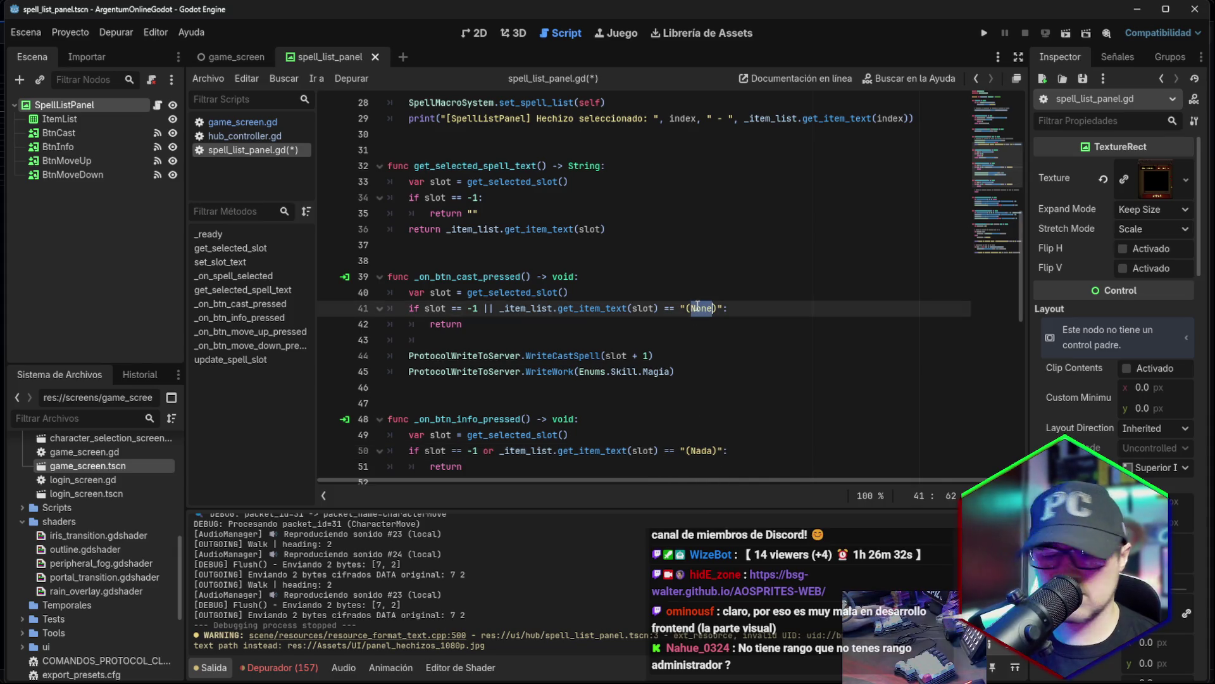
type("ada")
scroll(697, 307, "up", 9)
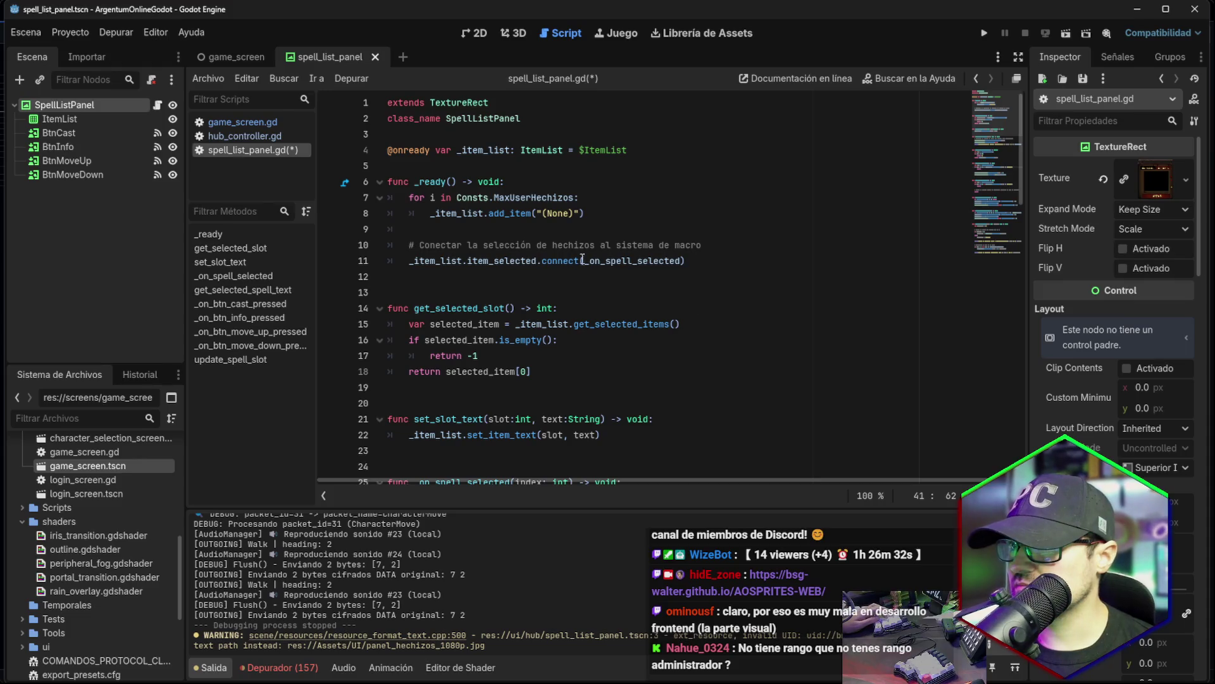
double_click(567, 212)
type("ada")
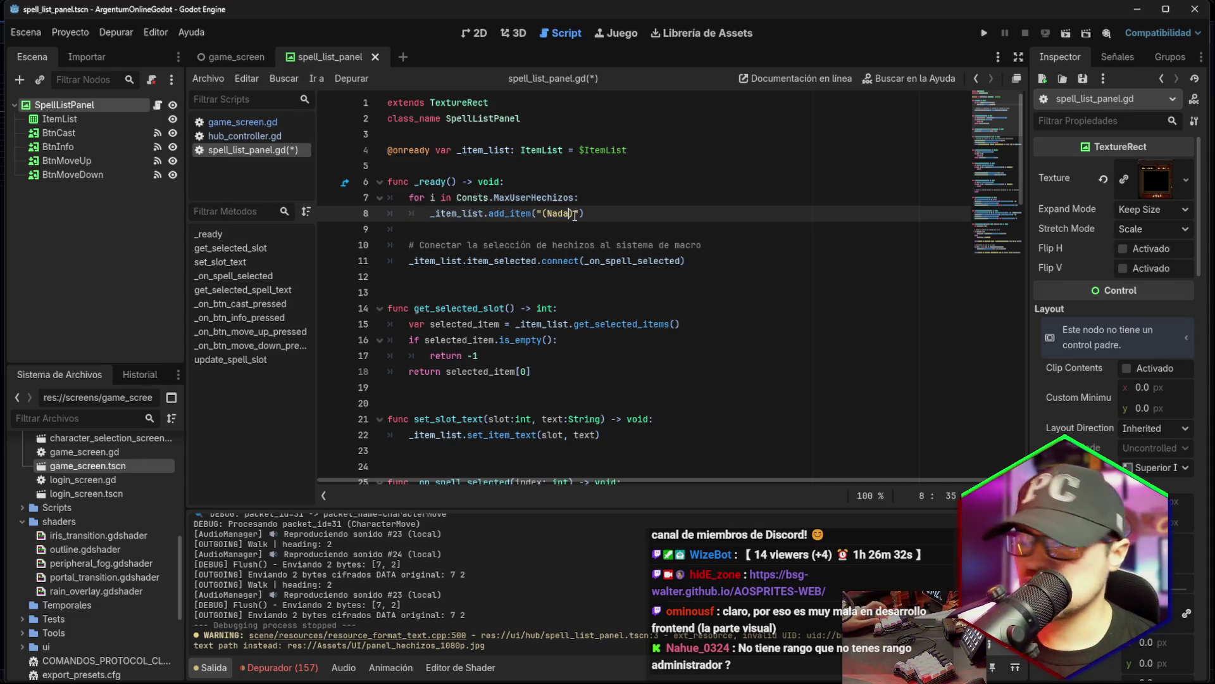
key("ctrl+s")
scroll(582, 241, "down", 20)
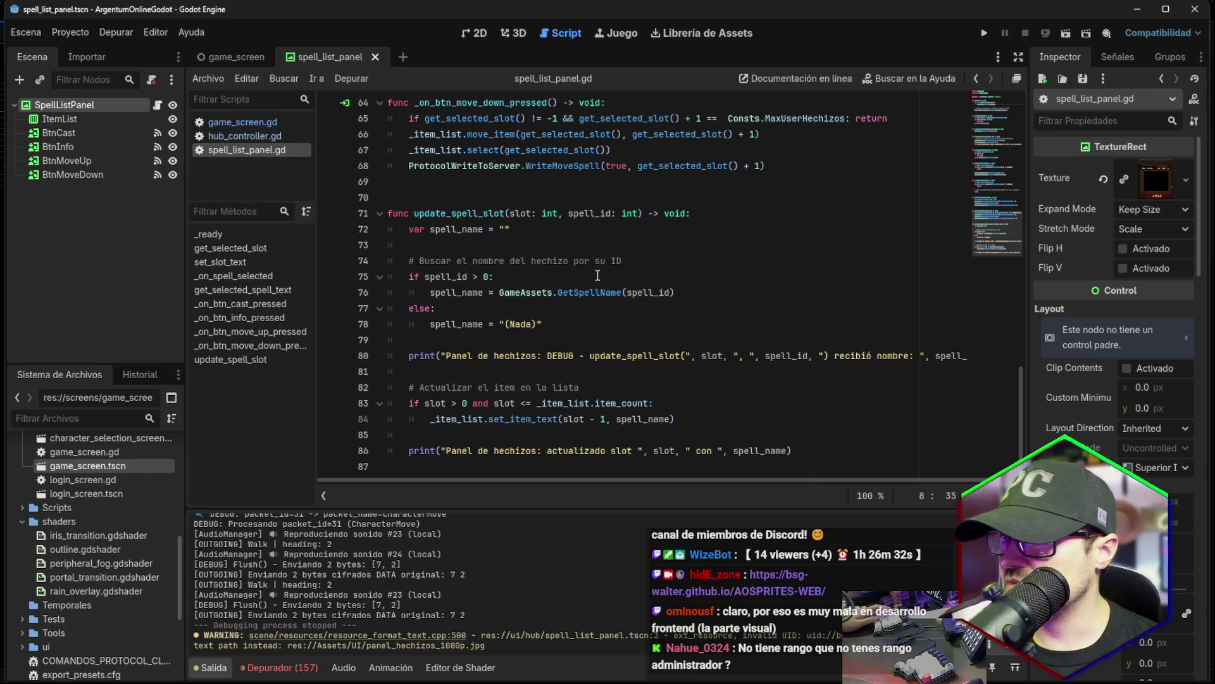
scroll(594, 280, "up", 20)
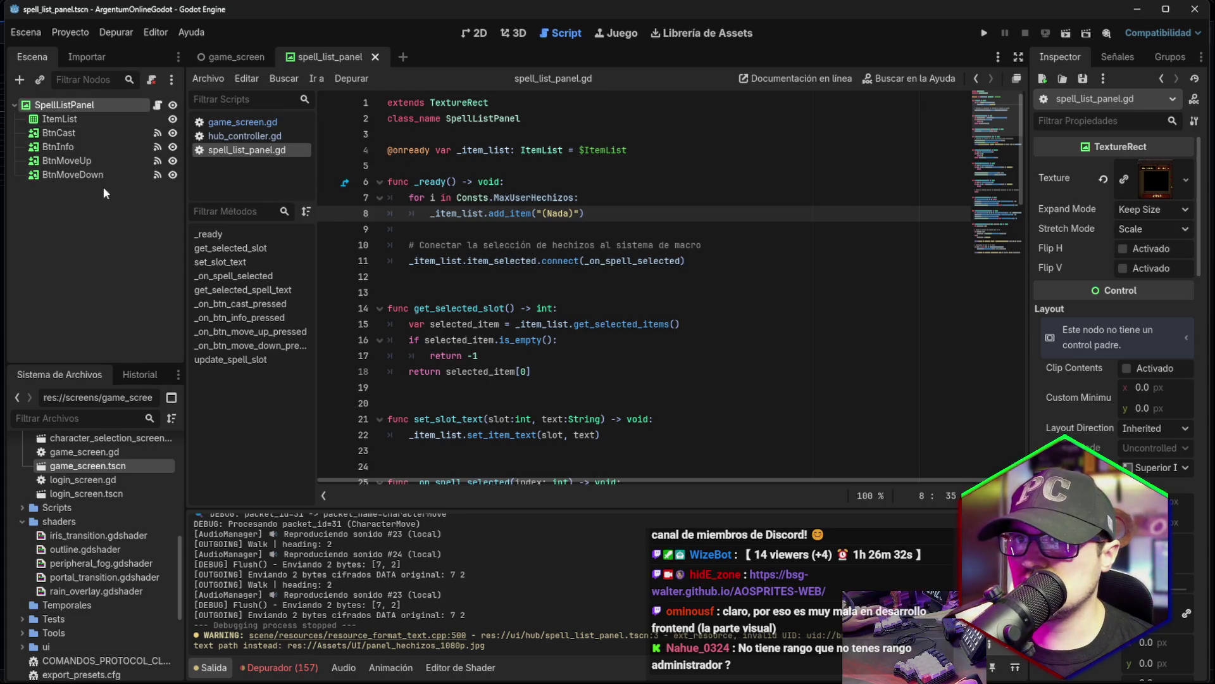
left_click(374, 57)
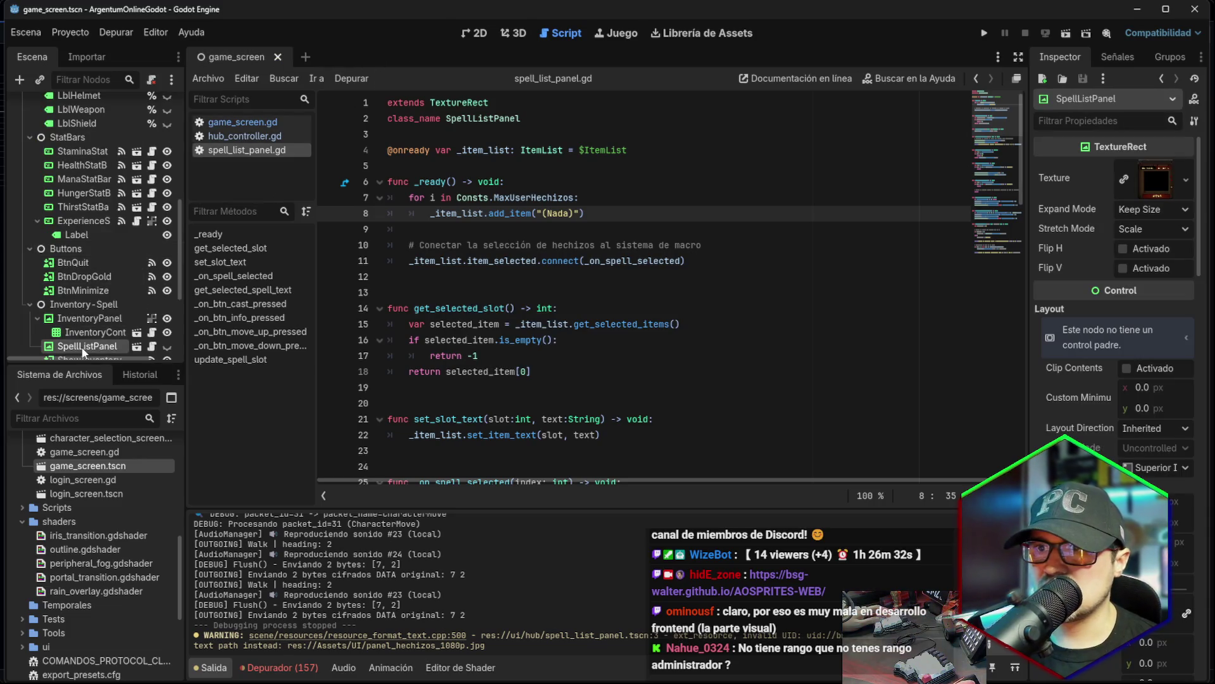
Make SpellListPanel visible in the game_screen 2D view.
left_click(476, 33)
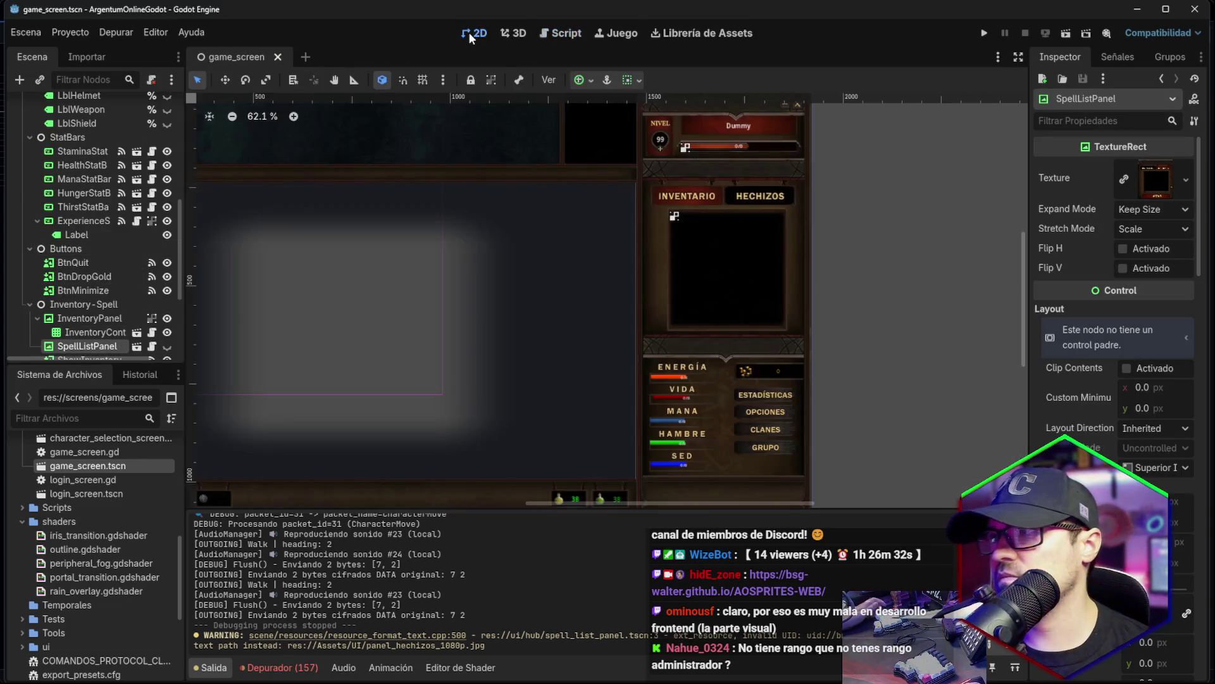
left_click(166, 348)
left_click(166, 348)
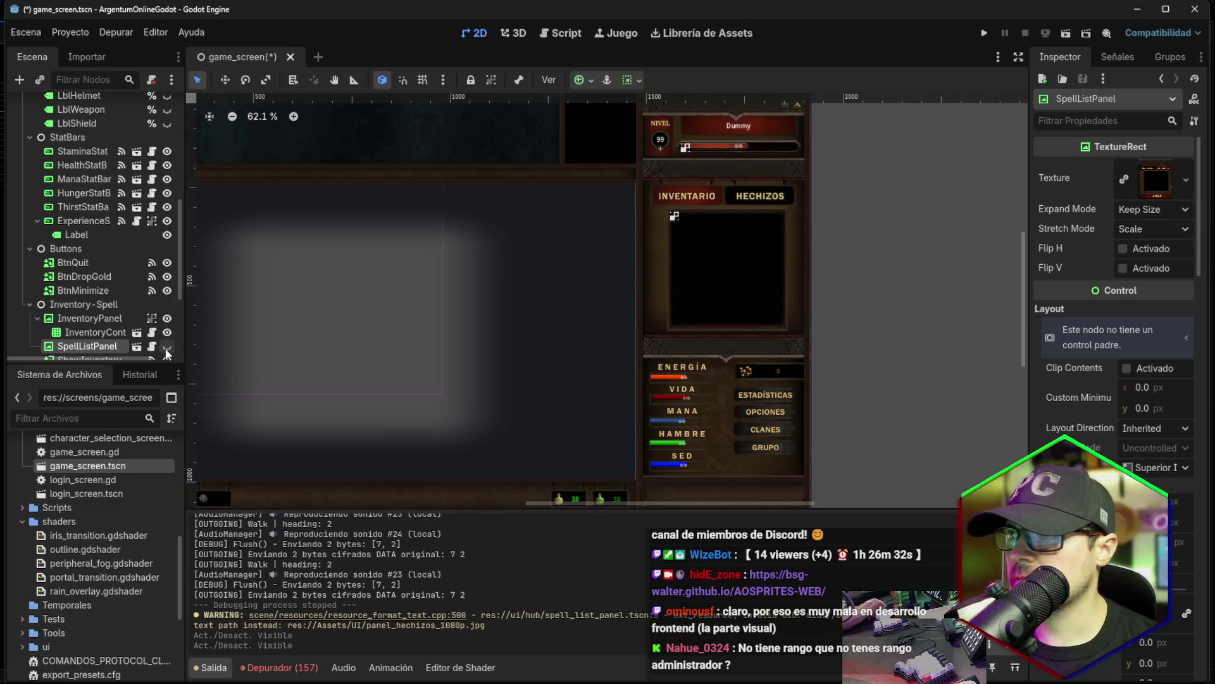
left_click(166, 348)
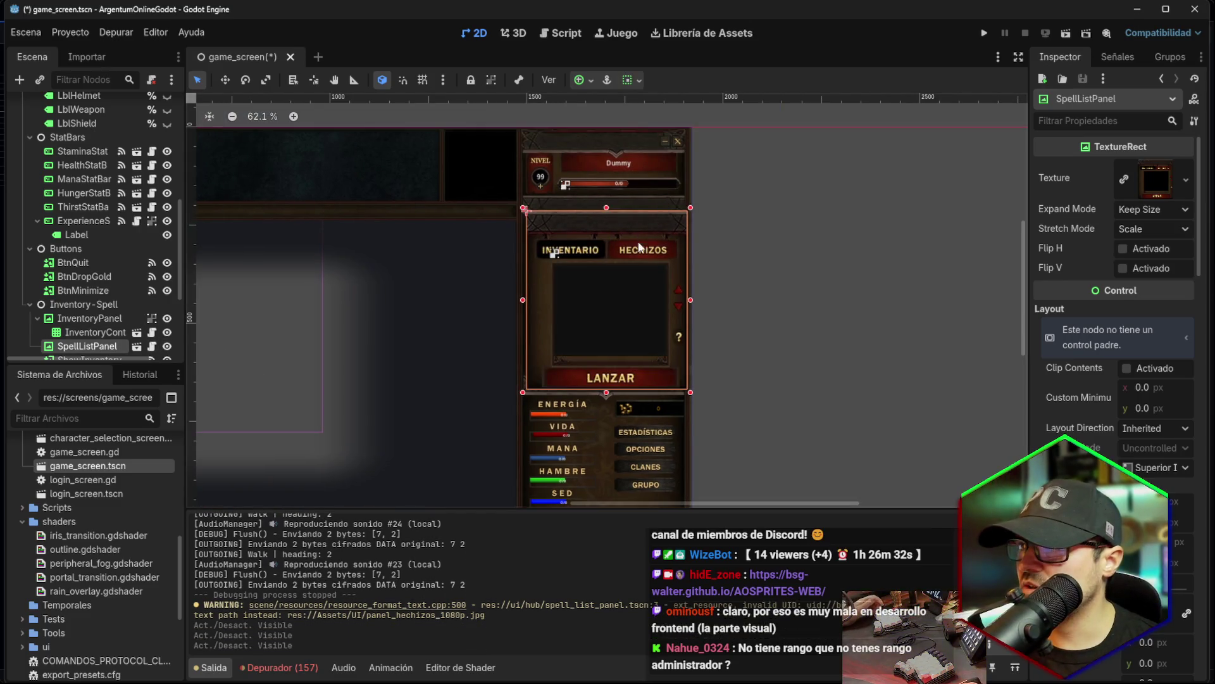
Drag SpellListPanel upward to position (1501, 166), just under the level bar.
left_click(616, 233)
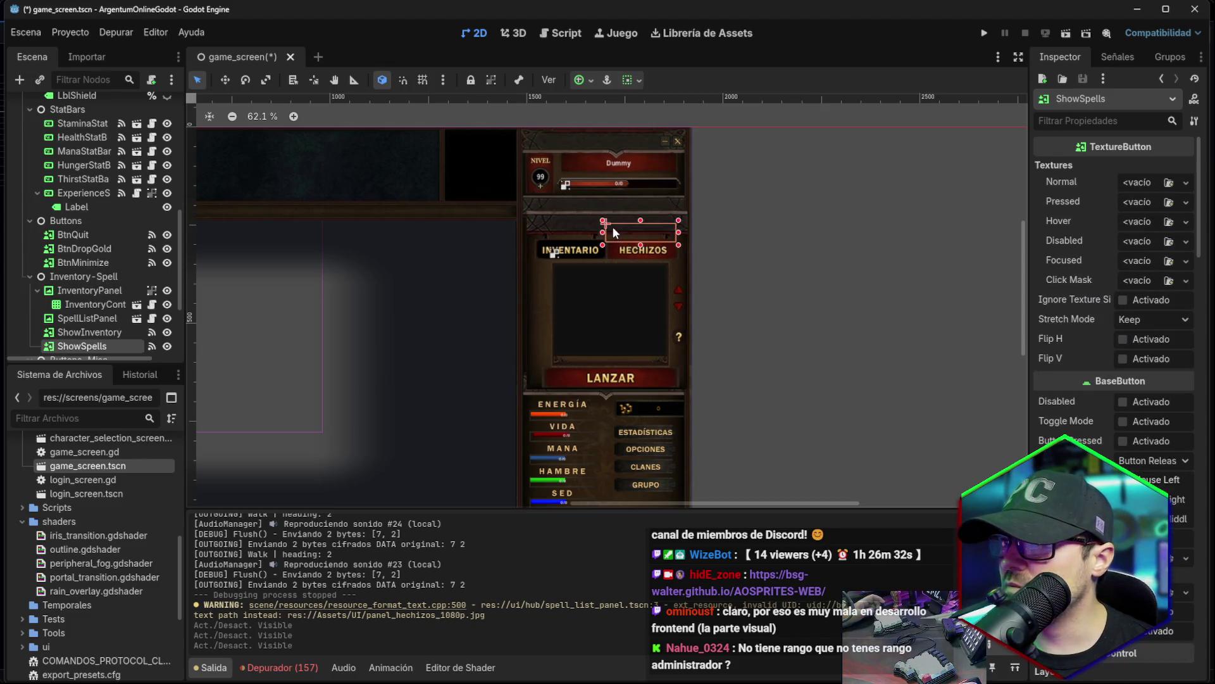
left_click(85, 318)
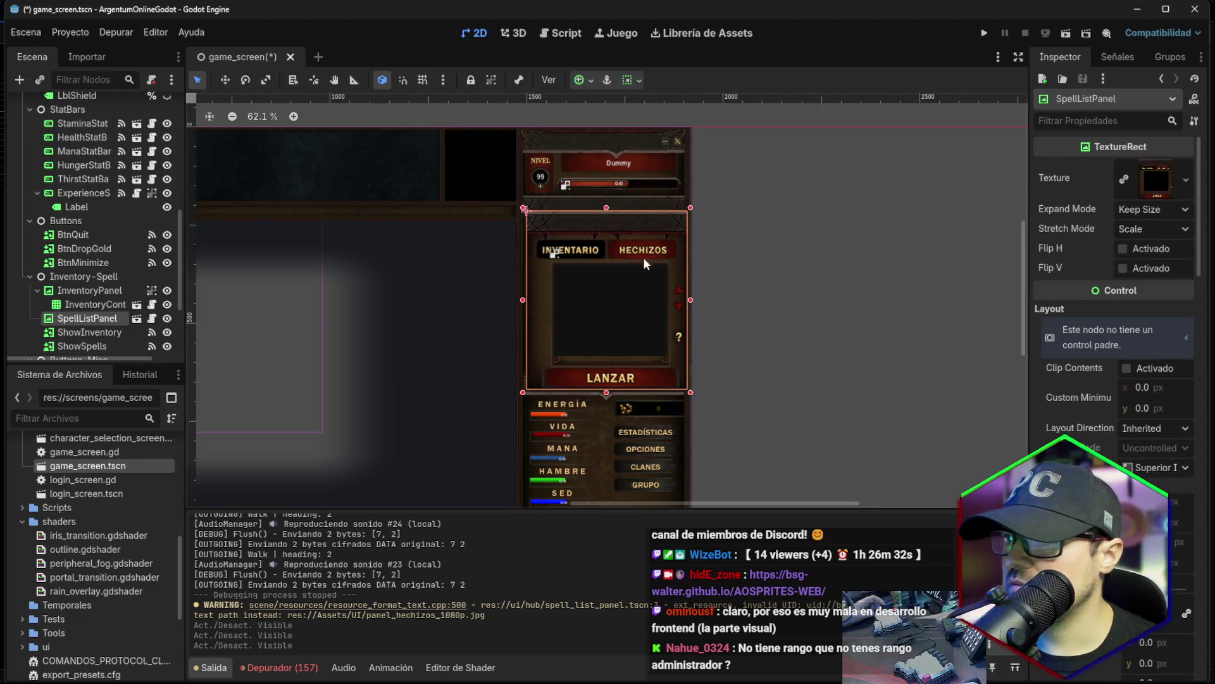
left_click_drag(675, 276, 676, 251)
left_click(754, 242)
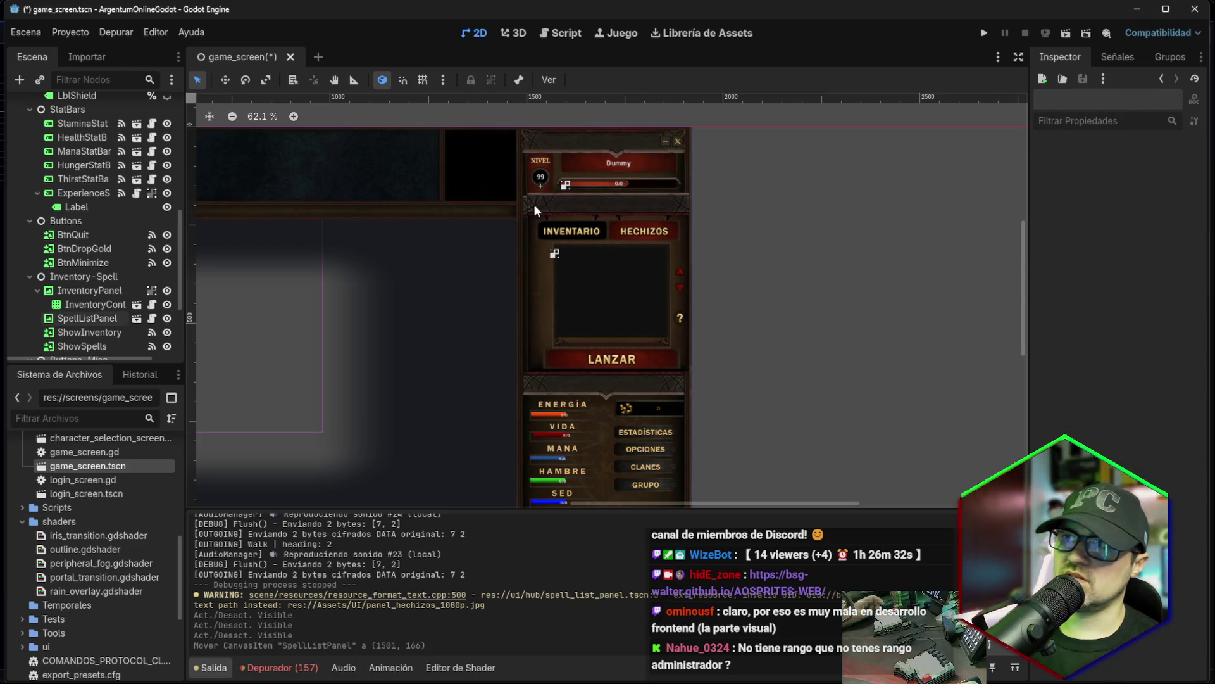
scroll(582, 236, "up", 5)
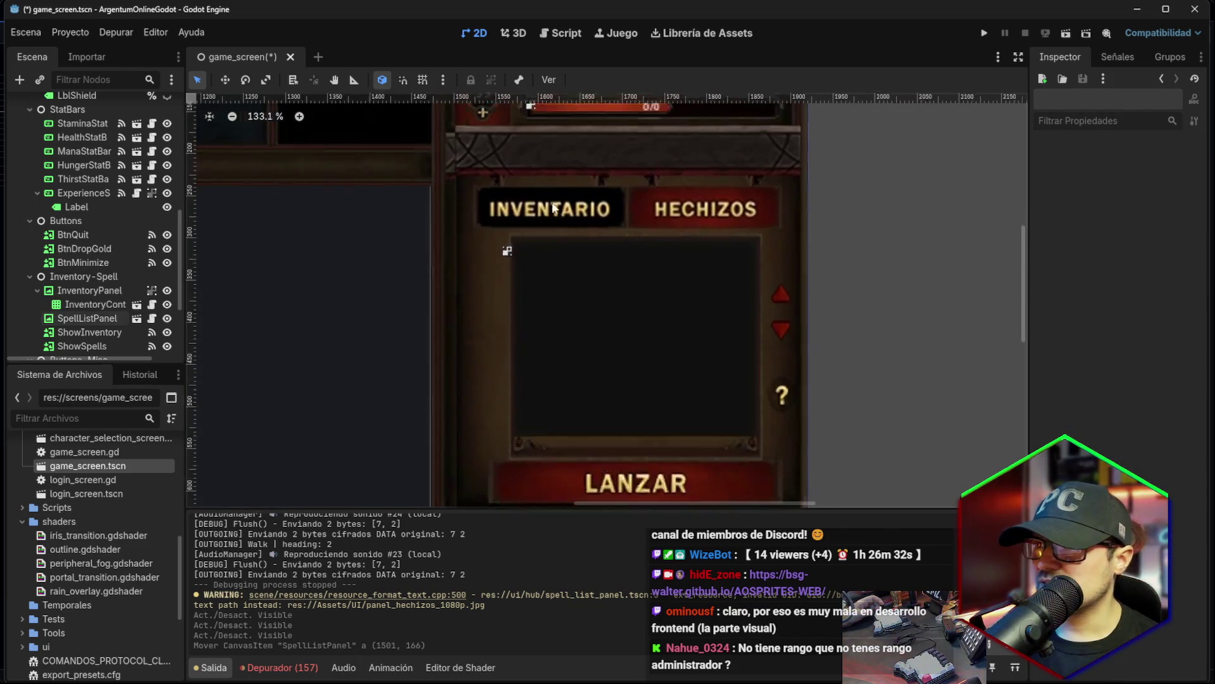
Drag SpellListPanel and nudge it with arrow keys to roughly align it over the inventory frame.
scroll(593, 189, "up", 3)
left_click(483, 252)
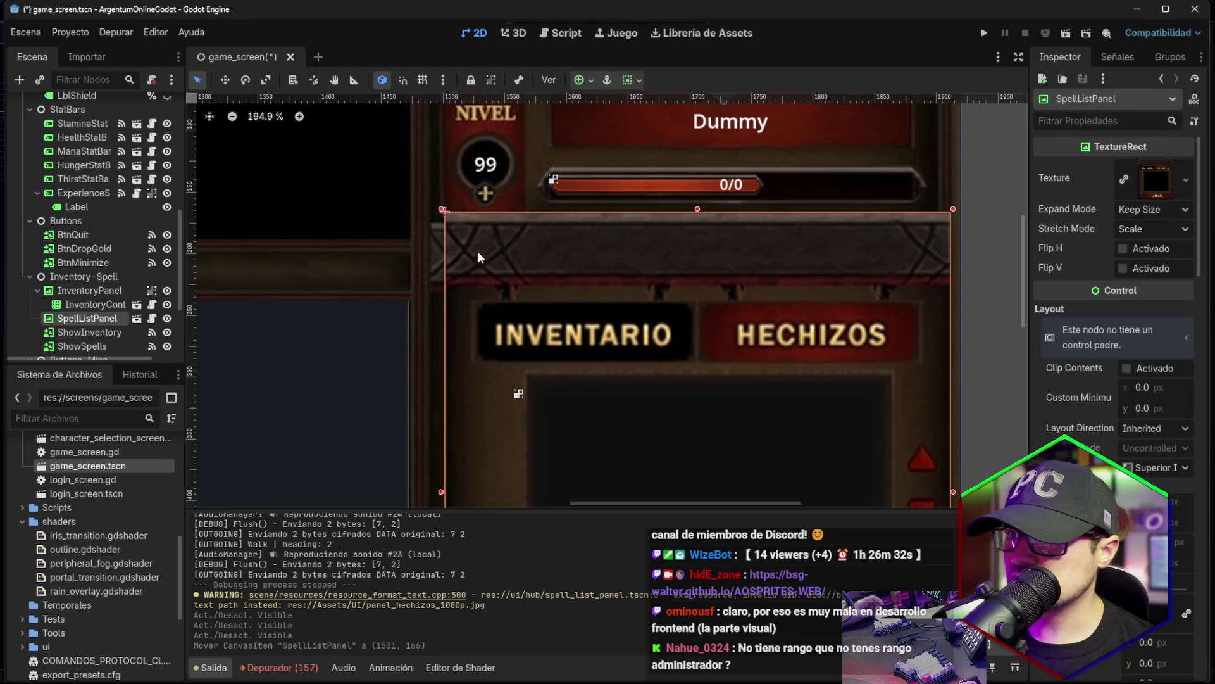
left_click_drag(477, 251, 471, 260)
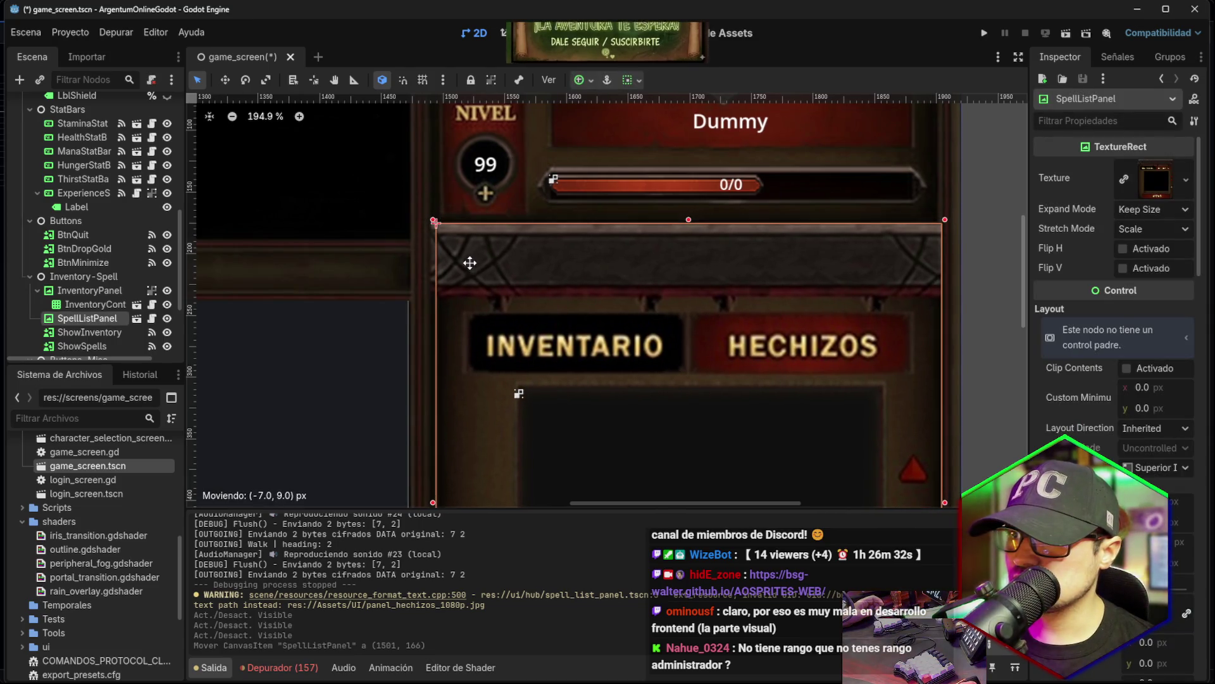
left_click(972, 268)
left_click(505, 263)
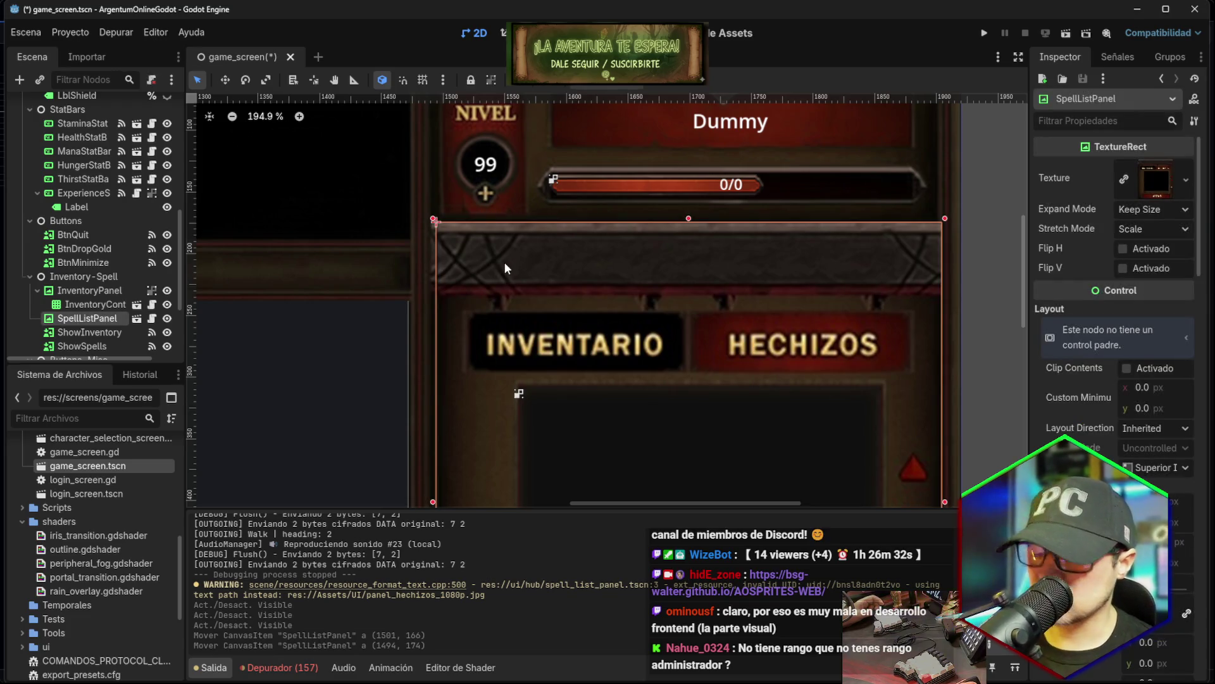
key("Left")
key("Left")
key("Left")
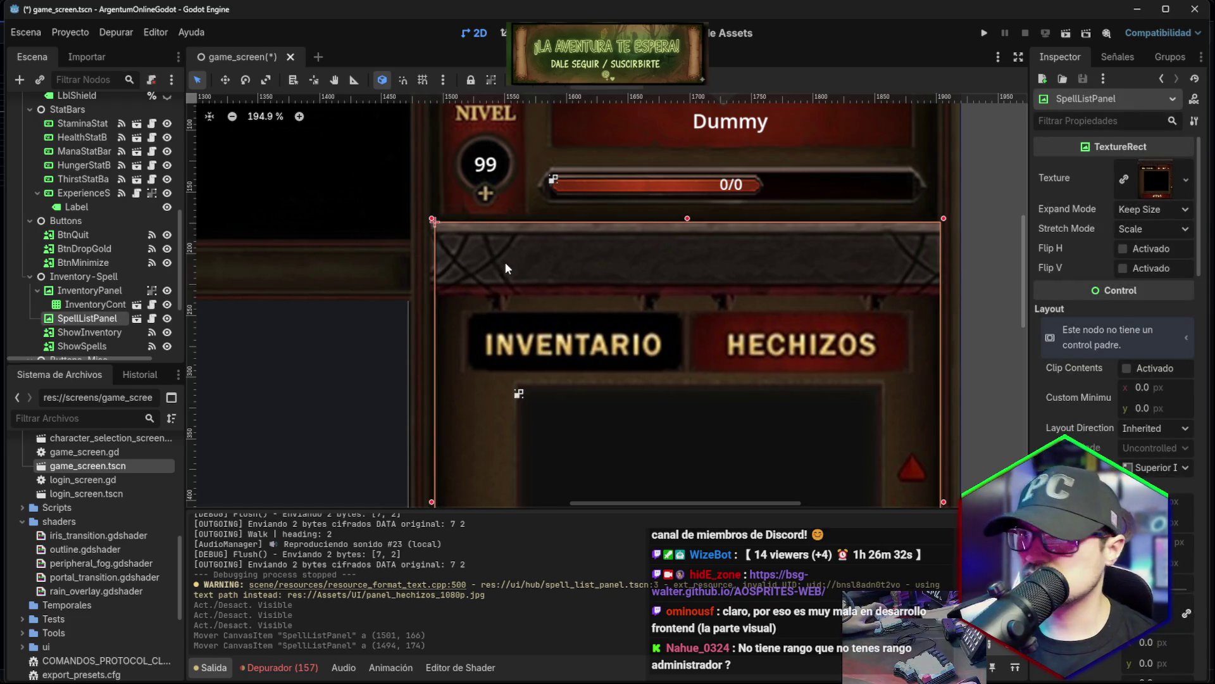
key("Up")
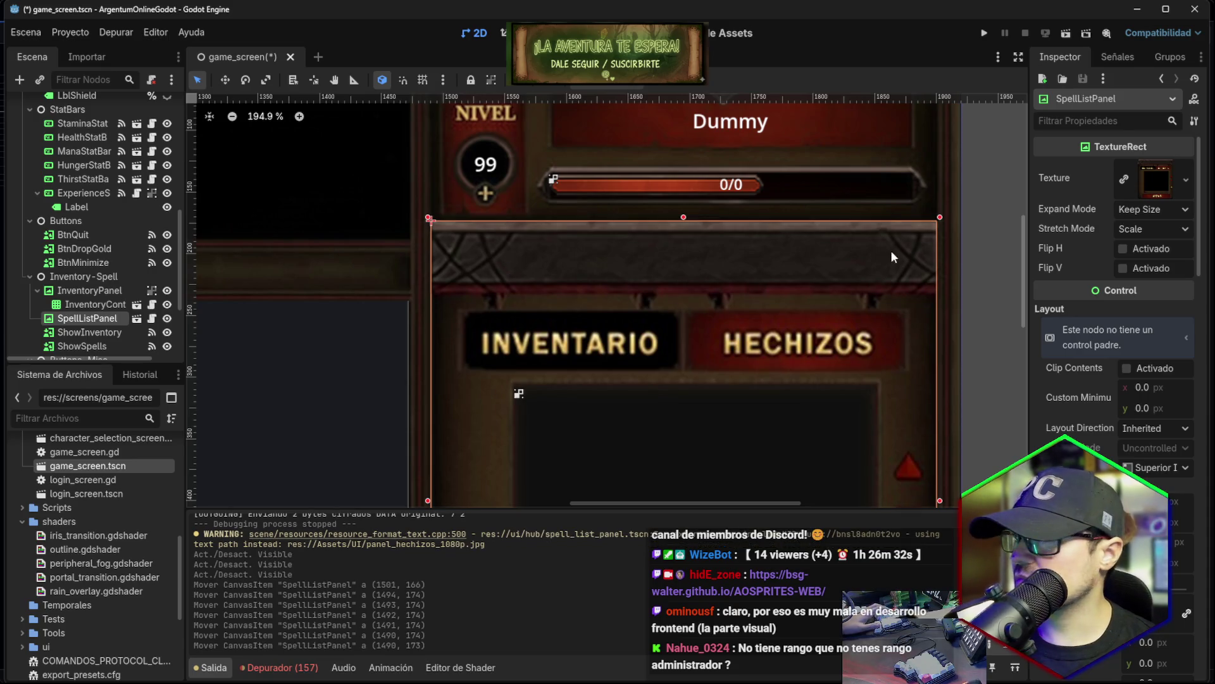
left_click(980, 250)
left_click(687, 267)
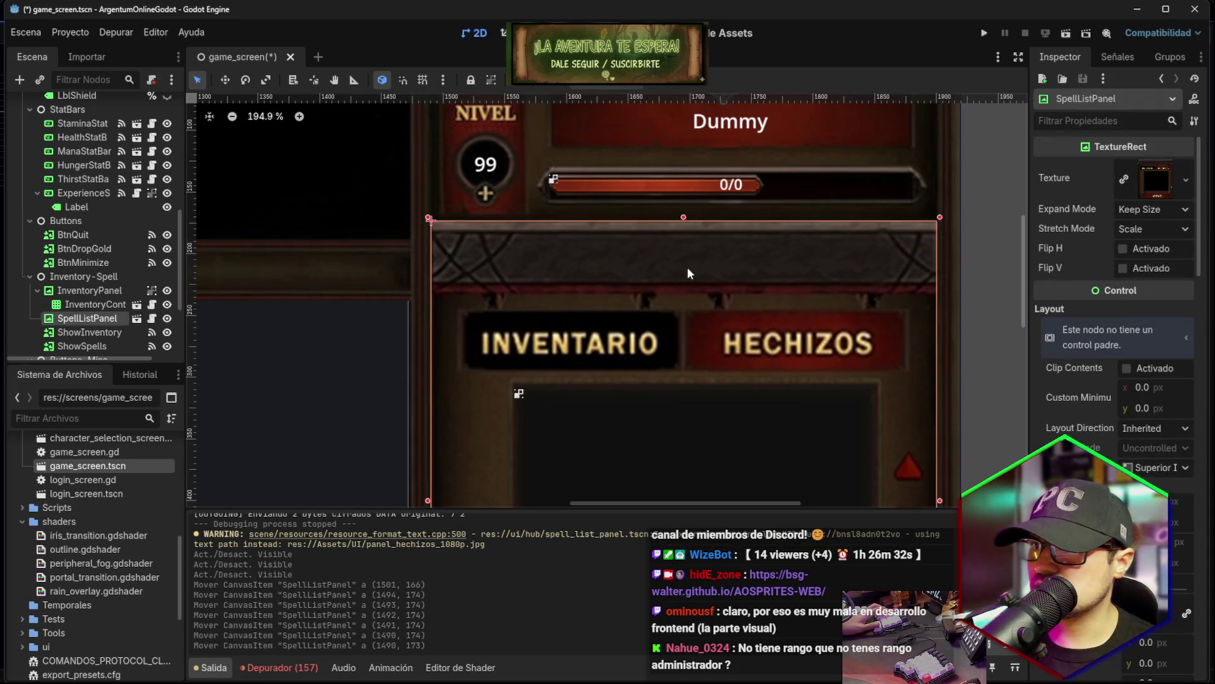
key("Down")
left_click(968, 253)
left_click(697, 262)
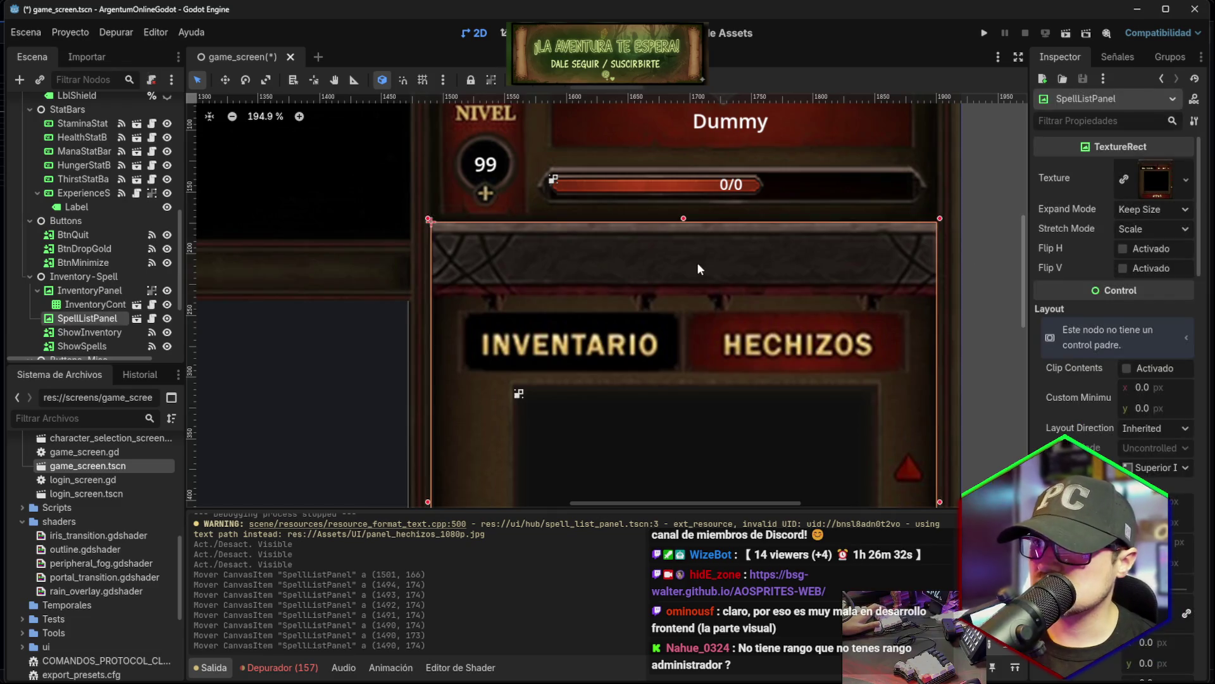
key("Left")
left_click(972, 250)
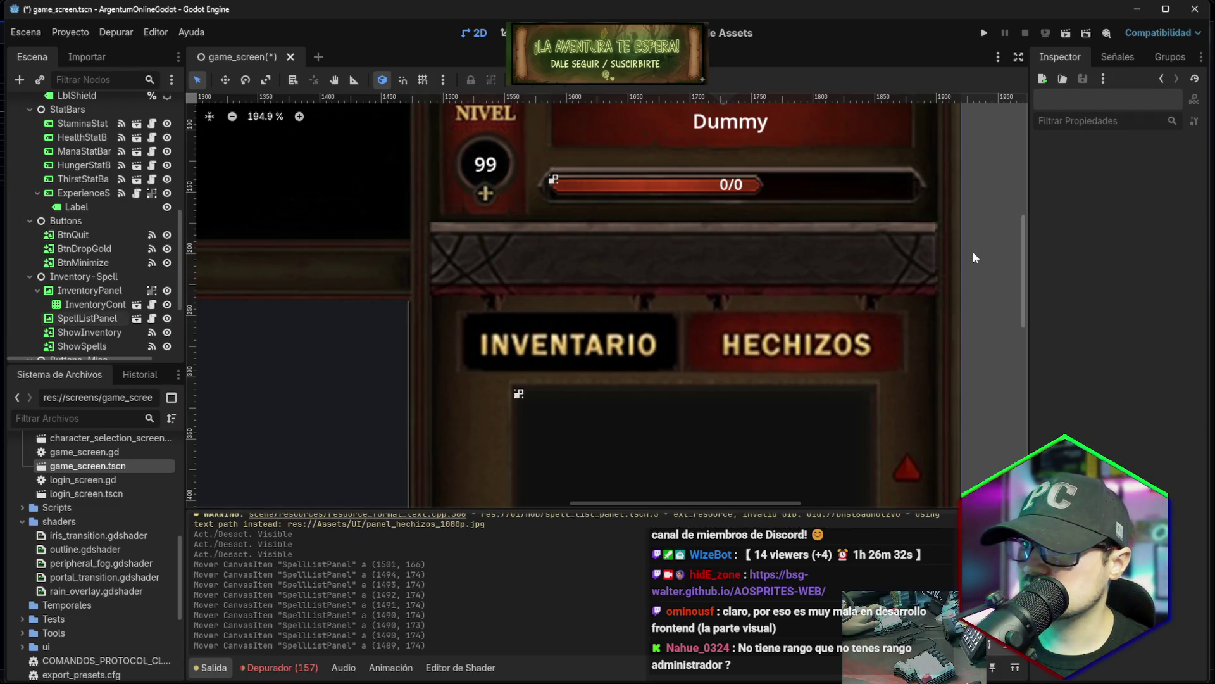
left_click(798, 267)
key("Right")
key("Left")
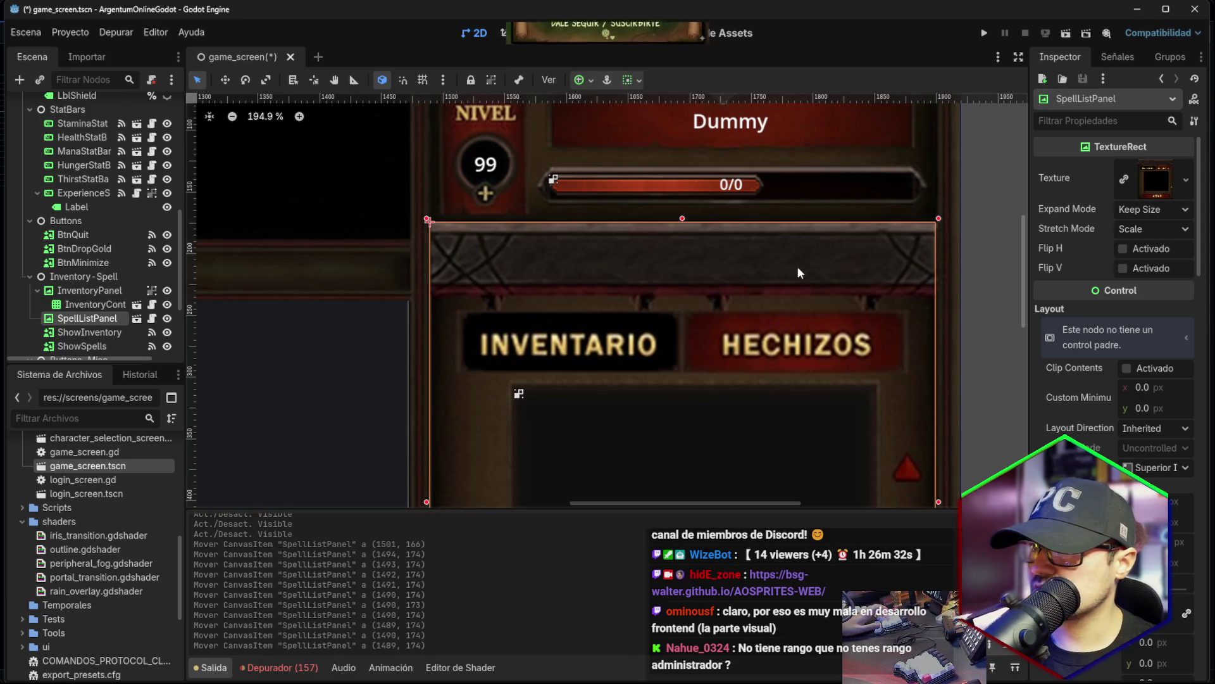
key("Down")
key("Down")
key("Down")
left_click(974, 231)
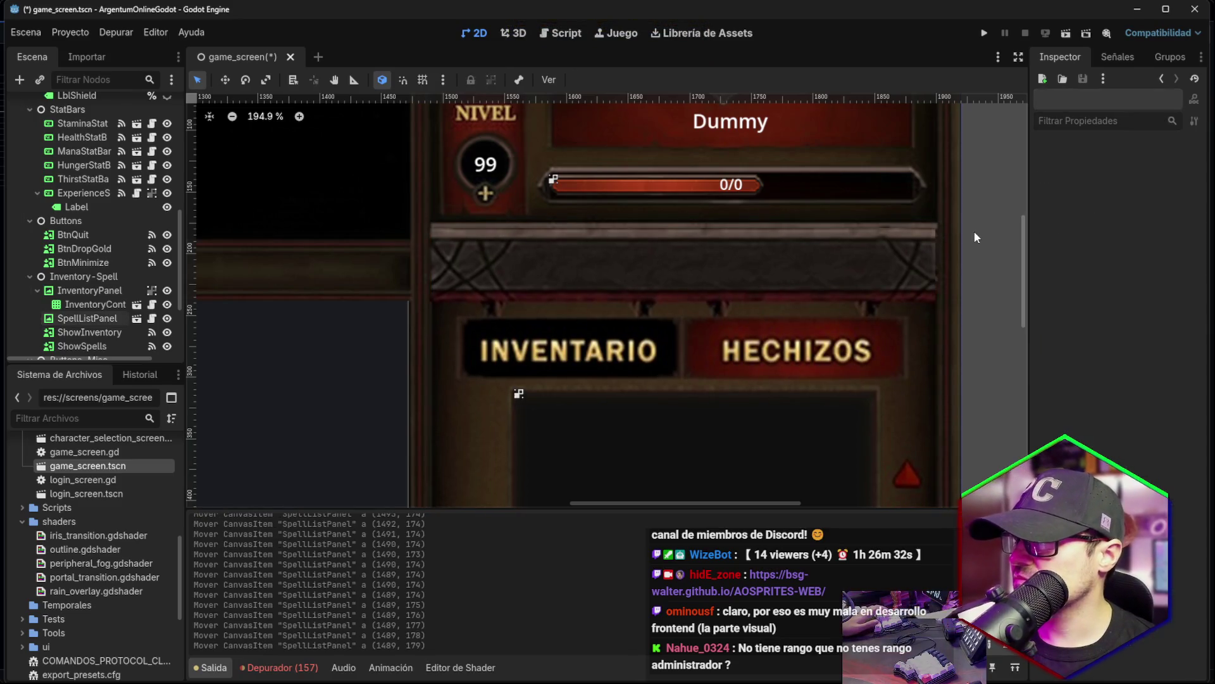
left_click(813, 260)
key("Down")
key("Up")
key("Up")
key("Up")
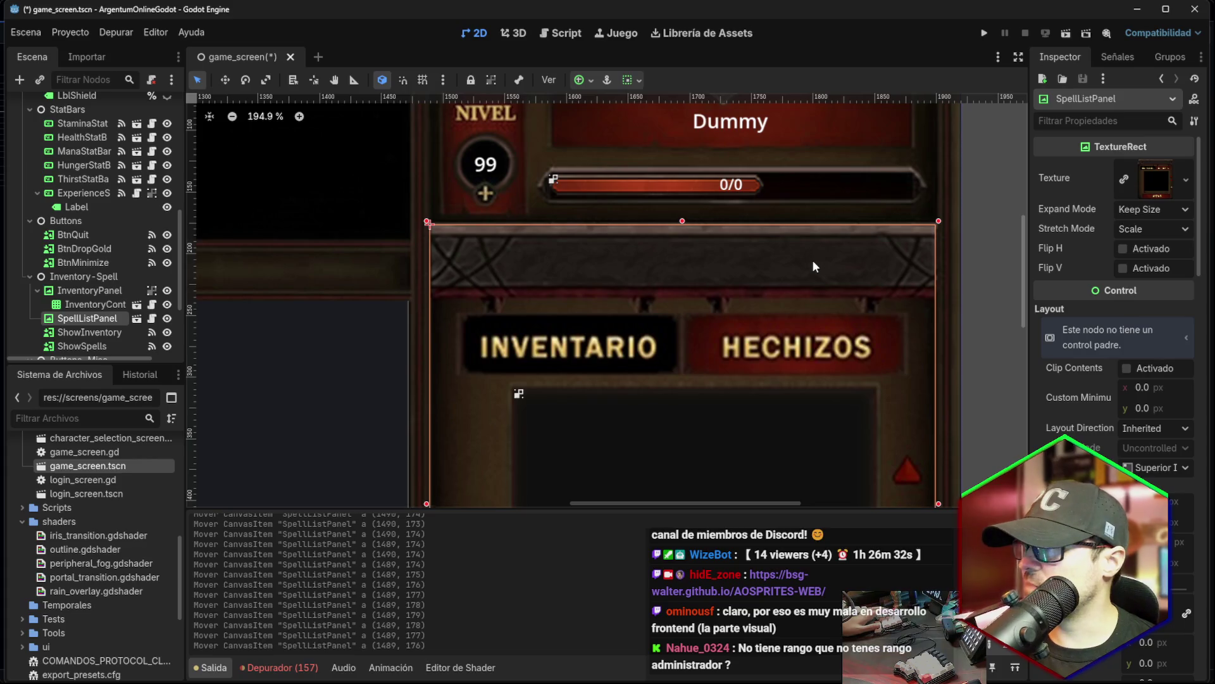
Slide SpellListPanel about 50 units left and fine-tune it to (1490, 174).
left_click_drag(996, 259, 970, 275)
left_click(803, 285)
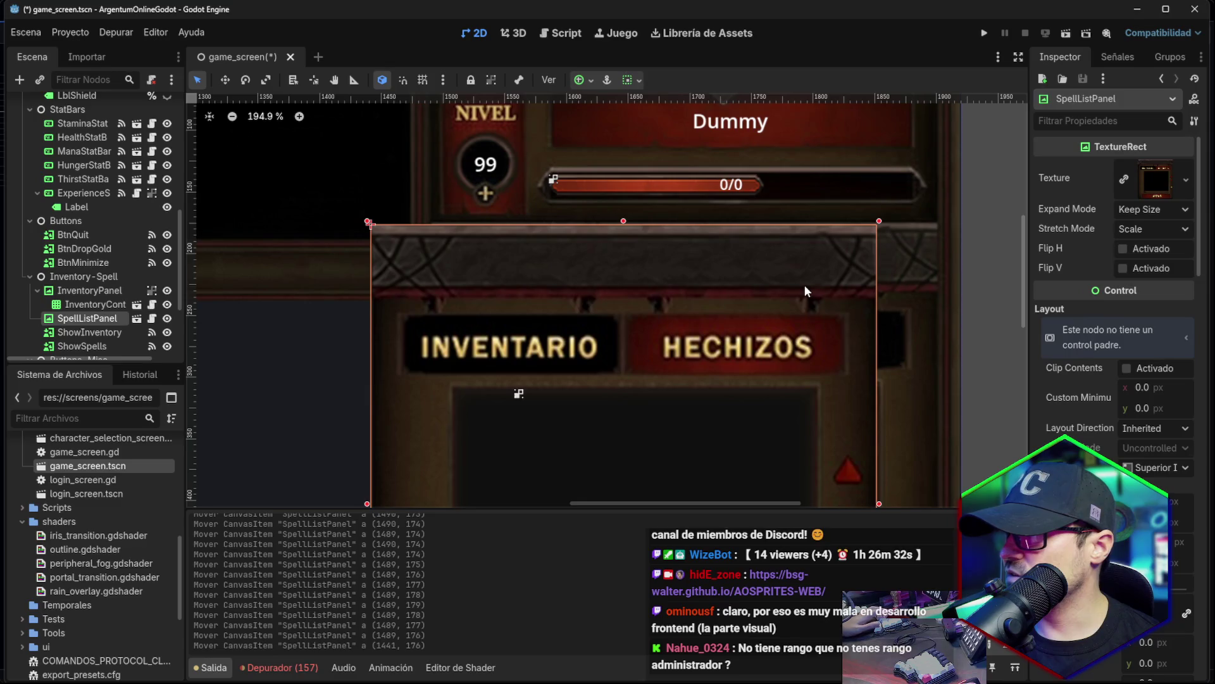
key("Up")
key("Up")
left_click(982, 274)
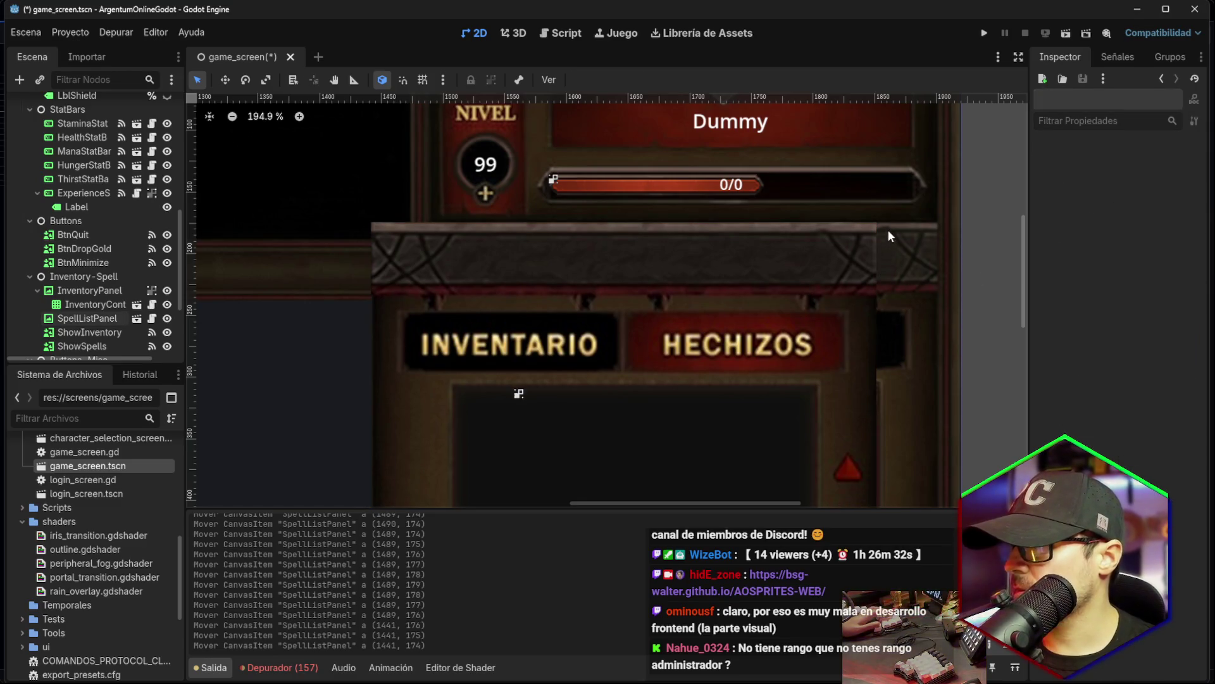
left_click(829, 274)
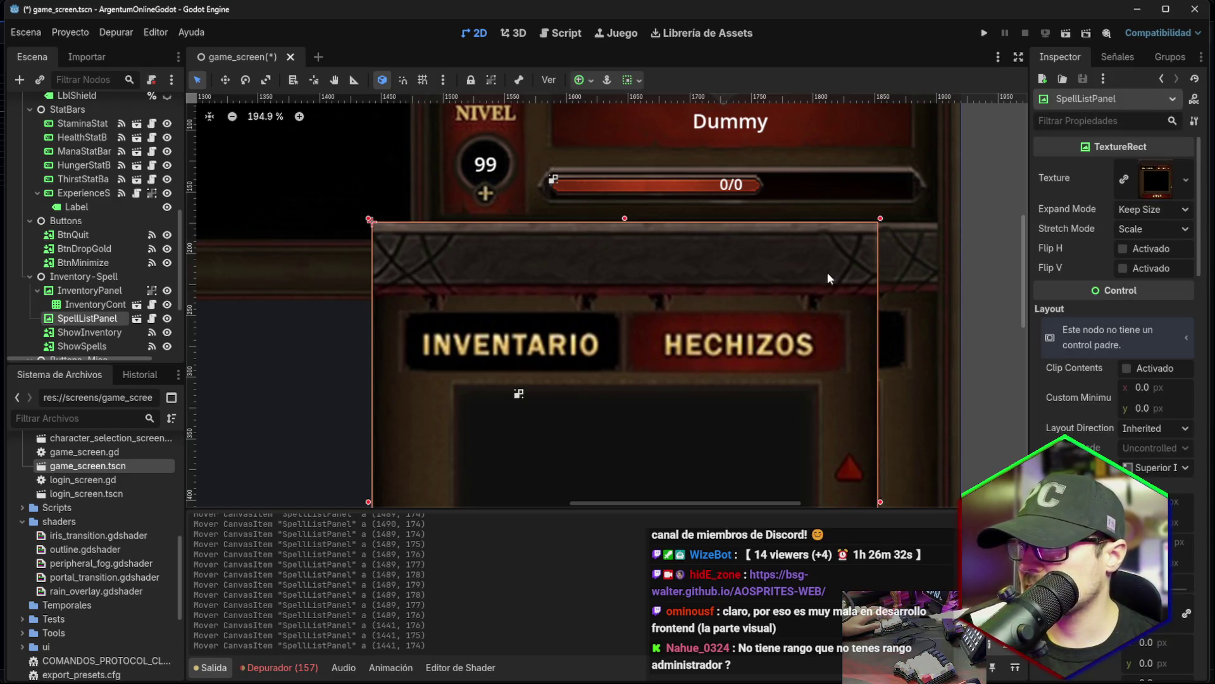
key("Right")
key("Right")
key("Right")
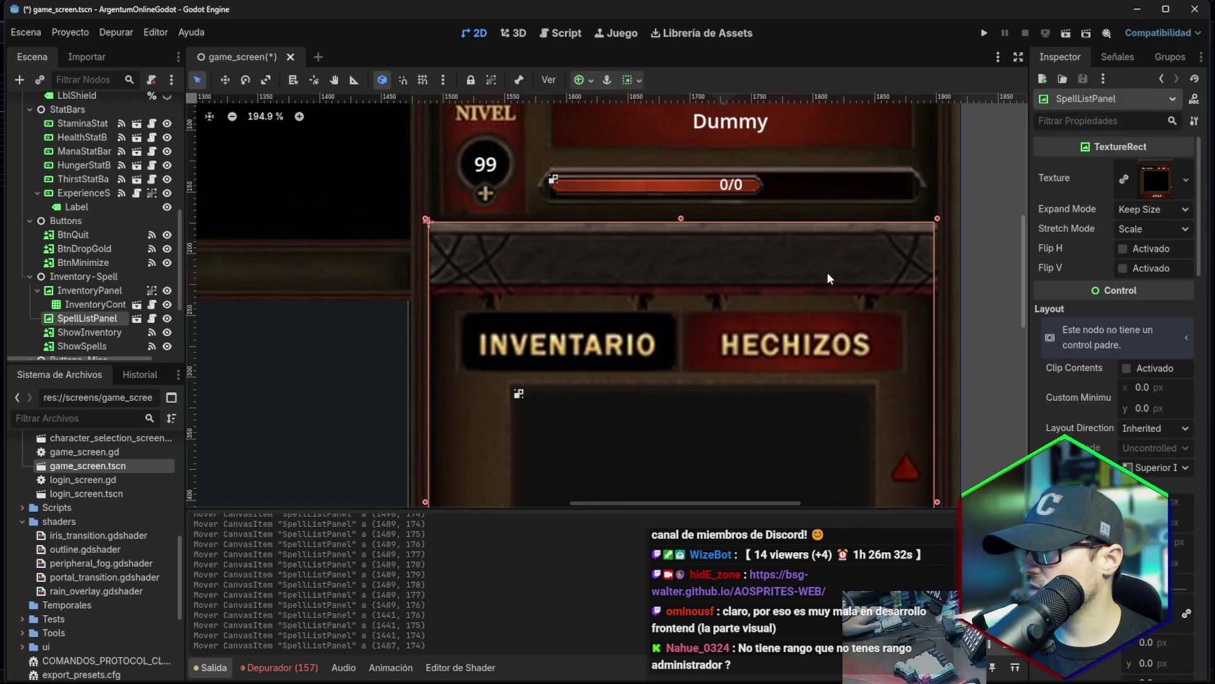
key("Right")
key("Right")
key("Right")
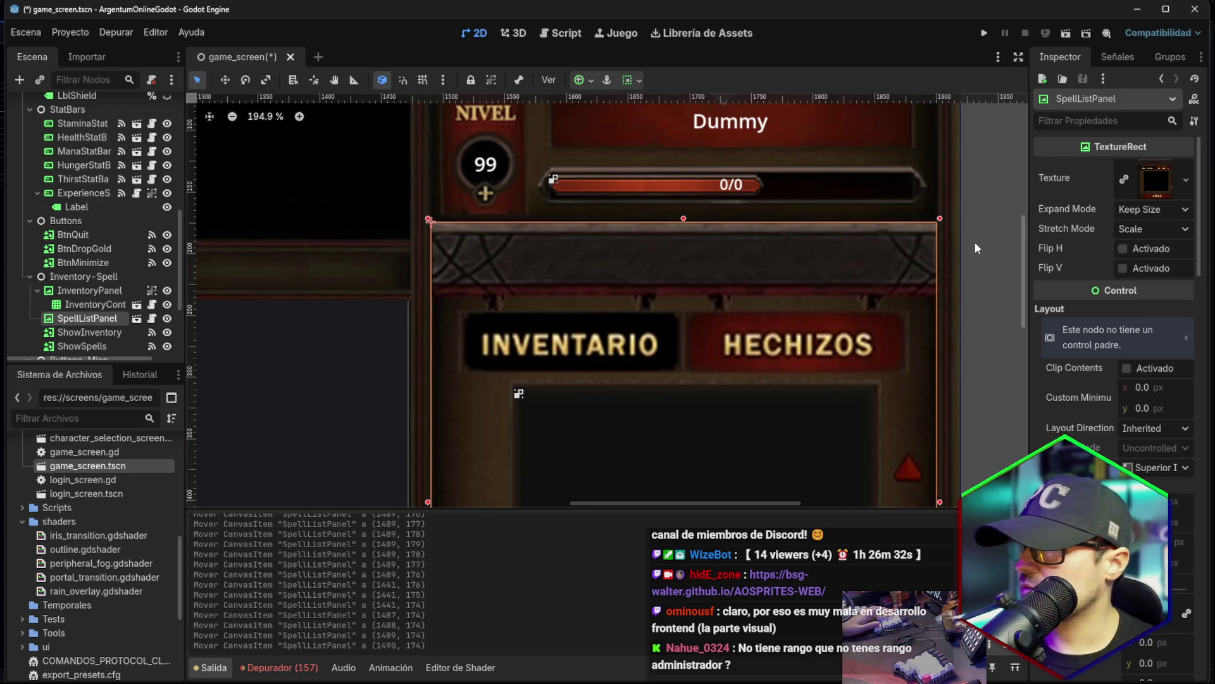
left_click(975, 244)
left_click(707, 275)
key("Left")
left_click(957, 258)
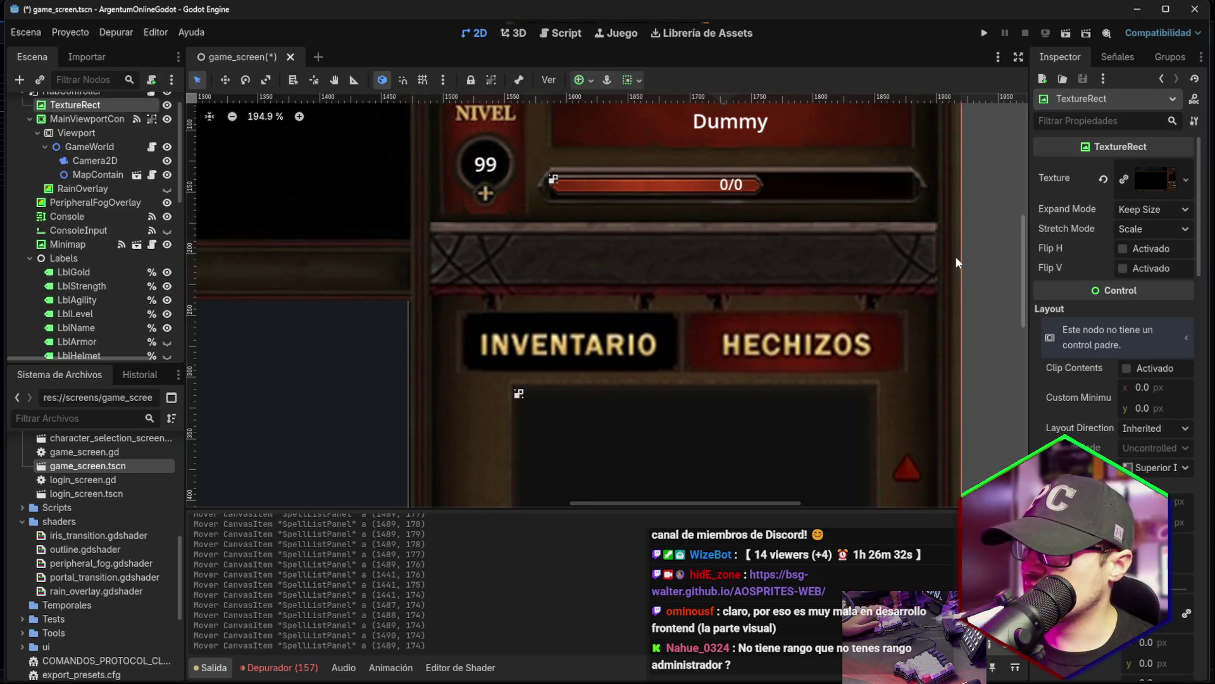
left_click(917, 272)
key("Right")
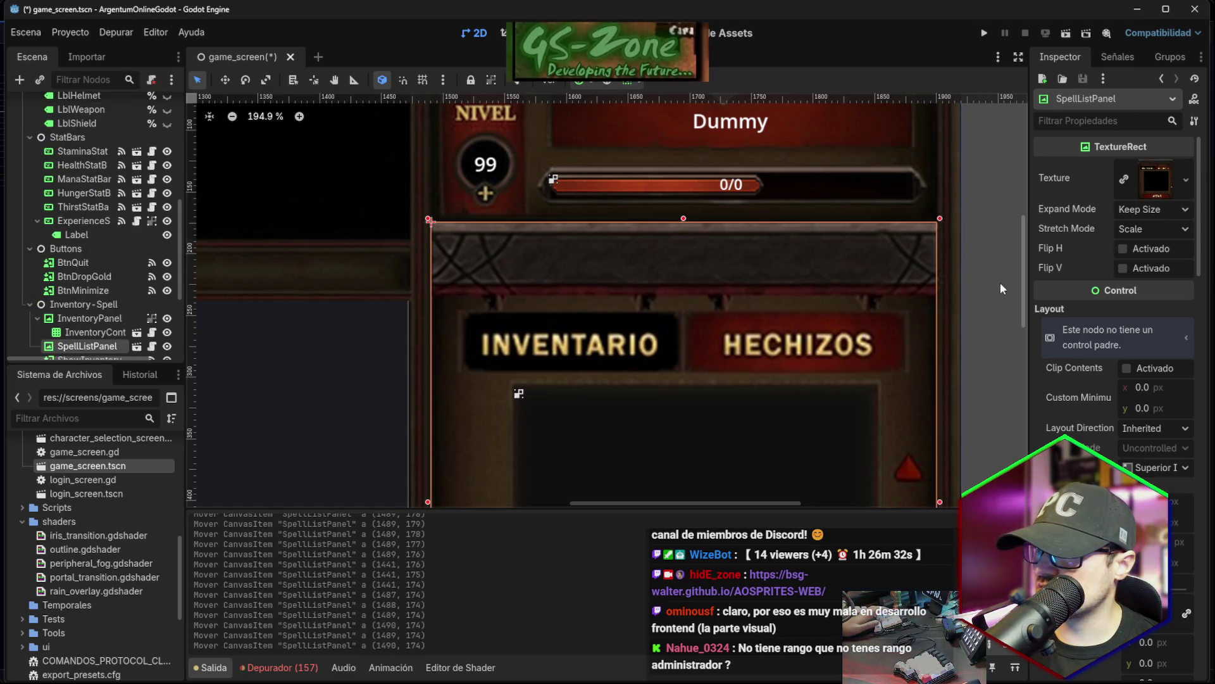
left_click(1000, 286)
Hide SpellListPanel in the Scene dock again.
scroll(812, 356, "up", 5)
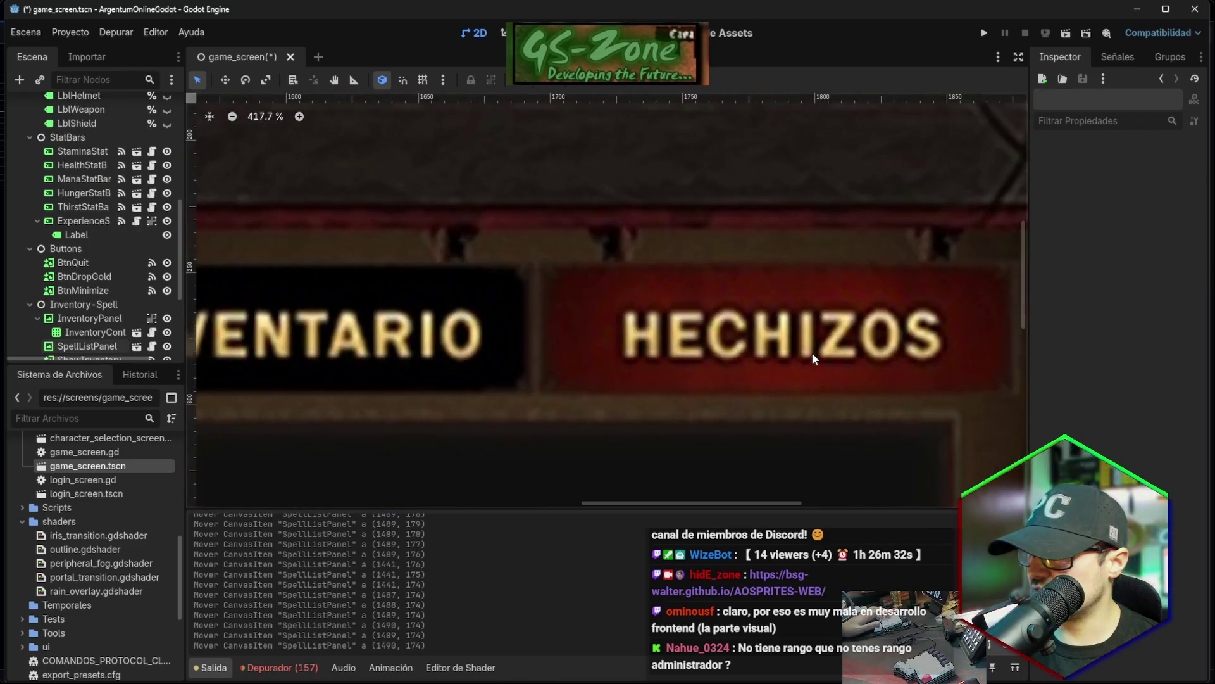
scroll(813, 358, "down", 6)
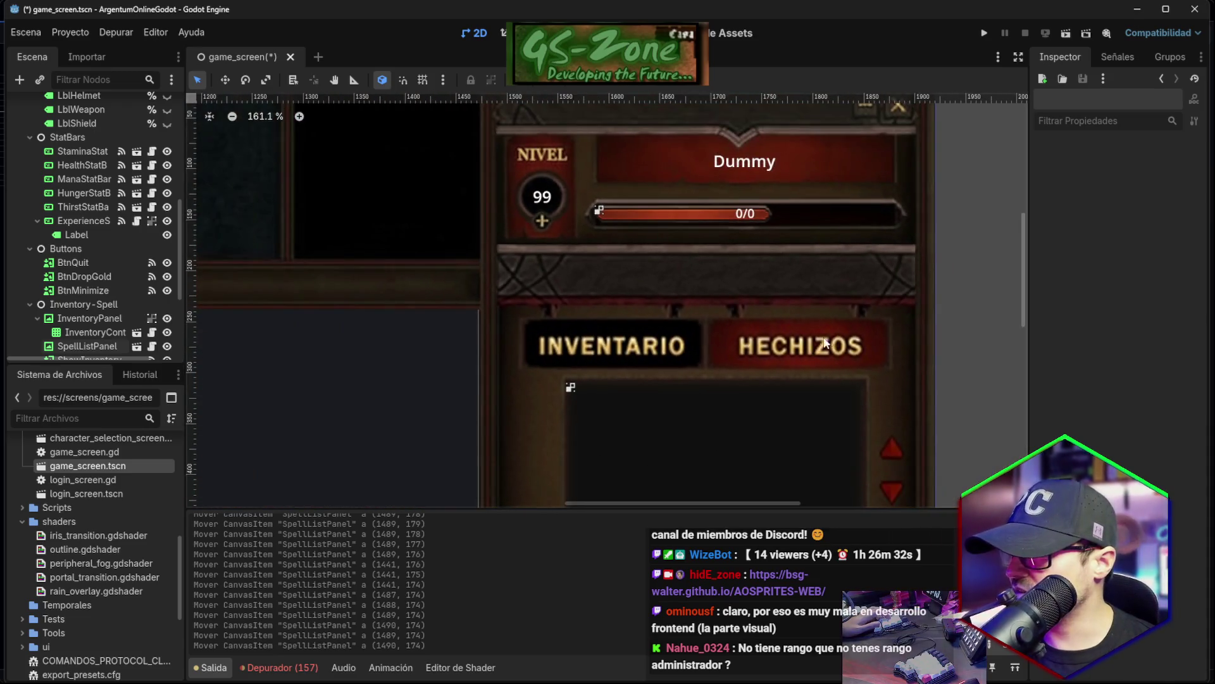
mouse_move(1023, 276)
left_mouse_down()
mouse_move(1027, 339)
mouse_move(1025, 290)
left_mouse_up()
scroll(961, 289, "down", 1)
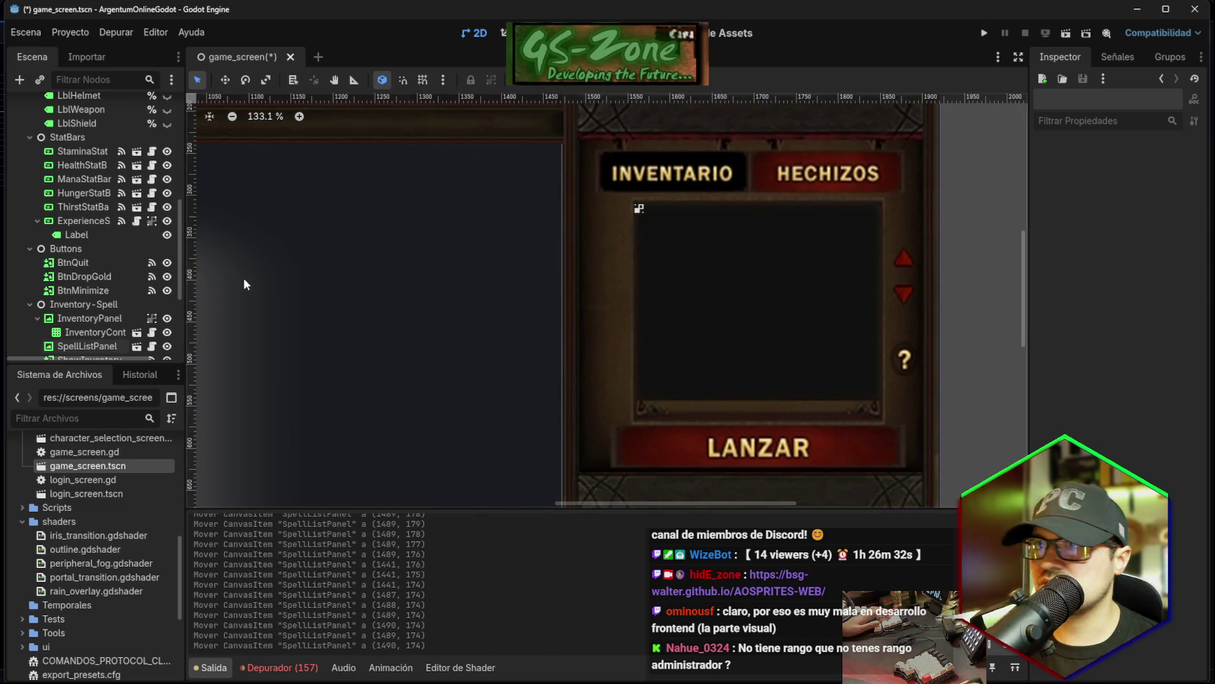
scroll(152, 261, "down", 3)
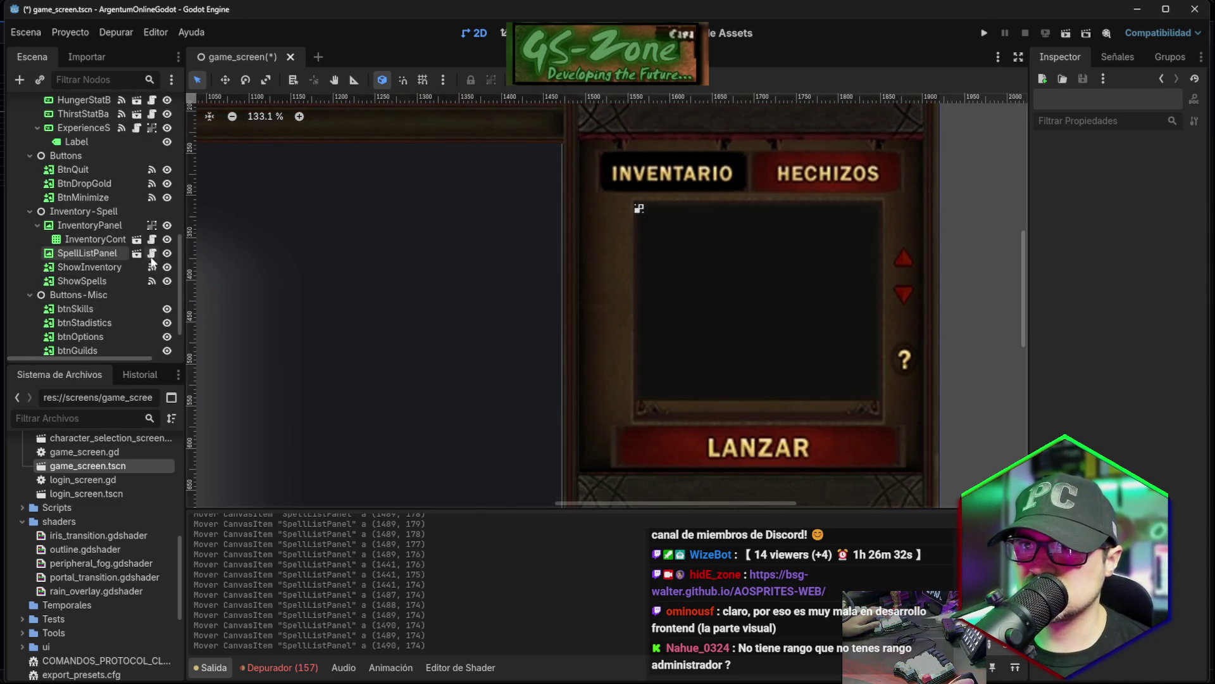
left_click(168, 254)
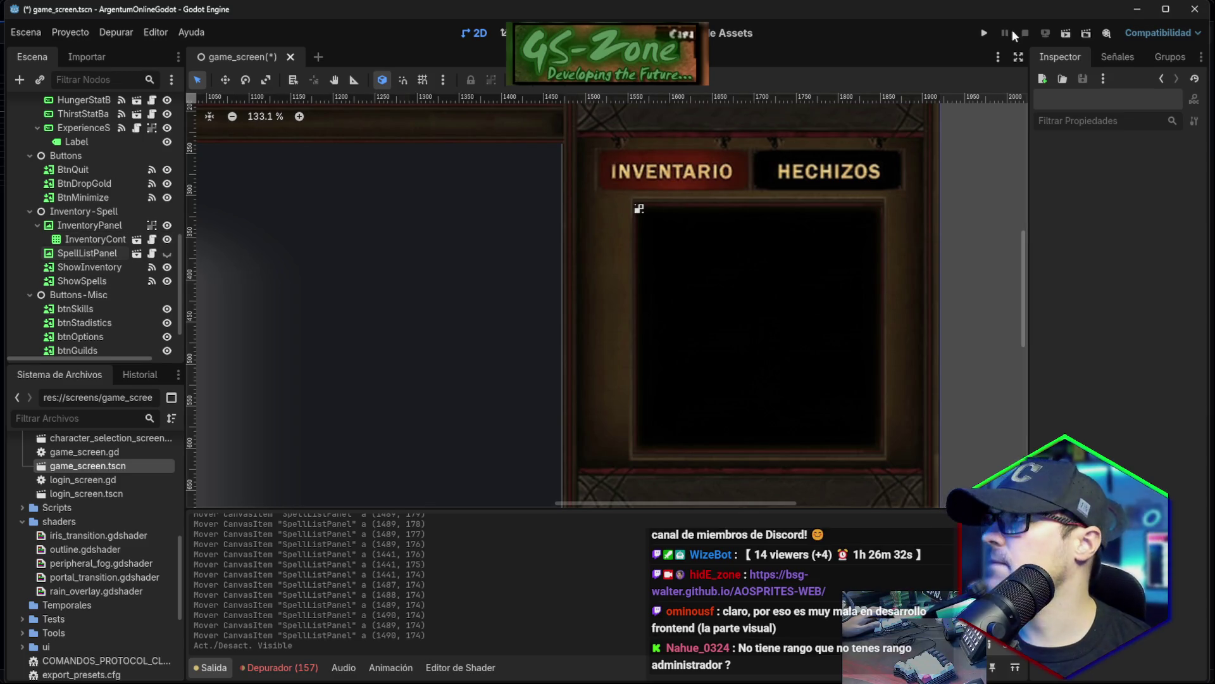
Toggle SpellListPanel's visibility repeatedly to compare it against the inventory panel.
left_click(167, 254)
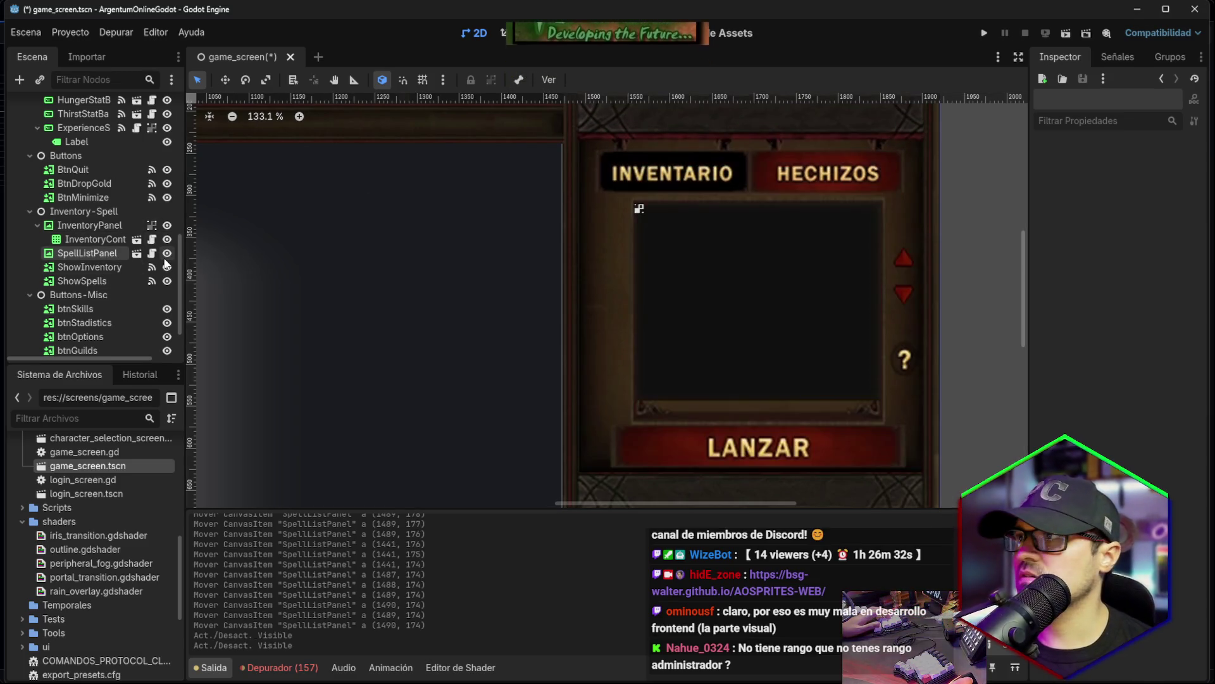
left_click(167, 254)
left_click(165, 259)
left_click(165, 258)
left_click(165, 258)
left_click(165, 259)
left_click(165, 259)
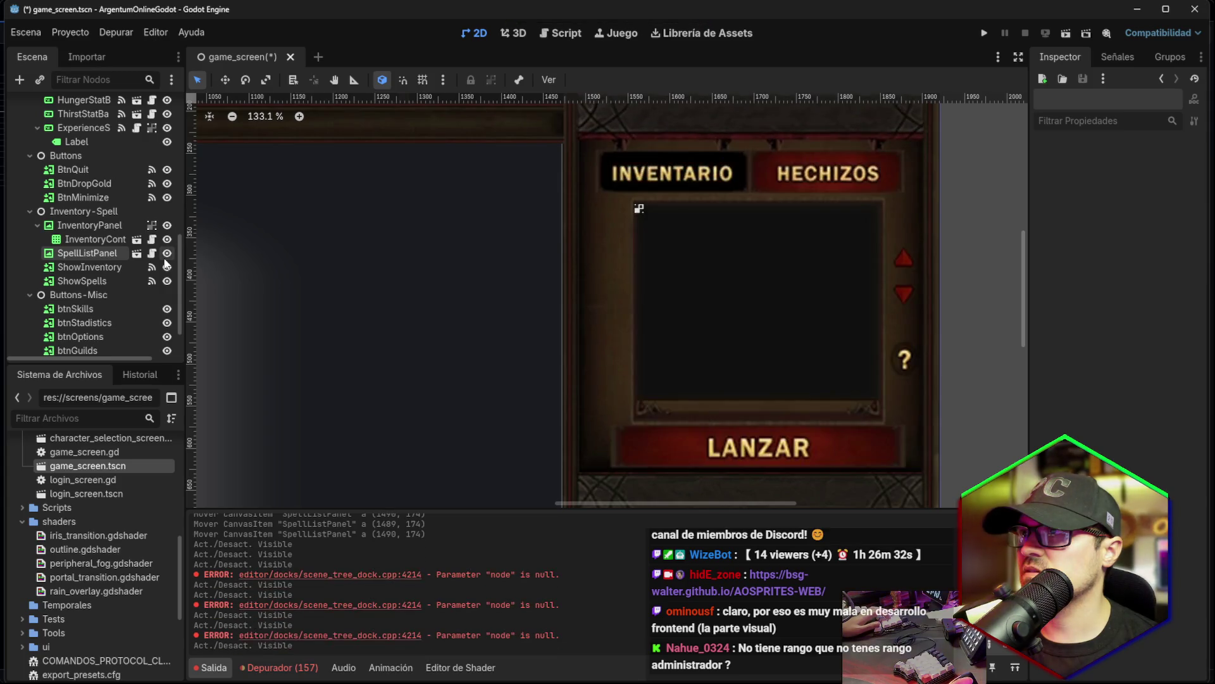
left_click(166, 260)
left_click(165, 261)
left_click(166, 261)
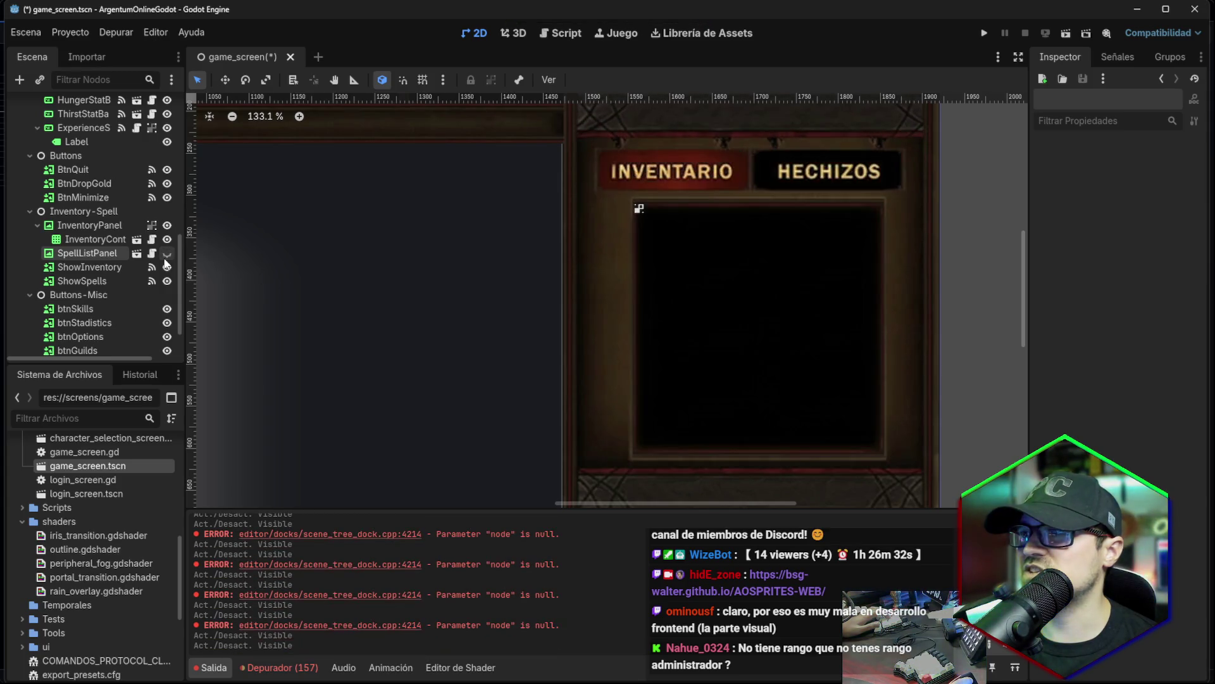
left_click(165, 261)
left_click(166, 261)
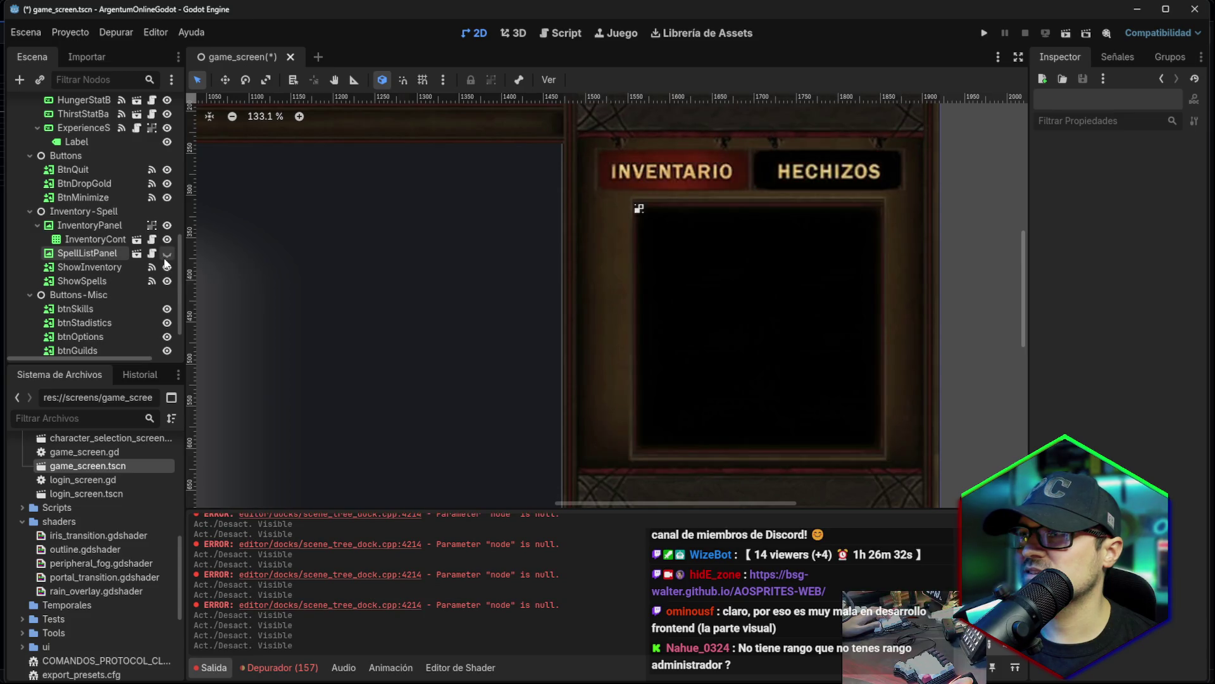
left_click(165, 260)
left_click(166, 260)
scroll(981, 195, "up", 1)
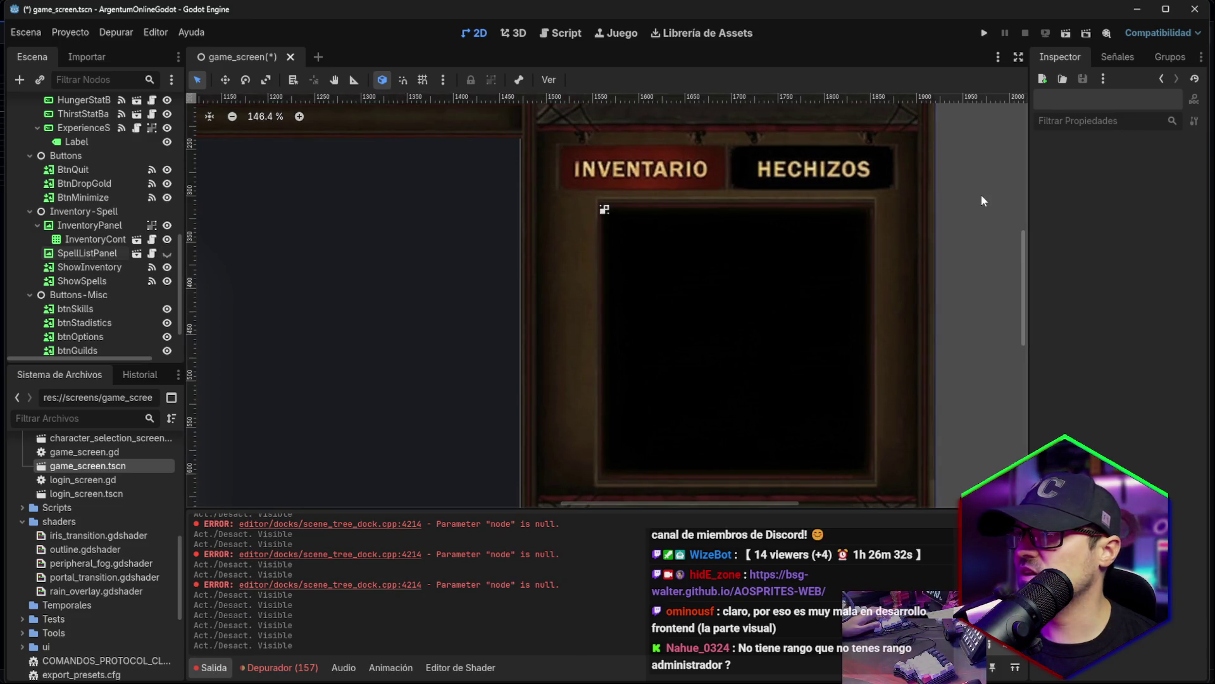
left_click_drag(1023, 264, 1024, 247)
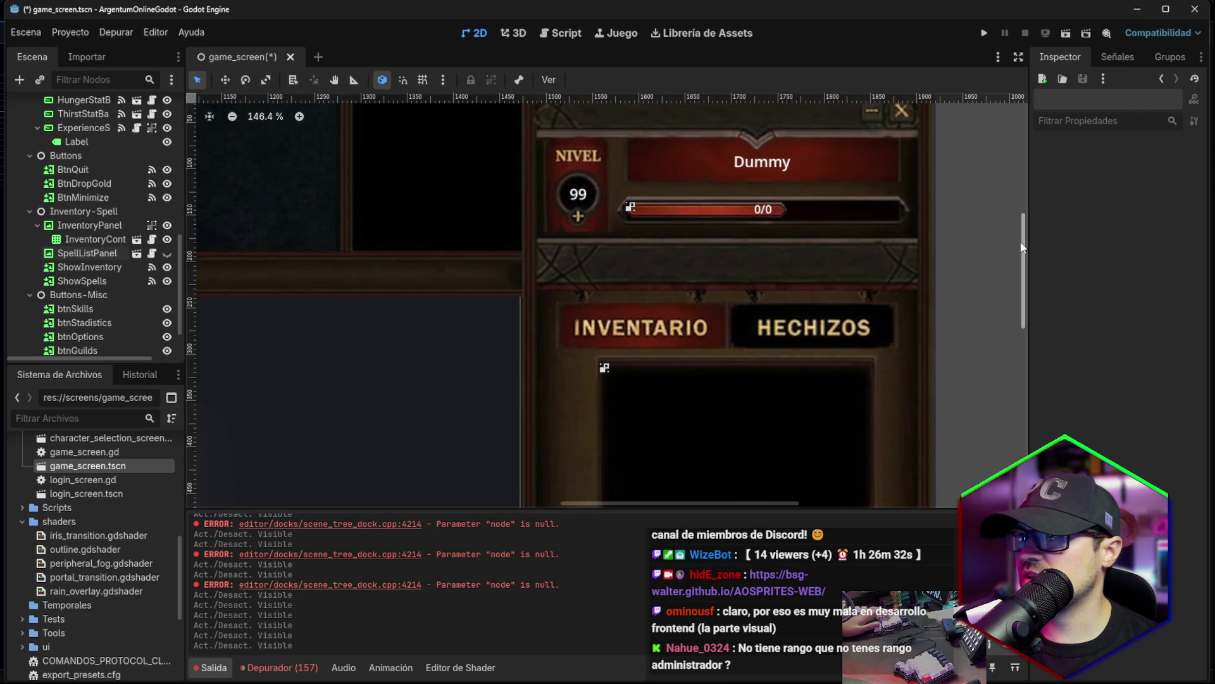
left_click(167, 254)
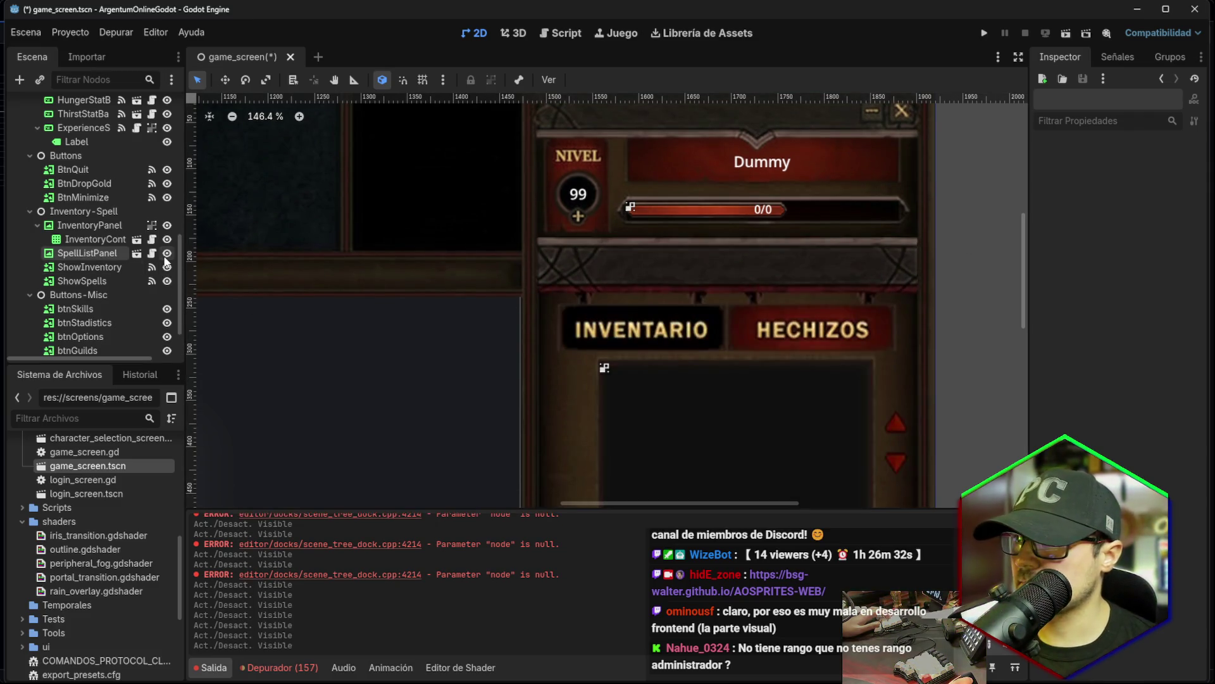
left_click(167, 254)
left_click(167, 254)
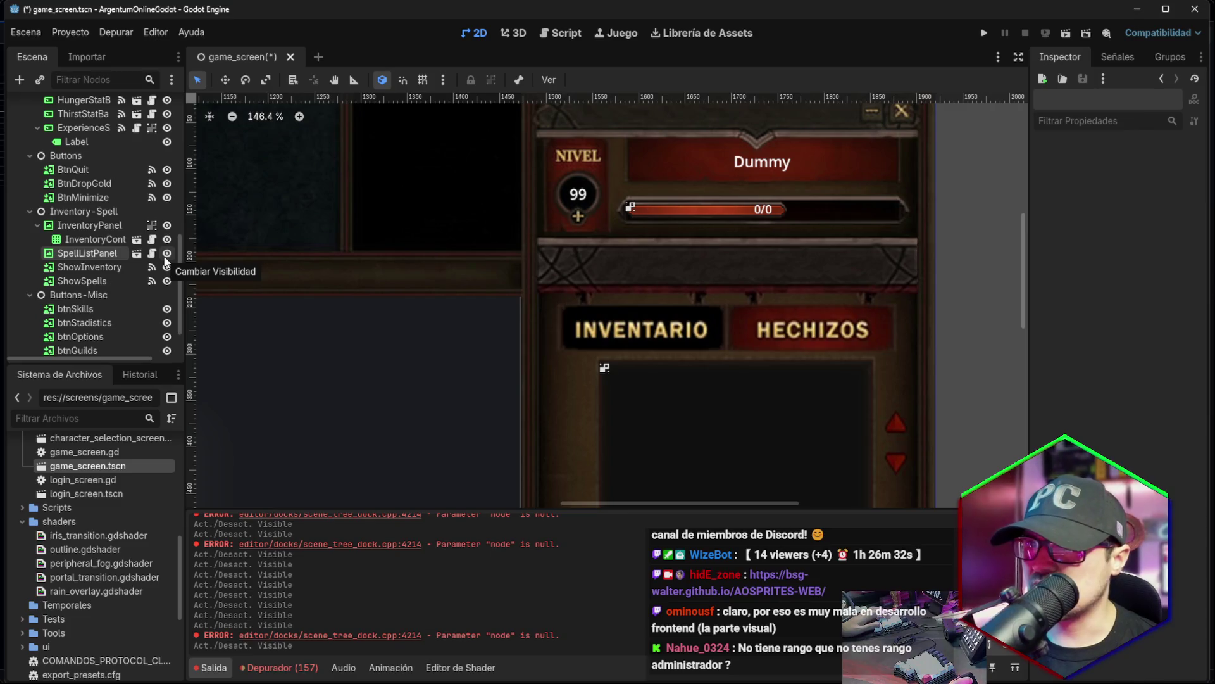
left_click(166, 255)
left_click(166, 255)
Nudge SpellListPanel up two pixels and leave it hidden by default.
left_click(706, 281)
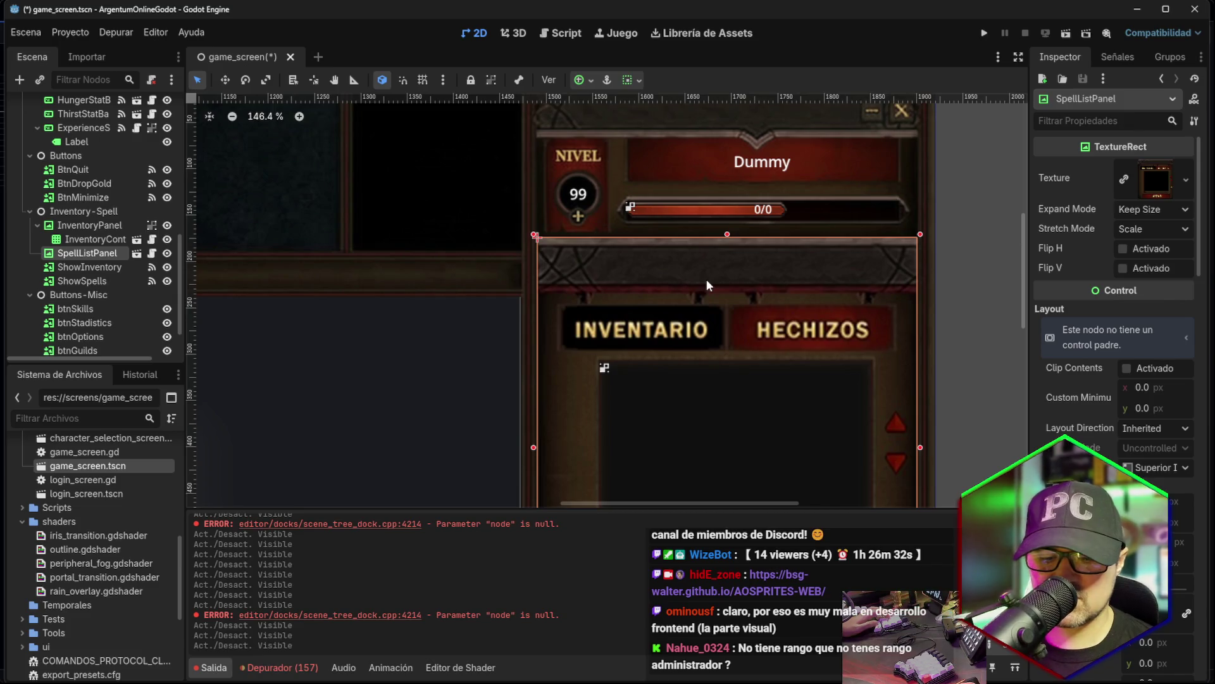
key("Up")
key("Up")
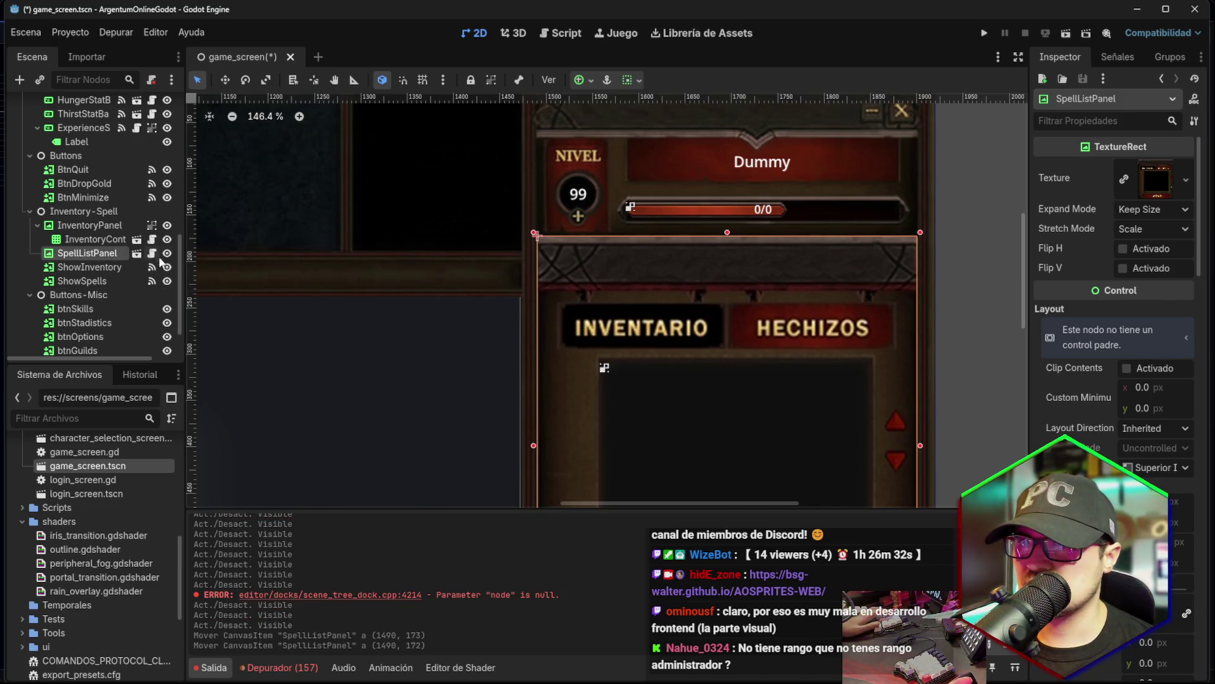
left_click(165, 254)
left_click(166, 254)
left_click(166, 254)
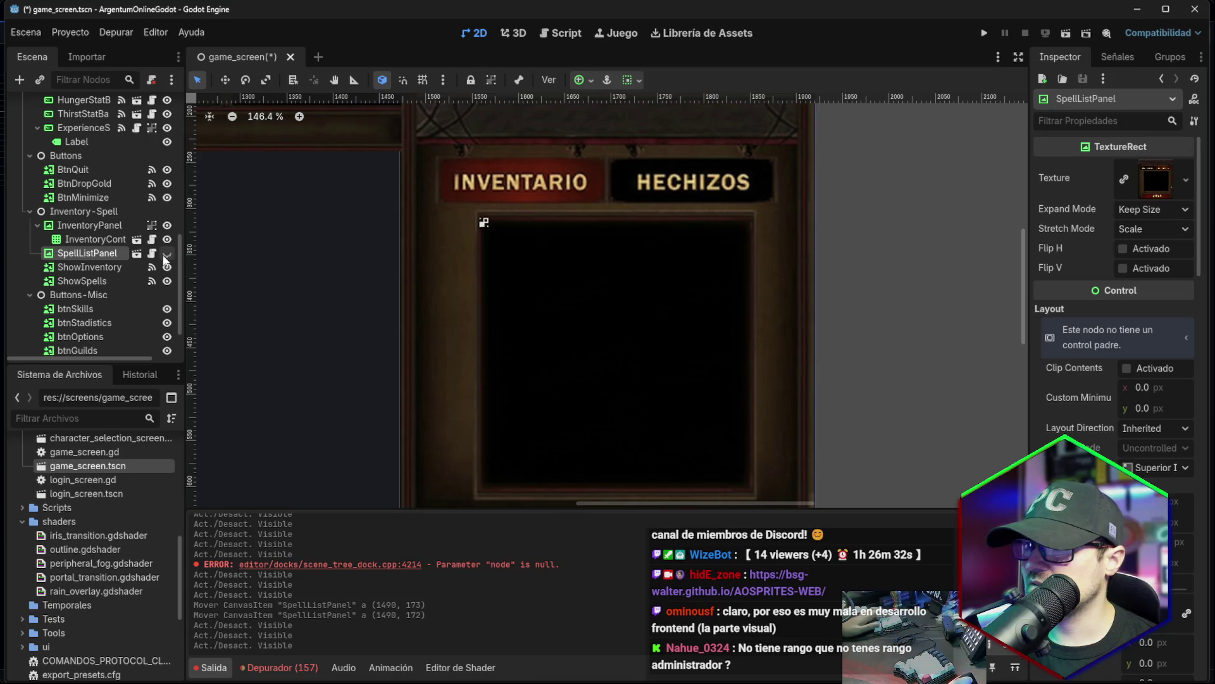
left_click(830, 211)
scroll(821, 200, "down", 1)
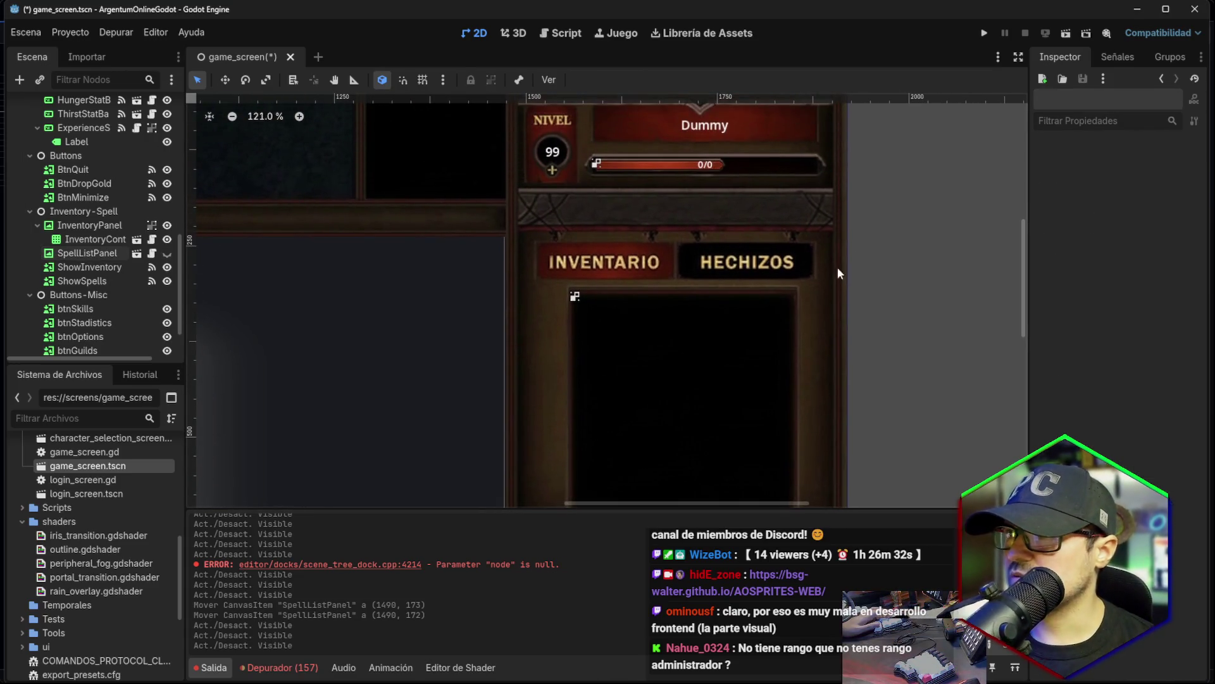
left_click(167, 256)
left_click(167, 256)
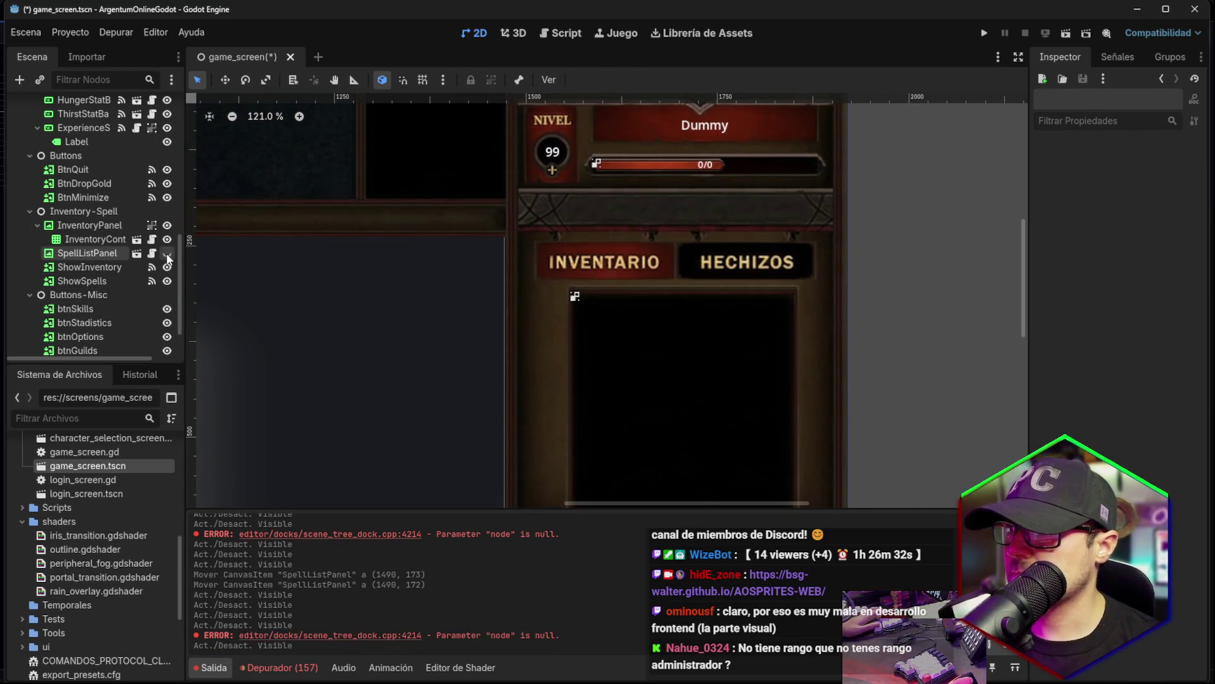
left_click(167, 256)
left_click(167, 256)
left_click(168, 258)
left_click(167, 254)
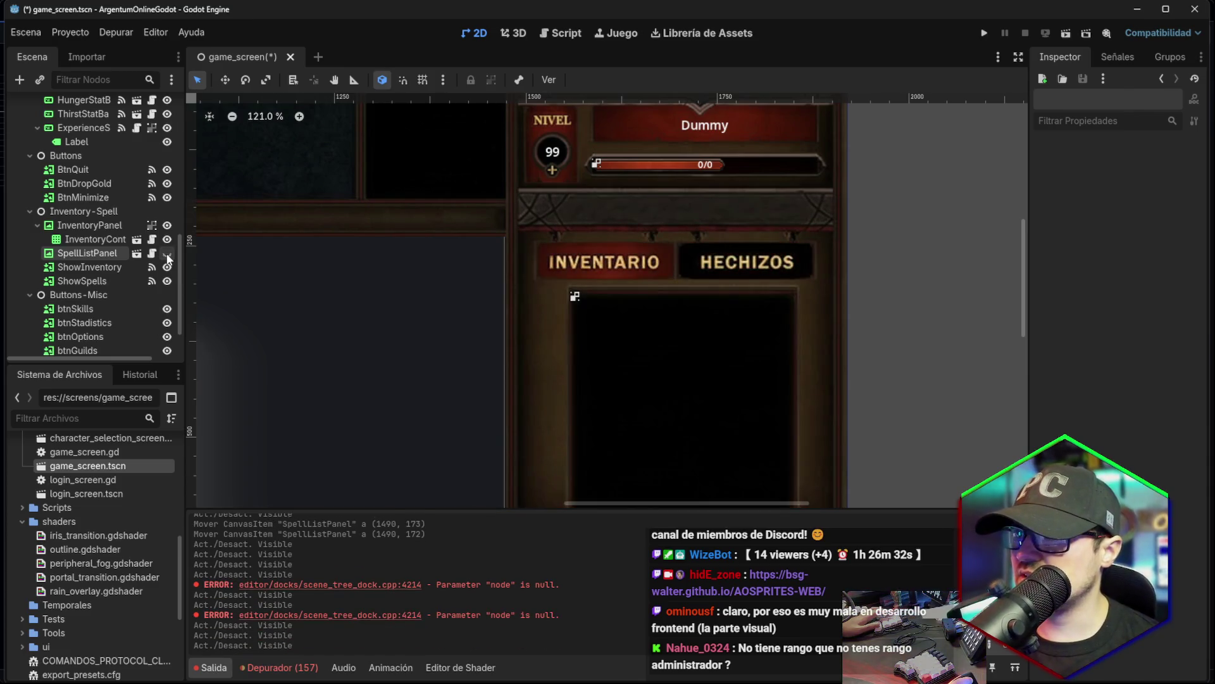
left_click(168, 254)
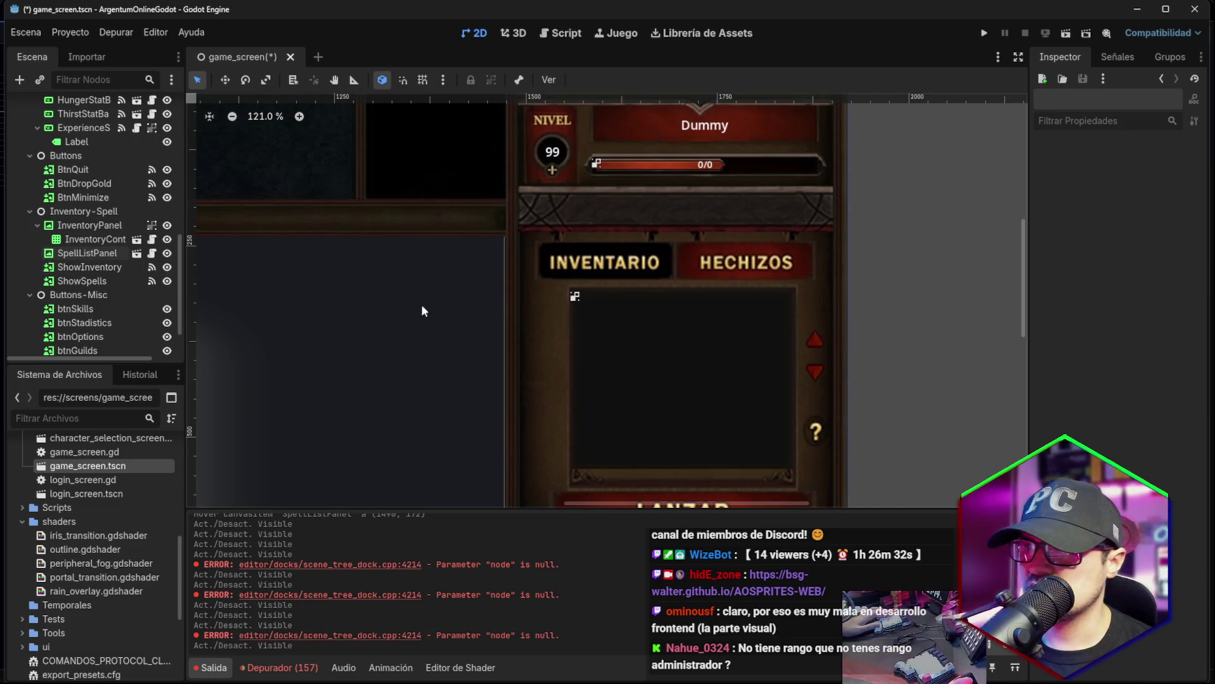
left_click(168, 254)
left_click(167, 256)
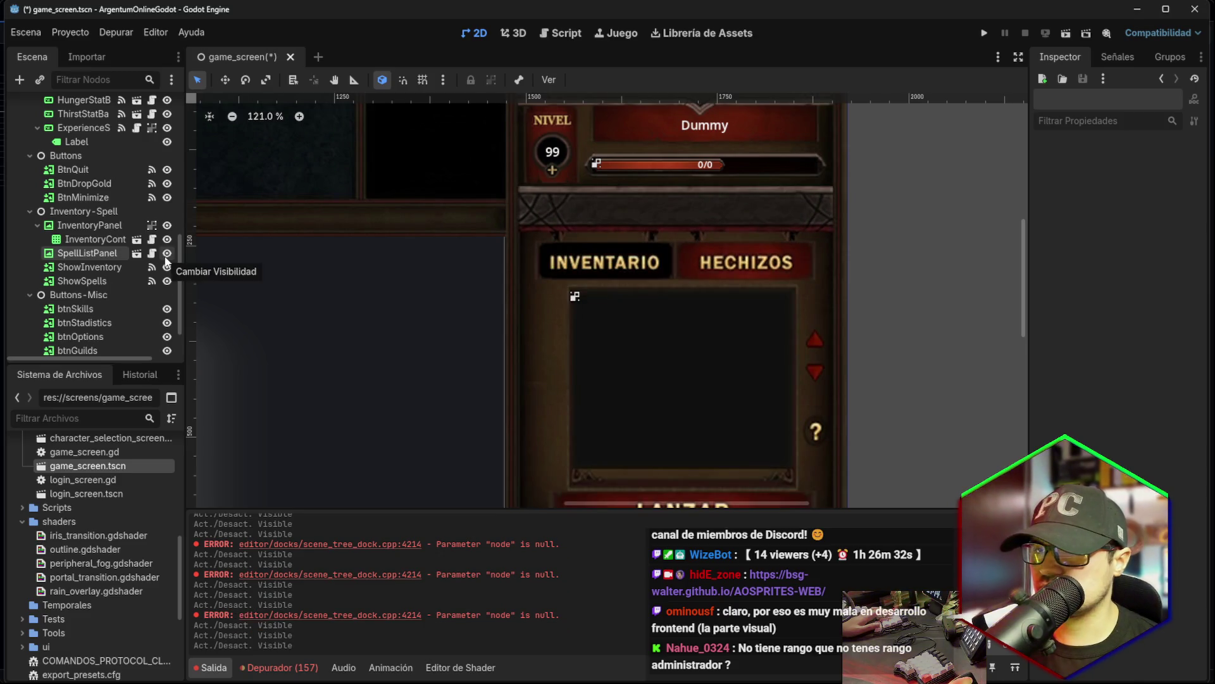
left_click(167, 256)
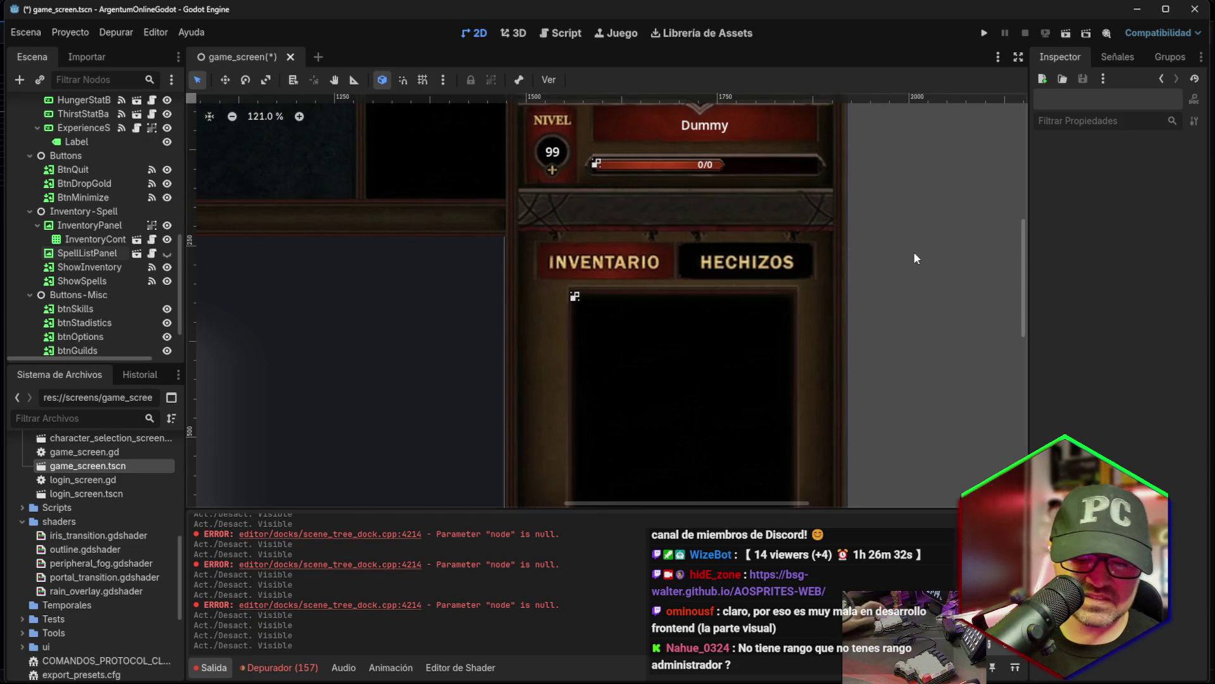
Save game_screen.tscn and run the project with F5.
key("ctrl+s")
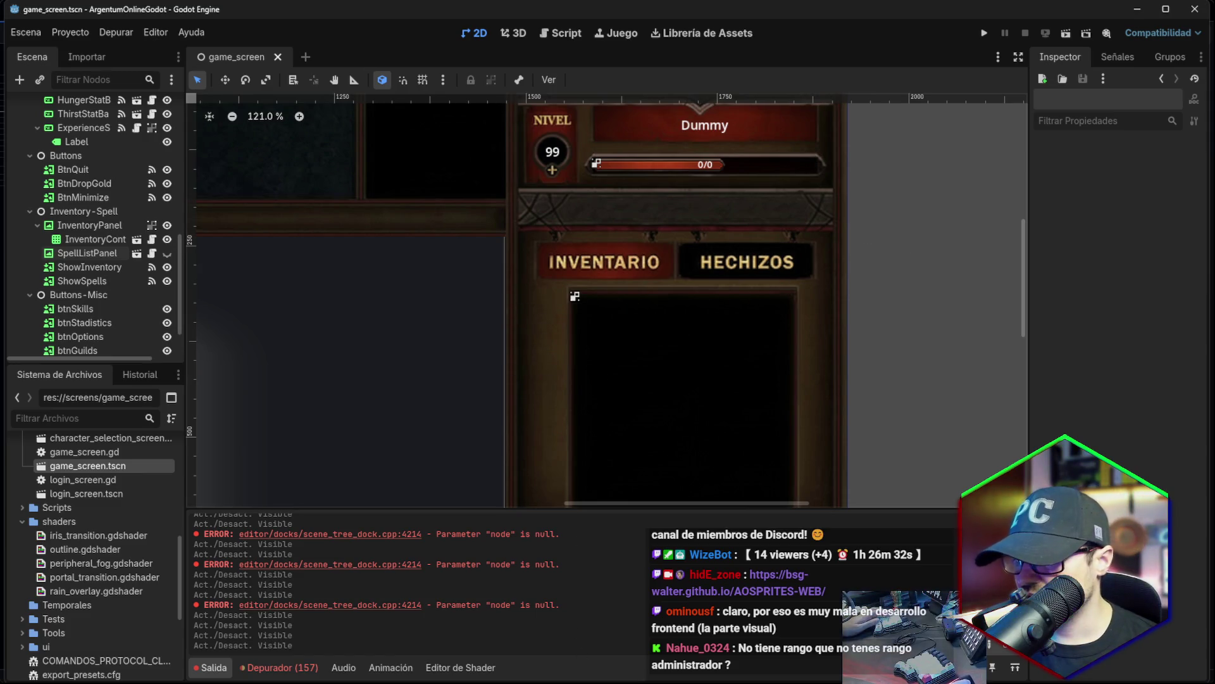
key("alt+Tab")
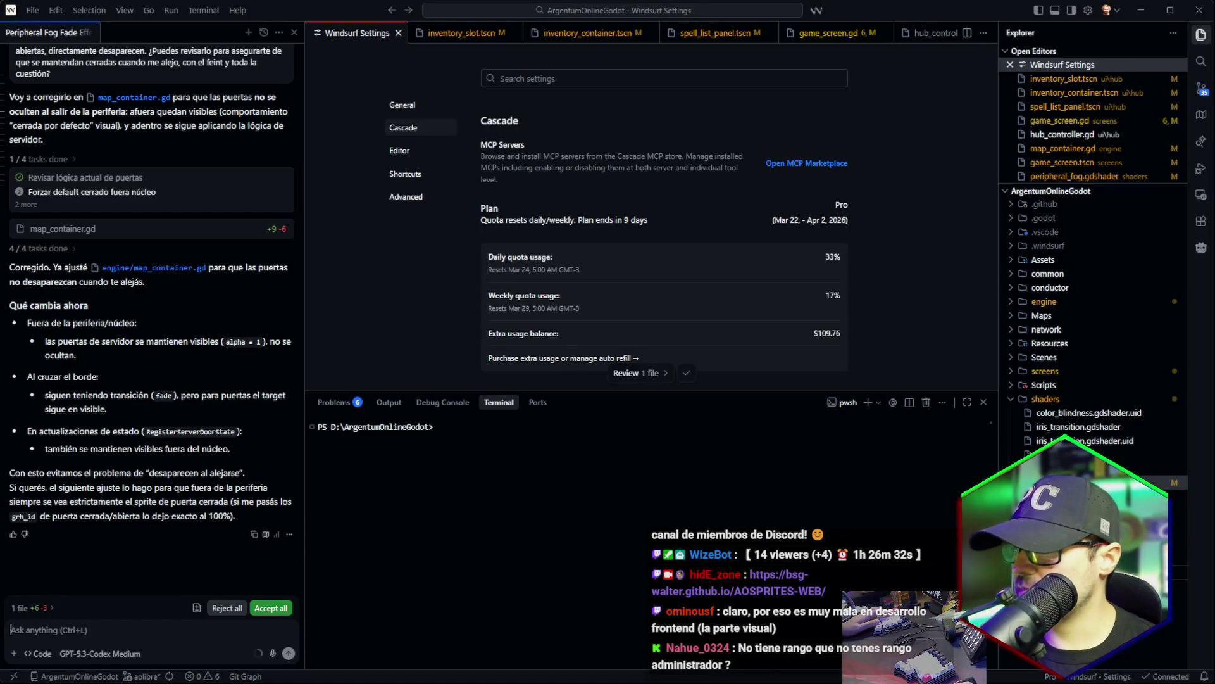
key("alt+Tab")
key("F5")
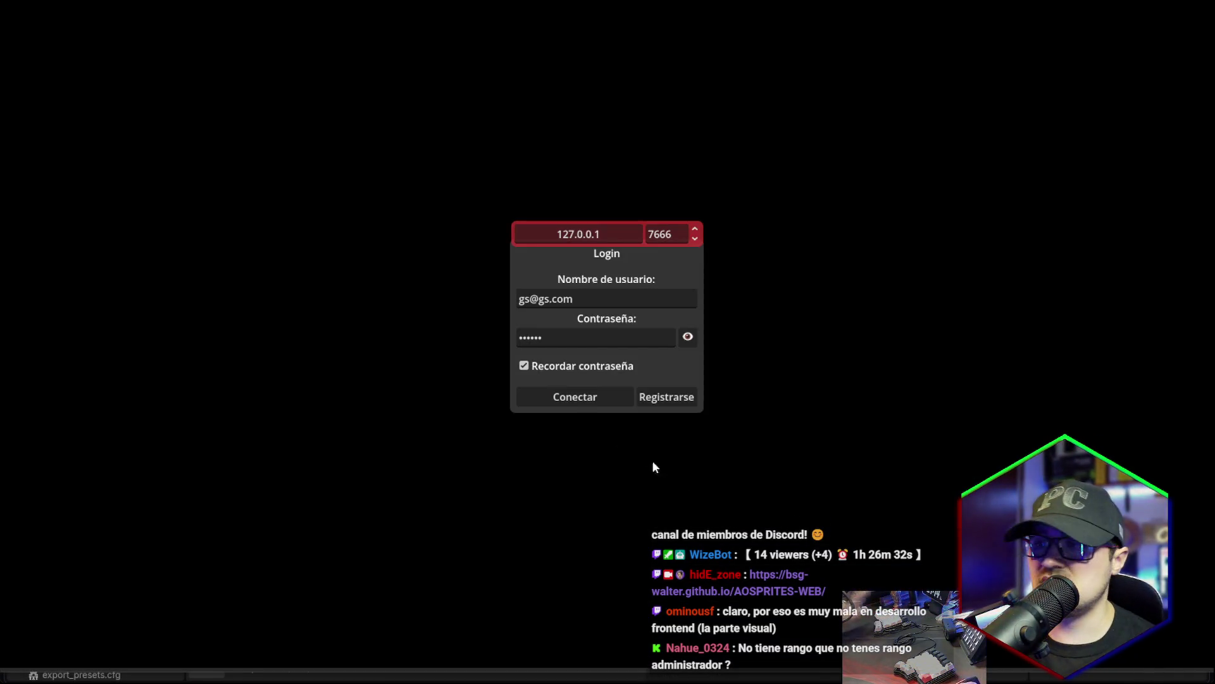
Log into the game and switch repeatedly between the Inventario and Hechizos lists.
left_click(591, 400)
key("Return")
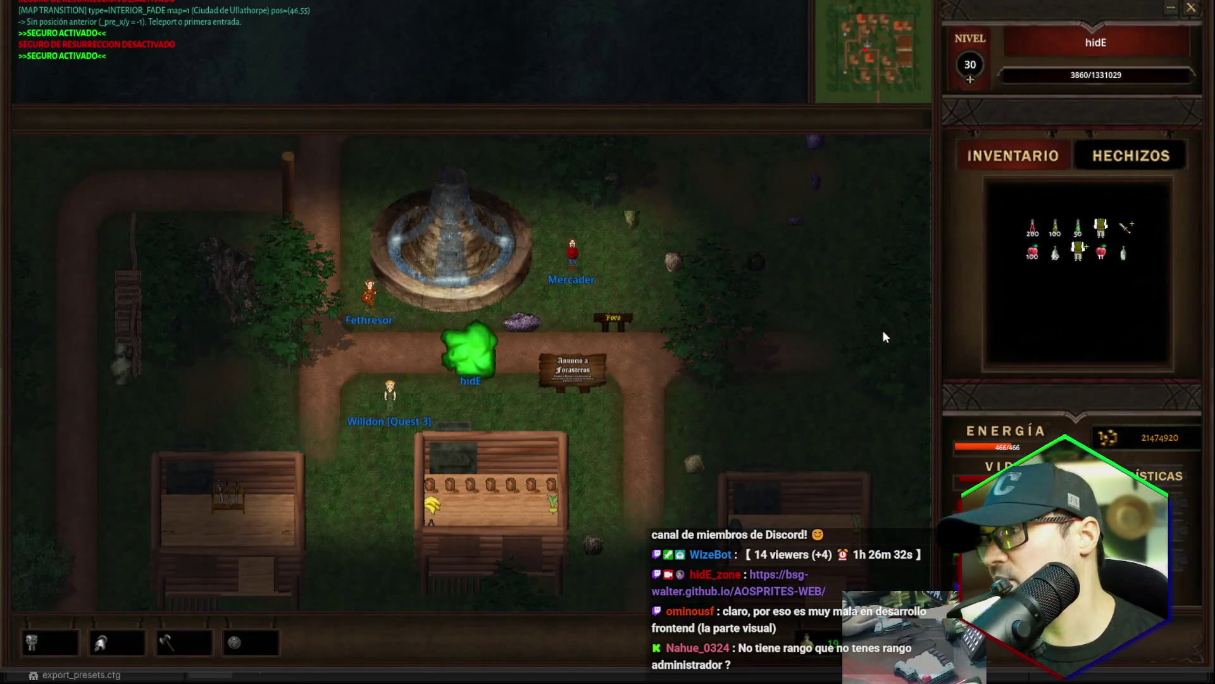
left_click(1113, 157)
left_click(1054, 159)
left_click(1080, 160)
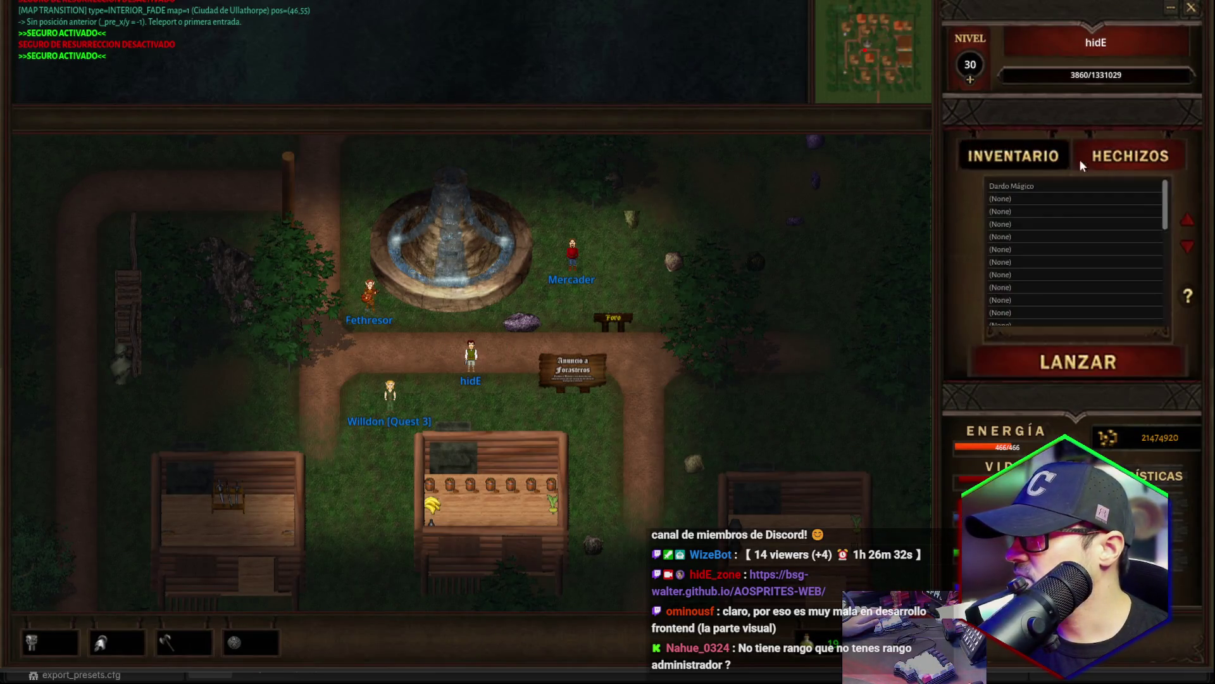
left_click(1080, 159)
left_click(1042, 160)
left_click(1042, 160)
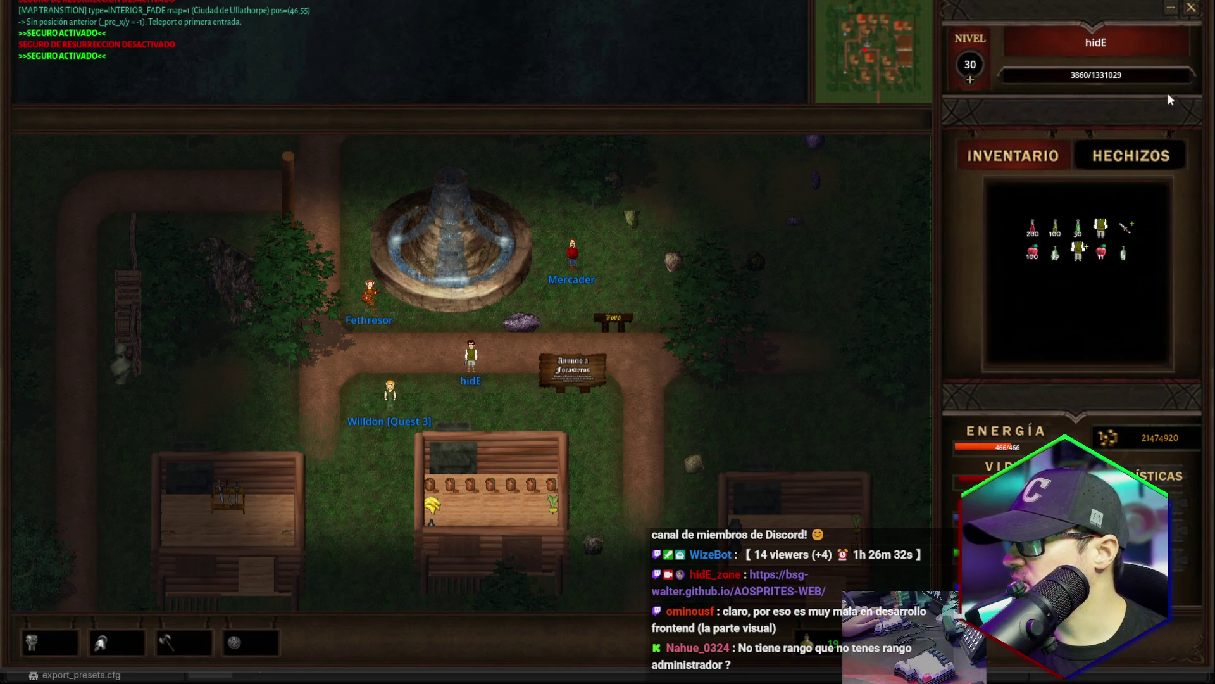
left_click(1093, 162)
left_click(1028, 160)
left_click(1107, 154)
left_click(1108, 153)
left_click(1075, 148)
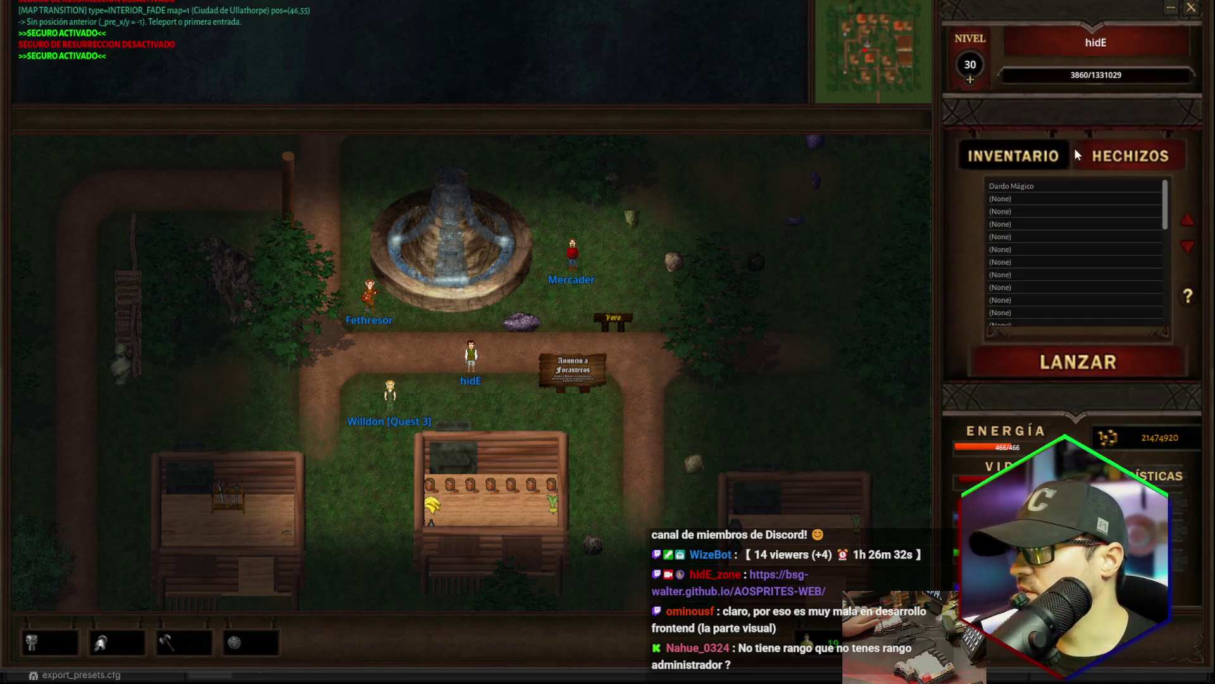
left_click(1075, 148)
left_click(1132, 156)
Move Dardo Mágico down the spell list and back to the top.
left_click(1044, 186)
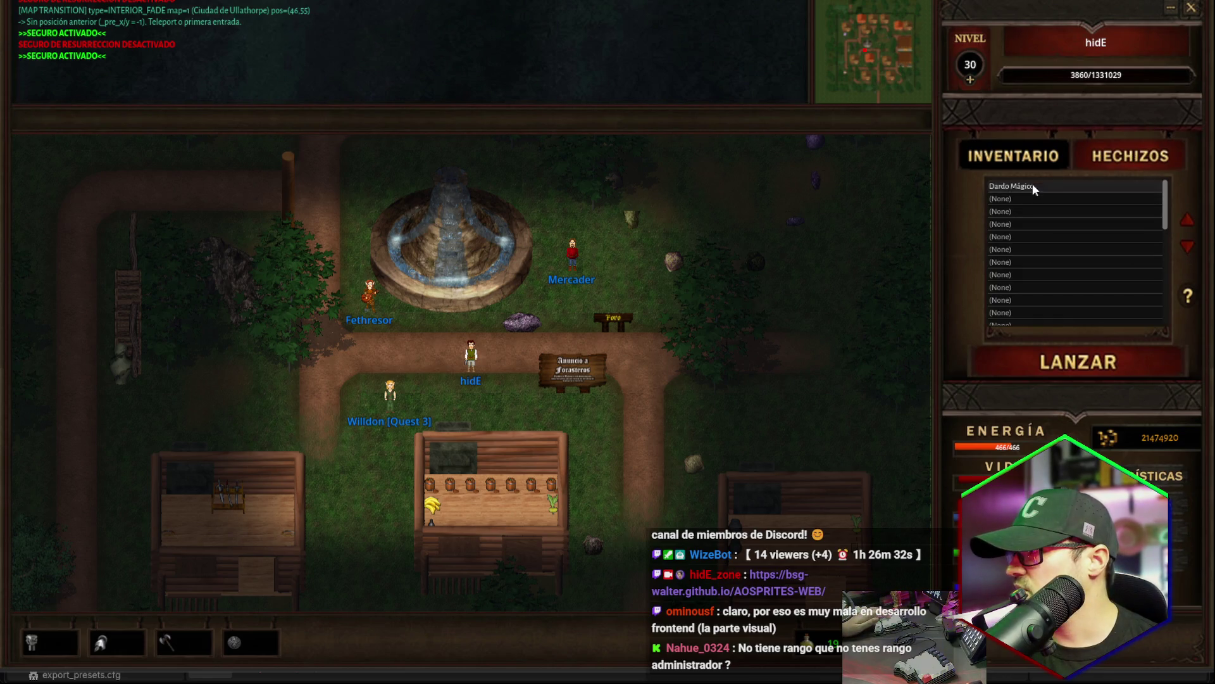
left_click(1188, 248)
left_click(1189, 247)
left_click(1190, 227)
left_click(1189, 227)
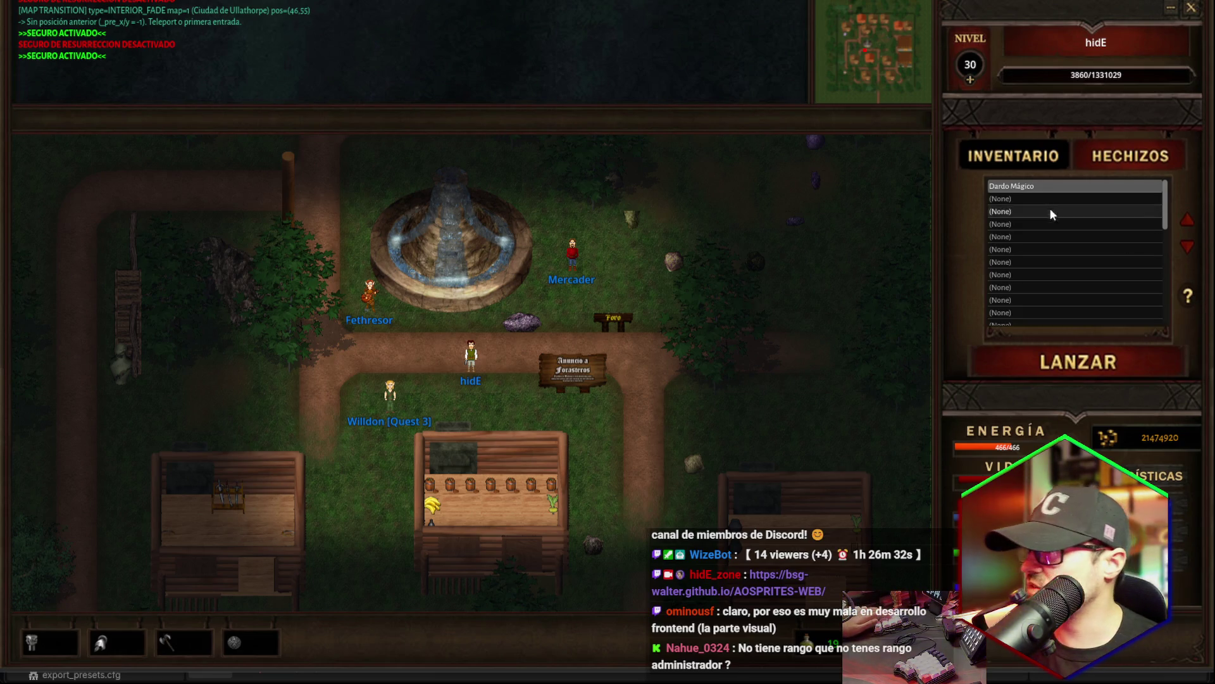
left_click(1038, 162)
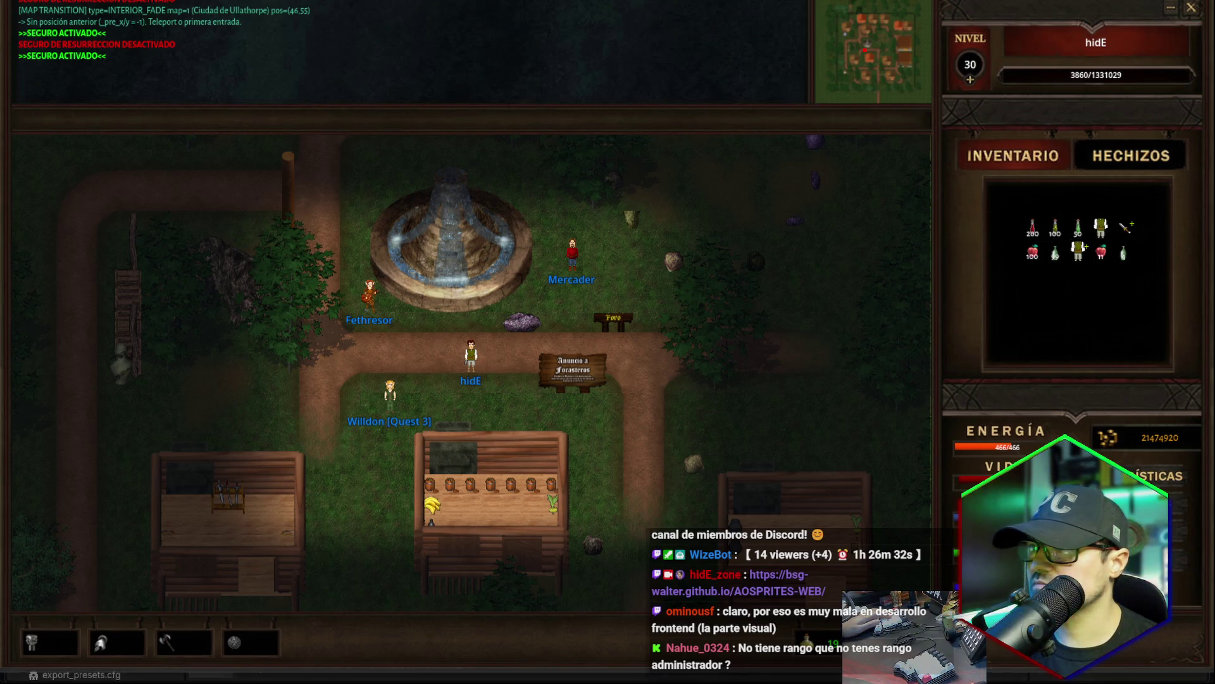
Restart the game from the editor and log the character back in.
left_click(1191, 7)
left_click(983, 33)
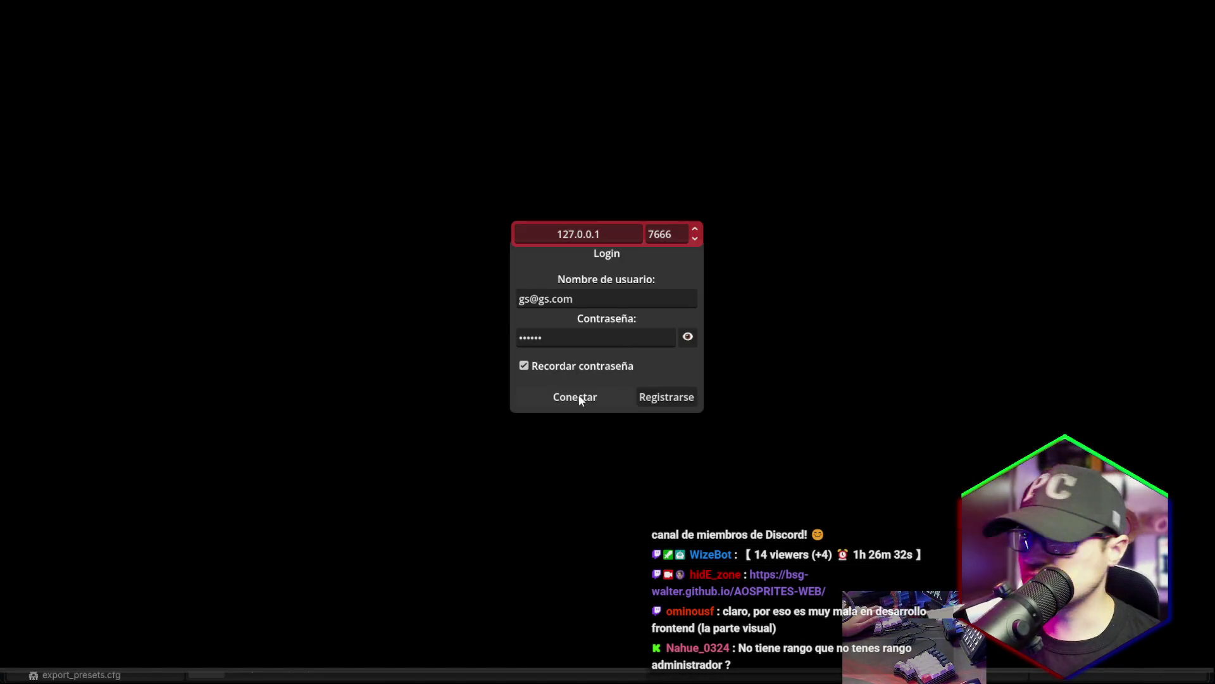
left_click(580, 396)
double_click(588, 401)
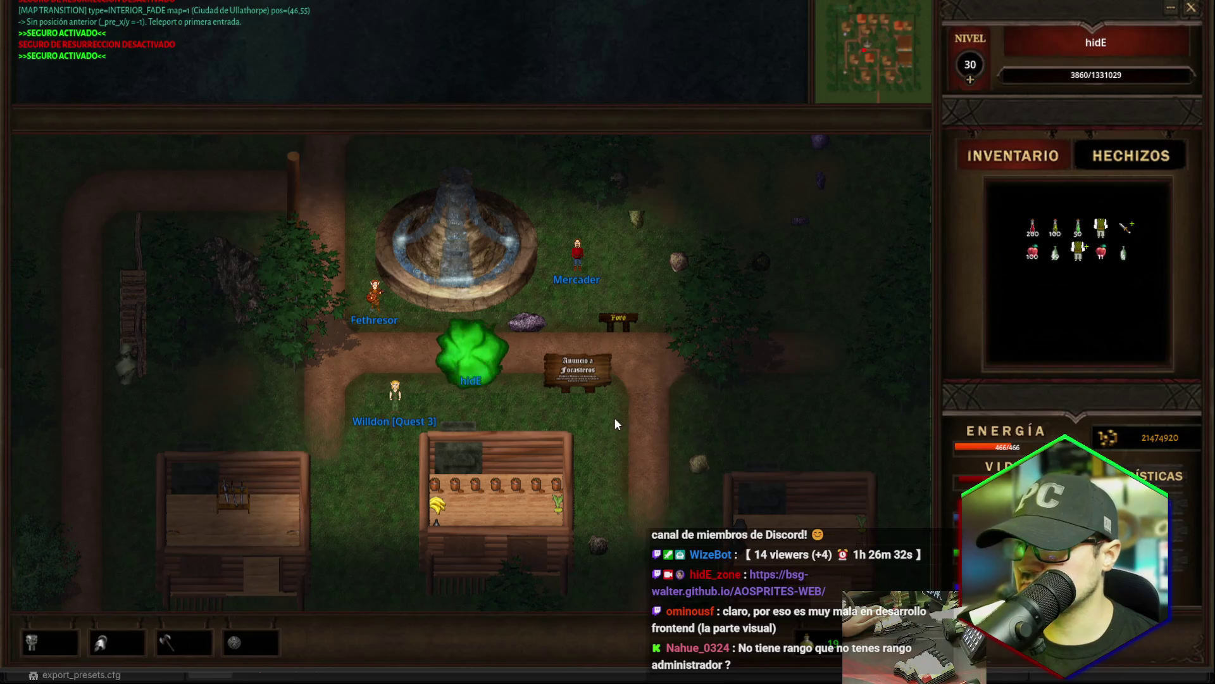
Walk the character west, south, then east toward the bank house.
key("Left")
key("Left")
key("Left")
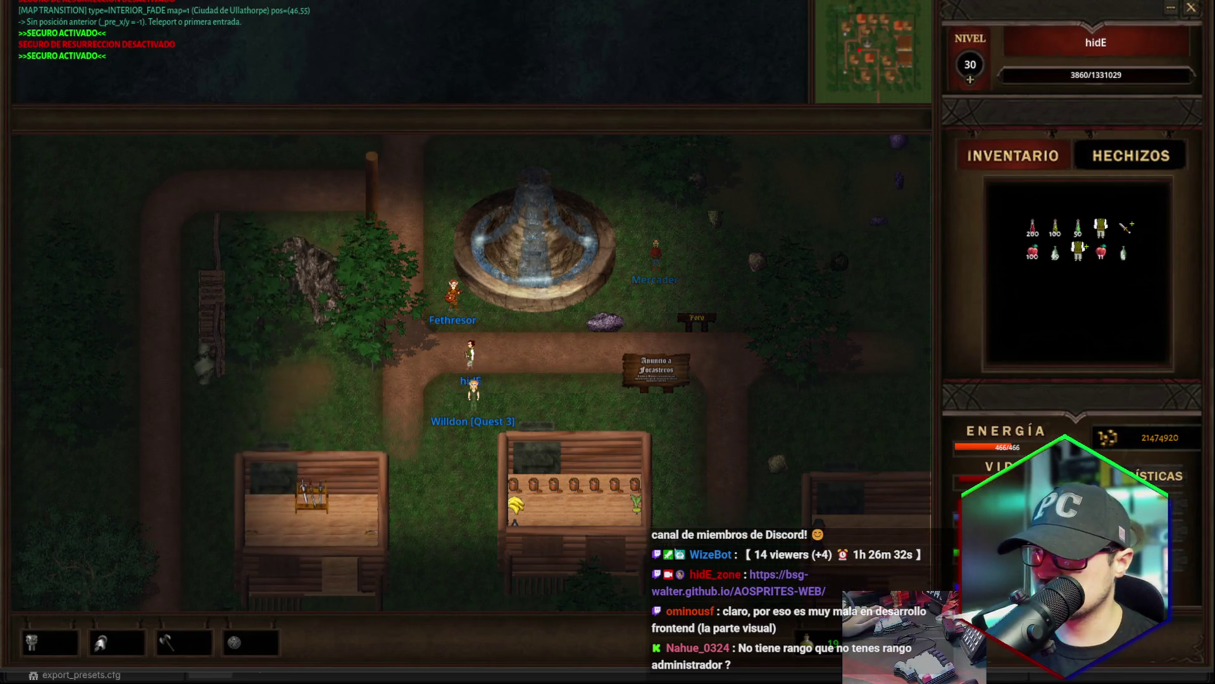
key("Left")
key("Left")
key("Left")
key("Down")
key("Down")
key("Down")
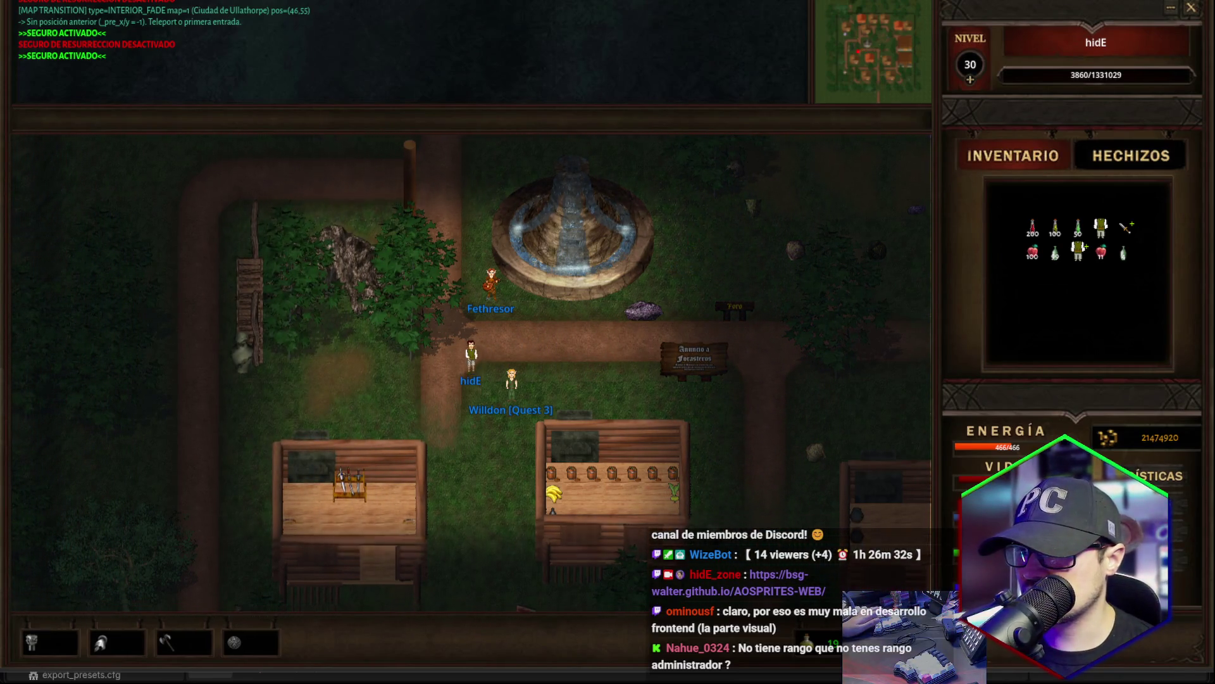
key("Up")
key("Up")
key("Up")
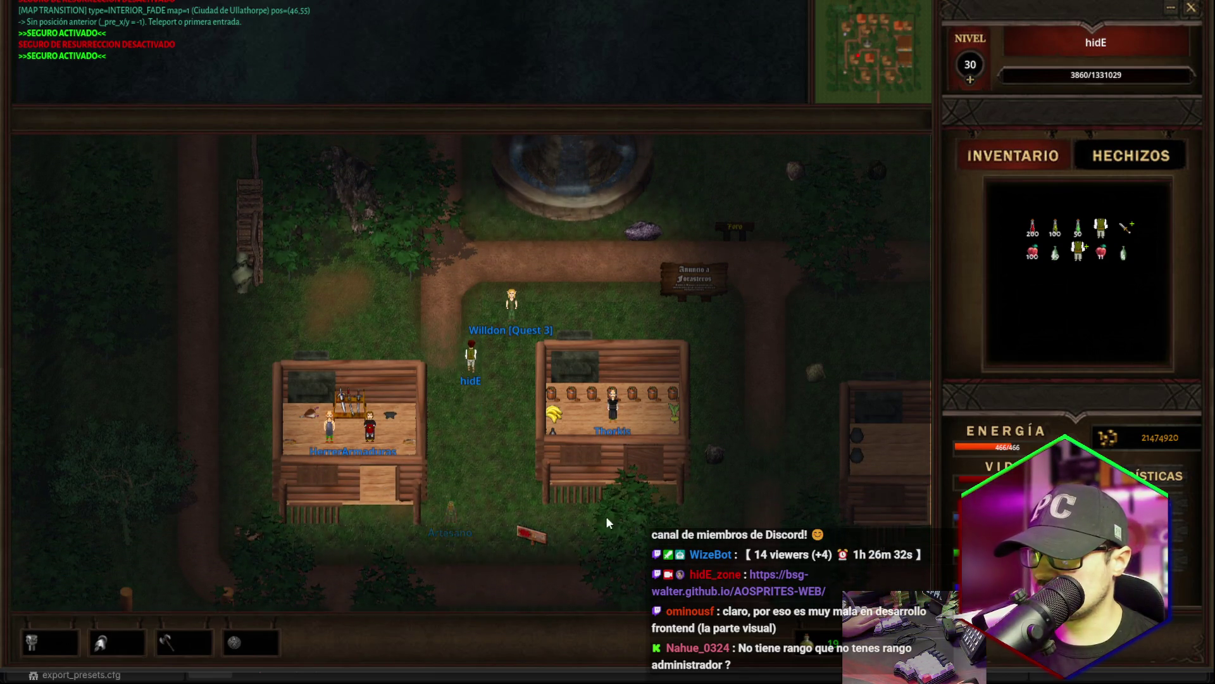
key("Up")
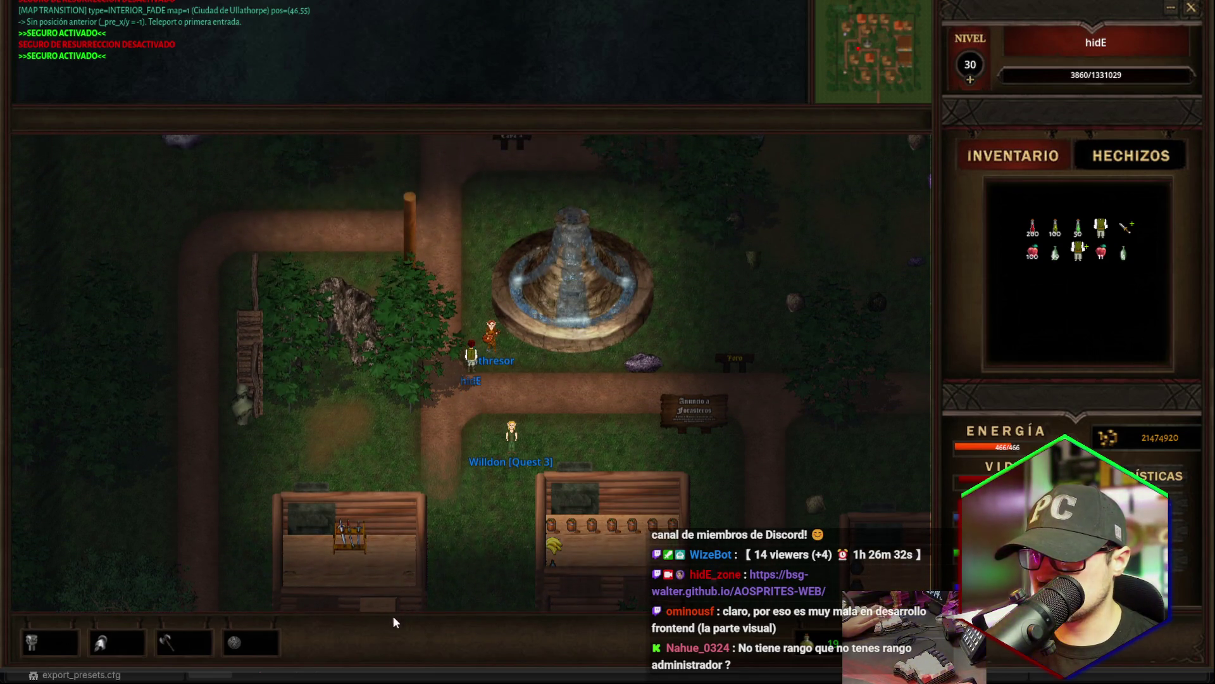
key("Right")
key("Right")
key("Right")
key("Right")
key("Right")
key("Right")
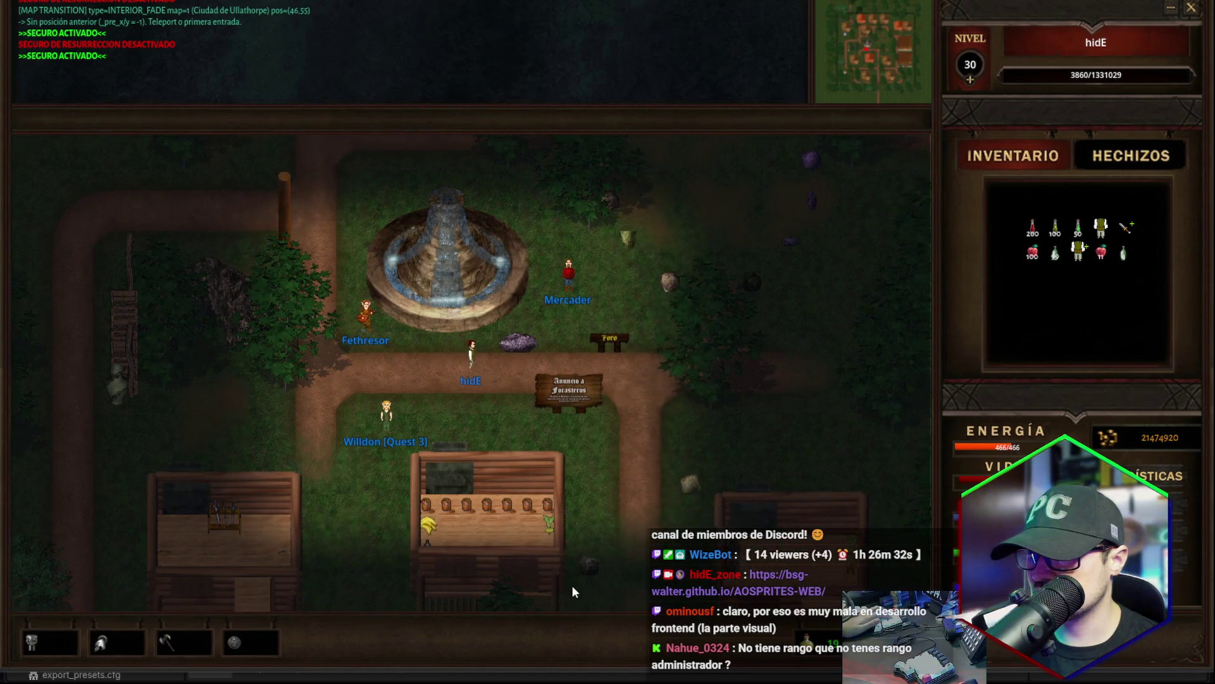
key("Down")
key("Down")
key("Down")
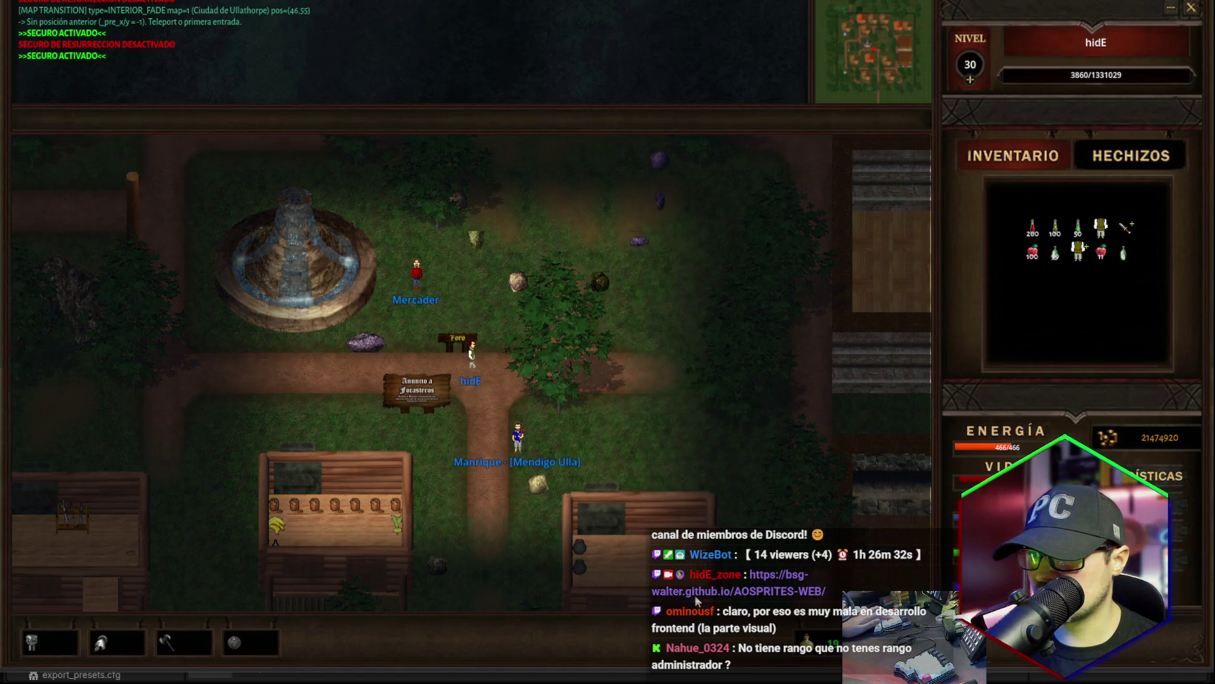
key("Right")
key("Right")
key("Down")
key("Down")
key("Down")
key("Up")
key("Up")
key("Up")
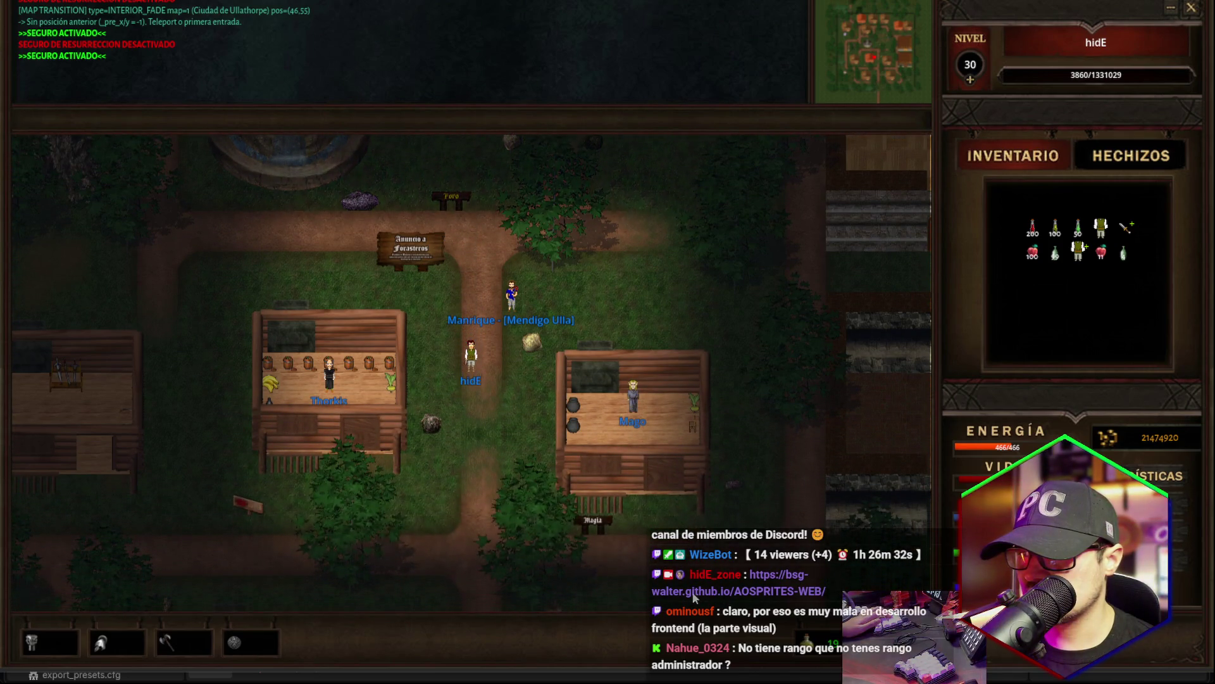
key("Up")
key("Up")
key("Up")
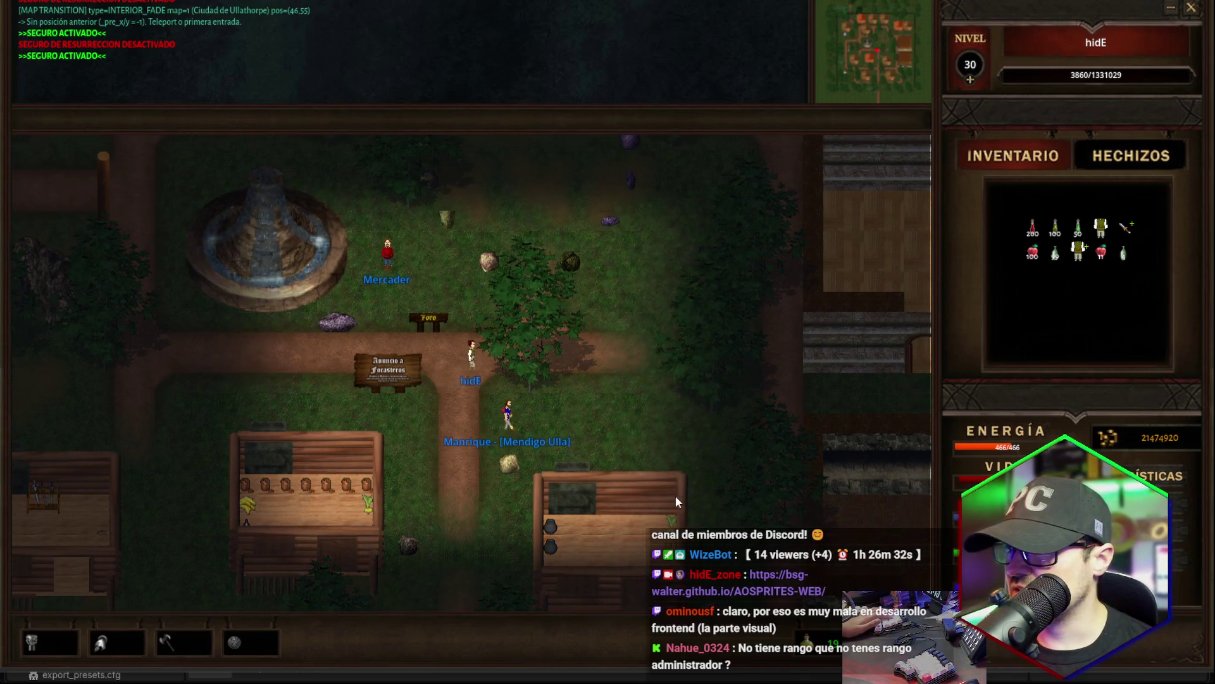
key("Right")
key("Right")
key("Right")
key("Right")
key("Right")
key("Right")
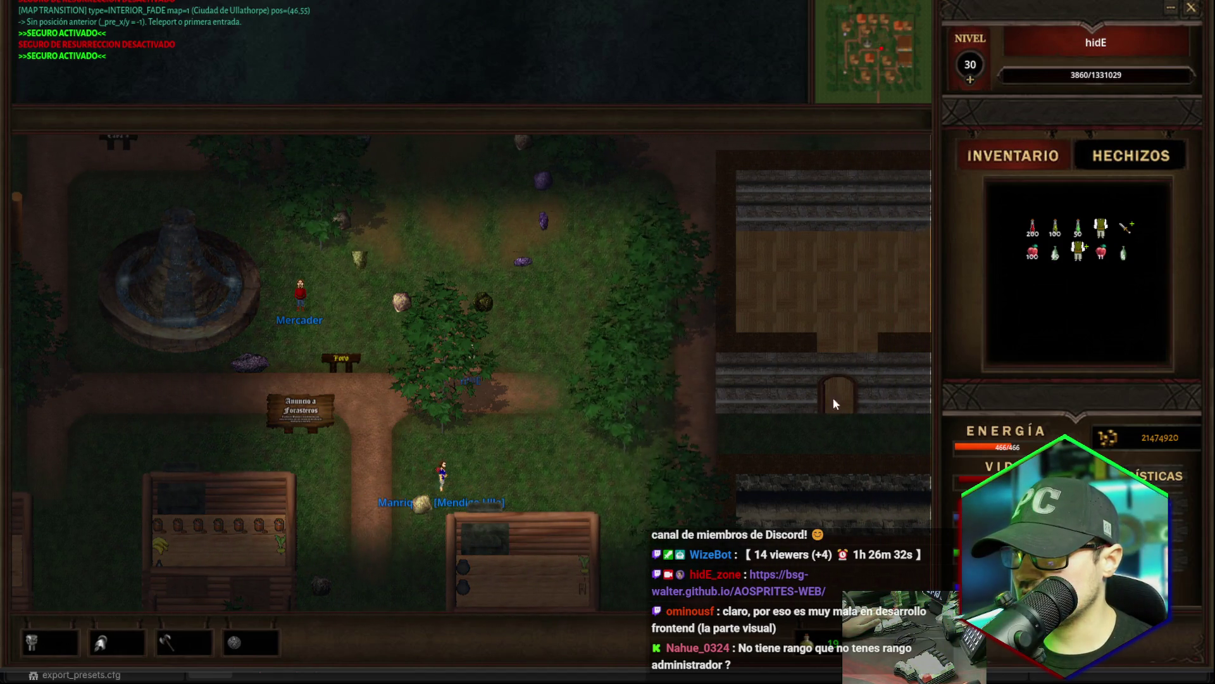
key("Right")
key("Right")
key("Right")
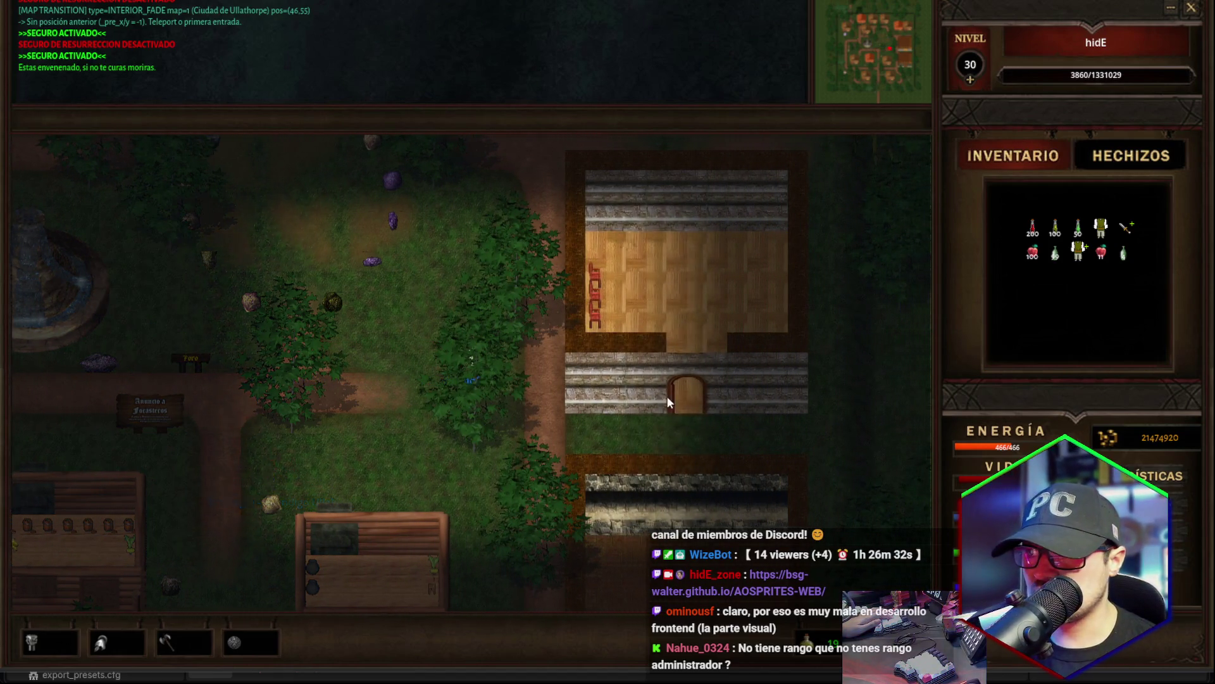
key("Up")
key("Up")
key("Up")
Walk north past the shops, west to the fountain, then south to the provisions shop.
key("Up")
key("Up")
key("Up")
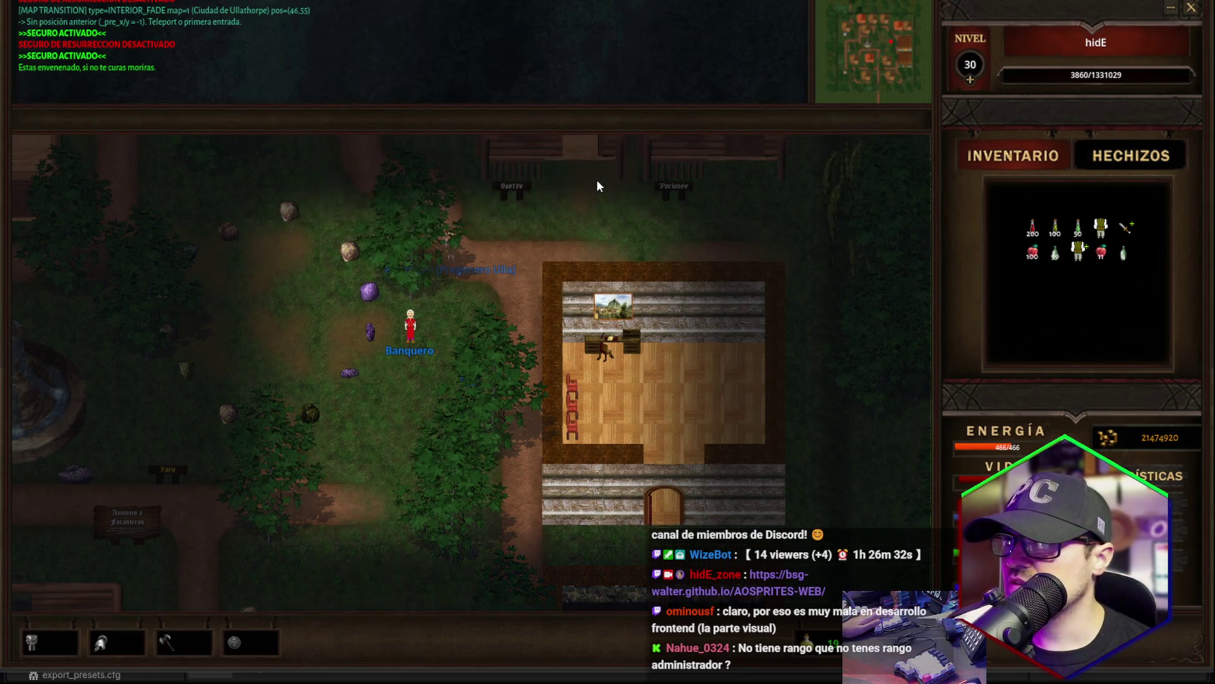
key("Up")
key("Up")
key("Up")
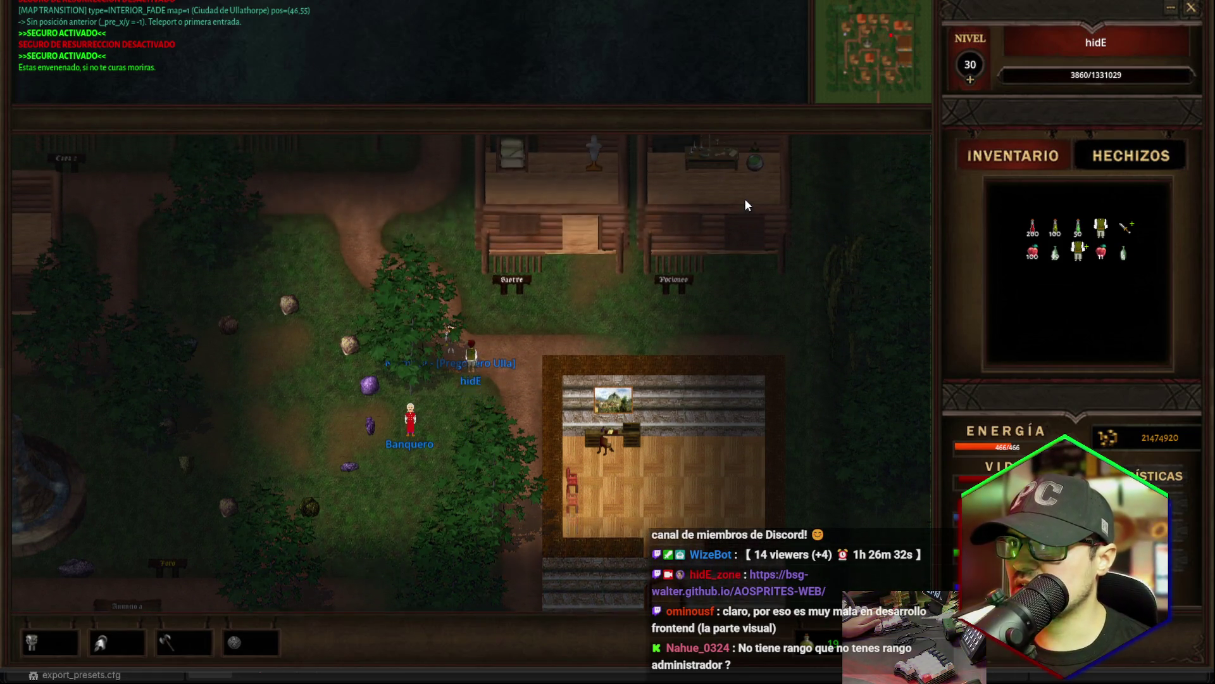
key("Left")
key("Left")
key("Left")
key("Left")
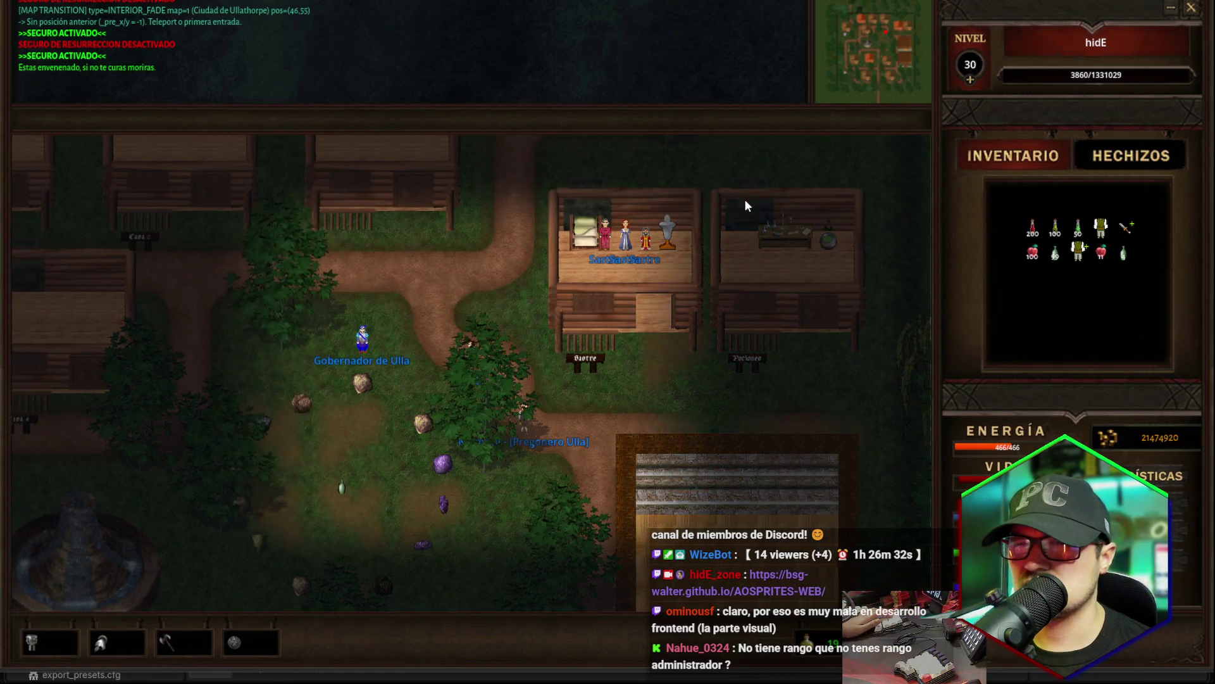
key("Left")
key("Left")
key("Left")
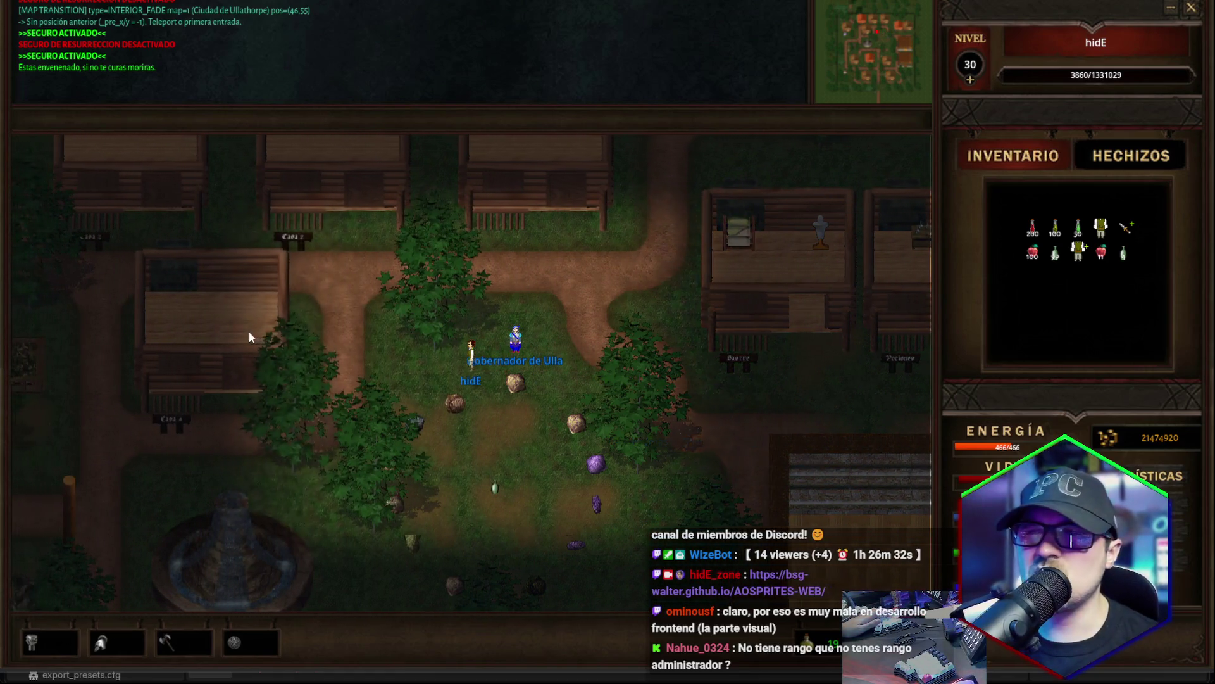
key("Down")
key("Down")
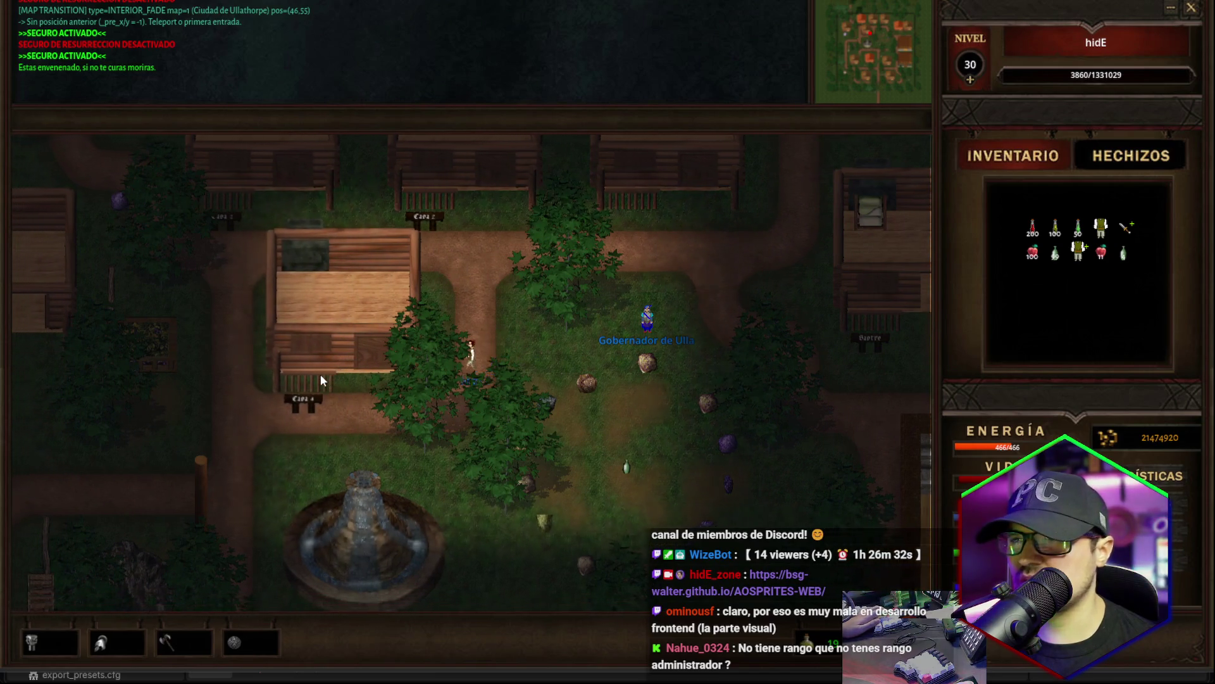
key("Left")
key("Left")
key("Left")
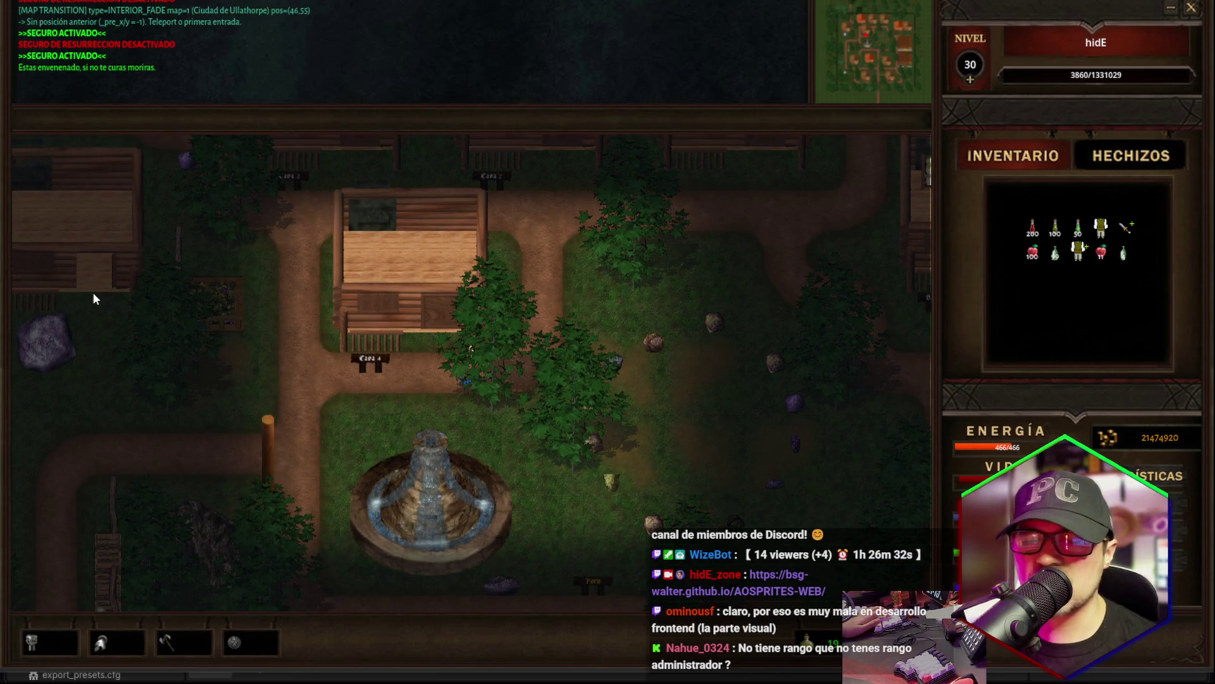
key("Down")
key("Left")
key("Left")
key("Left")
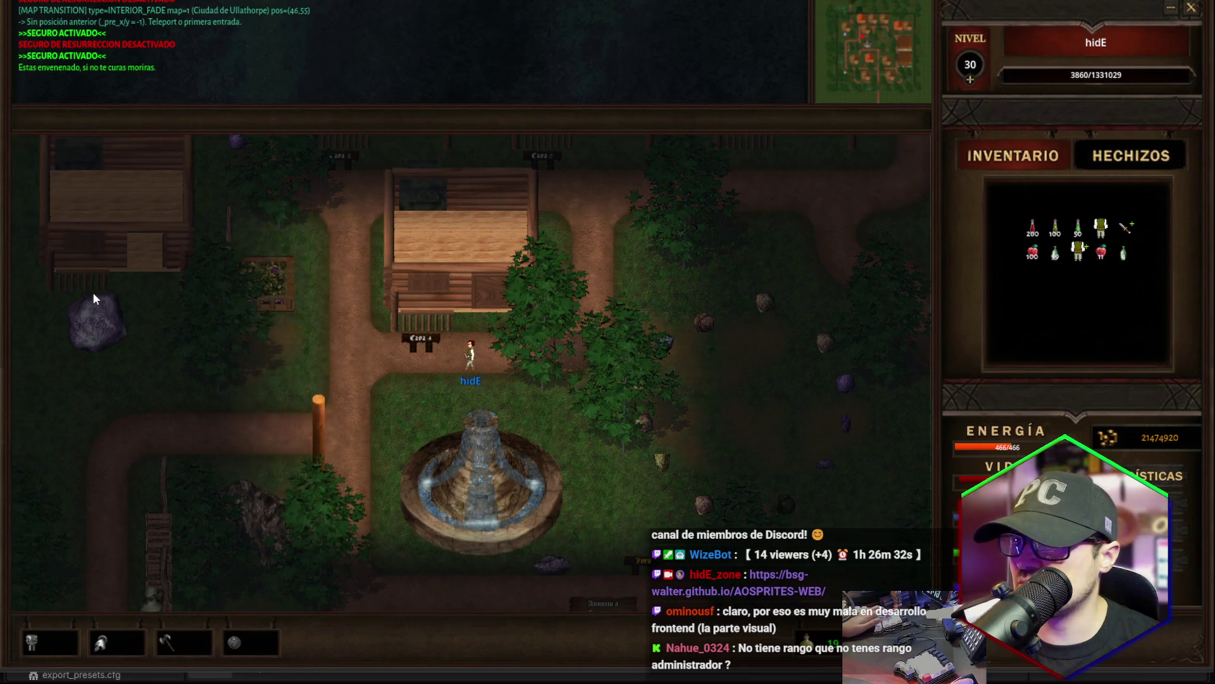
key("Left")
key("Left")
key("Left")
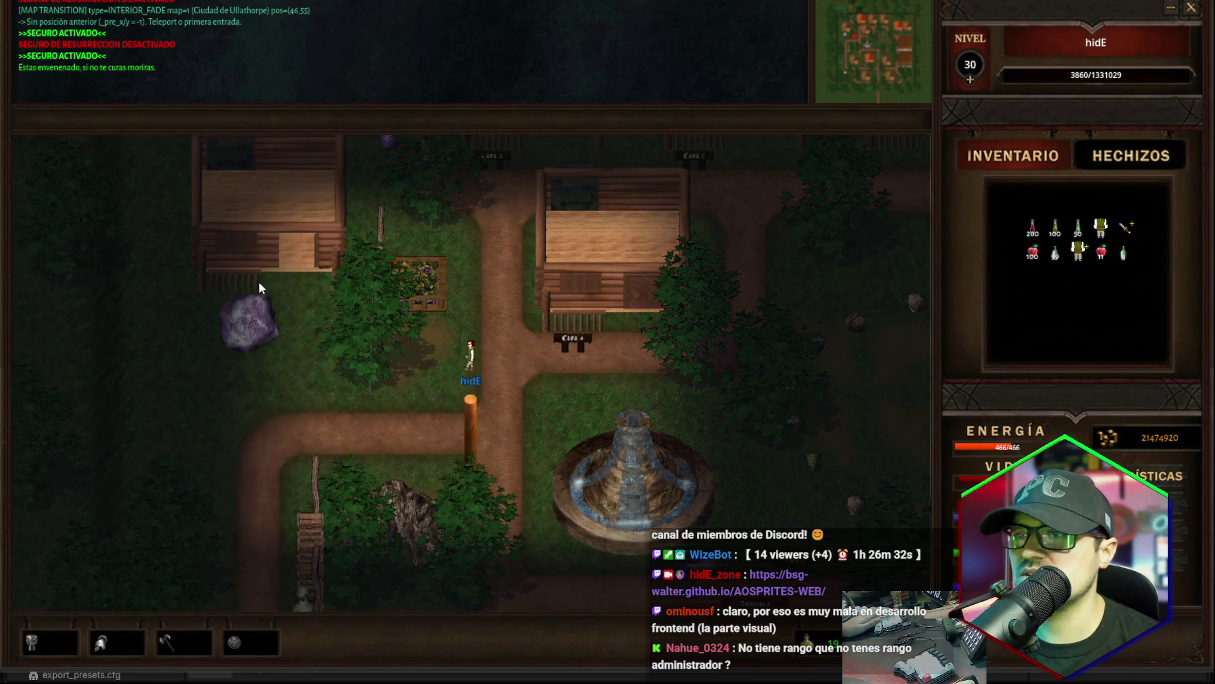
key("Right")
key("Right")
key("Right")
key("Down")
key("Down")
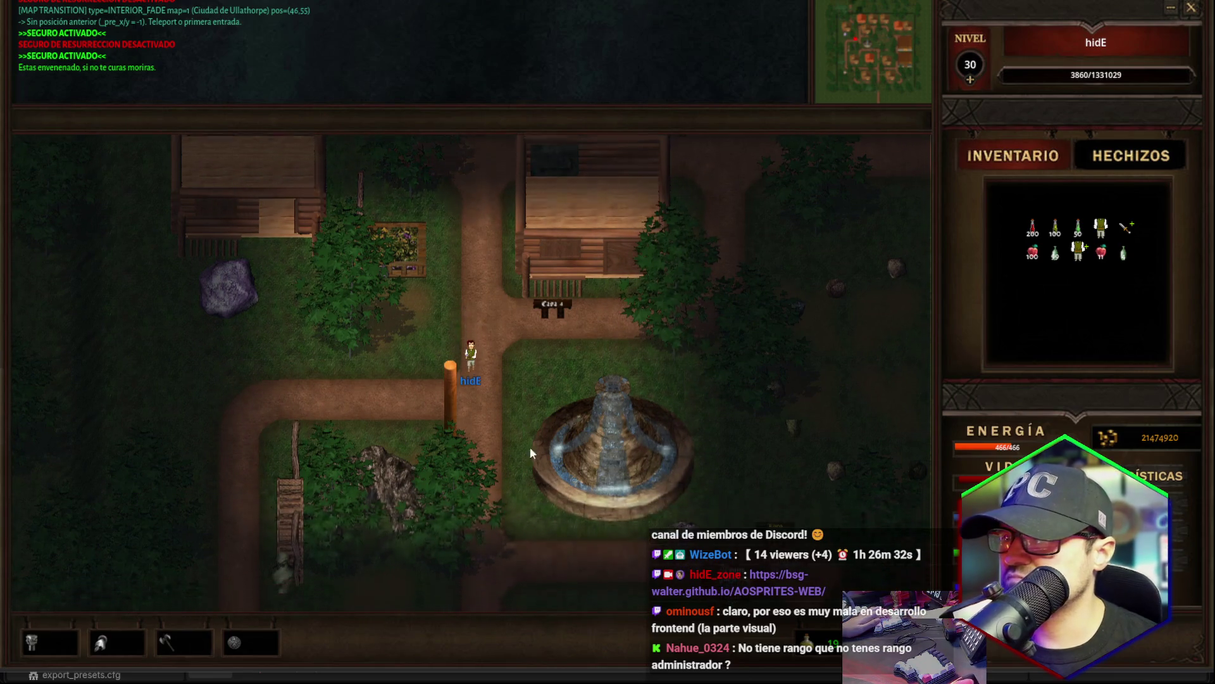
key("Down")
key("Down")
key("Down")
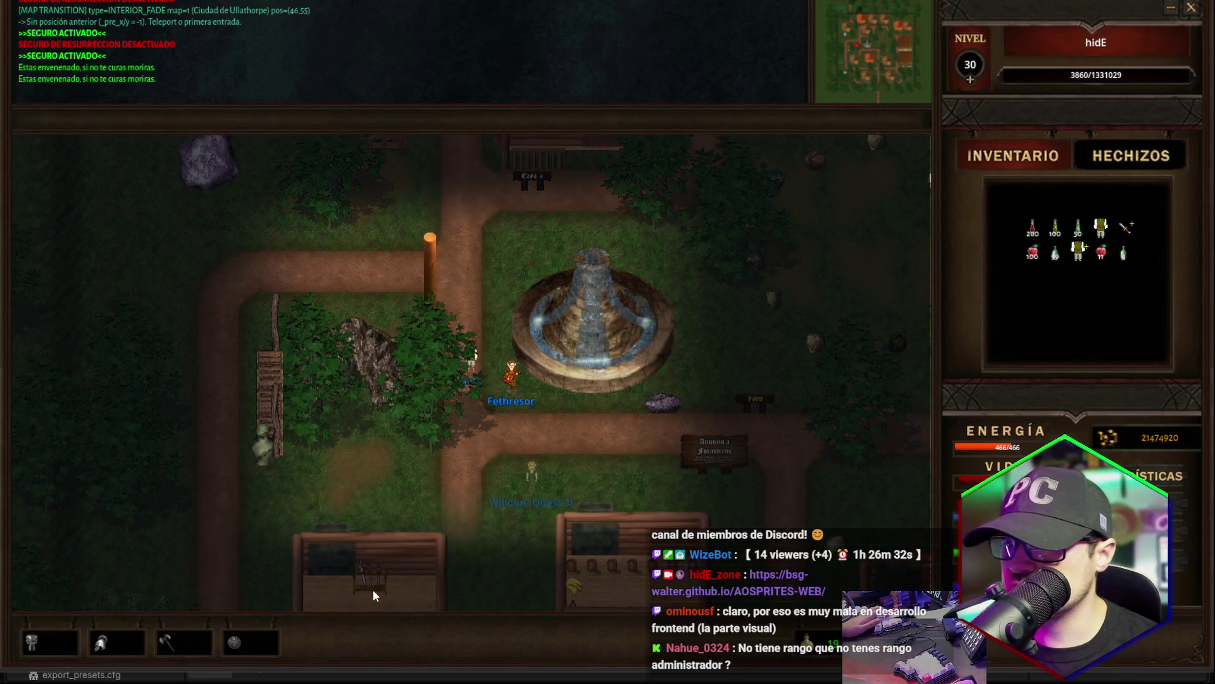
key("Down")
key("Down")
key("Down")
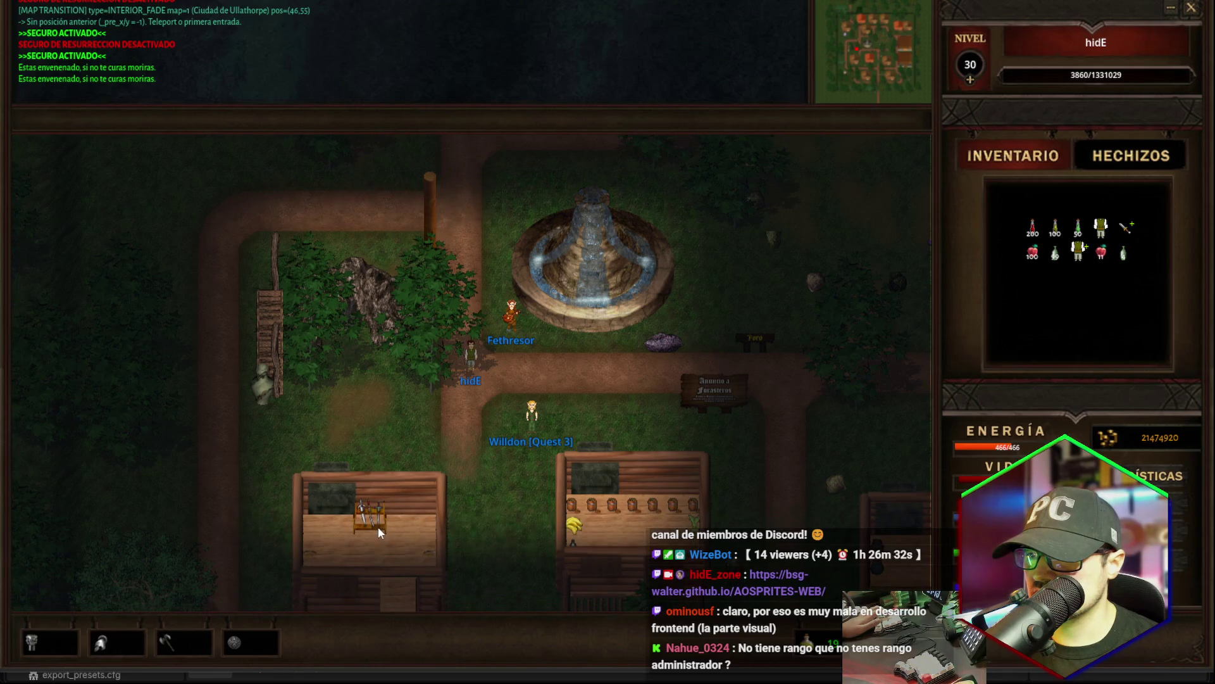
key("Down")
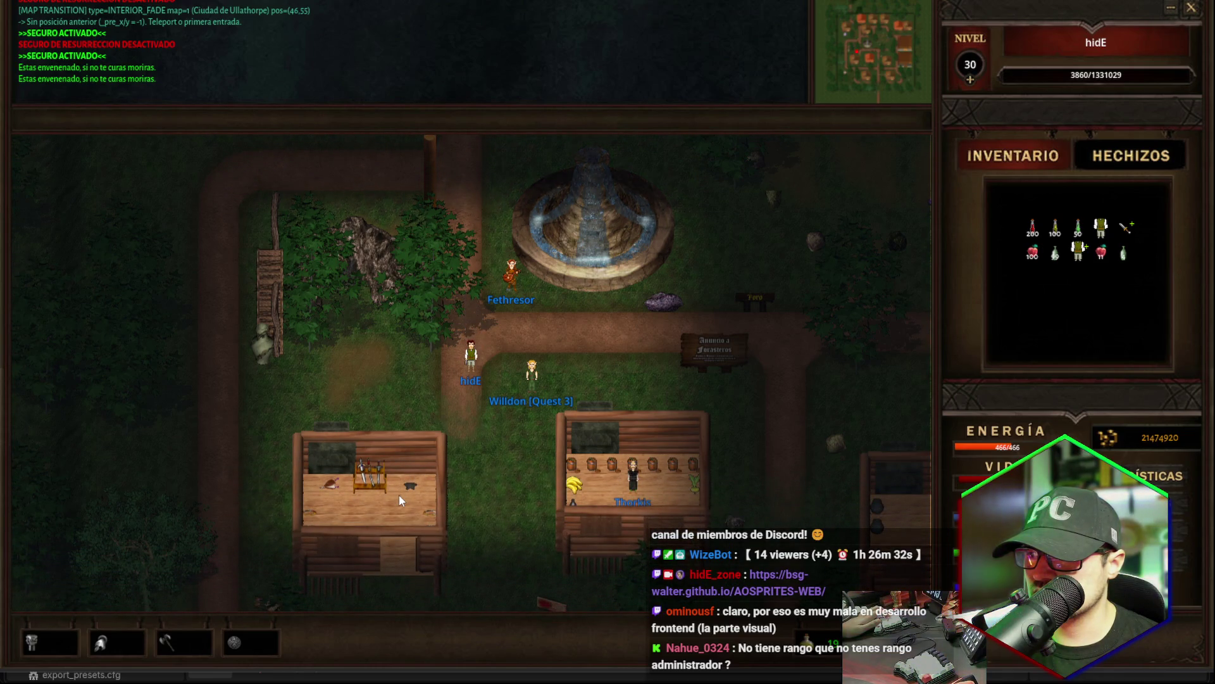
key("Up")
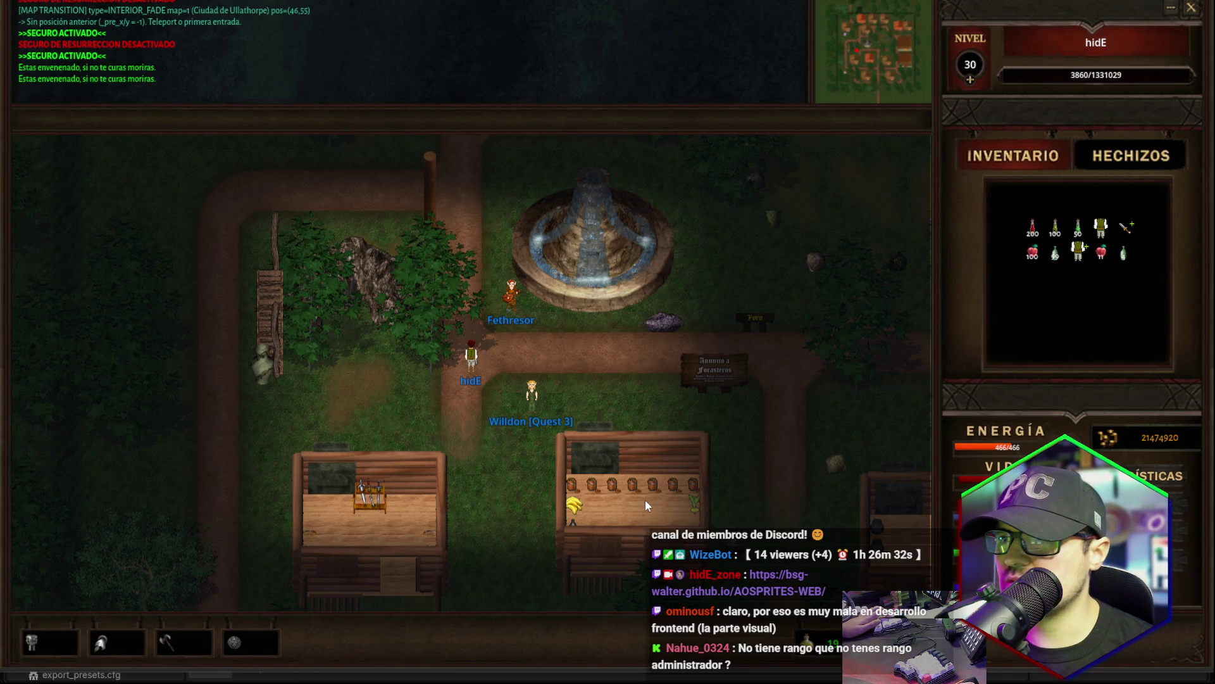
key("Down")
Talk to the shopkeeper Thorkis and try to open trading with him.
left_click(631, 482)
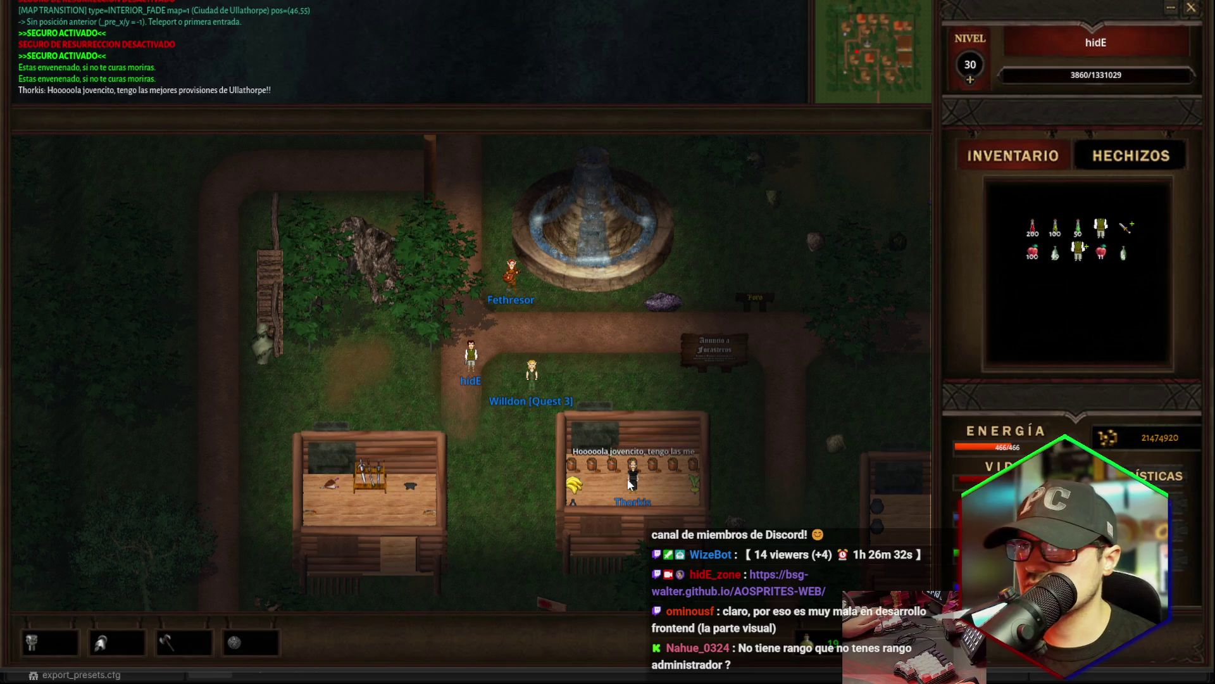
double_click(634, 484)
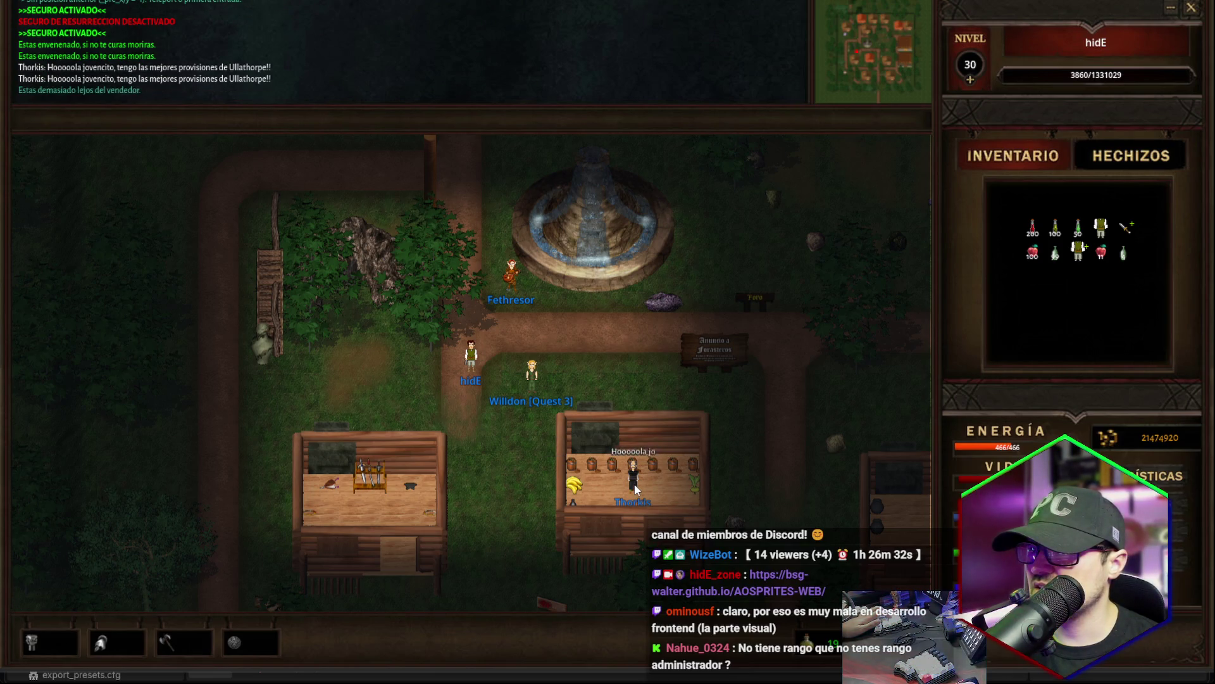
double_click(634, 484)
left_click(635, 484)
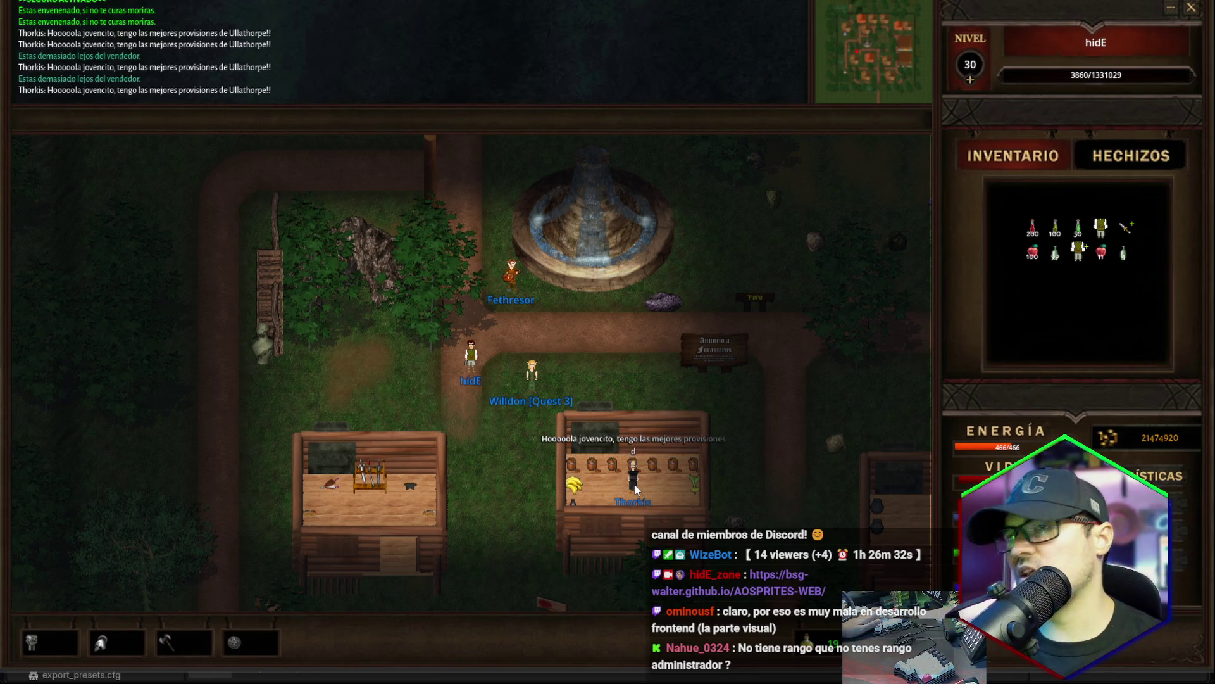
Walk the character back and forth north and south near the shop.
key("Up")
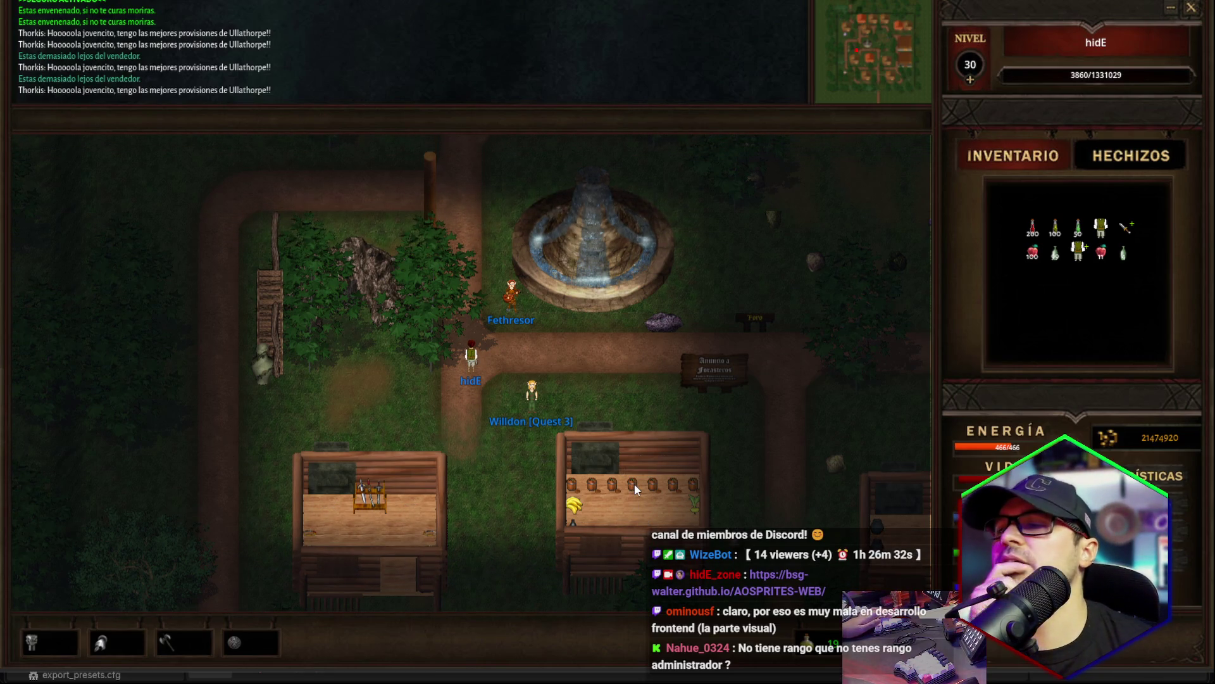
key("Down")
key("Down")
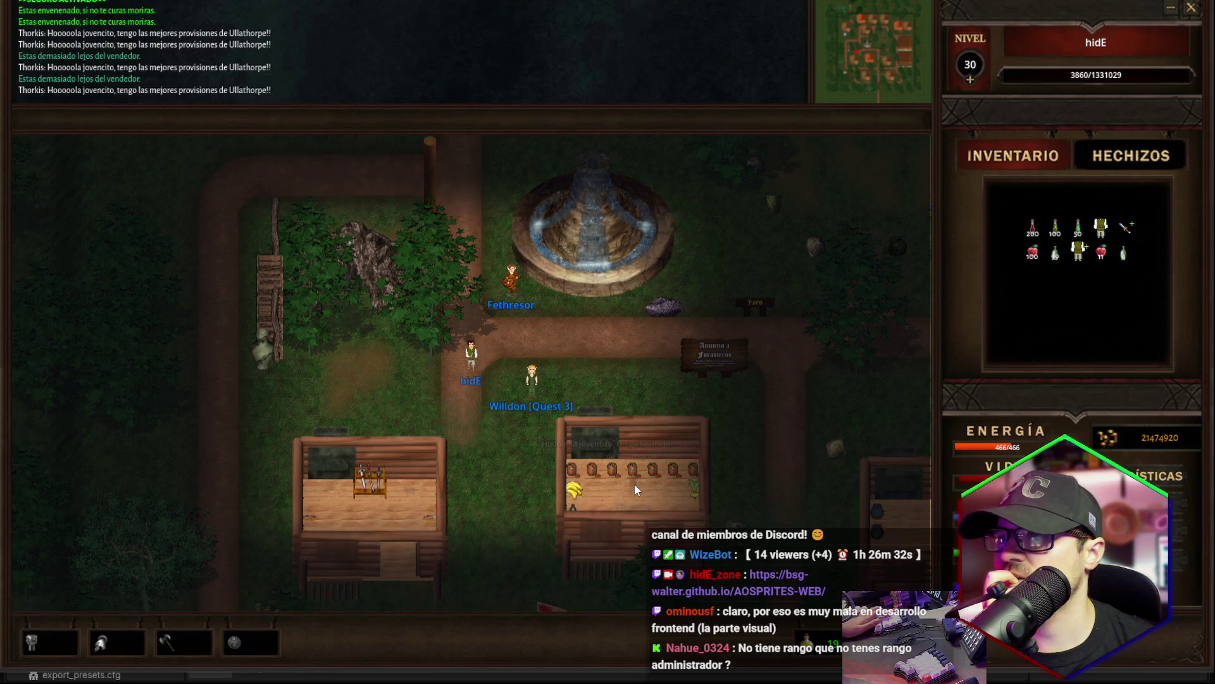
key("Up")
key("Up")
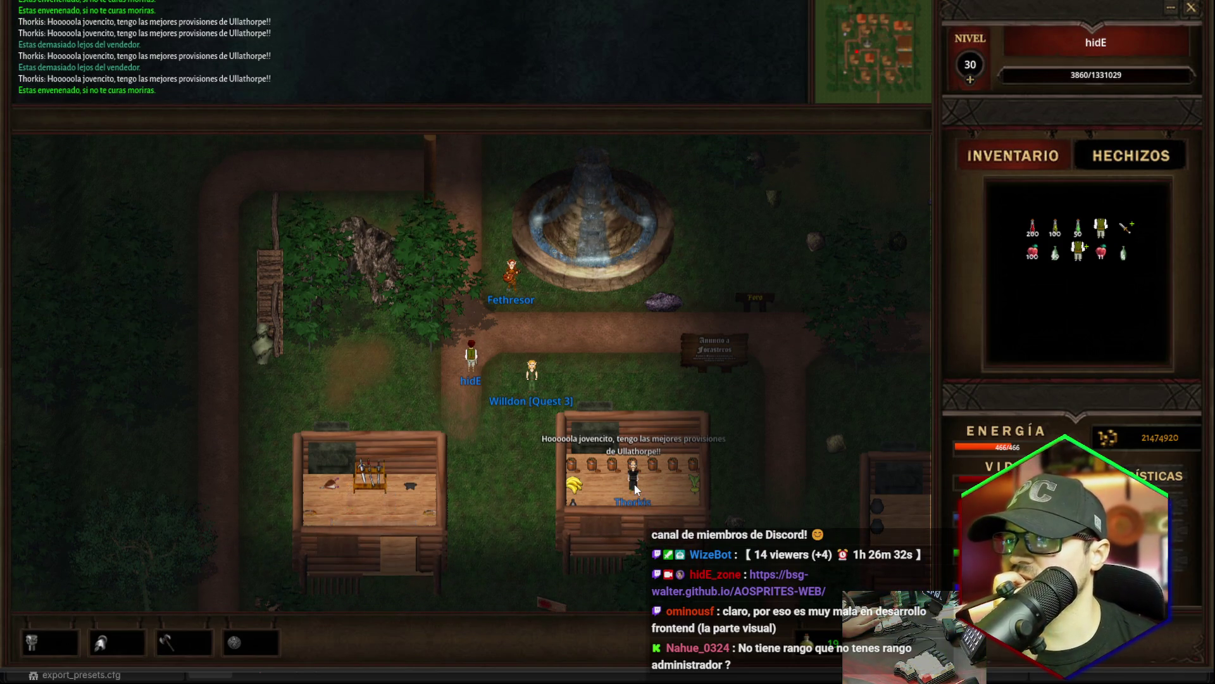
key("Down")
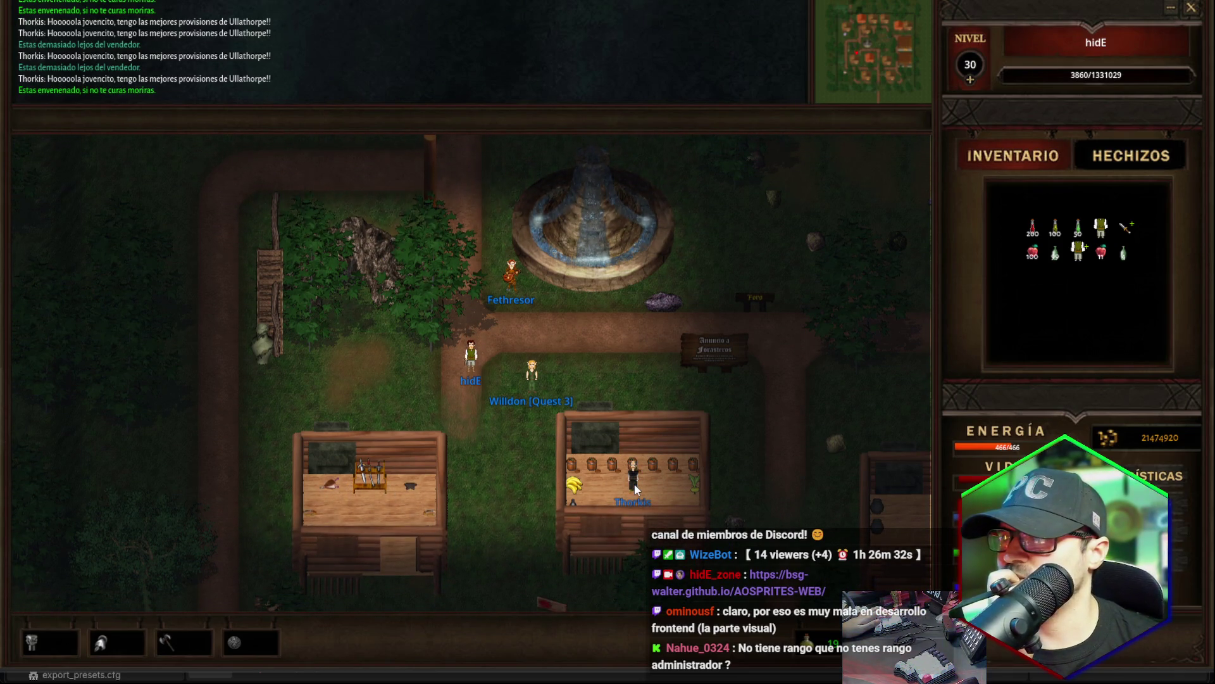
key("Down")
key("Up")
key("Up")
key("Down")
key("Down")
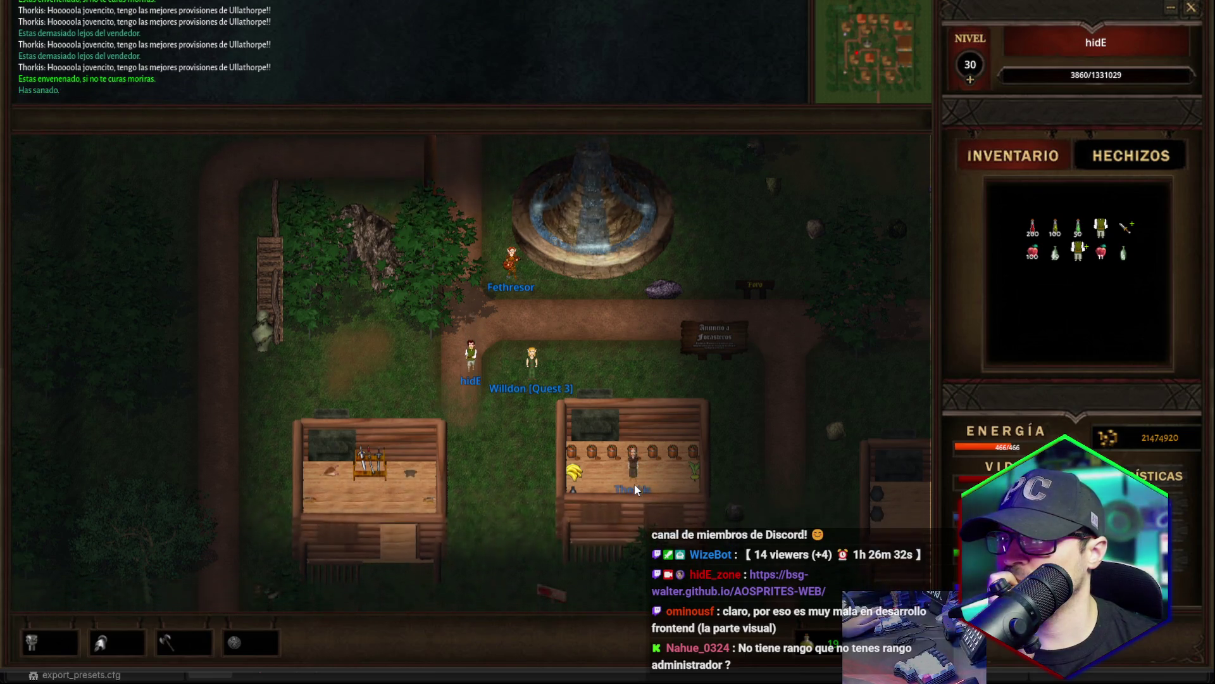
key("Up")
key("Up")
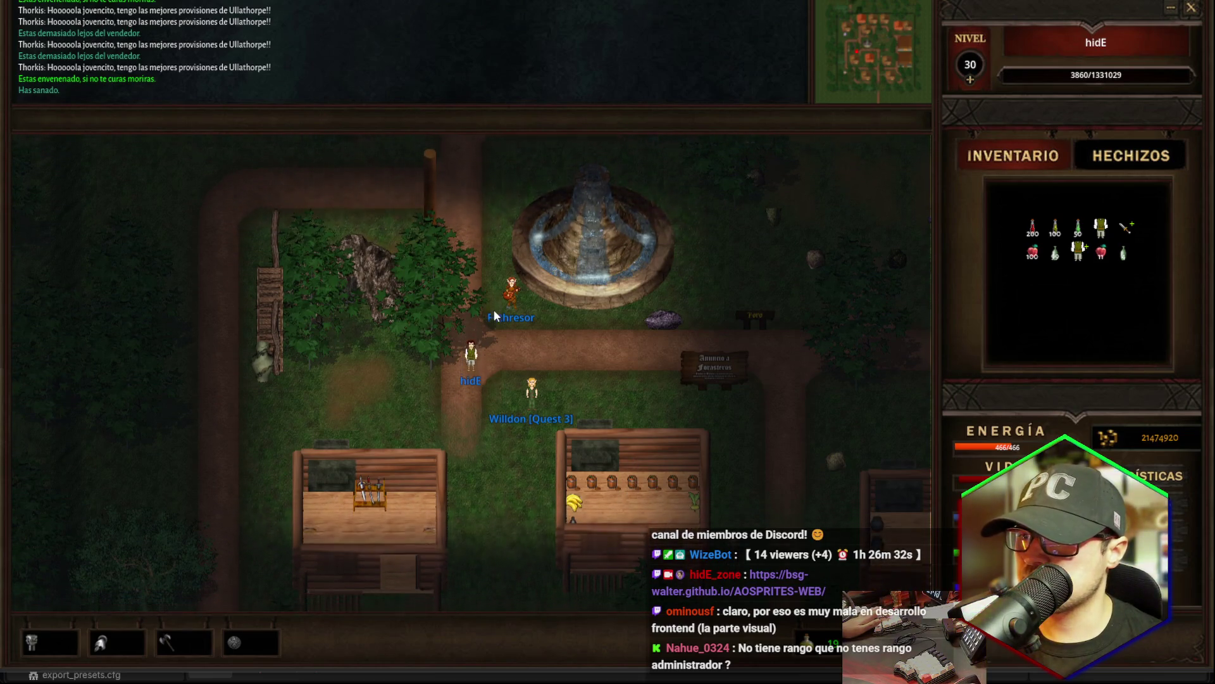
key("Down")
key("Up")
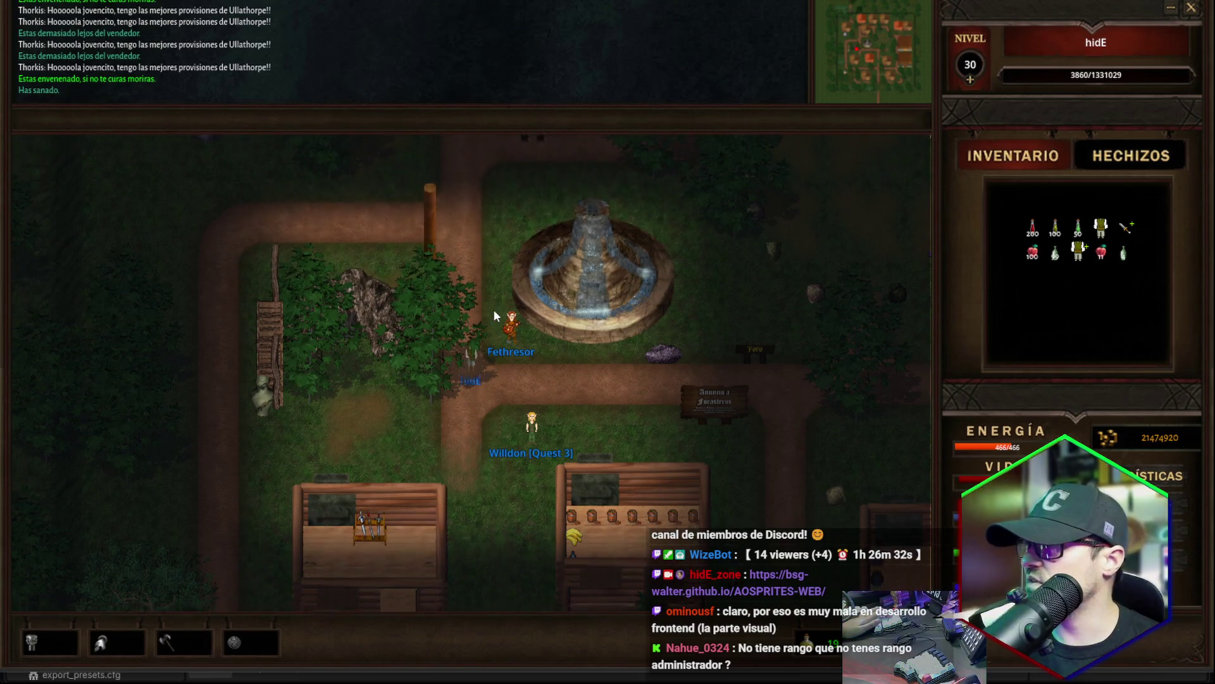
key("Down")
key("Up")
key("Up")
Switch the side panel to the Hechizos spell list, then back to Inventario.
left_click(1120, 152)
key("Down")
key("Down")
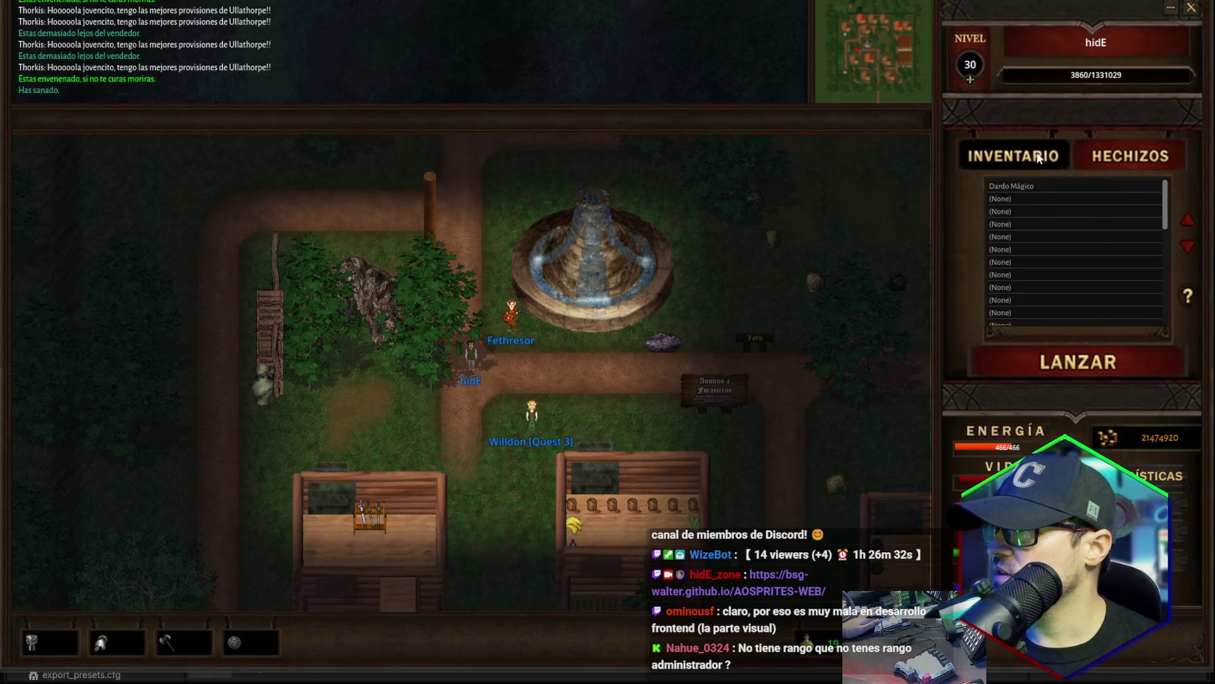
left_click(1012, 156)
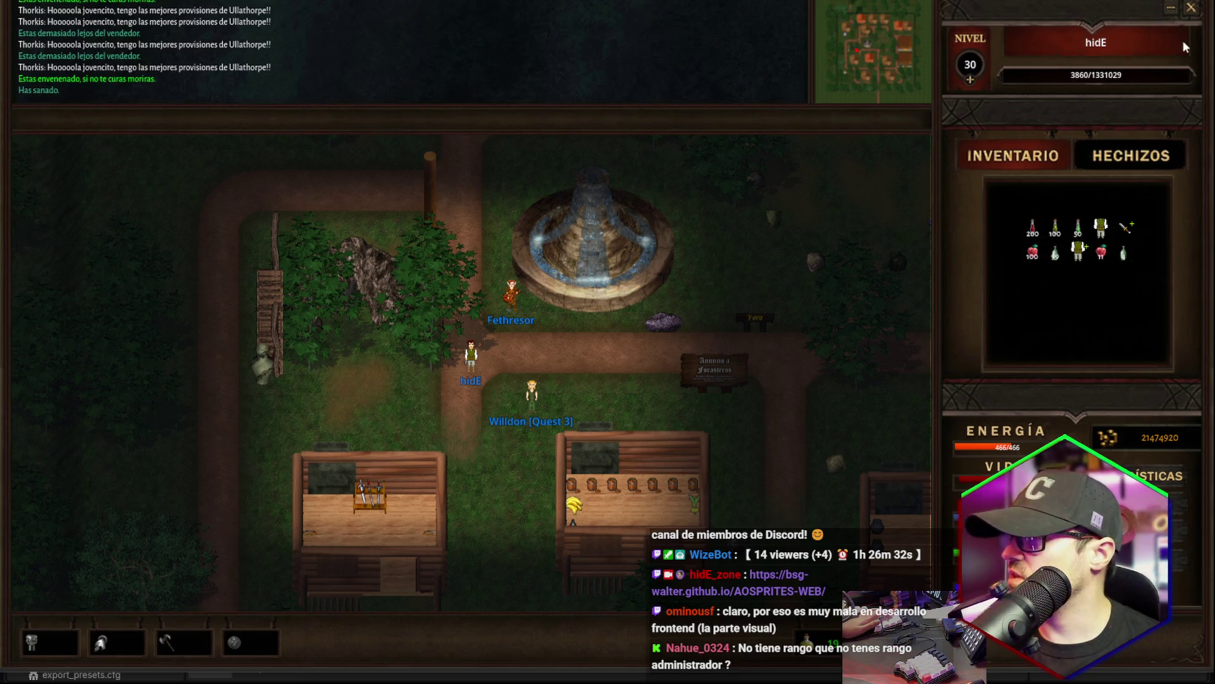
Close the game, commit the eight changed files with a generated message, then start chat voice input.
left_click(1191, 9)
key("alt+Tab")
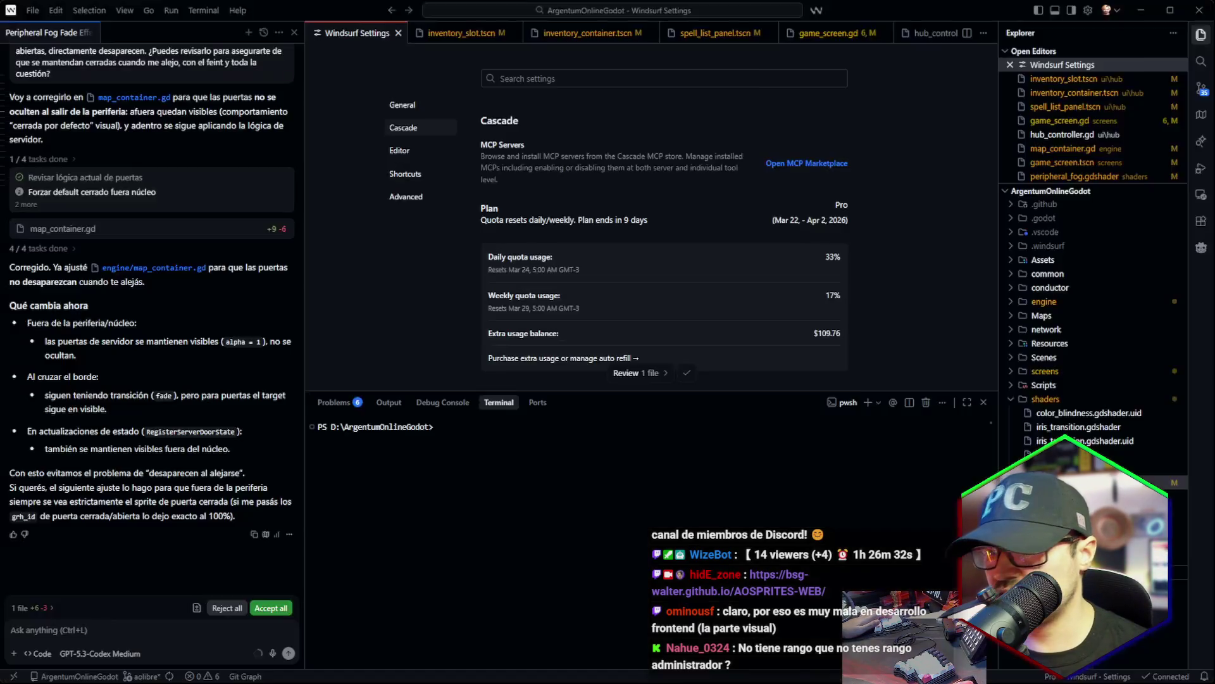
left_click(1201, 88)
left_click(1149, 85)
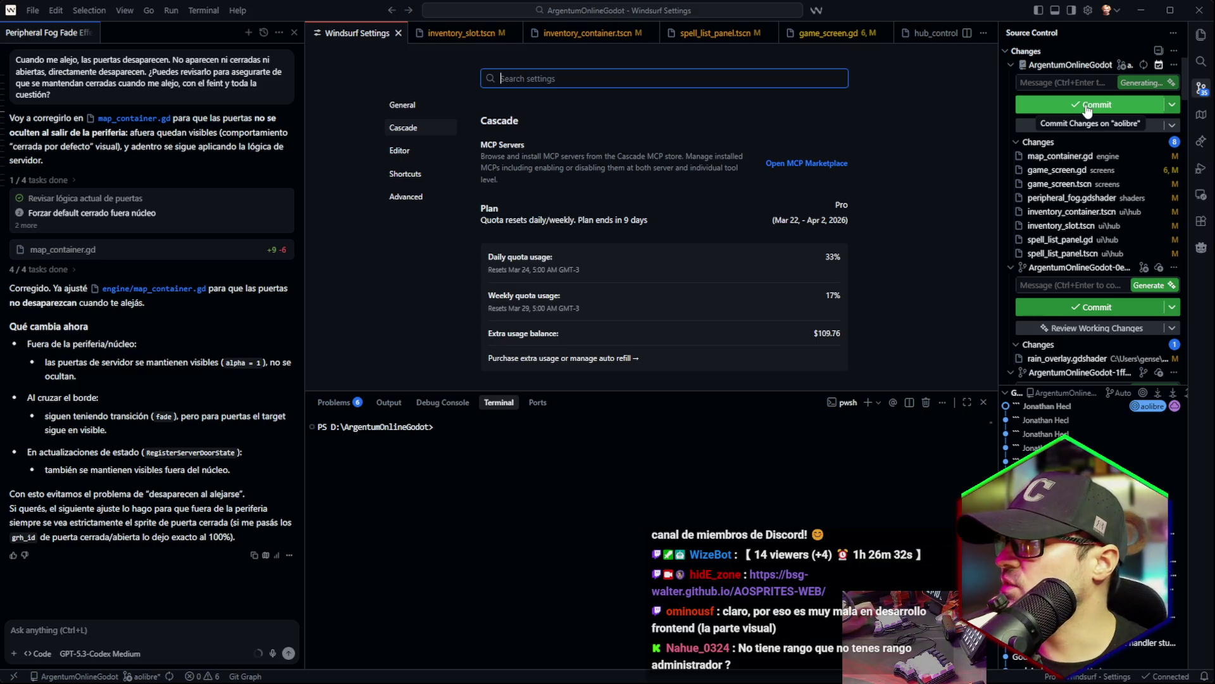
left_click(1080, 217)
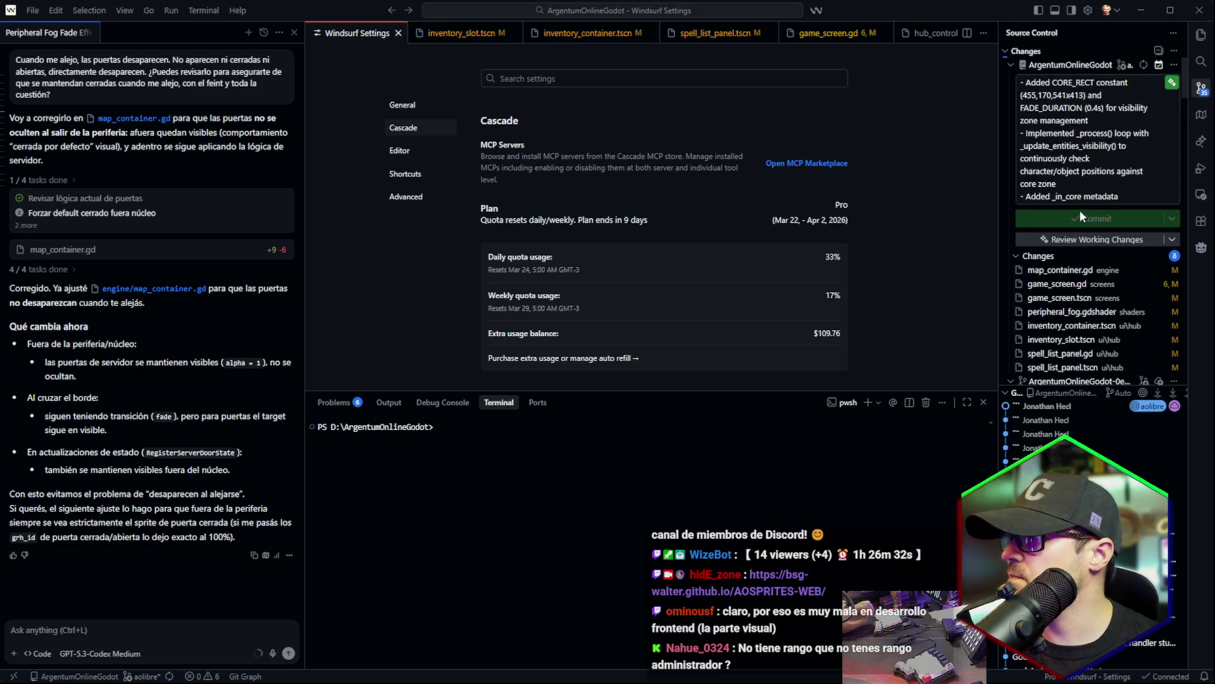
left_click(272, 653)
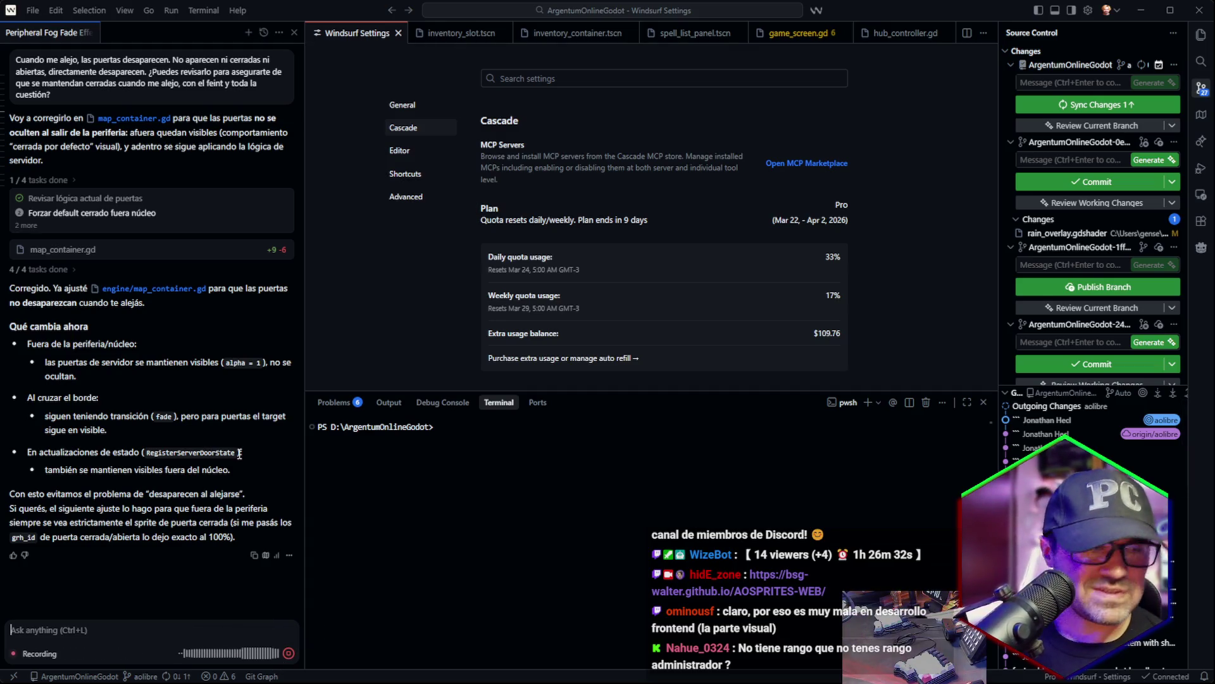
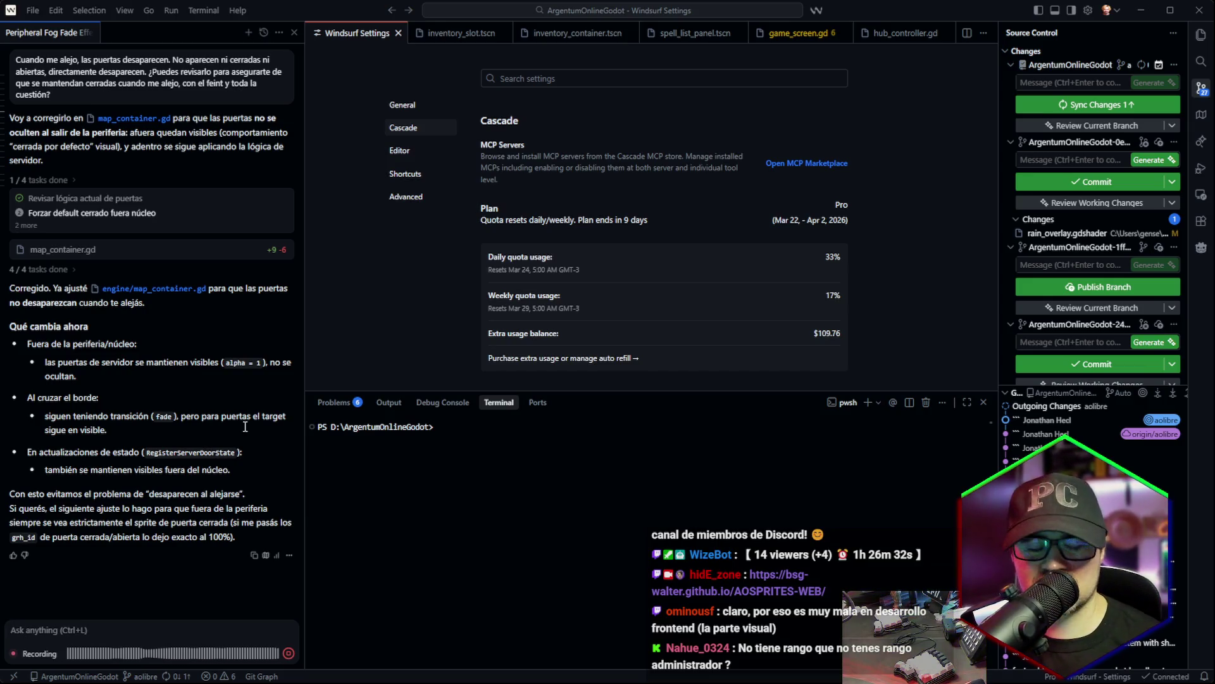
Stop dictation, delete the trailing '¡Chau!' and send the character-map request to Cascade.
left_click(289, 652)
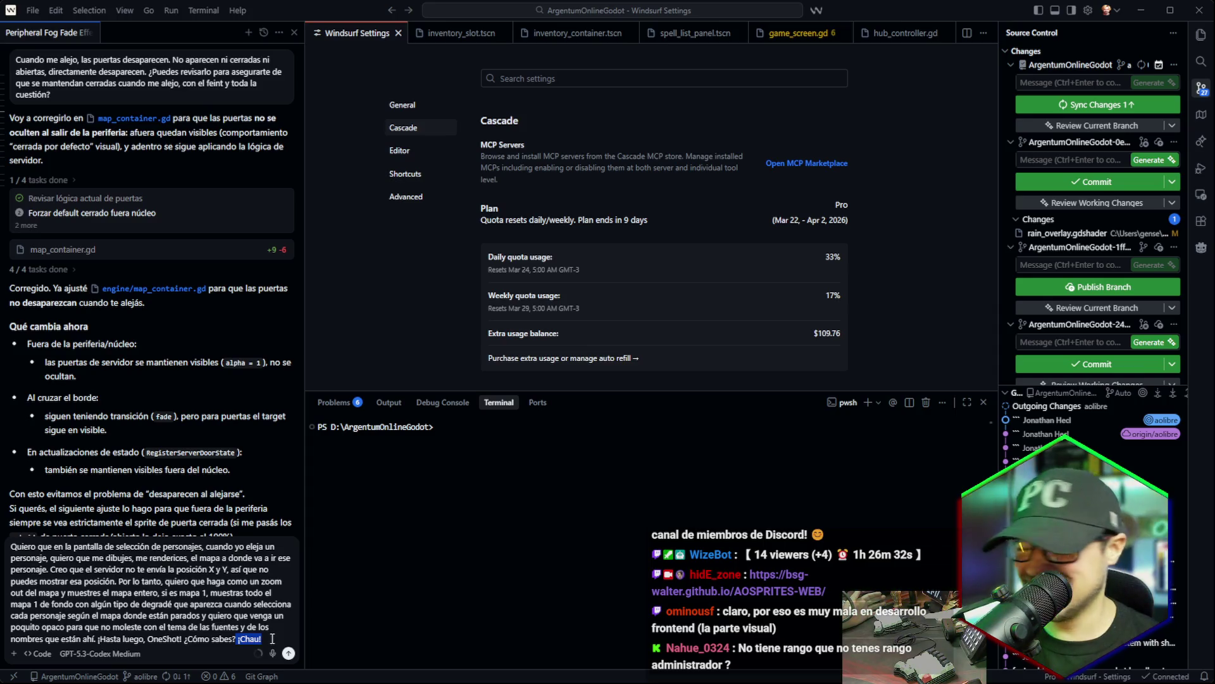
key("BackSpace")
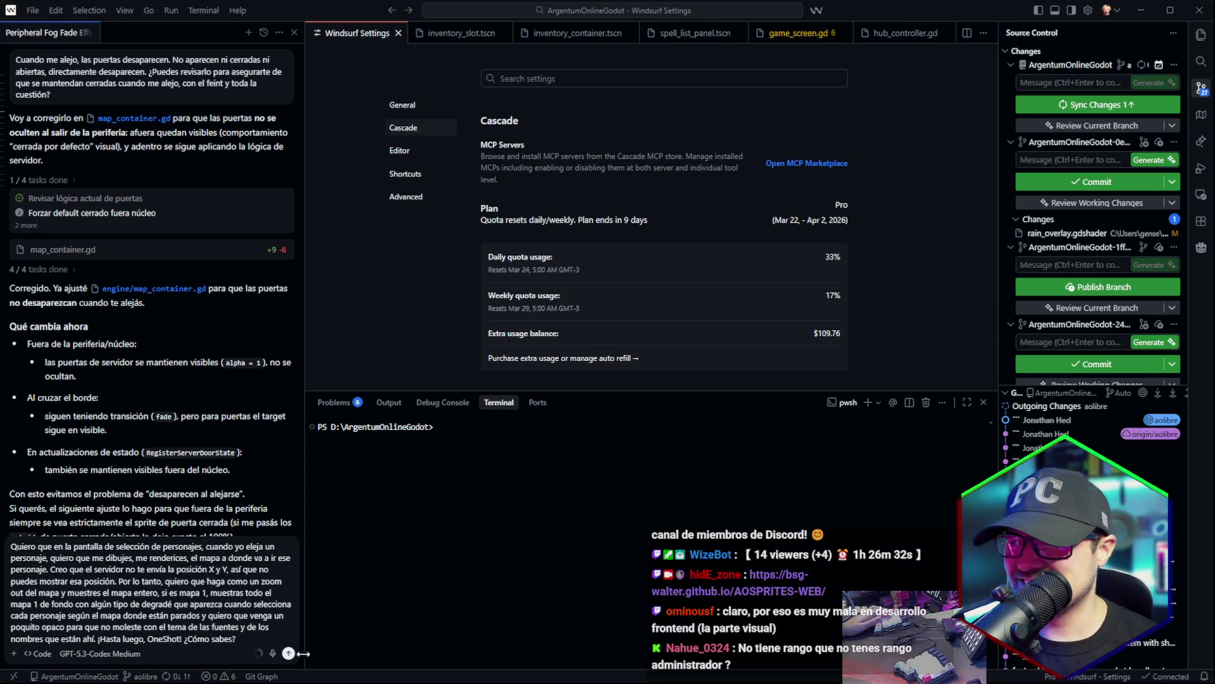
left_click(294, 656)
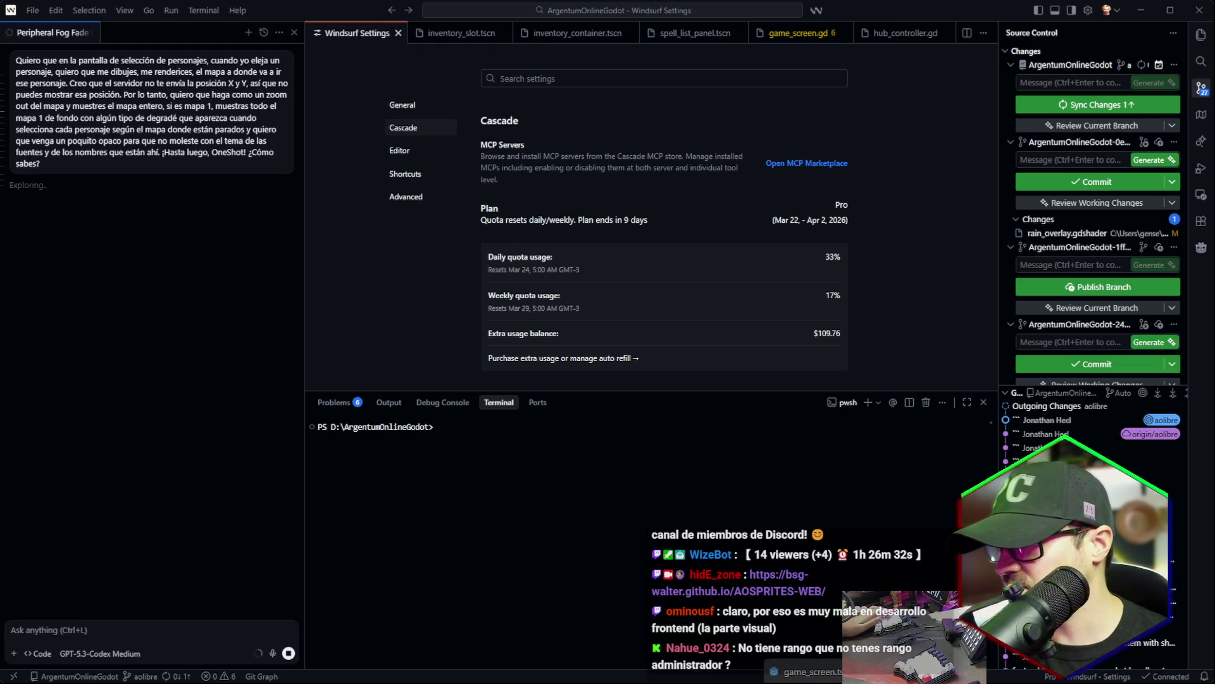
Select InventoryContainer, nudge it to position (5, 6) and resize it to 284 × 284 px.
key("alt+Tab")
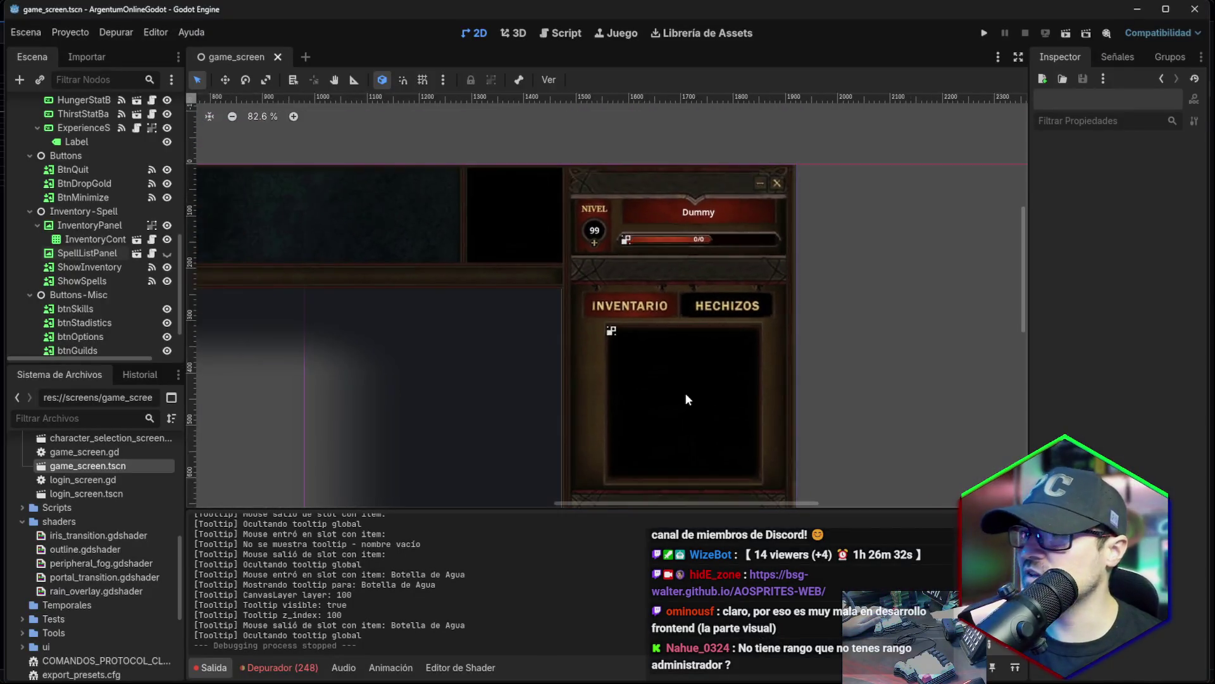
scroll(686, 397, "up", 2)
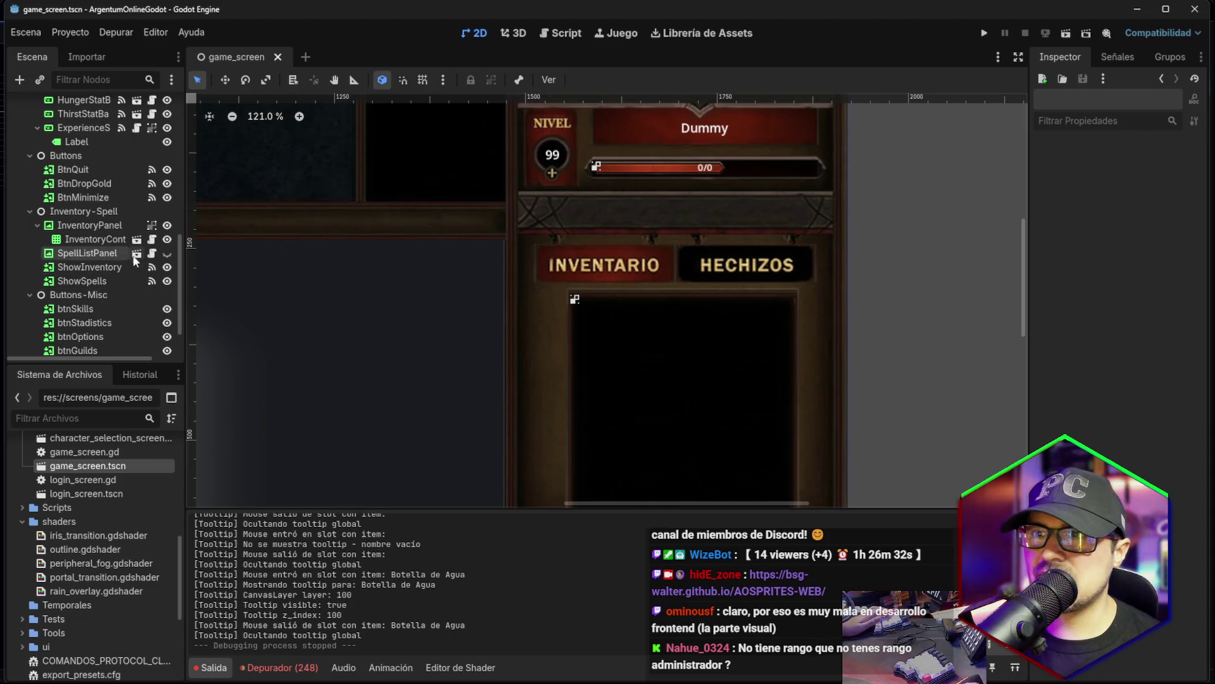
left_click(95, 245)
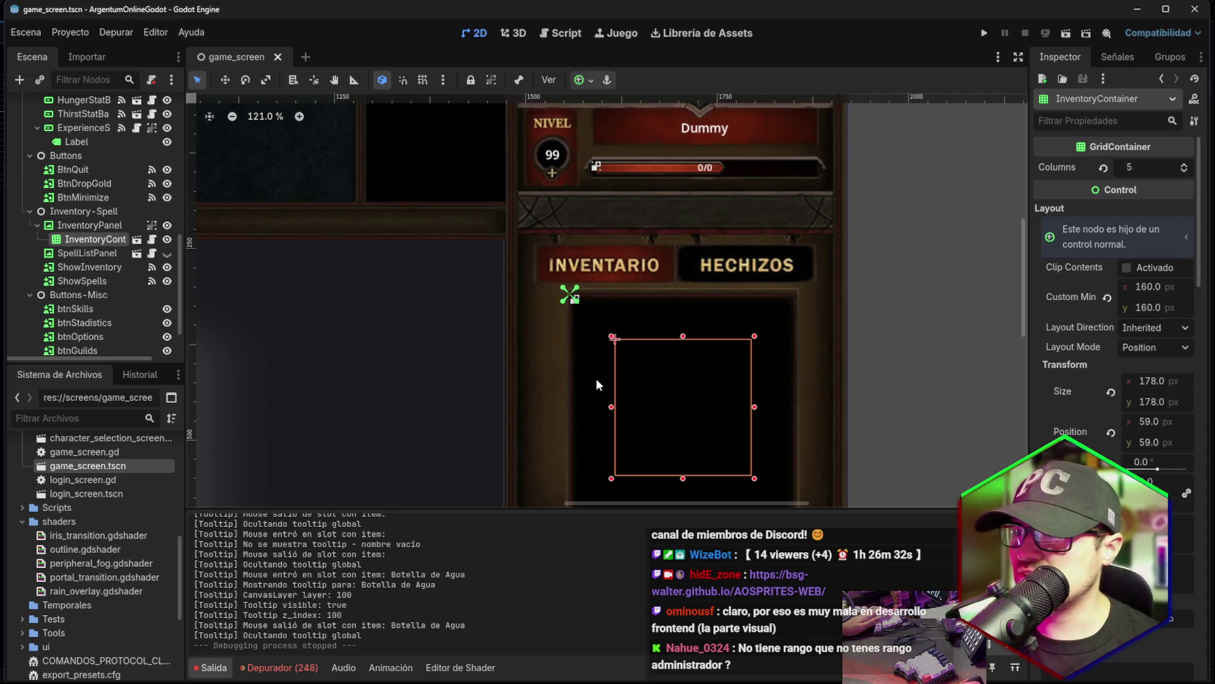
double_click(167, 240)
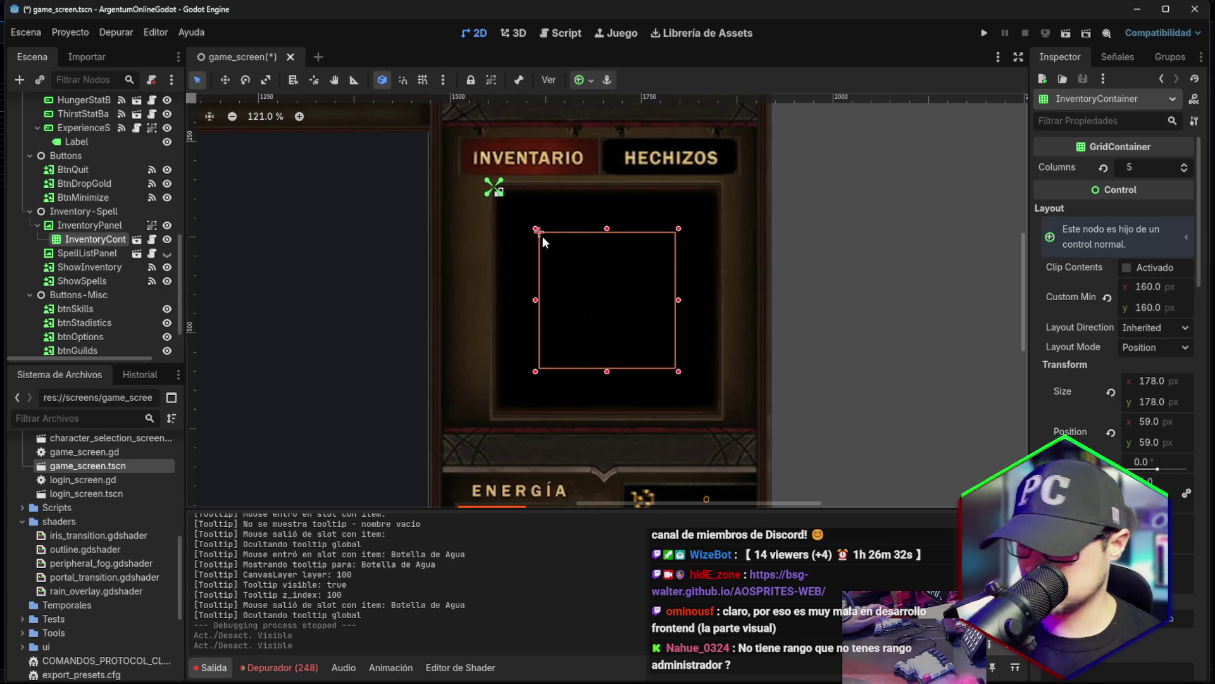
key("Left")
key("Left")
key("Left")
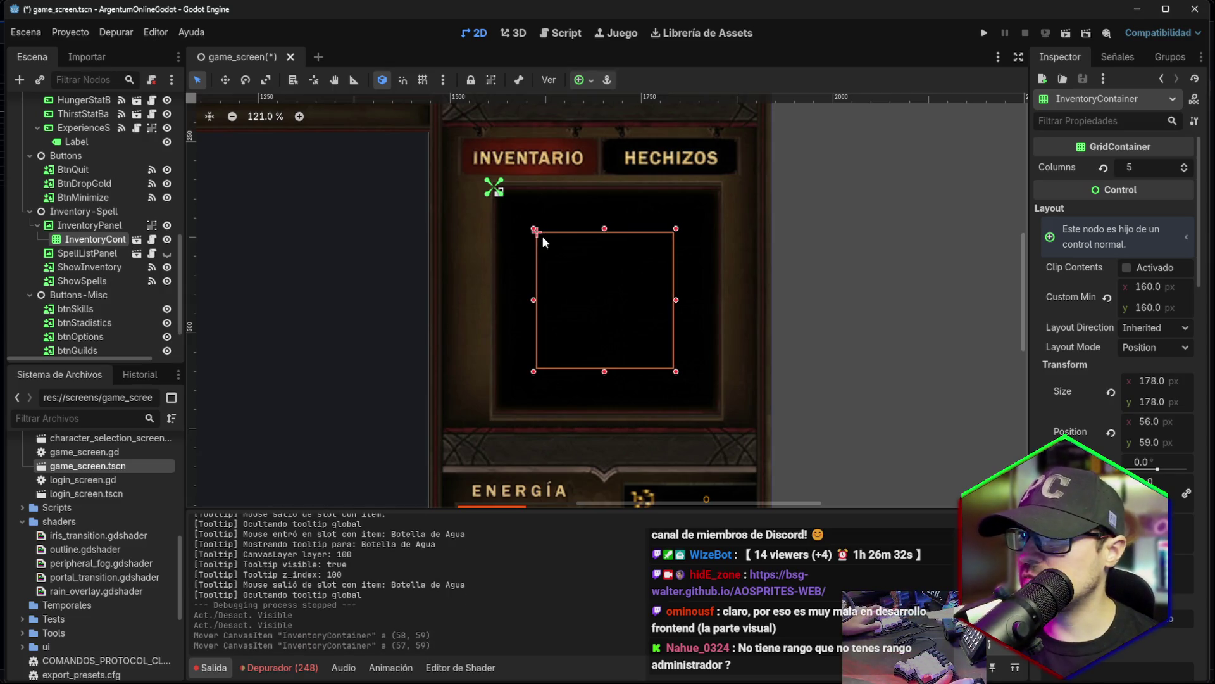
key("Left")
key("Left")
key("Left")
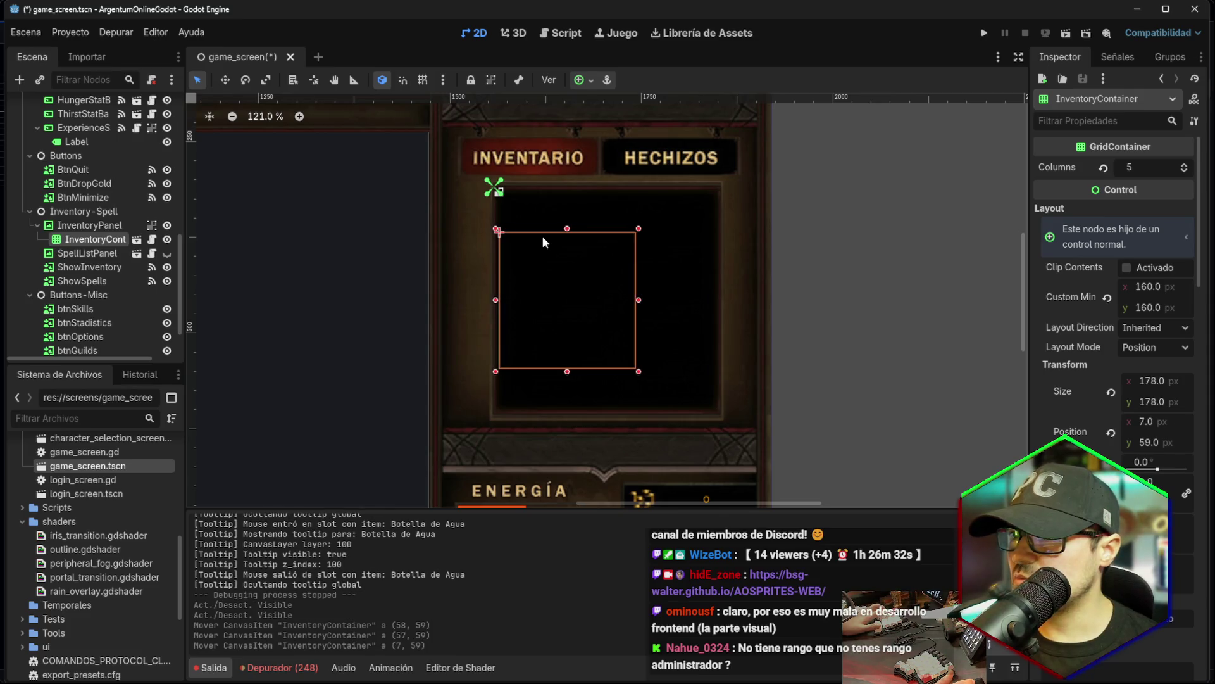
key("Left")
key("Left")
key("Up")
key("Up")
key("Up")
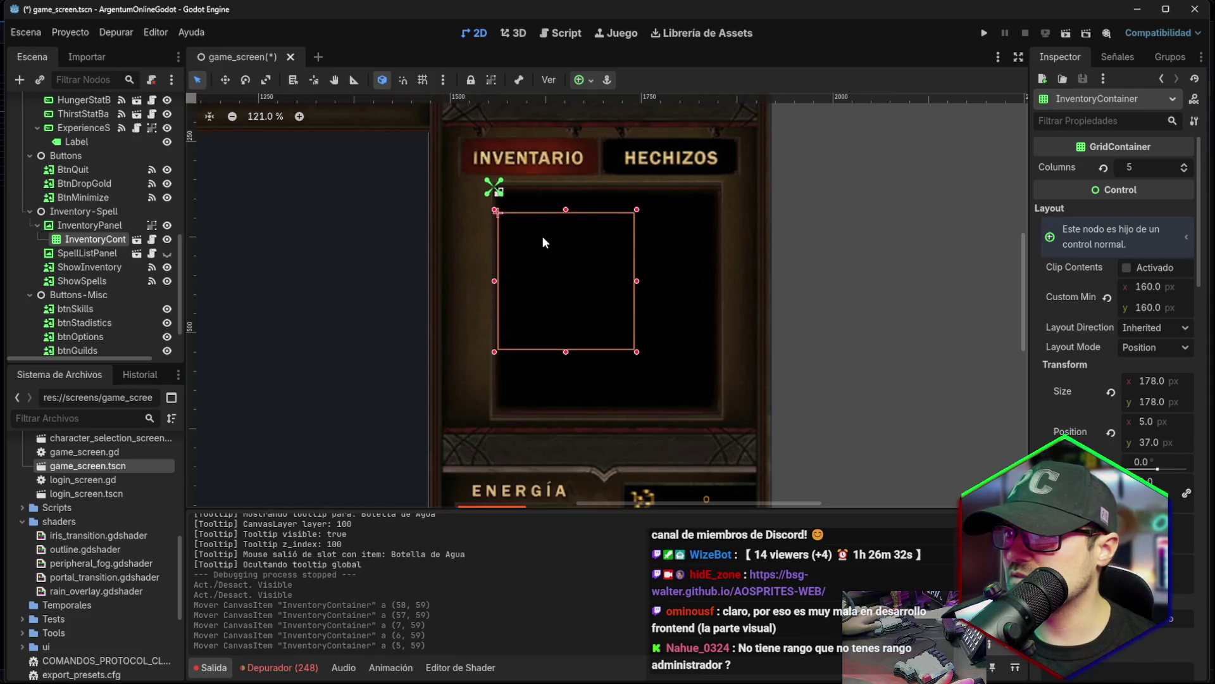
key("Up")
key("Up")
key("Up")
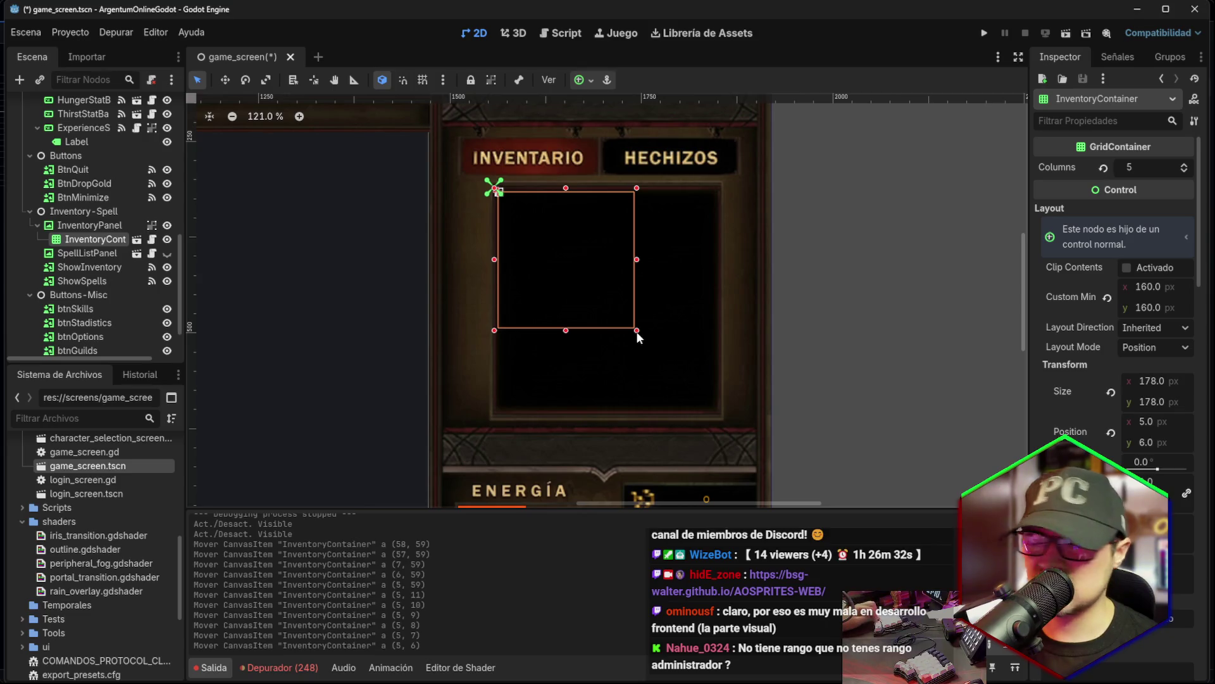
mouse_move(637, 332)
left_mouse_down()
mouse_move(665, 377)
mouse_move(625, 342)
mouse_move(684, 354)
mouse_move(588, 364)
mouse_move(667, 347)
mouse_move(647, 330)
mouse_move(713, 402)
mouse_move(747, 397)
mouse_move(644, 388)
mouse_move(665, 399)
mouse_move(593, 329)
mouse_move(712, 433)
mouse_move(669, 345)
mouse_move(710, 441)
mouse_move(718, 409)
mouse_move(665, 329)
mouse_move(715, 225)
mouse_move(643, 380)
mouse_move(712, 402)
mouse_move(638, 386)
left_mouse_up()
mouse_move(653, 399)
left_mouse_down()
mouse_move(716, 418)
mouse_move(620, 345)
mouse_move(725, 353)
mouse_move(698, 326)
mouse_move(700, 269)
mouse_move(680, 367)
mouse_move(747, 245)
mouse_move(892, 257)
mouse_move(633, 325)
mouse_move(763, 424)
mouse_move(880, 454)
mouse_move(719, 352)
mouse_move(731, 365)
mouse_move(678, 367)
mouse_move(678, 324)
mouse_move(665, 354)
mouse_move(683, 355)
mouse_move(690, 398)
mouse_move(698, 383)
mouse_move(669, 387)
mouse_move(700, 407)
mouse_move(700, 361)
mouse_move(679, 349)
mouse_move(719, 388)
mouse_move(720, 419)
mouse_move(704, 395)
mouse_move(717, 406)
mouse_move(714, 460)
mouse_move(574, 279)
mouse_move(652, 363)
mouse_move(727, 361)
mouse_move(713, 321)
mouse_move(716, 417)
mouse_move(673, 371)
mouse_move(683, 376)
mouse_move(655, 450)
mouse_move(718, 408)
left_mouse_up()
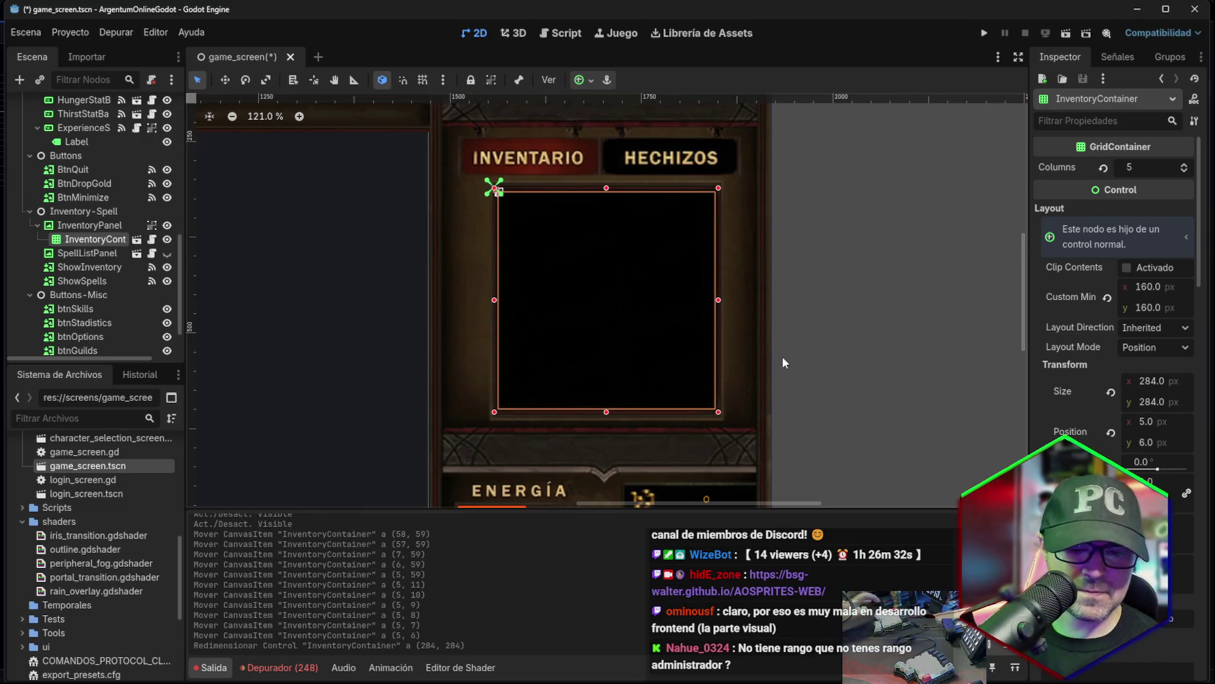
Run the game, log in and enter with the character, then move the water bottle and an apple to other slots.
left_click(984, 33)
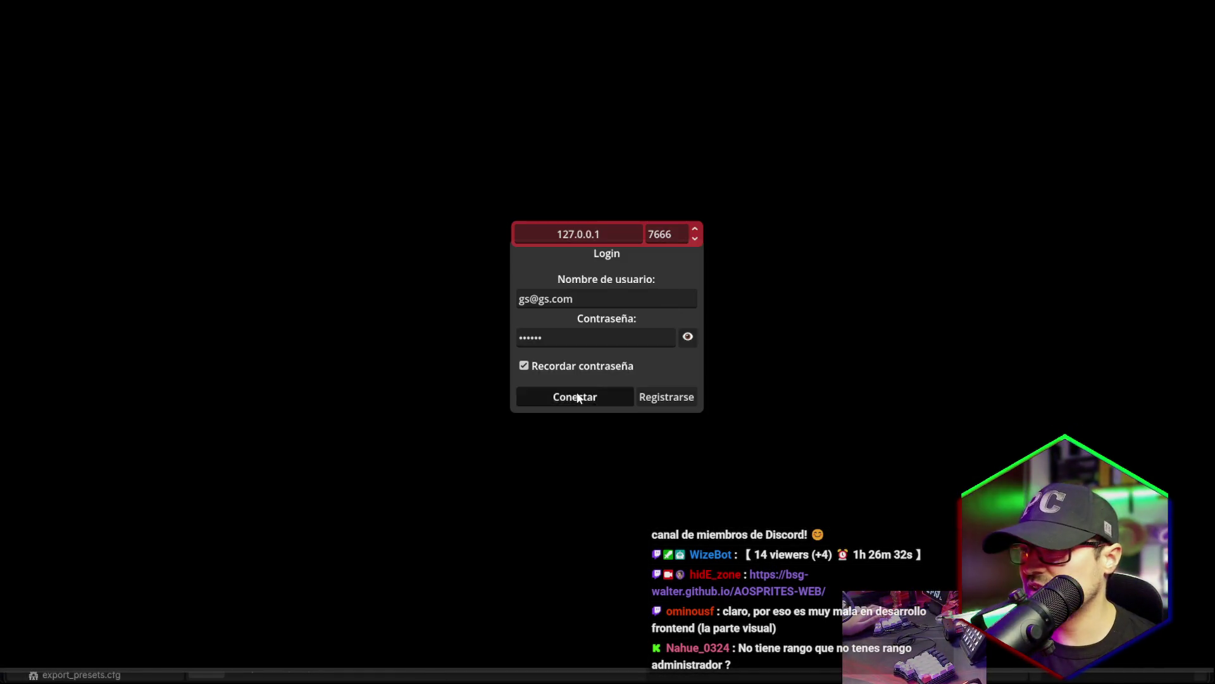
left_click(575, 396)
double_click(512, 291)
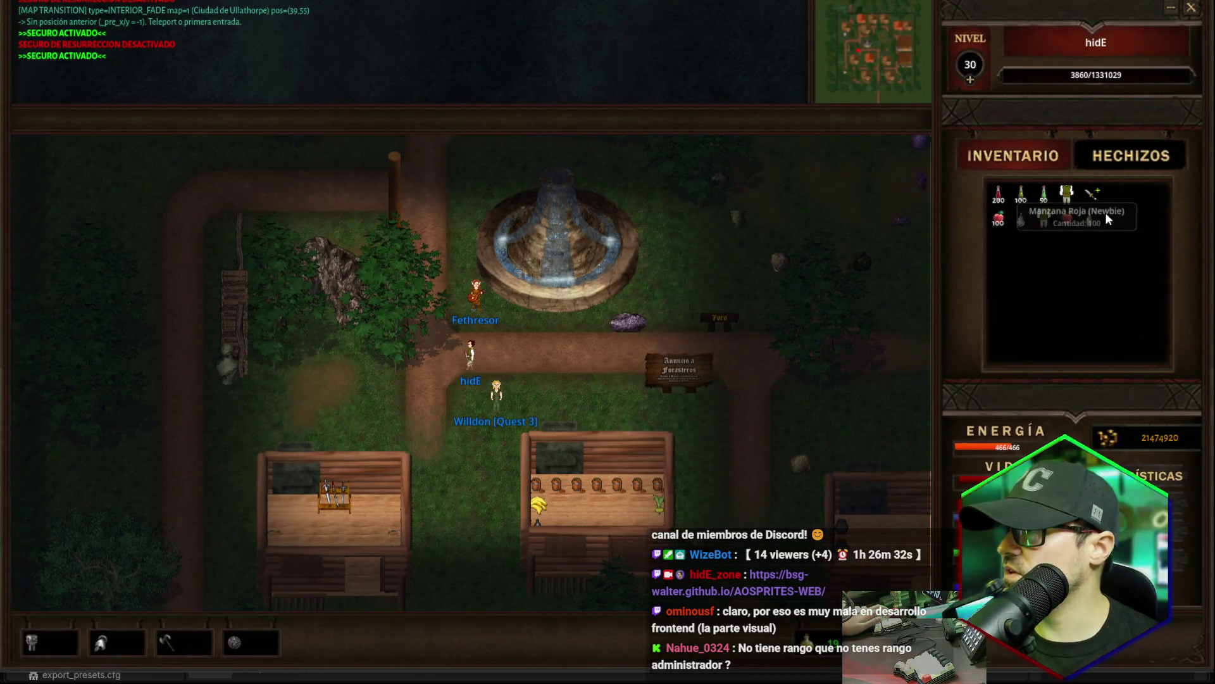
left_click_drag(1089, 225, 1149, 196)
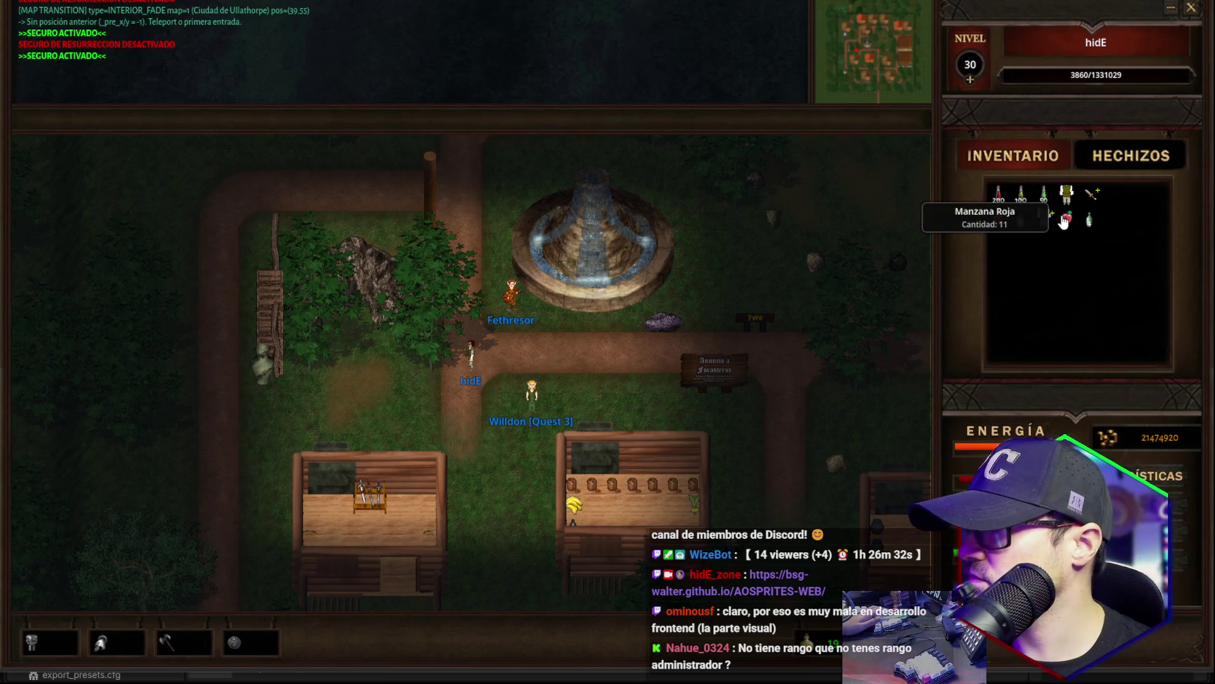
mouse_move(1064, 222)
left_mouse_down()
mouse_move(1100, 221)
mouse_move(1096, 249)
left_mouse_up()
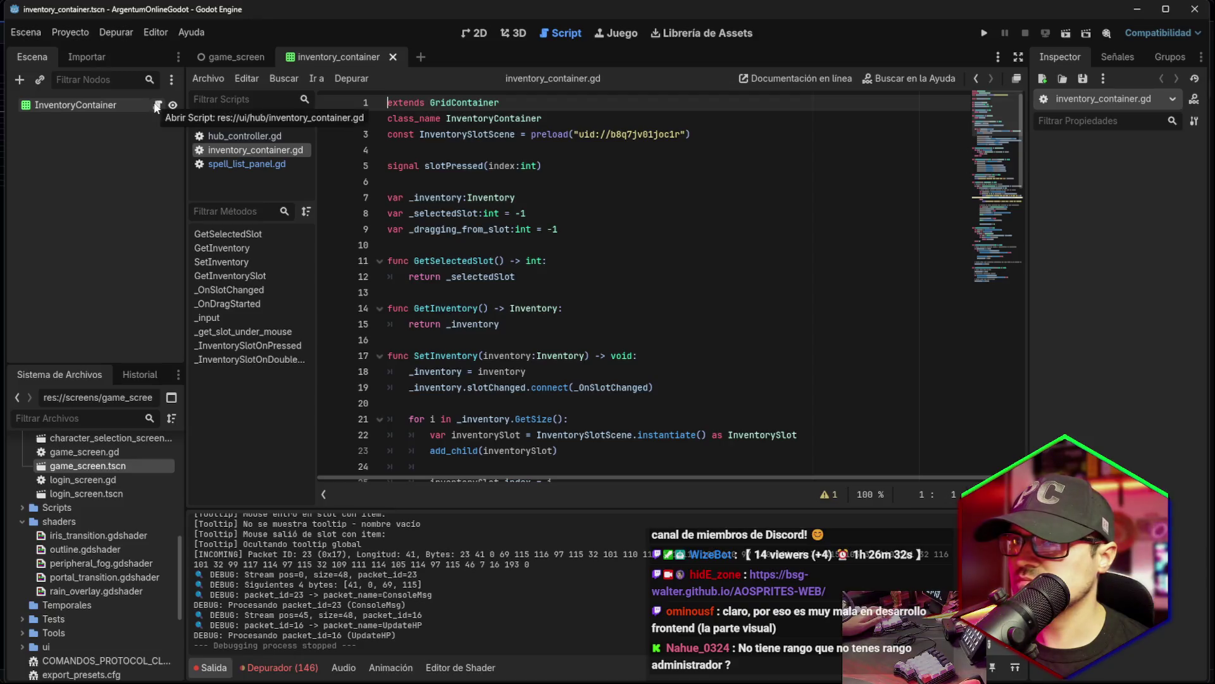
Open the InventoryContainer script and remove the stray indentation before extends.
left_click(479, 33)
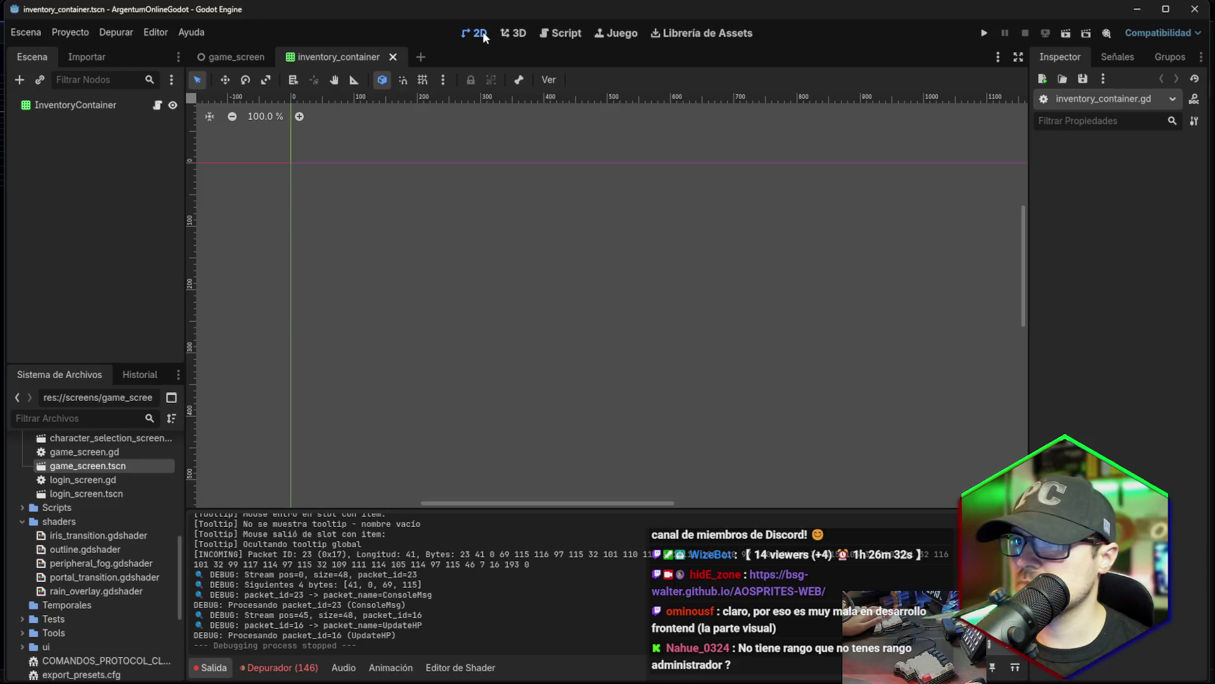
left_click(158, 106)
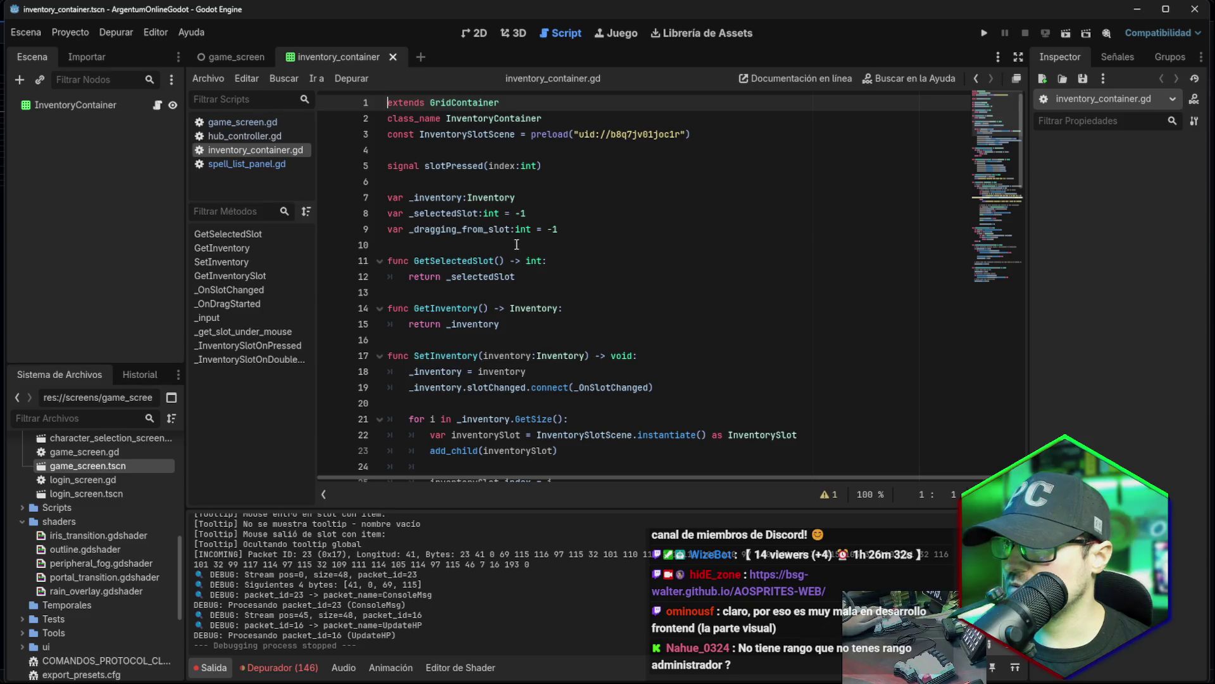
scroll(526, 212, "down", 2)
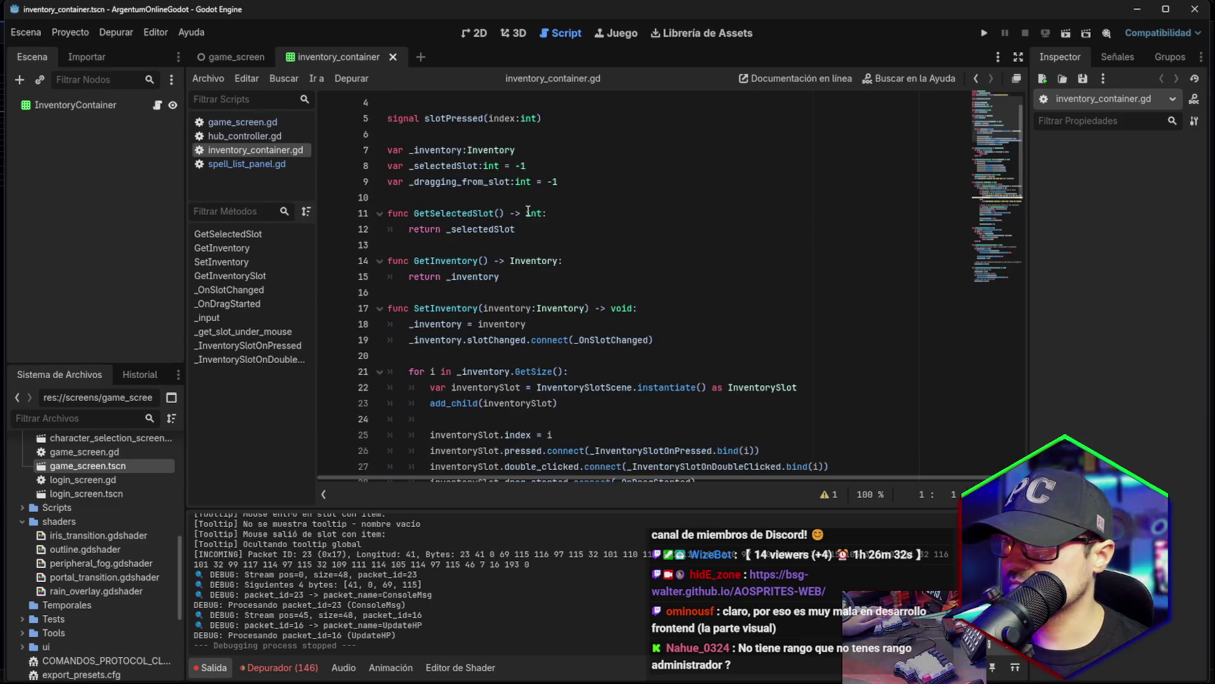
scroll(487, 139, "up", 2)
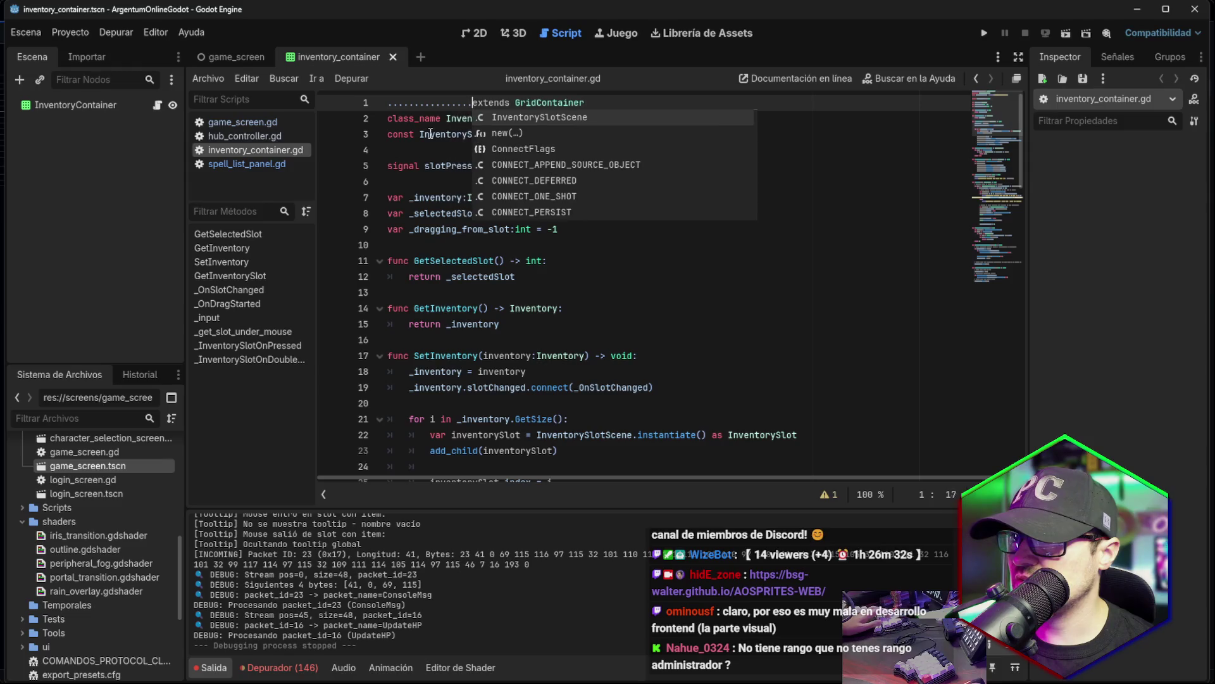
key("BackSpace")
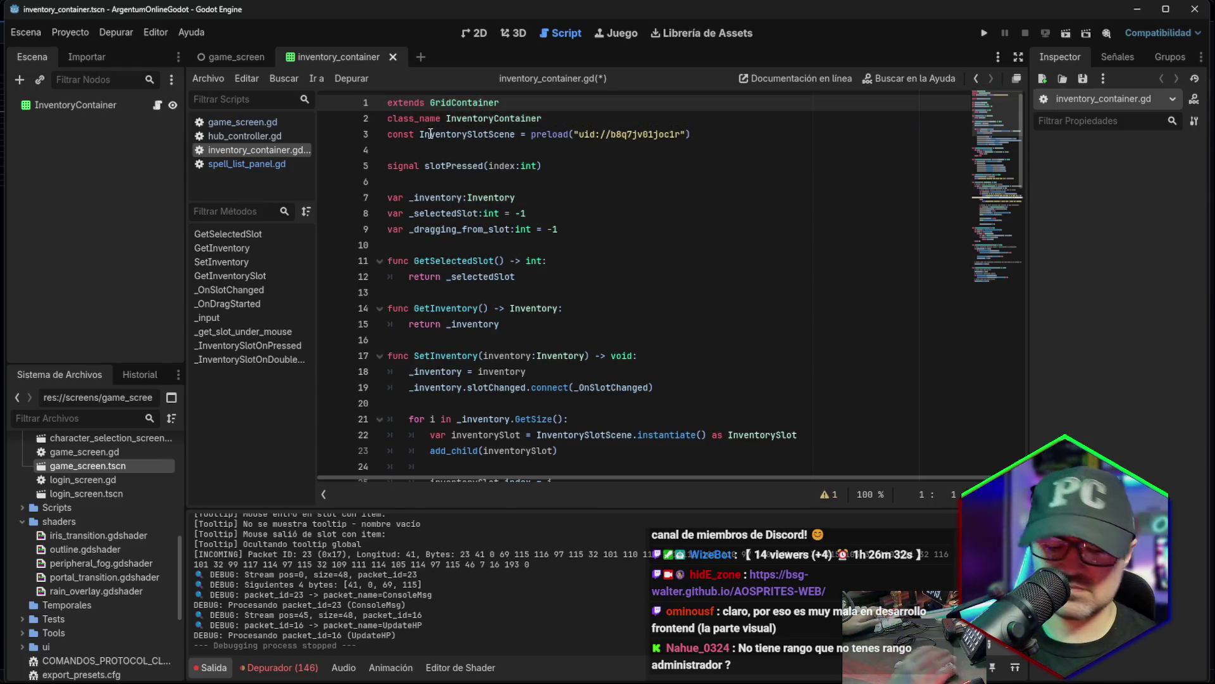
key("Down")
key("Down")
key("Down")
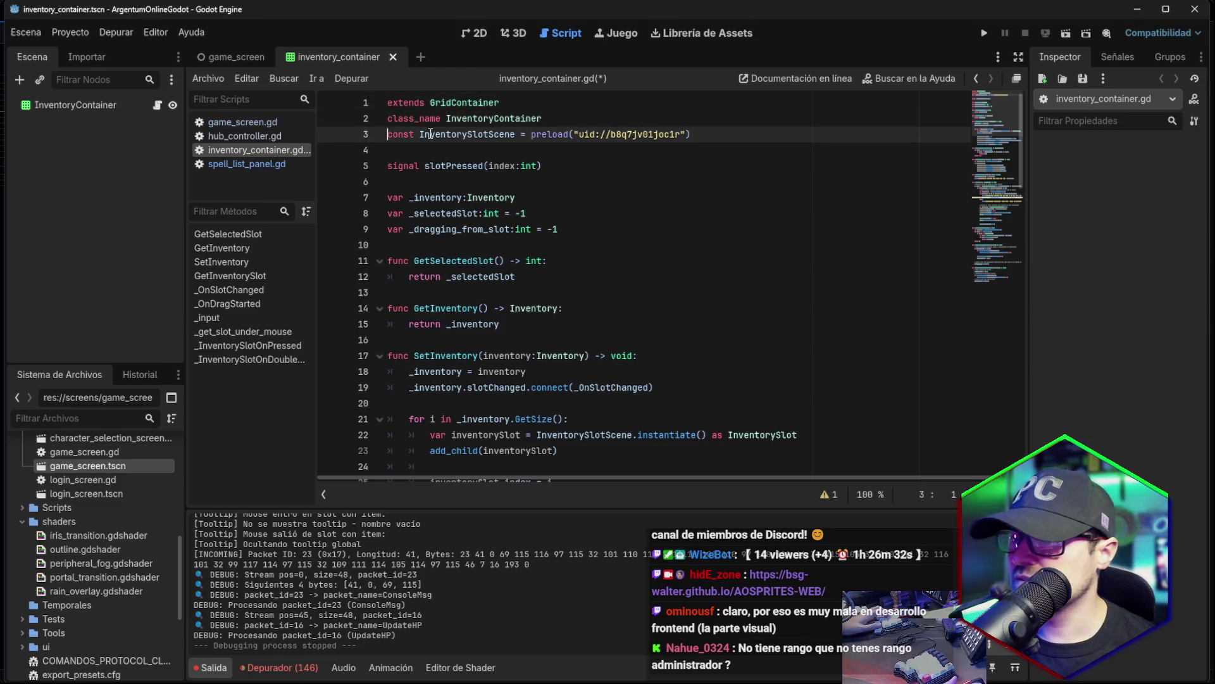
Review the SetInventory and SetIcon code, then switch from the script back to the scene view.
scroll(593, 195, "down", 5)
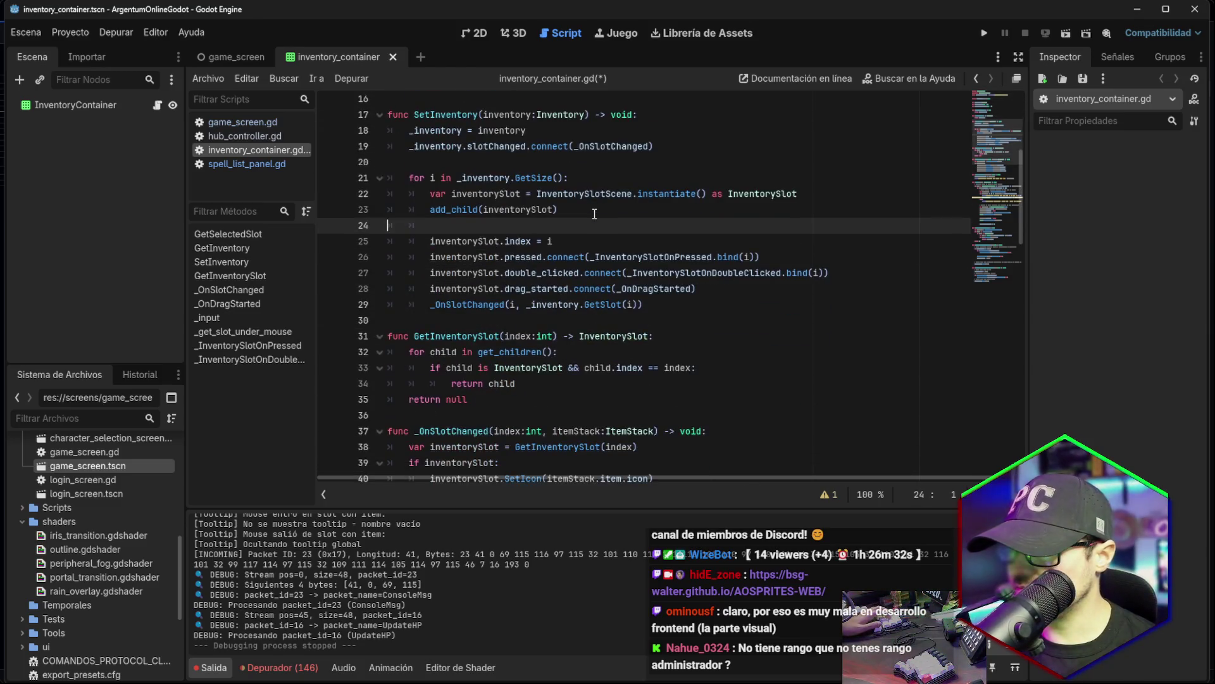
scroll(595, 213, "down", 10)
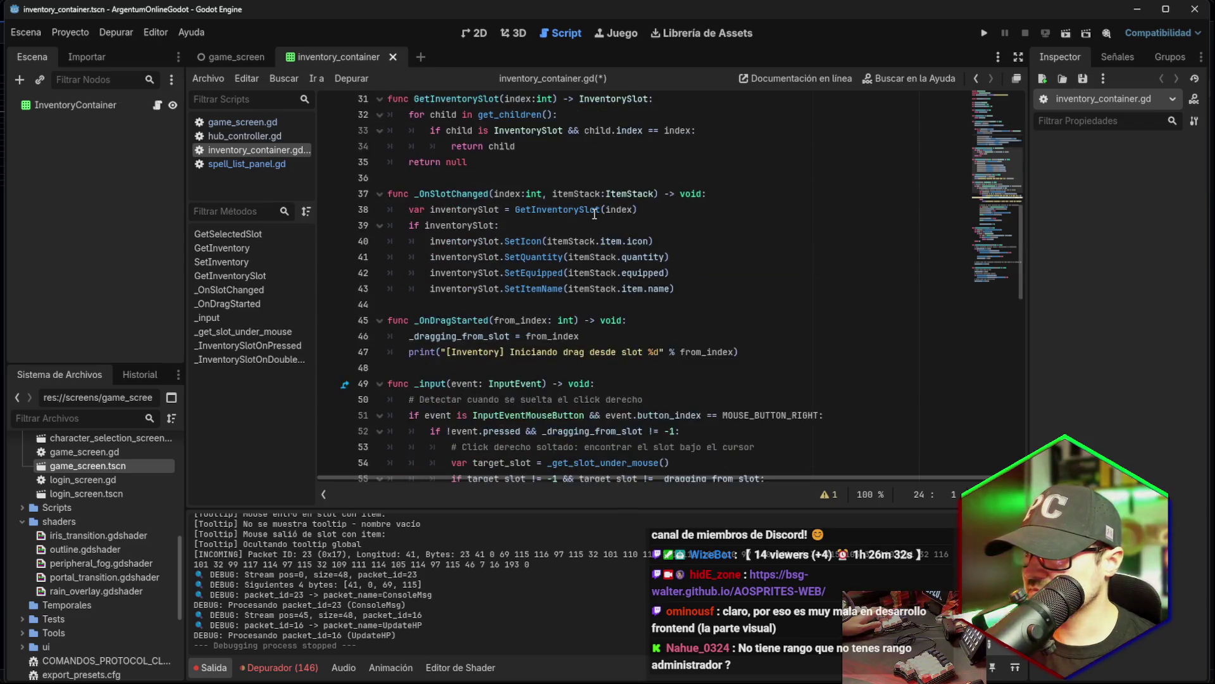
scroll(594, 213, "down", 10)
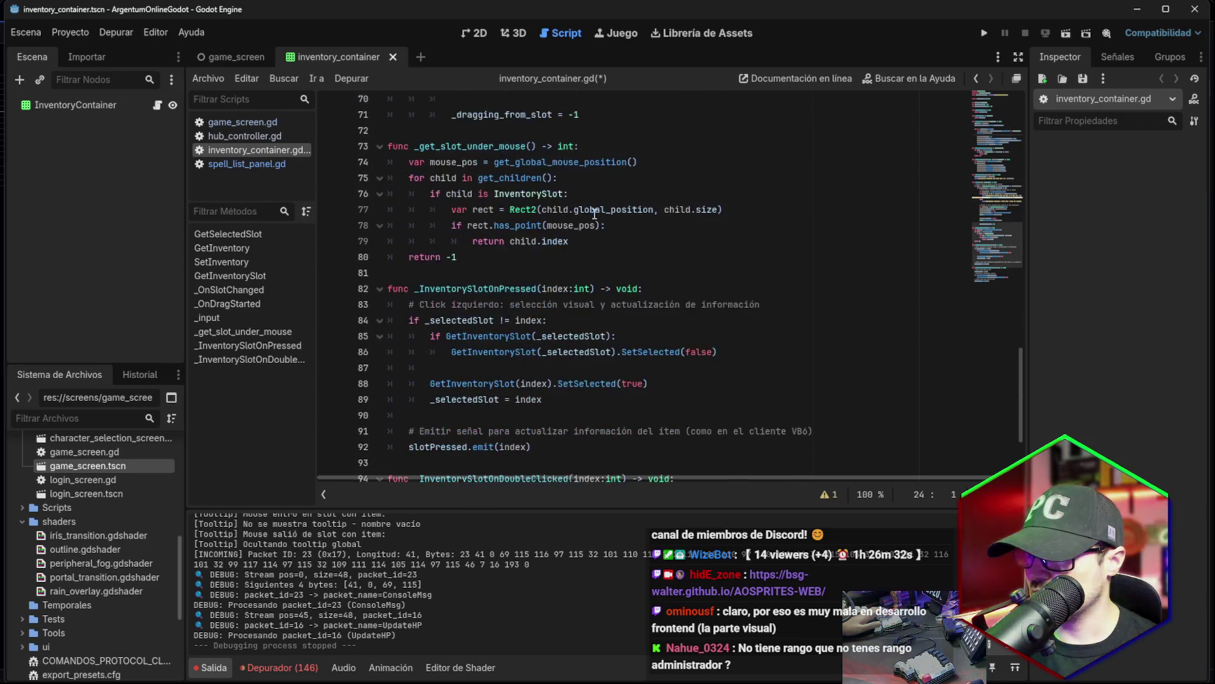
scroll(594, 214, "up", 20)
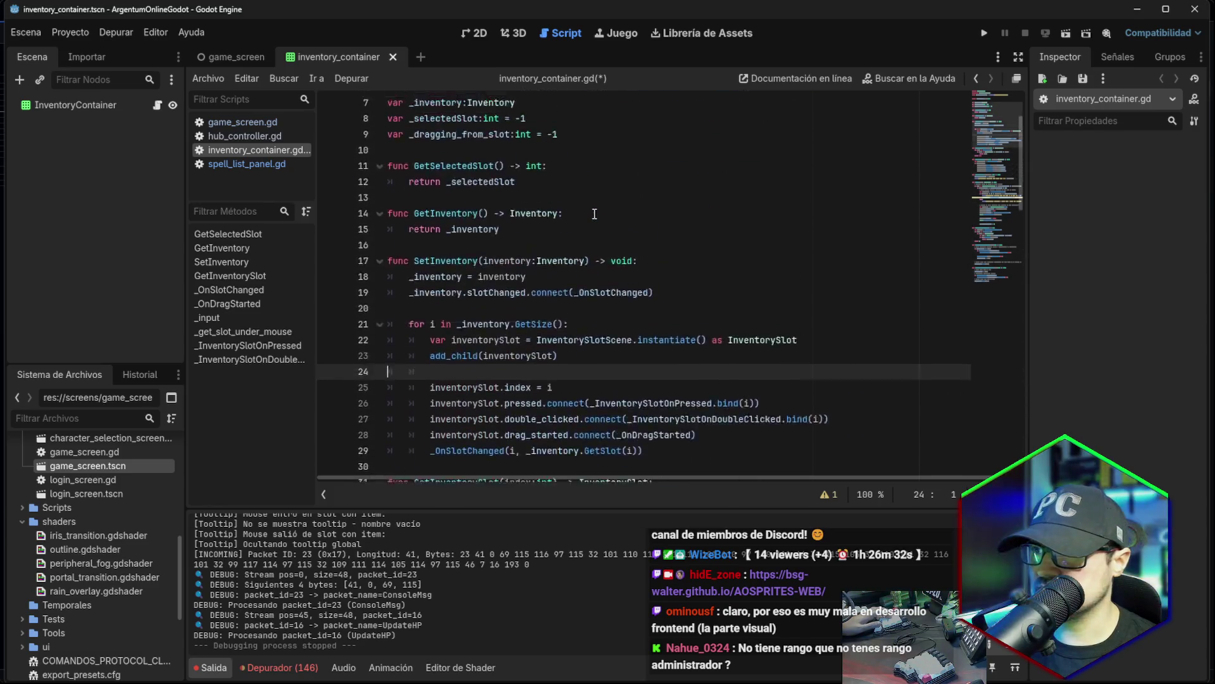
left_click(548, 197)
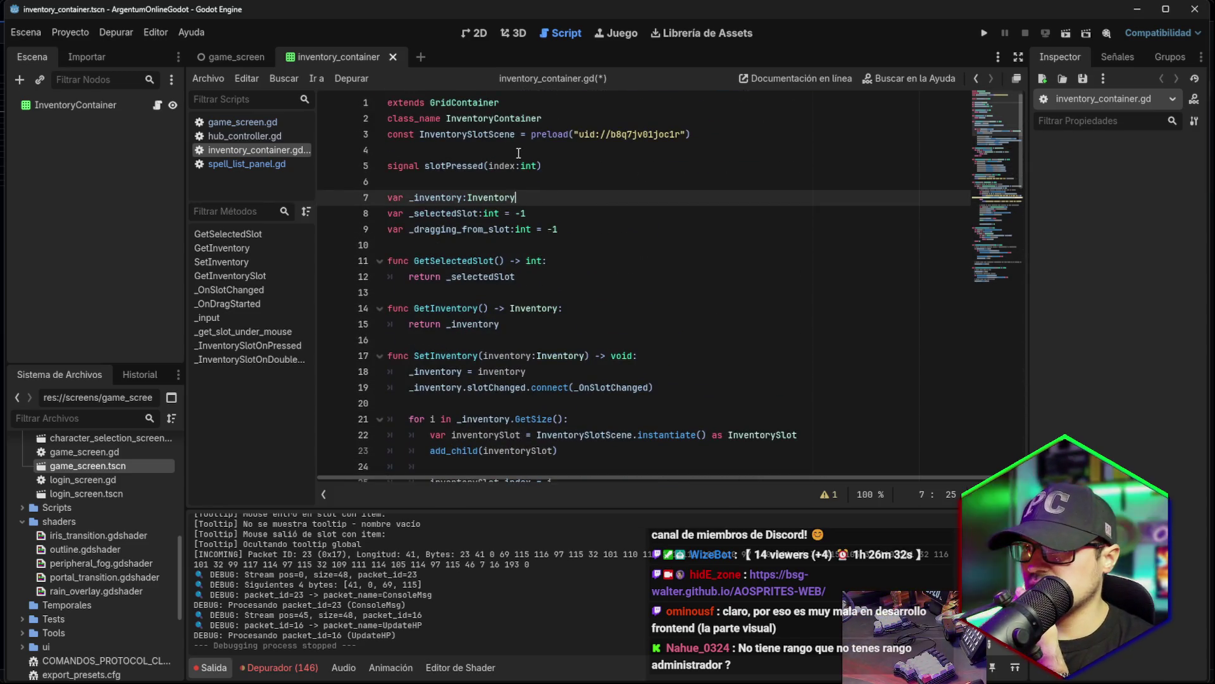
scroll(518, 153, "down", 4)
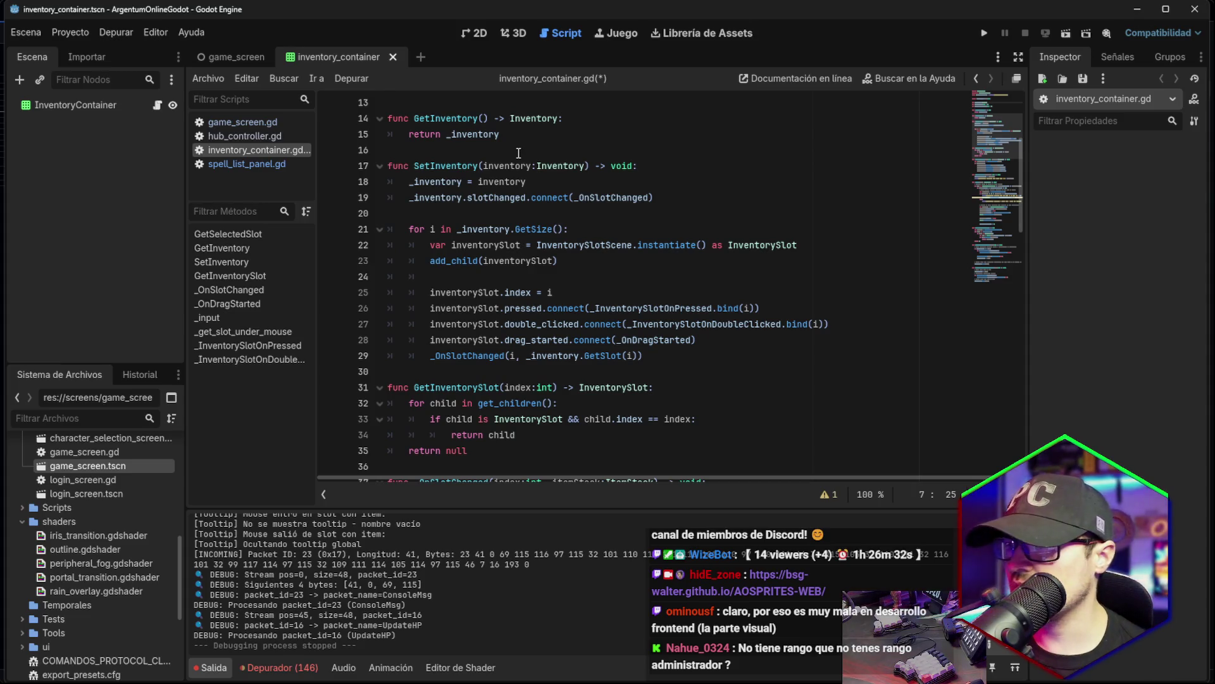
scroll(510, 147, "down", 3)
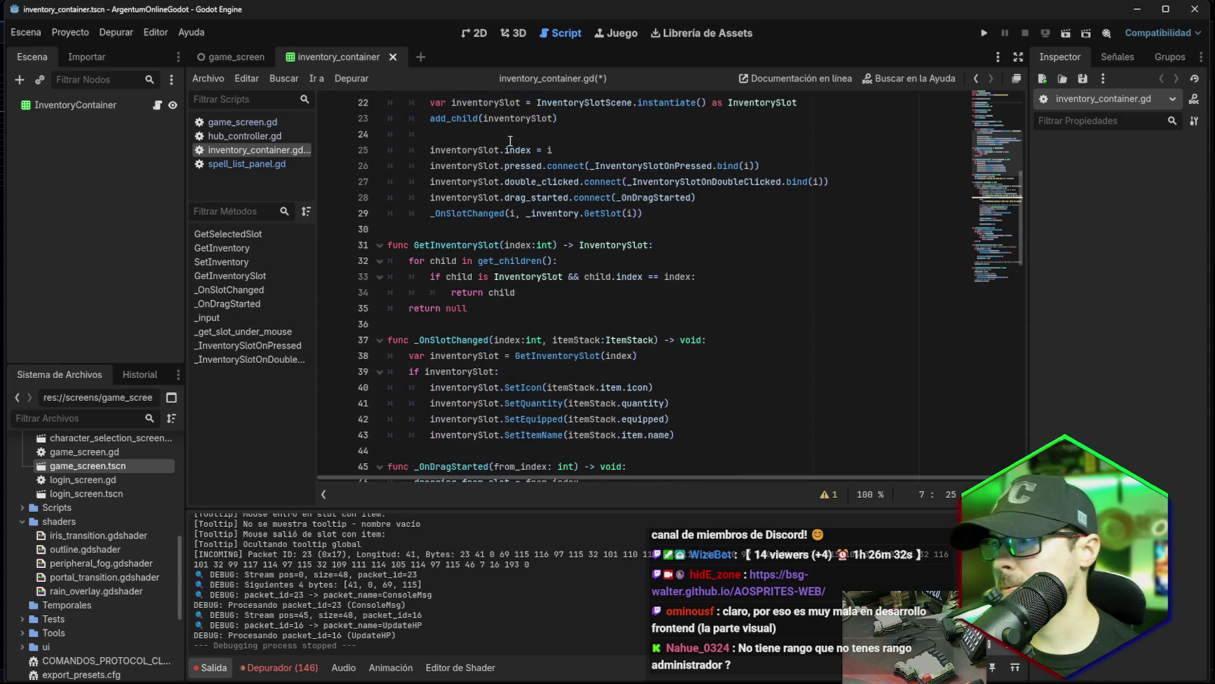
scroll(511, 141, "down", 3)
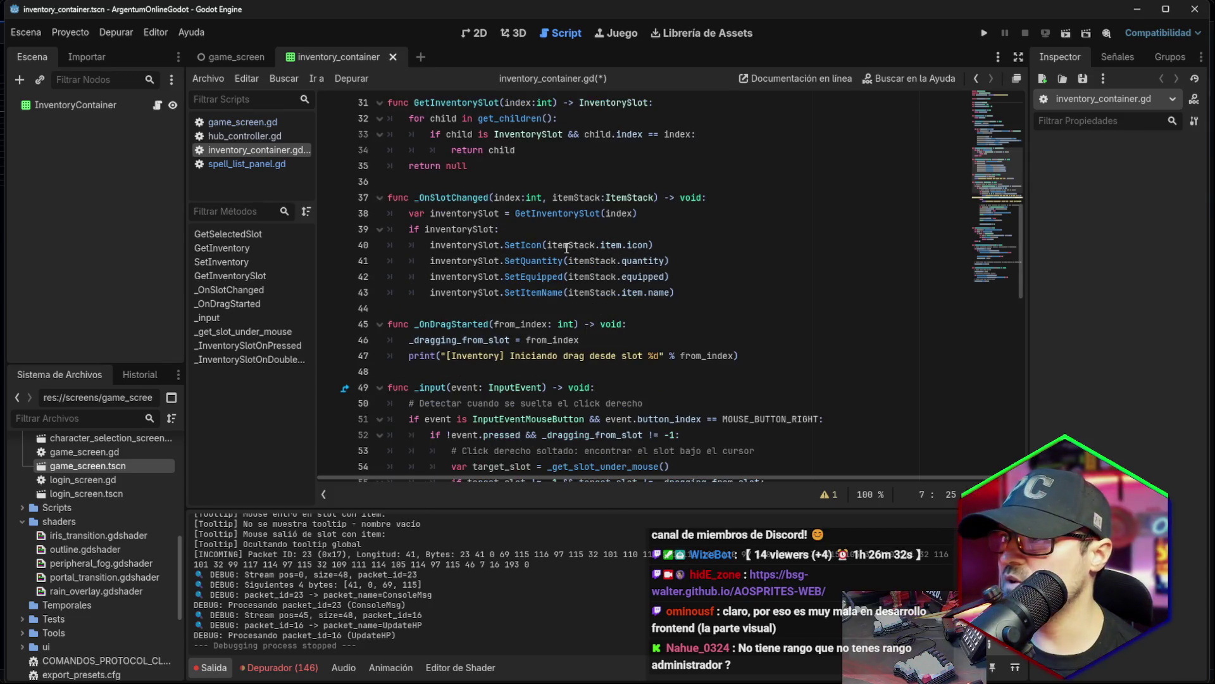
left_click(539, 244)
scroll(540, 244, "up", 10)
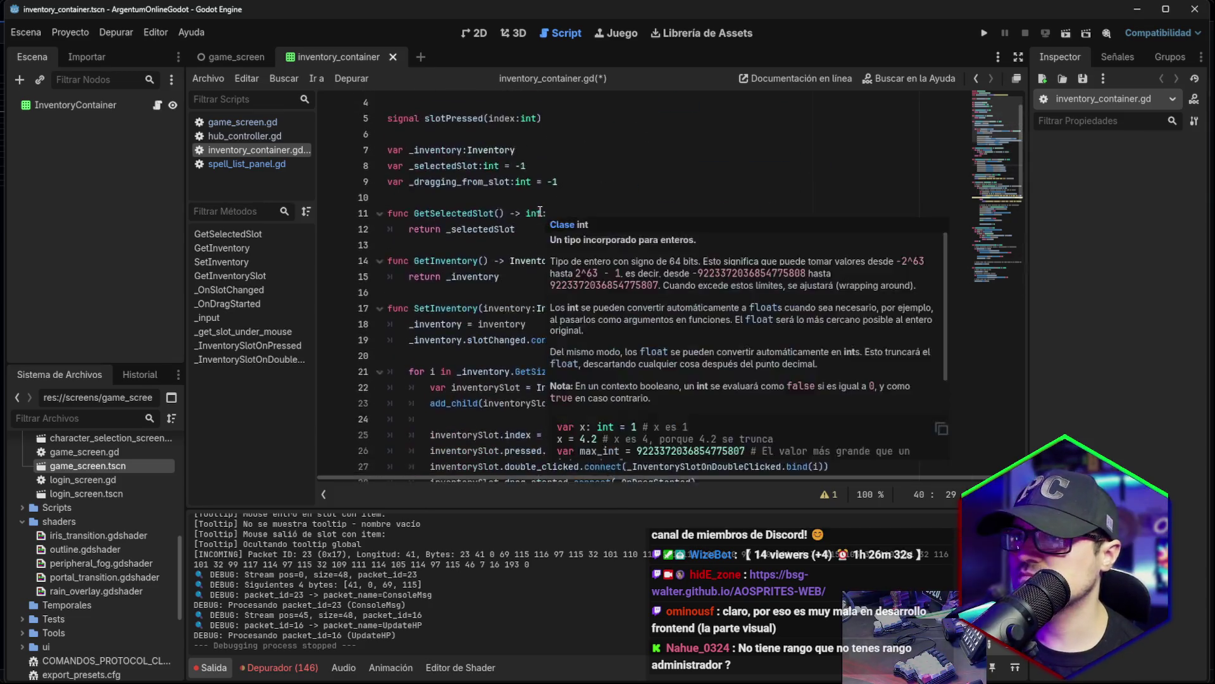
left_click(472, 32)
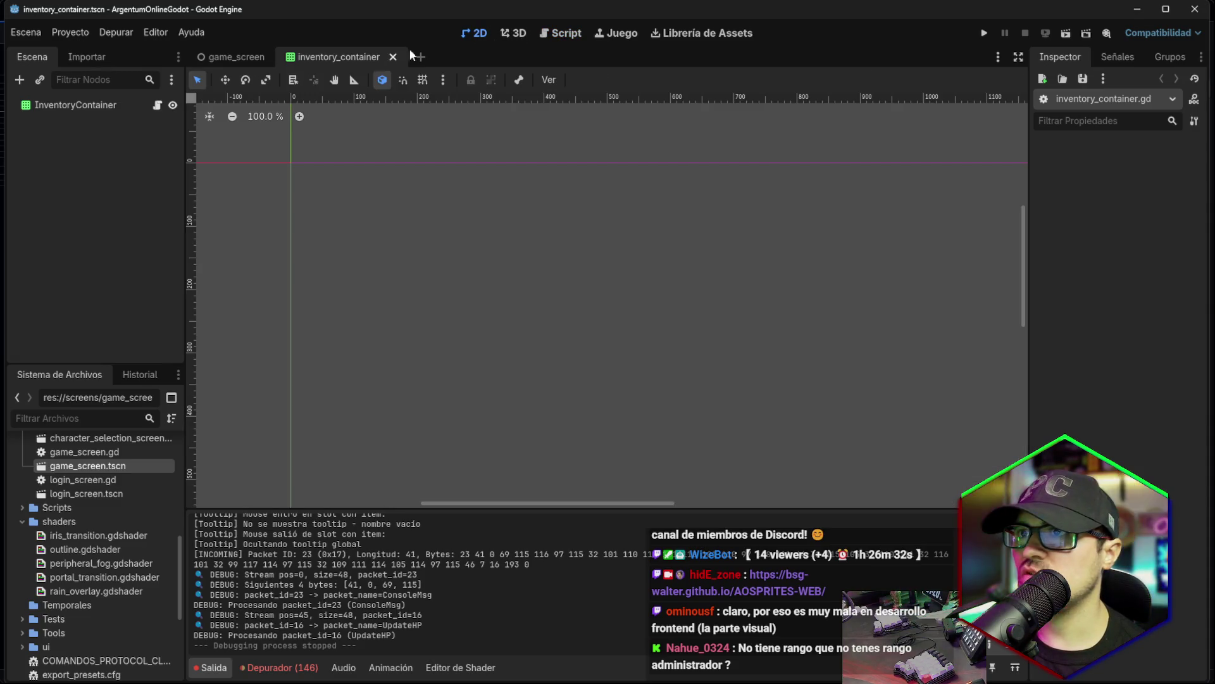
left_click(510, 37)
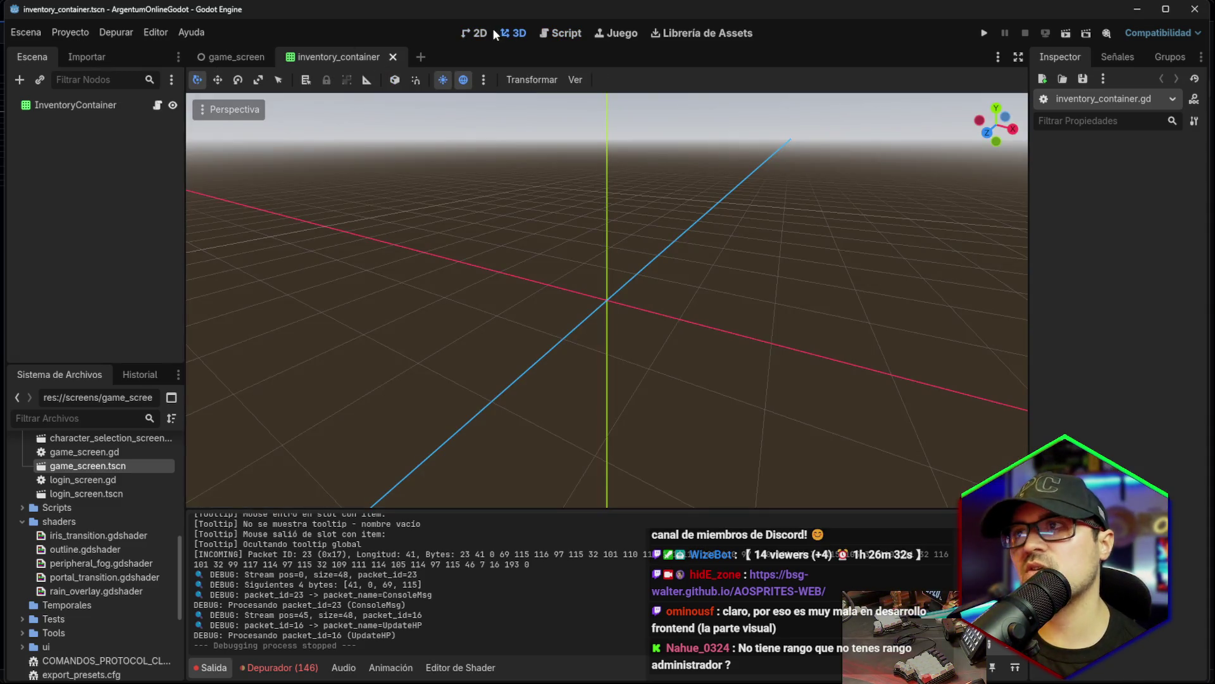
In game_screen, compare the InventoryPanel and InventoryContainer node properties.
left_click(472, 33)
left_click(232, 58)
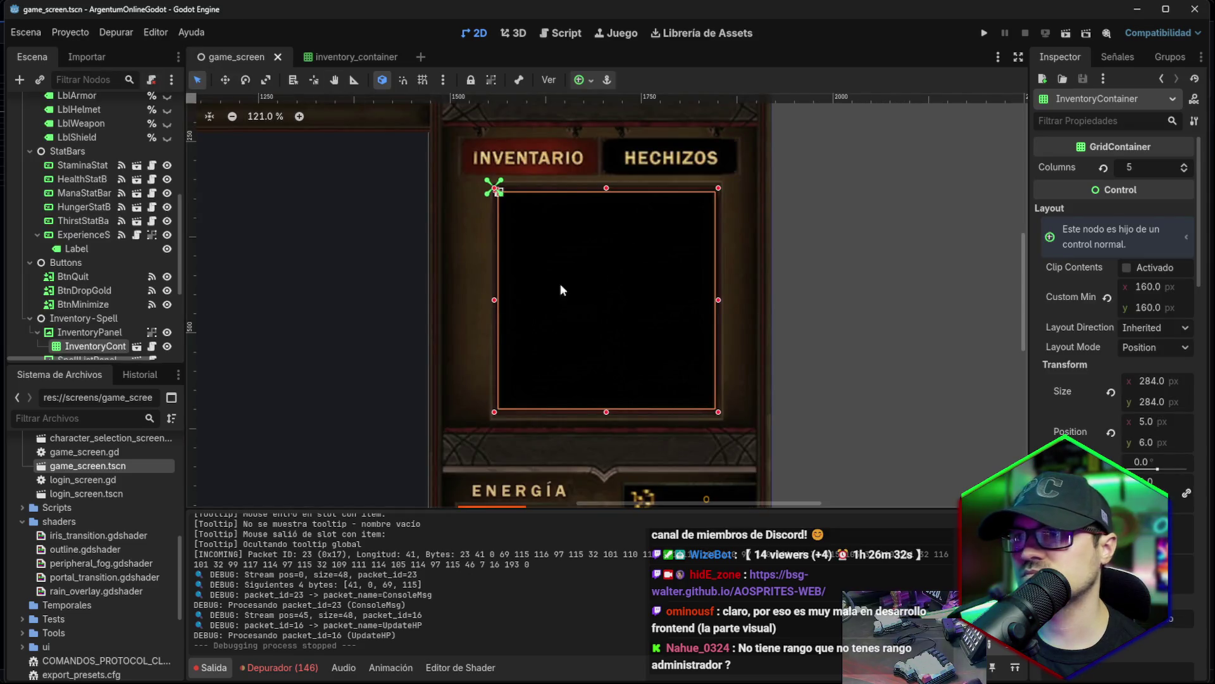
scroll(46, 290, "down", 2)
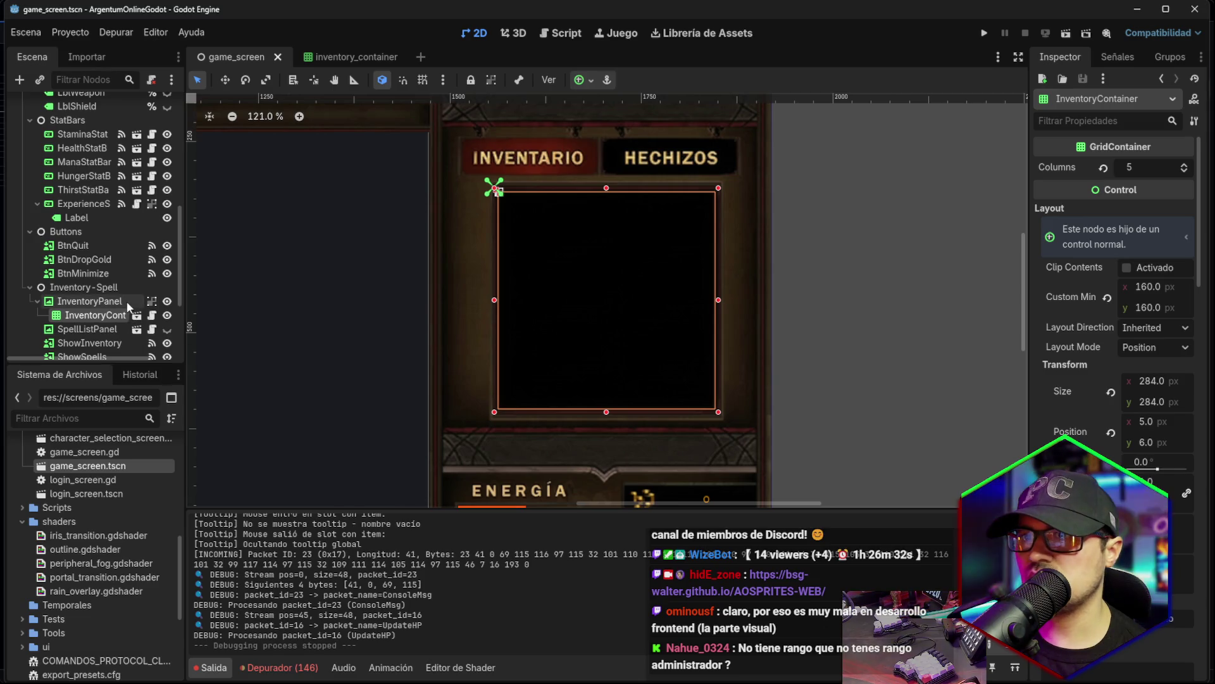
left_click(123, 300)
left_click(120, 315)
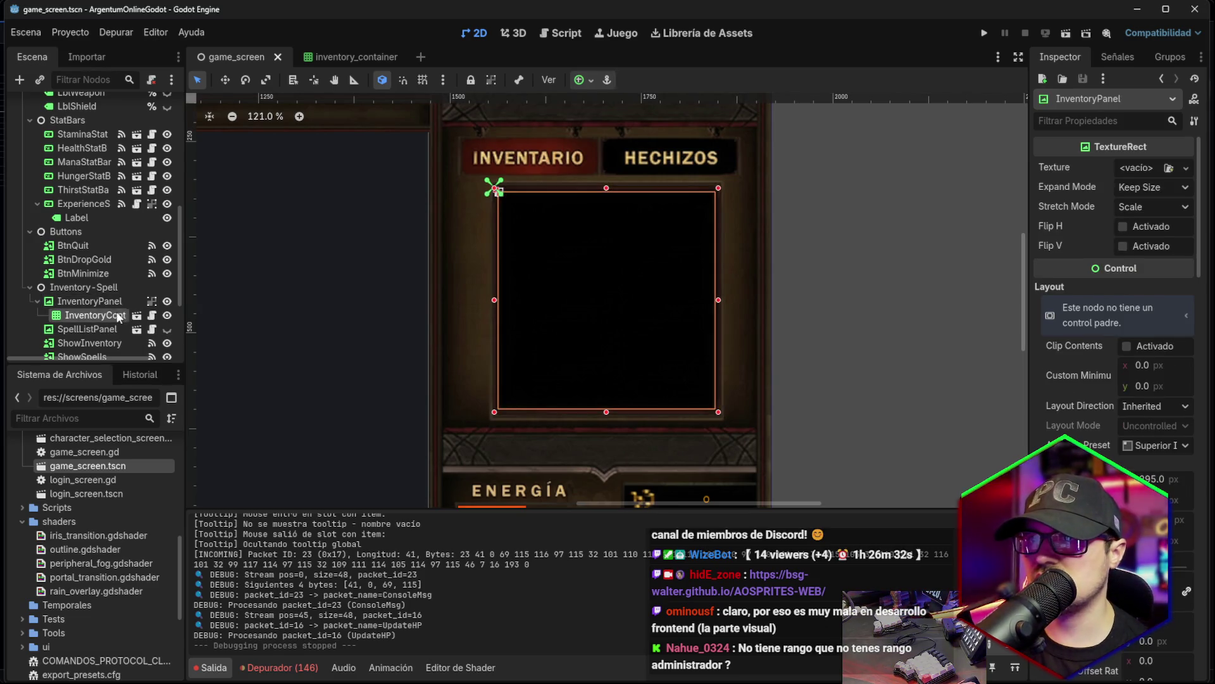
left_click(118, 301)
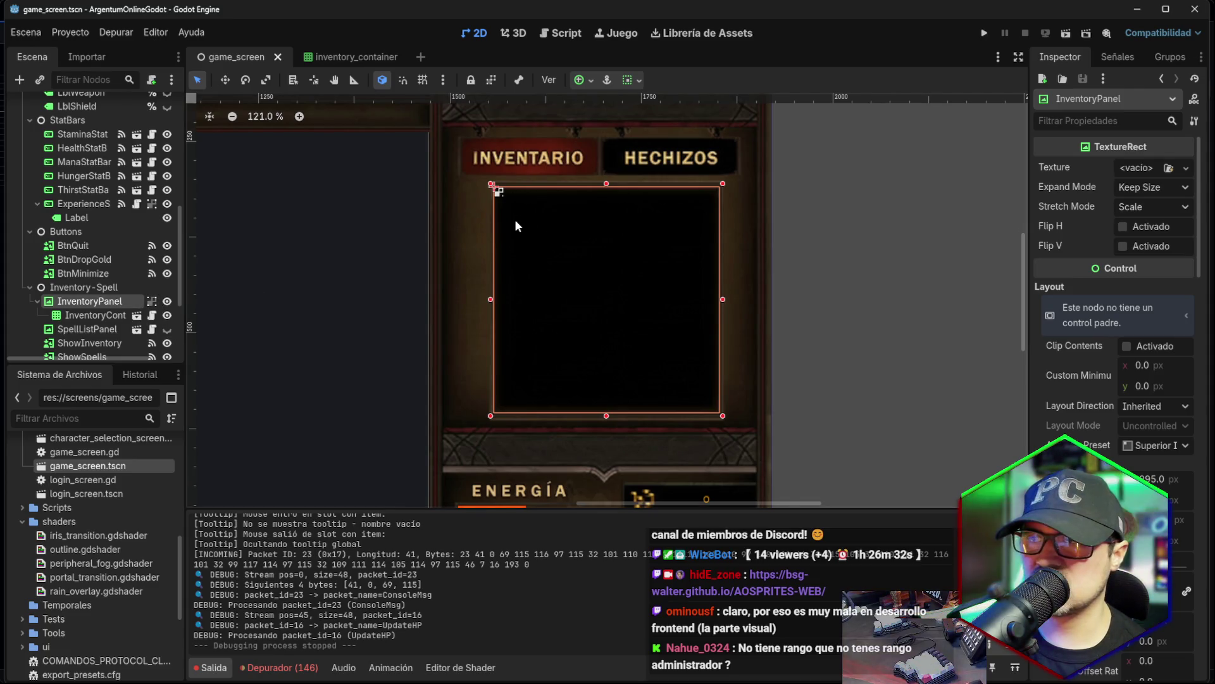
left_click(89, 315)
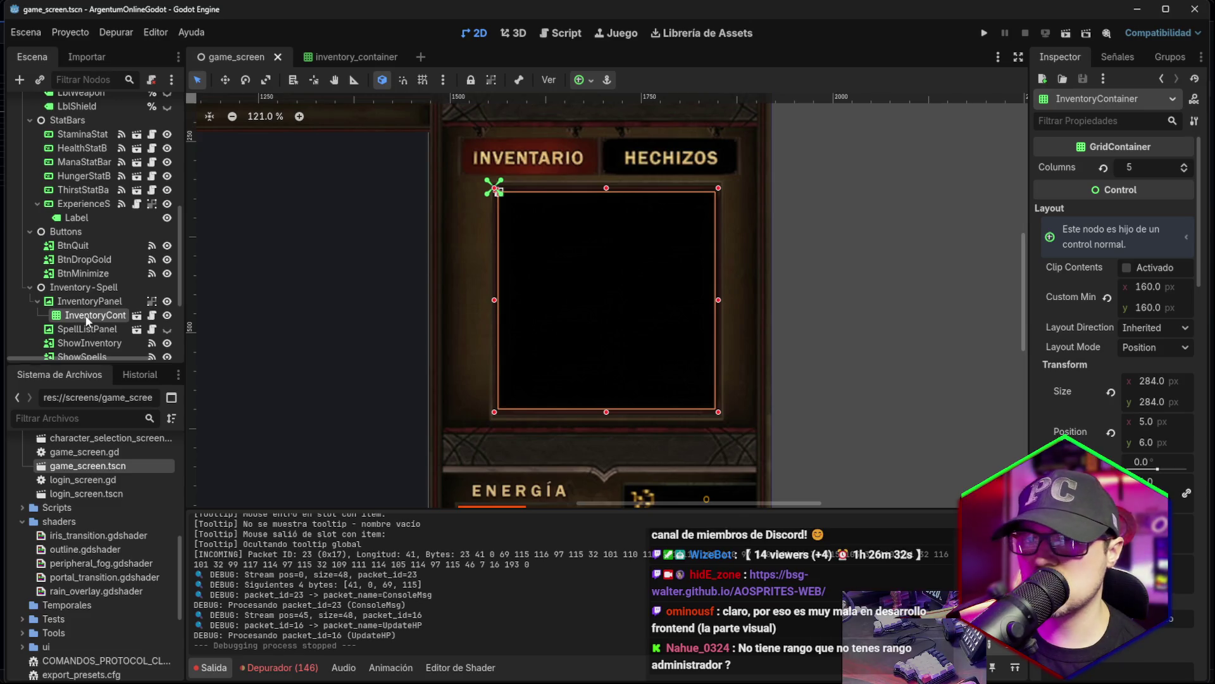
left_click(91, 306)
left_click(90, 314)
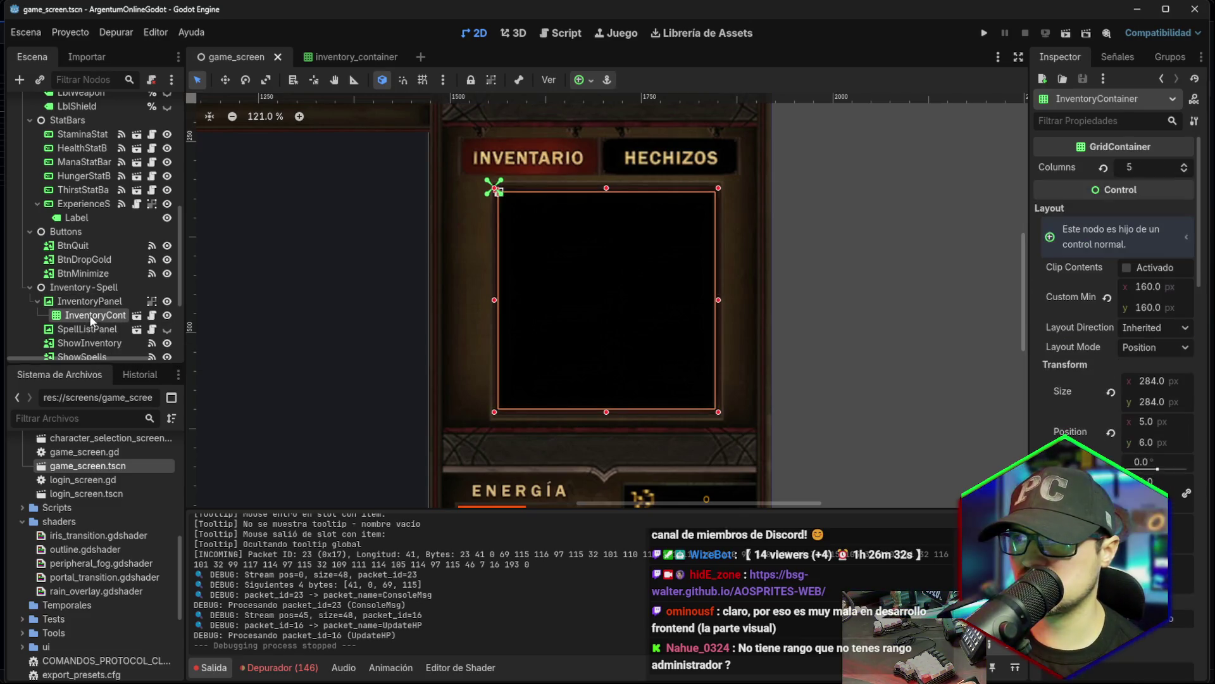
scroll(127, 312, "down", 2)
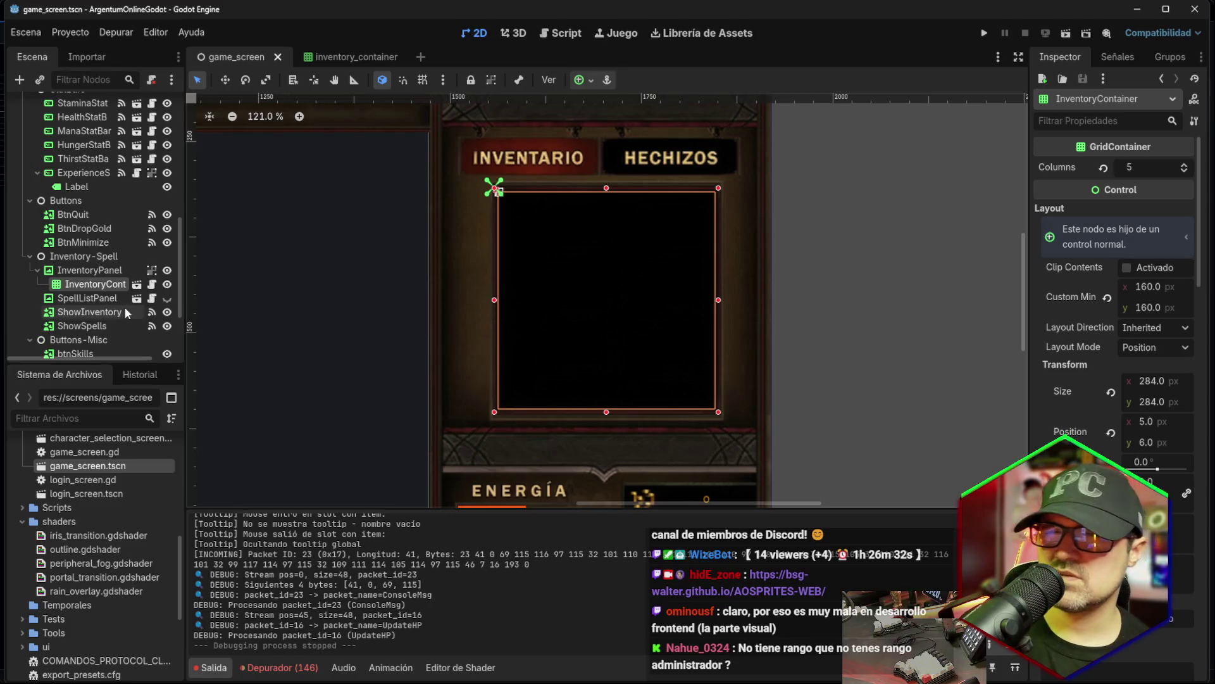
Select HungerStatBar and open its stat_bar scene in a separate tab.
key("alt+Tab")
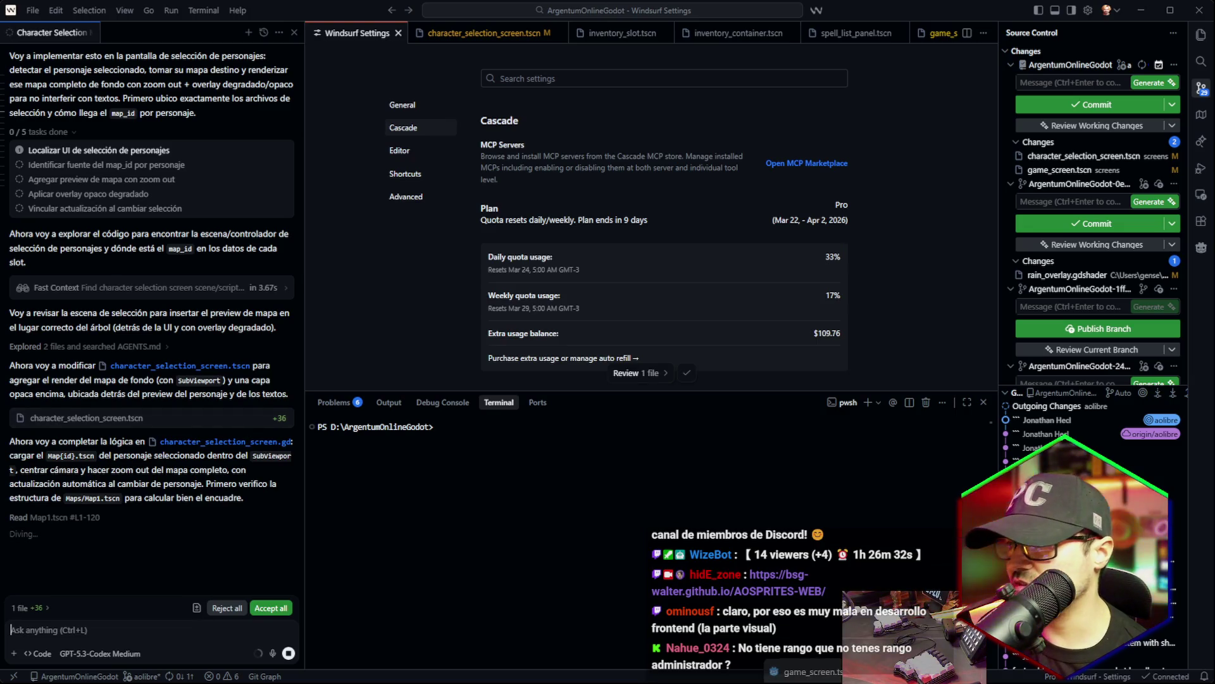
key("alt+Tab")
scroll(468, 367, "down", 5)
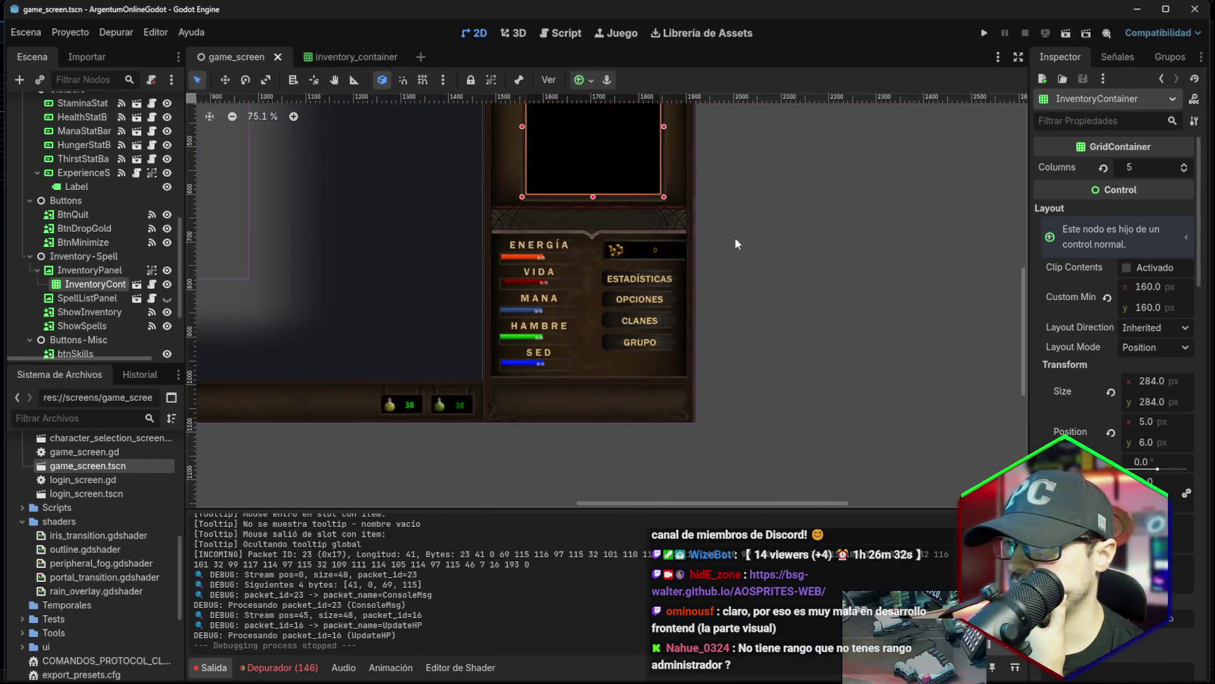
scroll(506, 354, "up", 9)
left_click(504, 364)
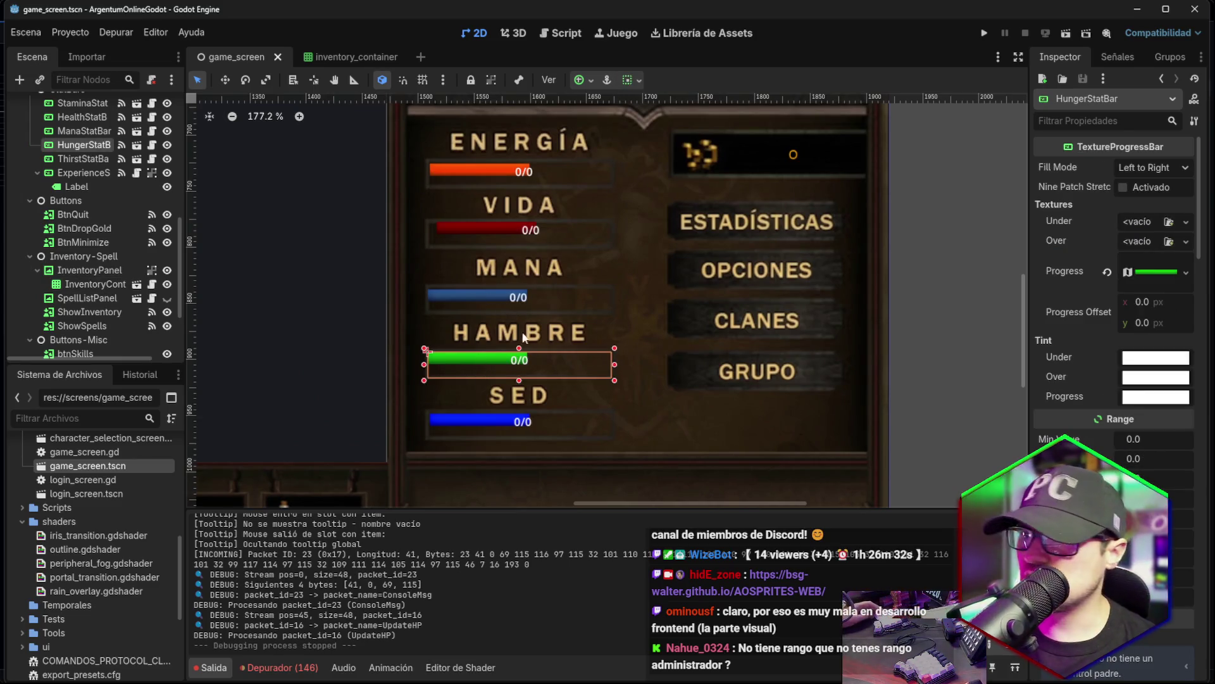
left_click(135, 147)
left_click(61, 108)
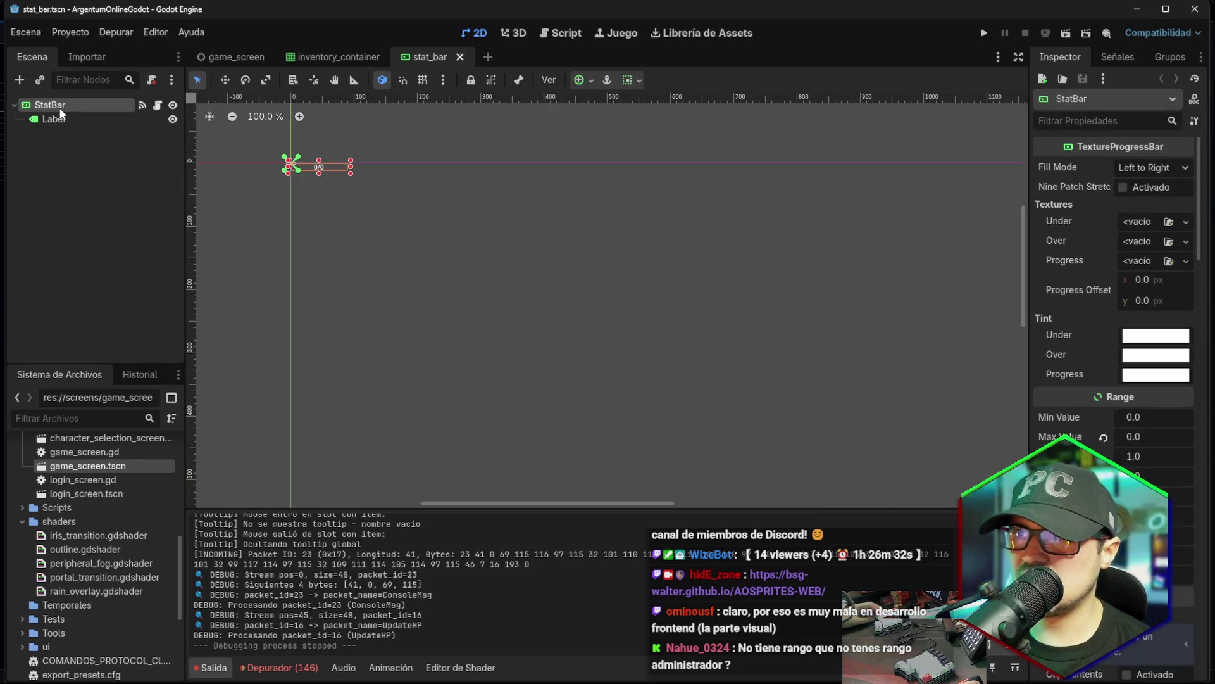
Select the stat bar's Label node.
scroll(253, 178, "up", 16)
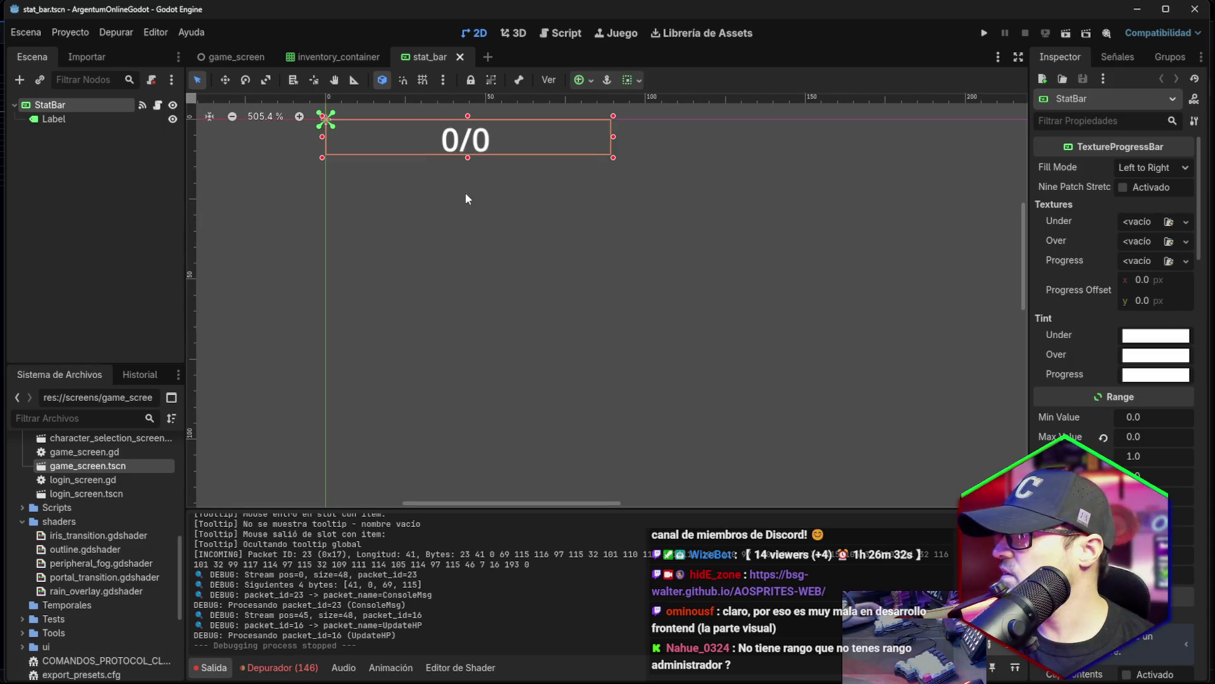
scroll(506, 209, "down", 4)
scroll(633, 232, "up", 3)
scroll(1103, 233, "down", 10)
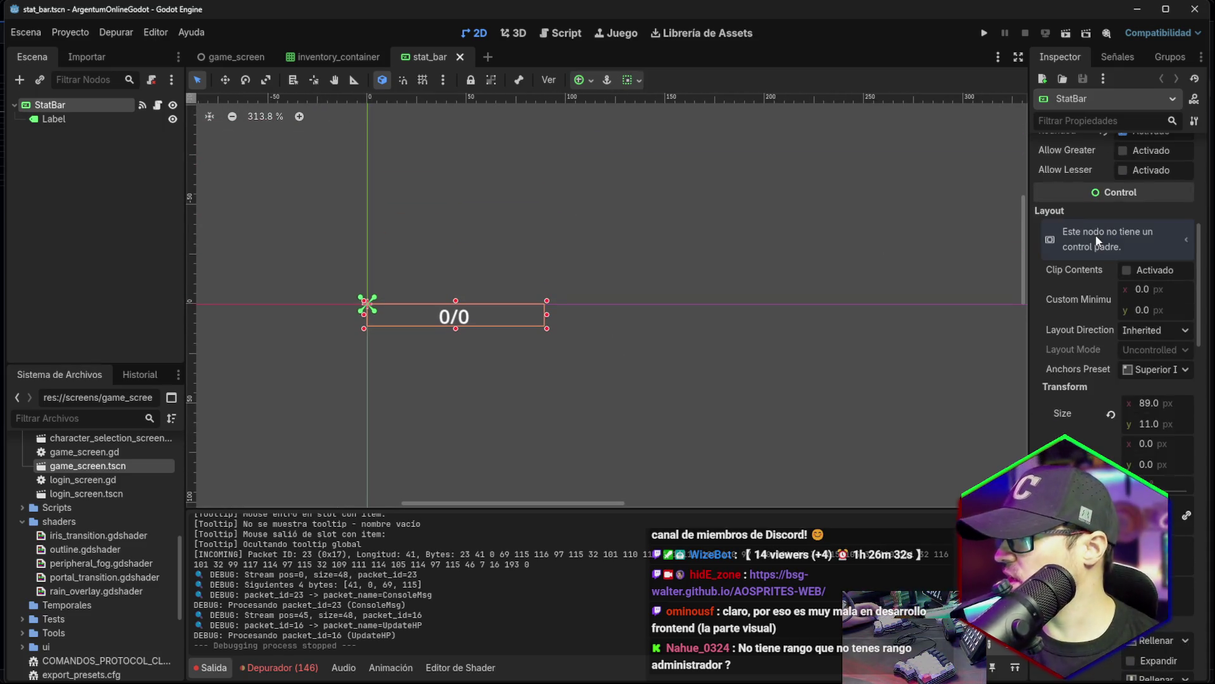
scroll(1092, 239, "down", 5)
scroll(1092, 239, "up", 5)
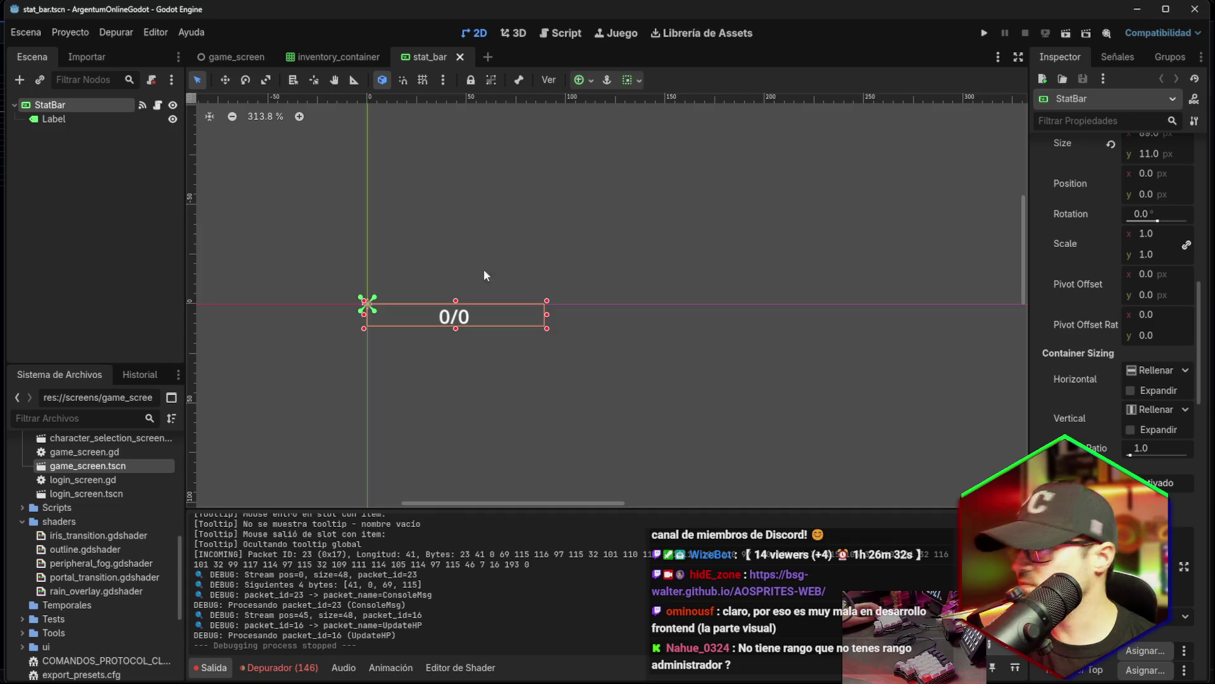
left_click(68, 119)
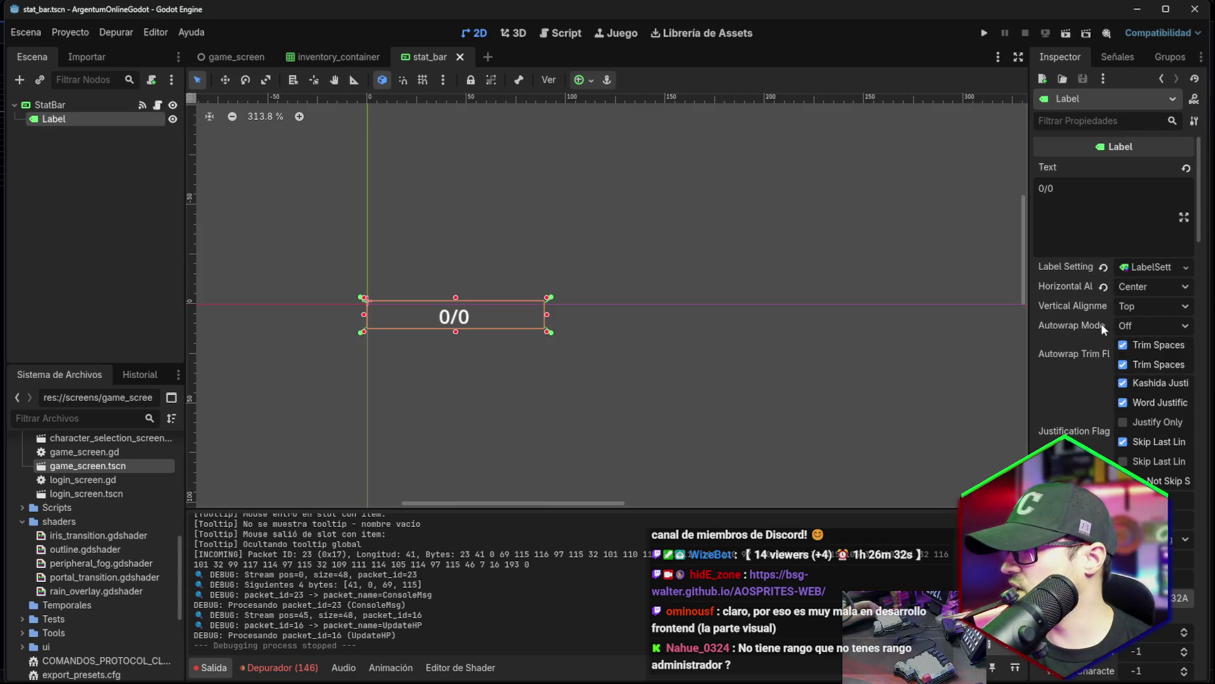
Set the Label Settings font size to 14 and nudge the 0/0 label slightly down-right.
scroll(1063, 373, "down", 5)
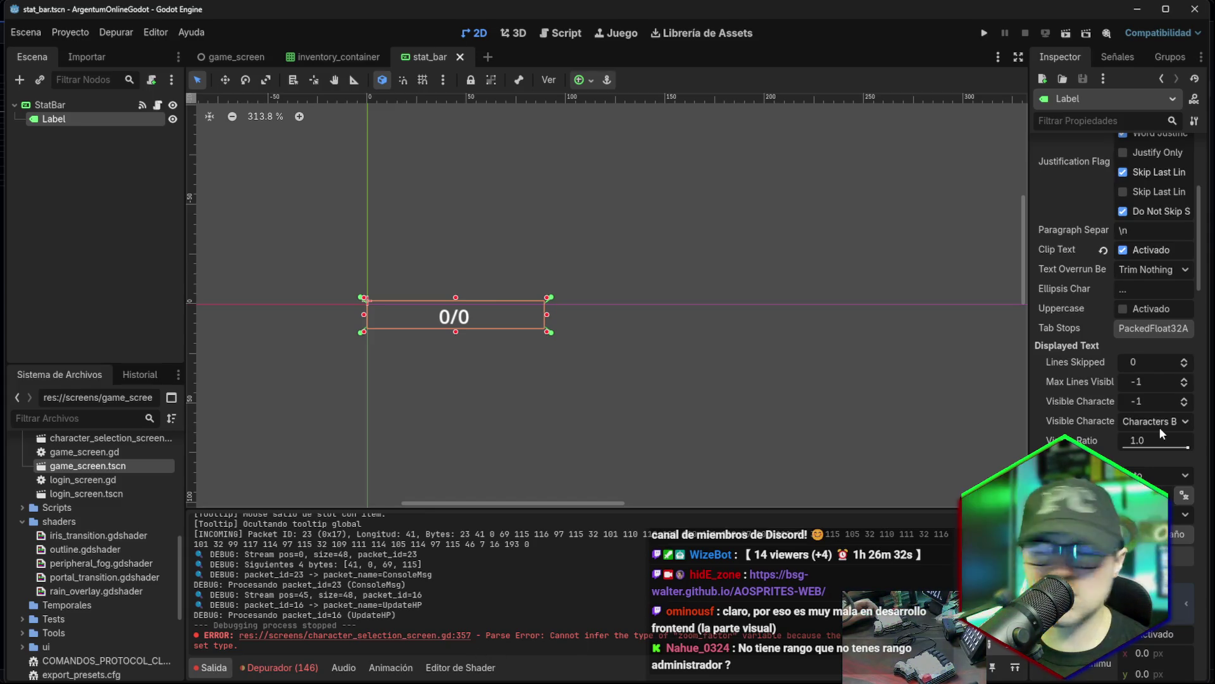
scroll(1080, 409, "down", 4)
scroll(1080, 409, "down", 10)
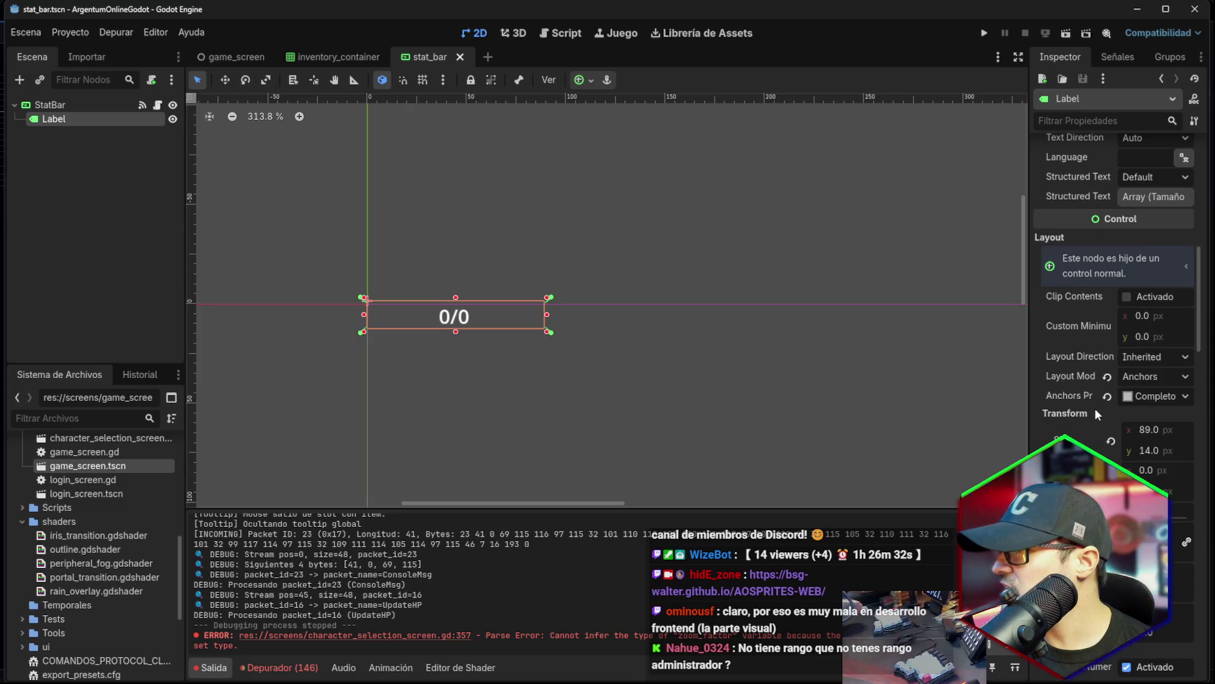
scroll(1096, 411, "down", 15)
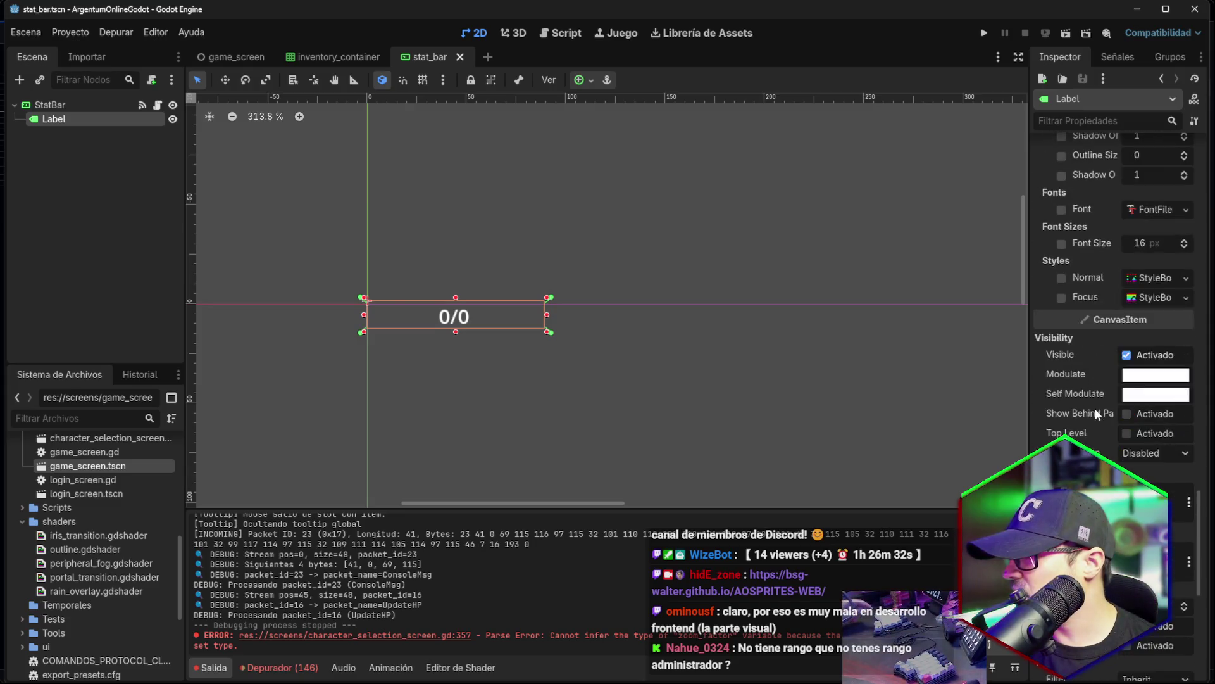
scroll(1098, 415, "down", 2)
scroll(1097, 411, "up", 14)
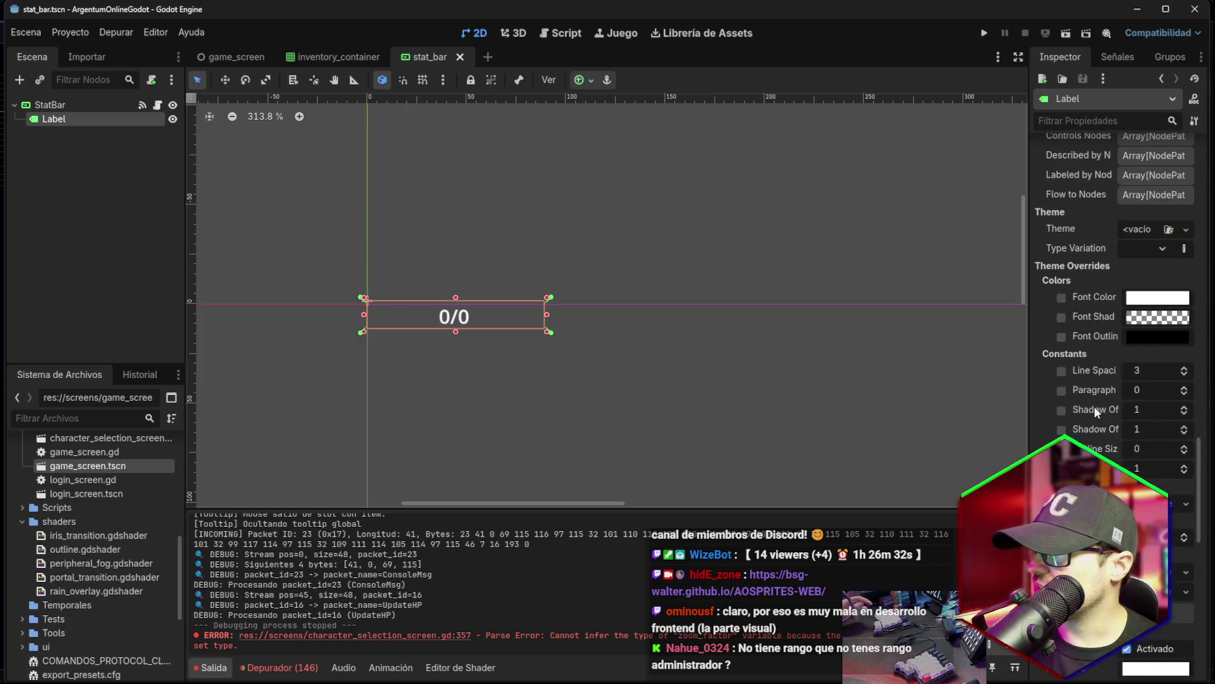
scroll(1096, 408, "up", 15)
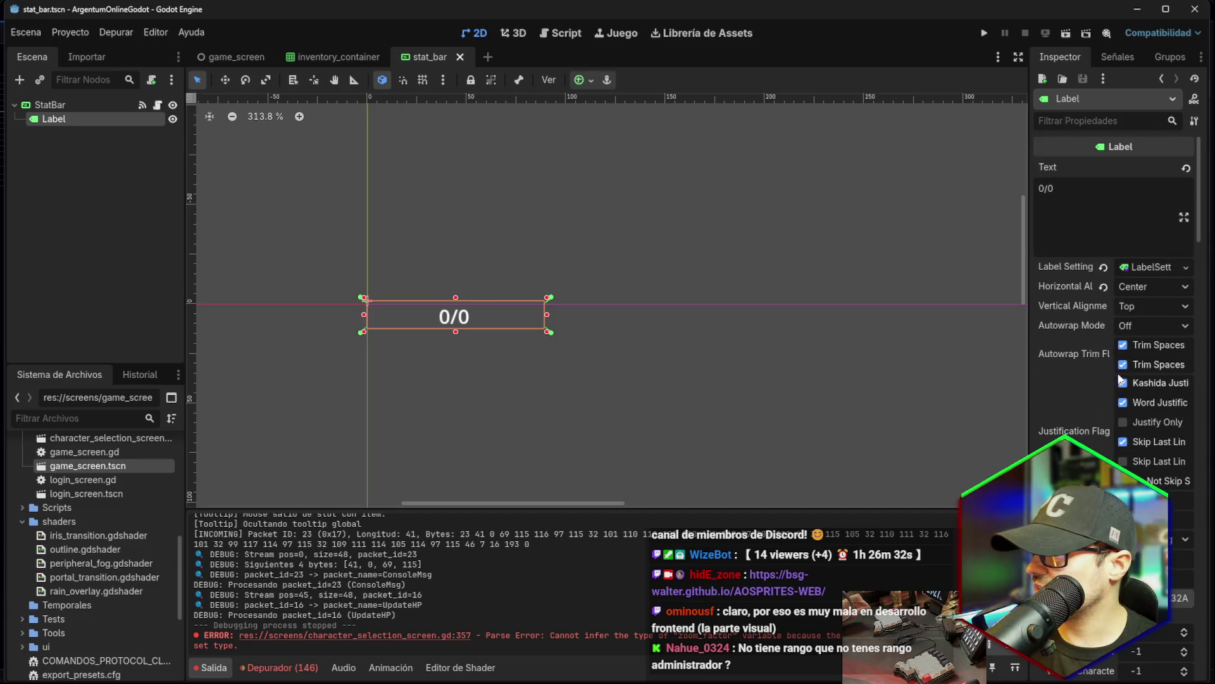
left_click(1157, 269)
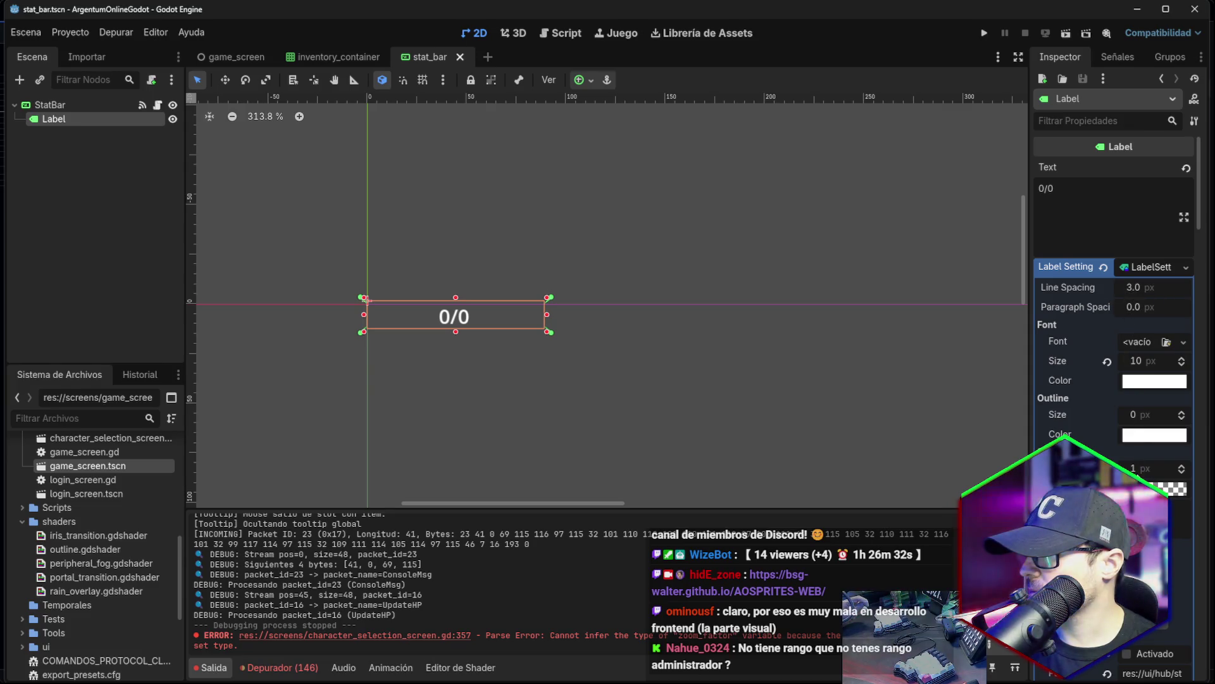
left_click(1136, 360)
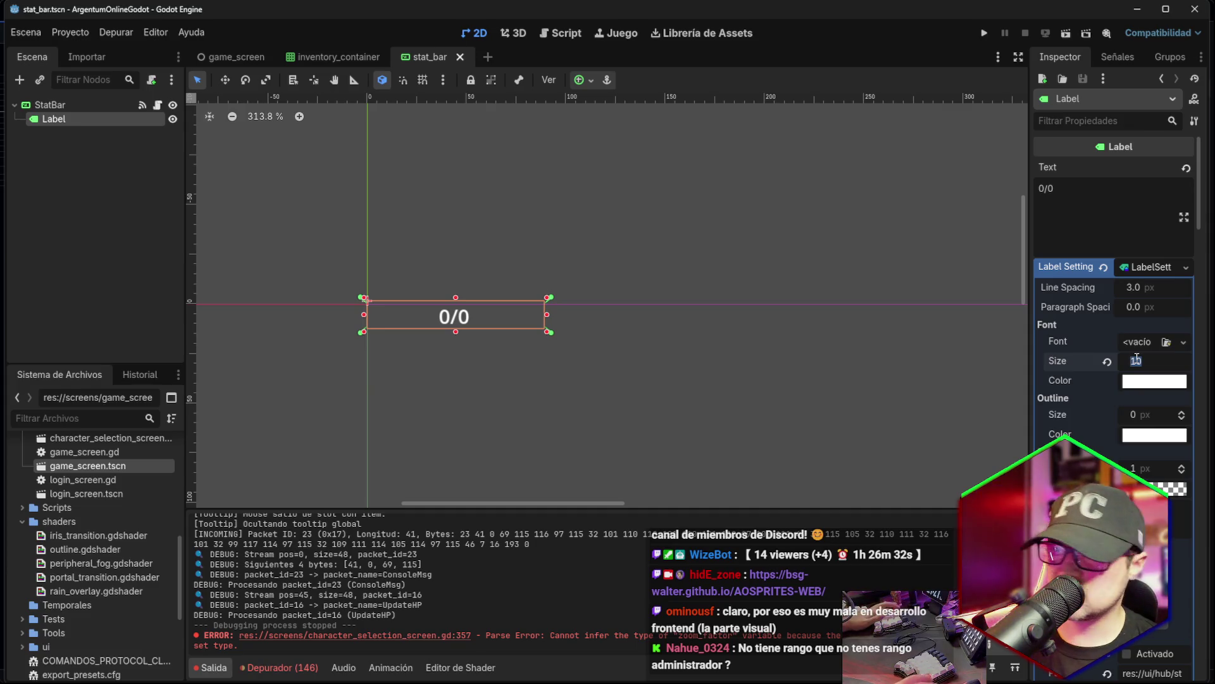
type("14")
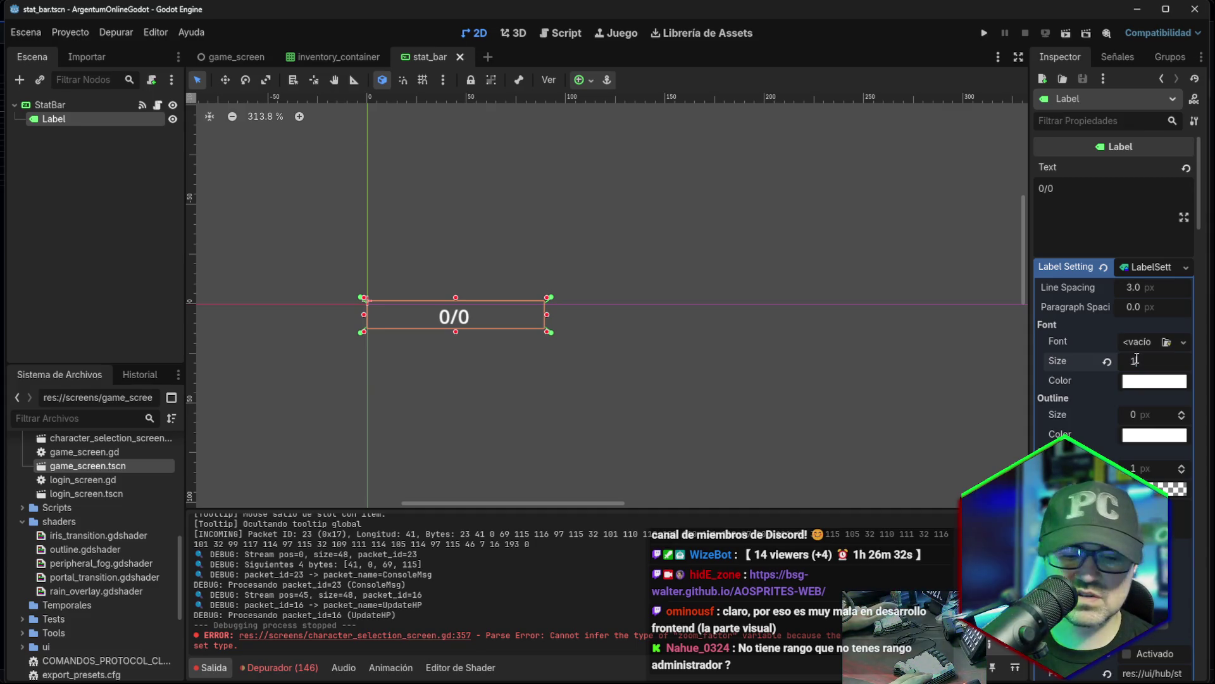
key("Return")
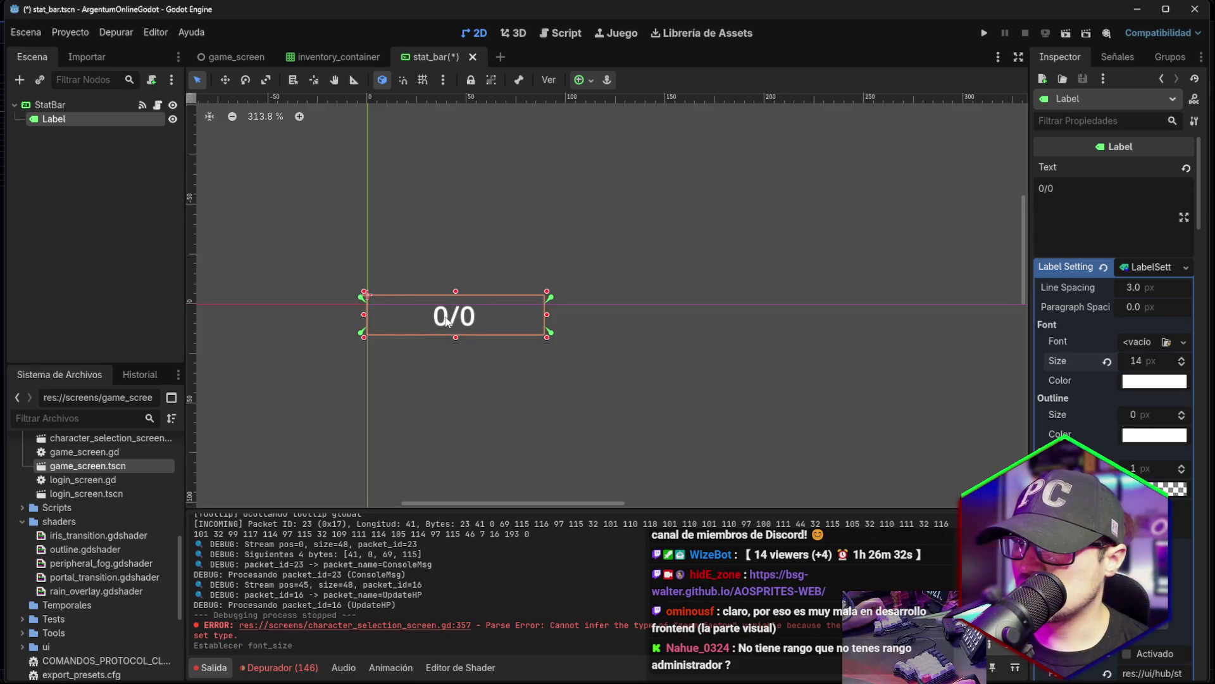
mouse_move(448, 318)
left_mouse_down()
mouse_move(482, 309)
mouse_move(483, 327)
mouse_move(452, 333)
left_mouse_up()
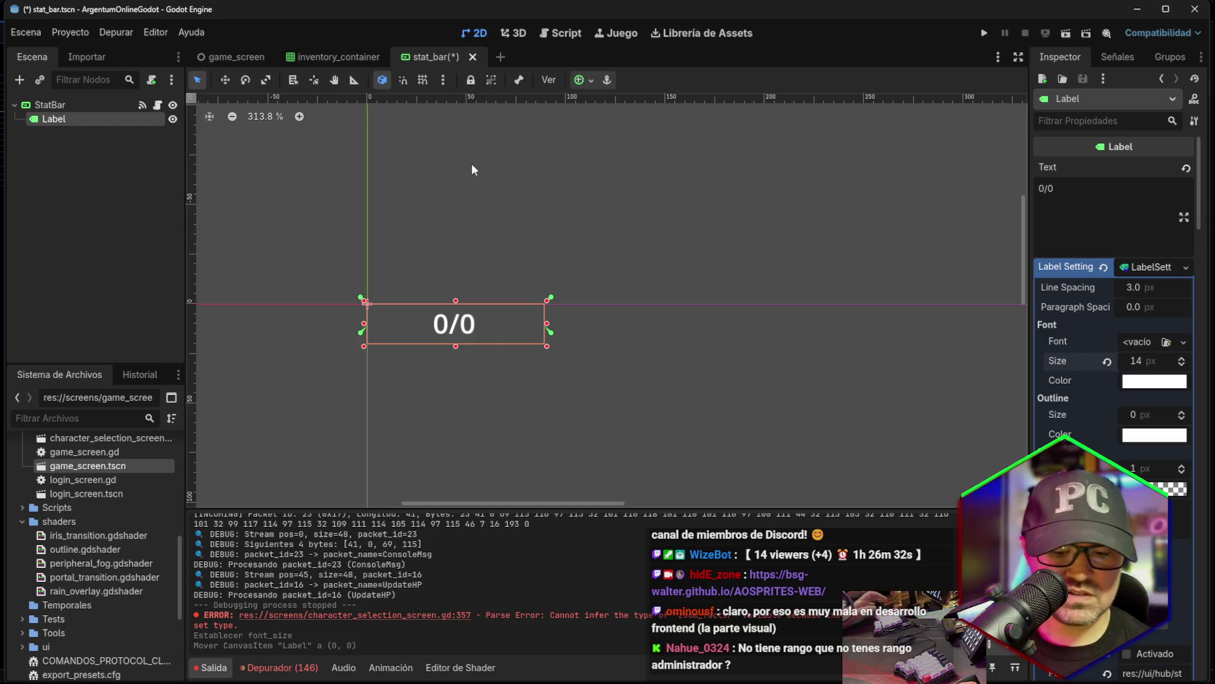
Save the stat_bar scene and switch to the game_screen and inventory_container tabs.
key("ctrl+s")
left_click(235, 57)
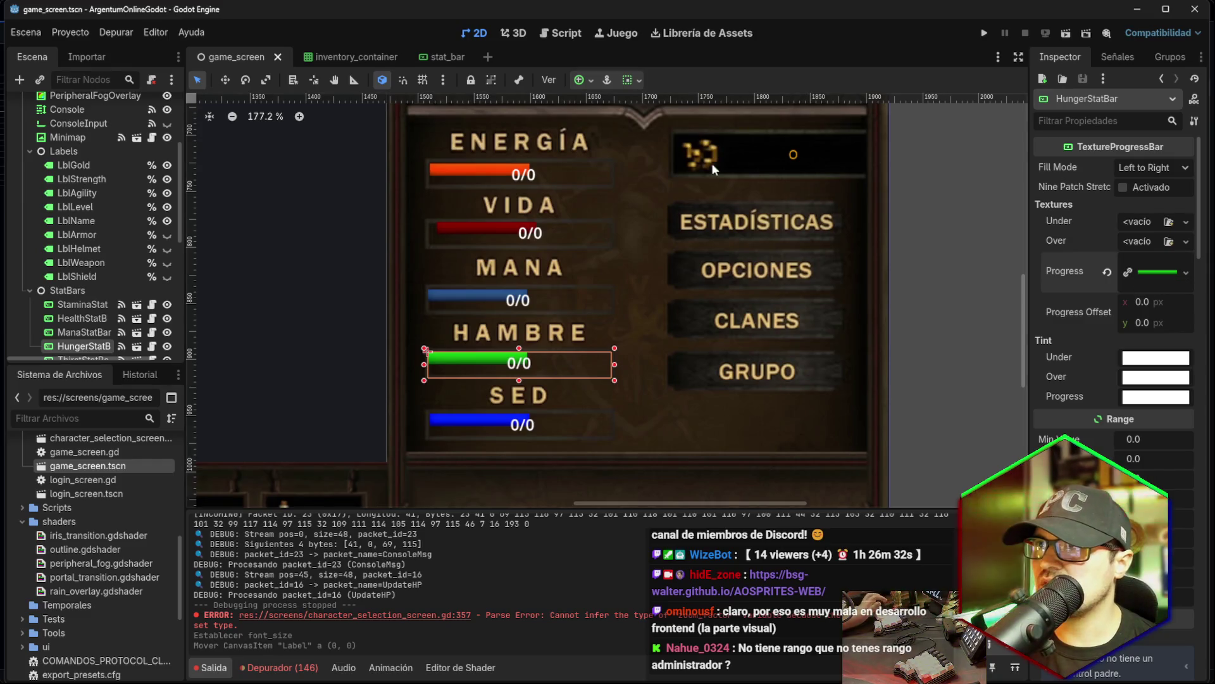
left_click(353, 58)
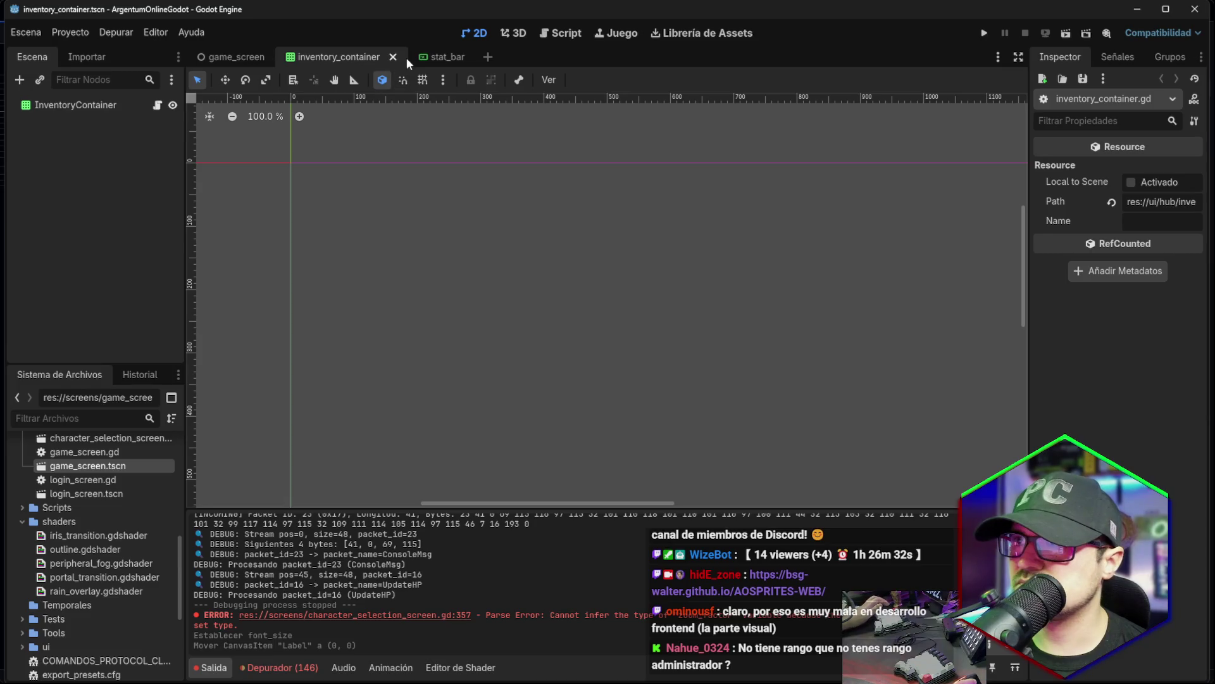
Close the inventory_container tab and review lines 6–16 of the StatBar script.
left_click(405, 58)
left_click(321, 57)
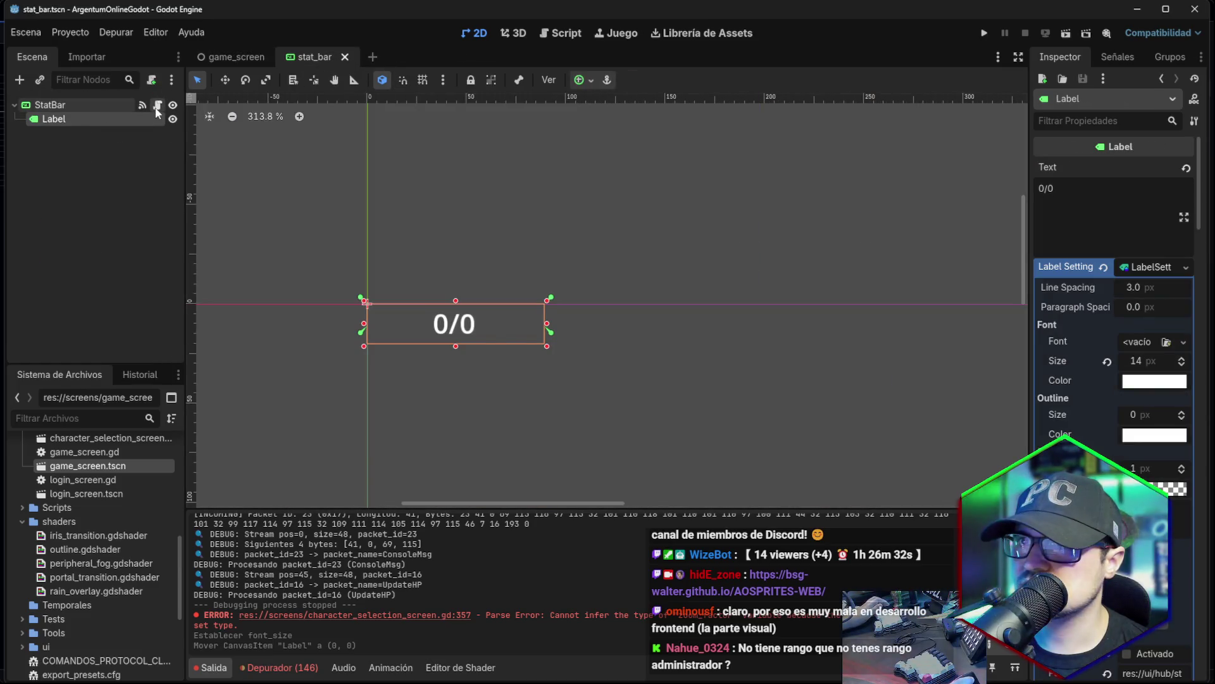
left_click(157, 106)
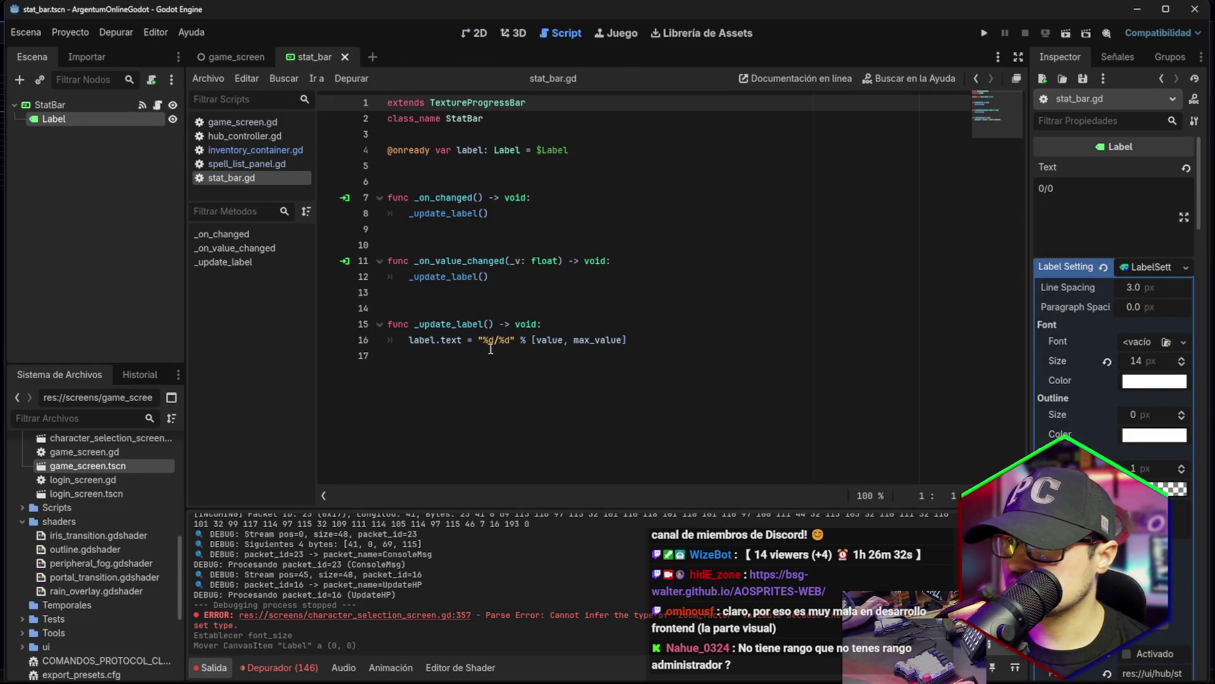
mouse_move(466, 355)
left_mouse_down()
mouse_move(524, 279)
mouse_move(484, 182)
left_mouse_up()
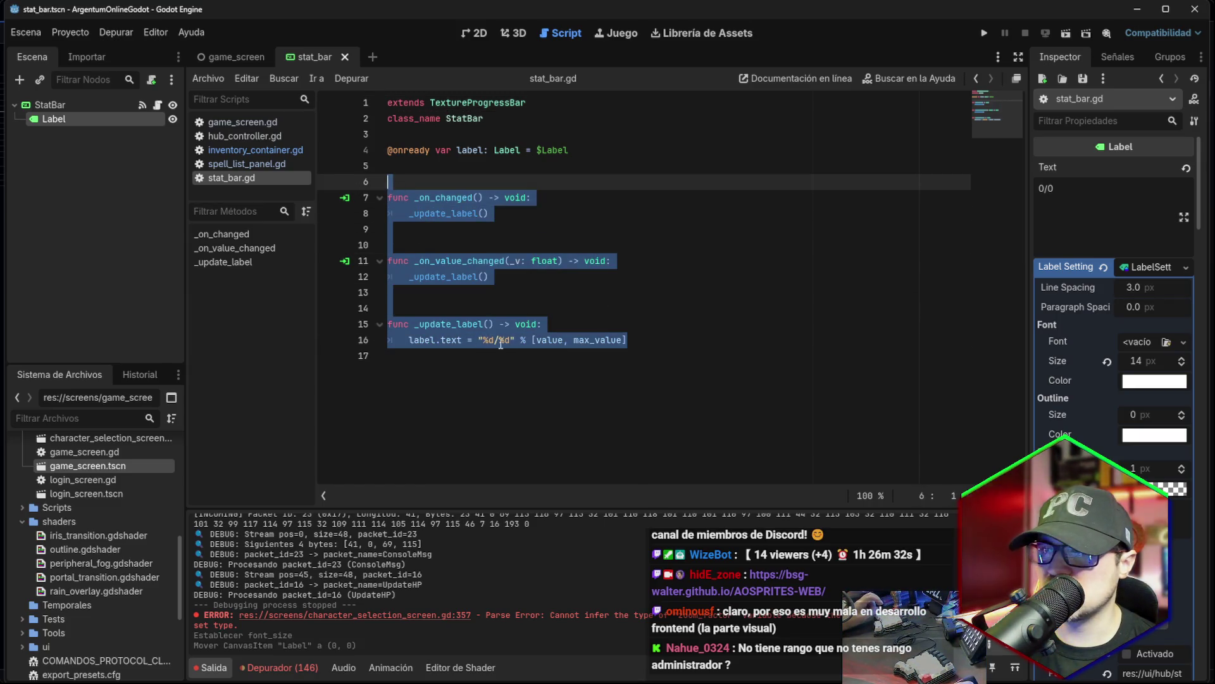
Return to the game_screen scene in the 2D view to see the stat bars.
left_click(63, 106)
left_click(234, 57)
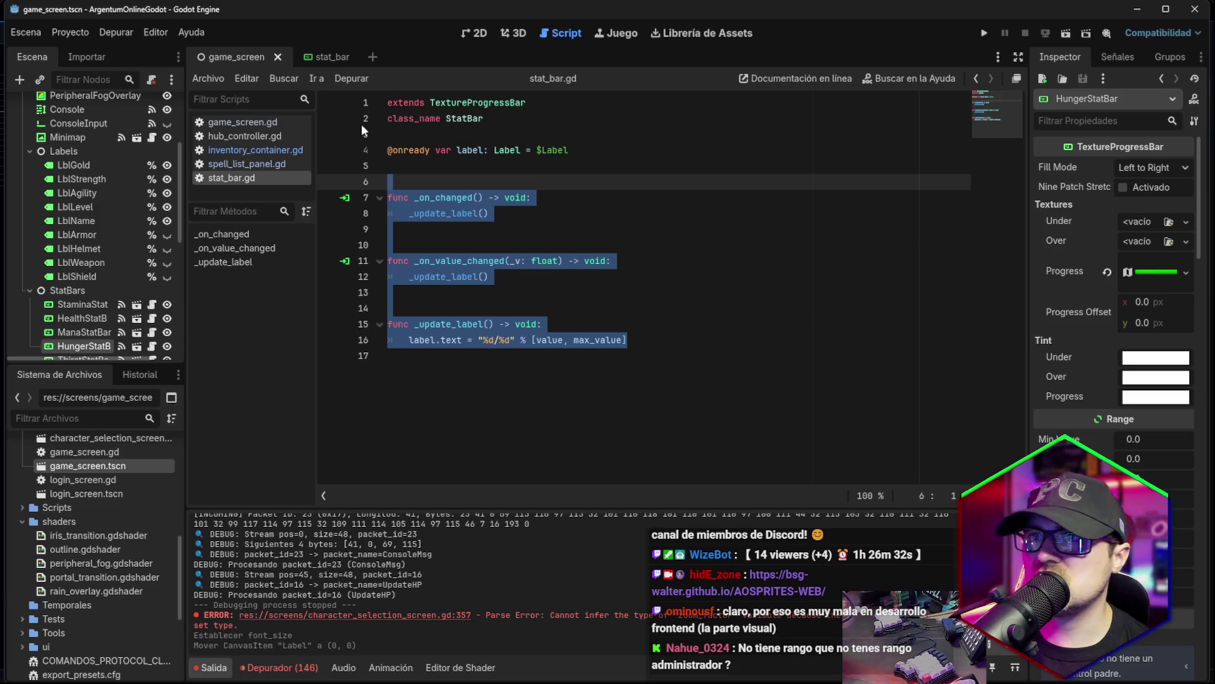
left_click(481, 33)
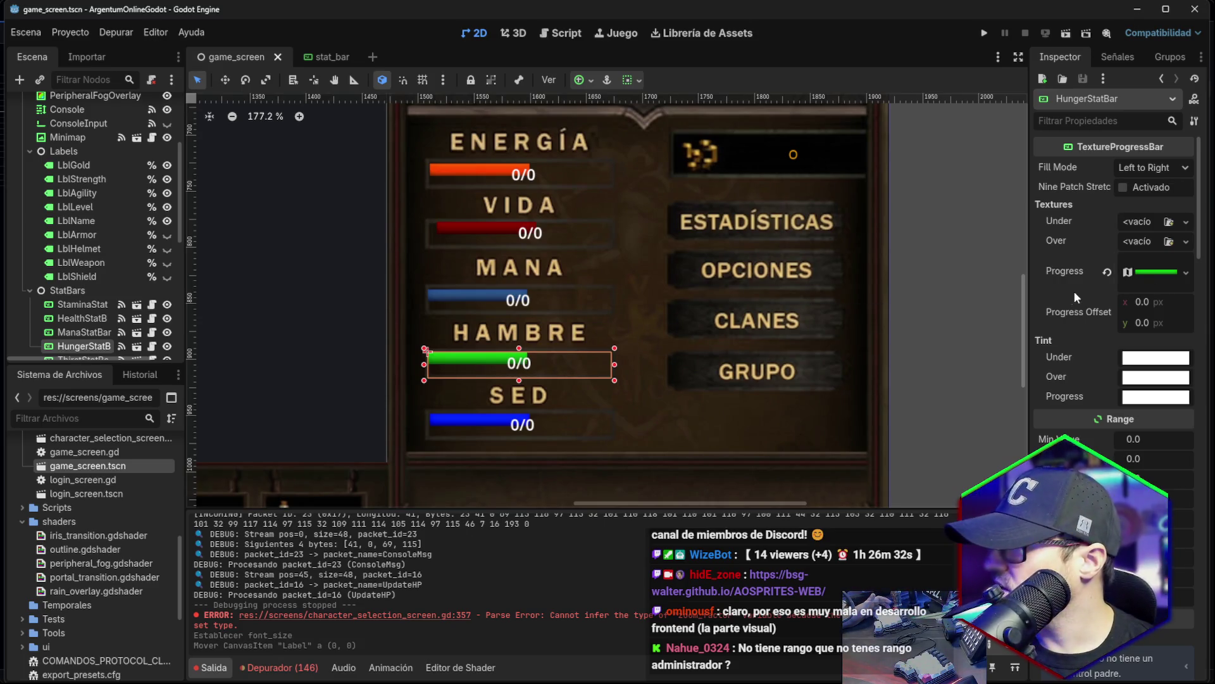
Select the Energía stamina bar and expand its Progress AtlasTexture in the Inspector.
scroll(95, 317, "down", 3)
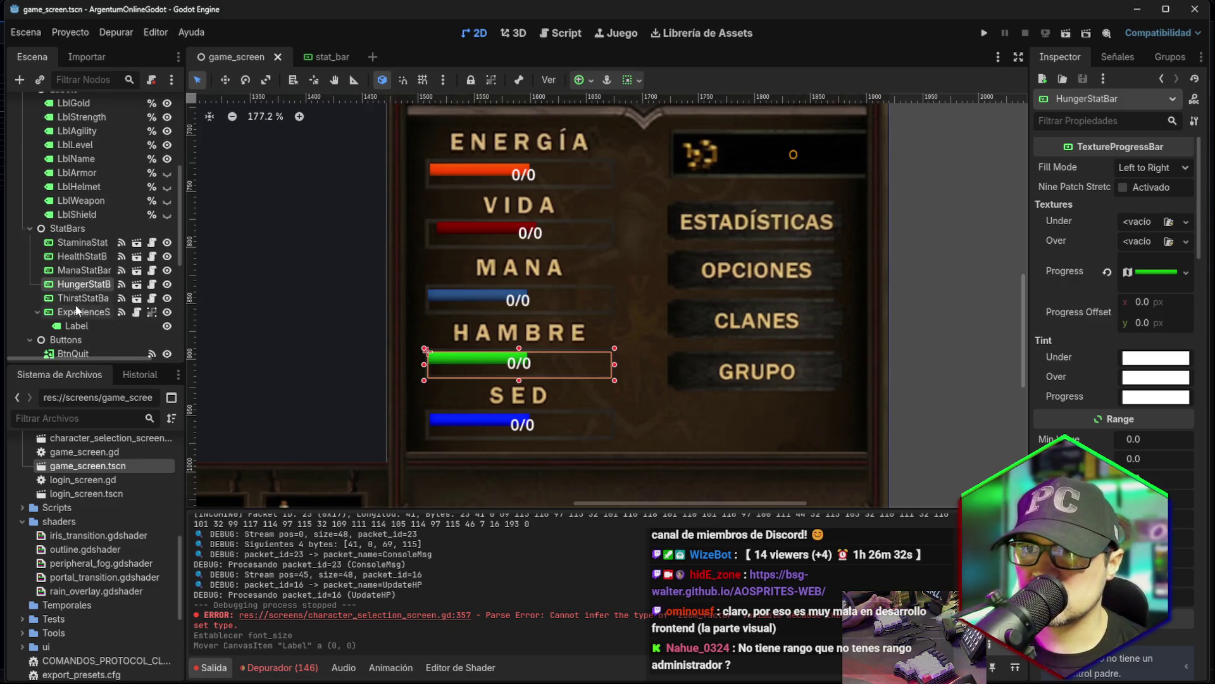
left_click(76, 324)
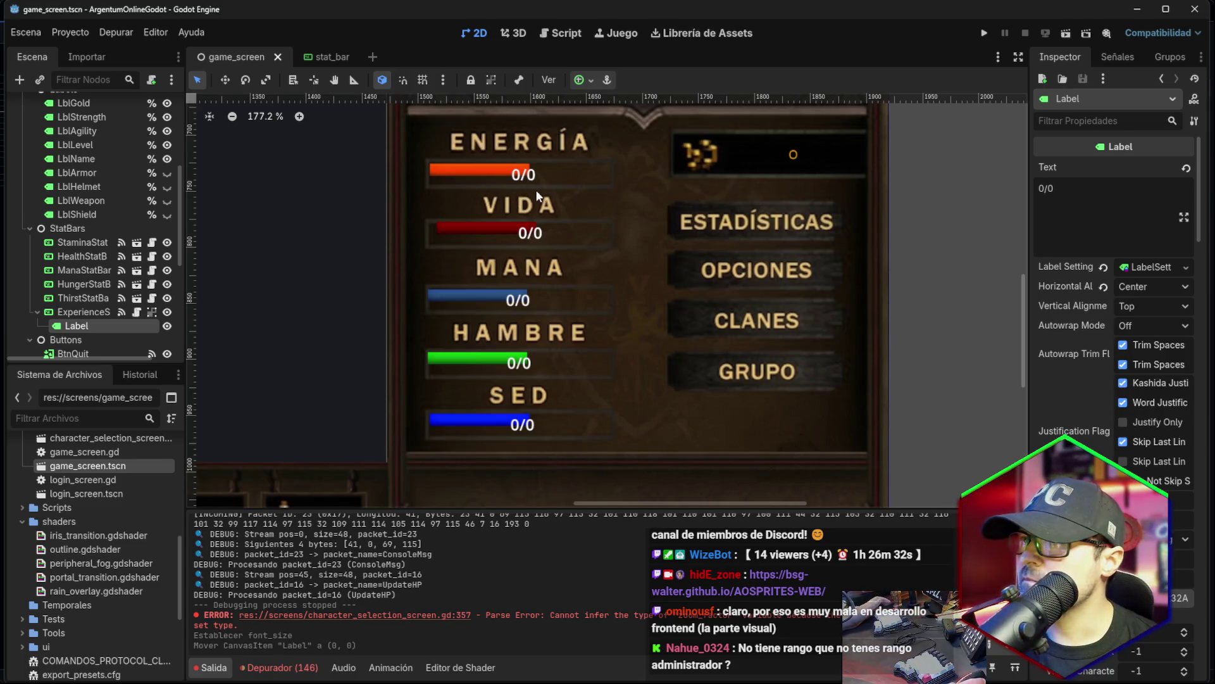
left_click(504, 171)
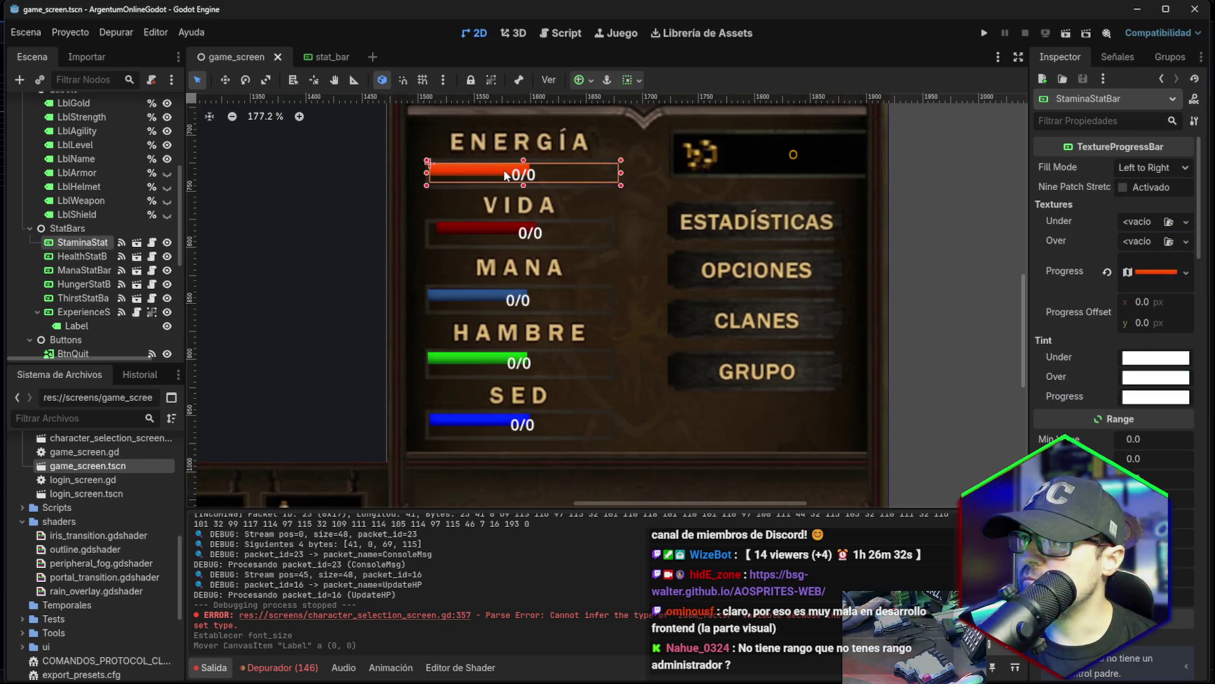
left_click(1159, 273)
scroll(1109, 354, "down", 2)
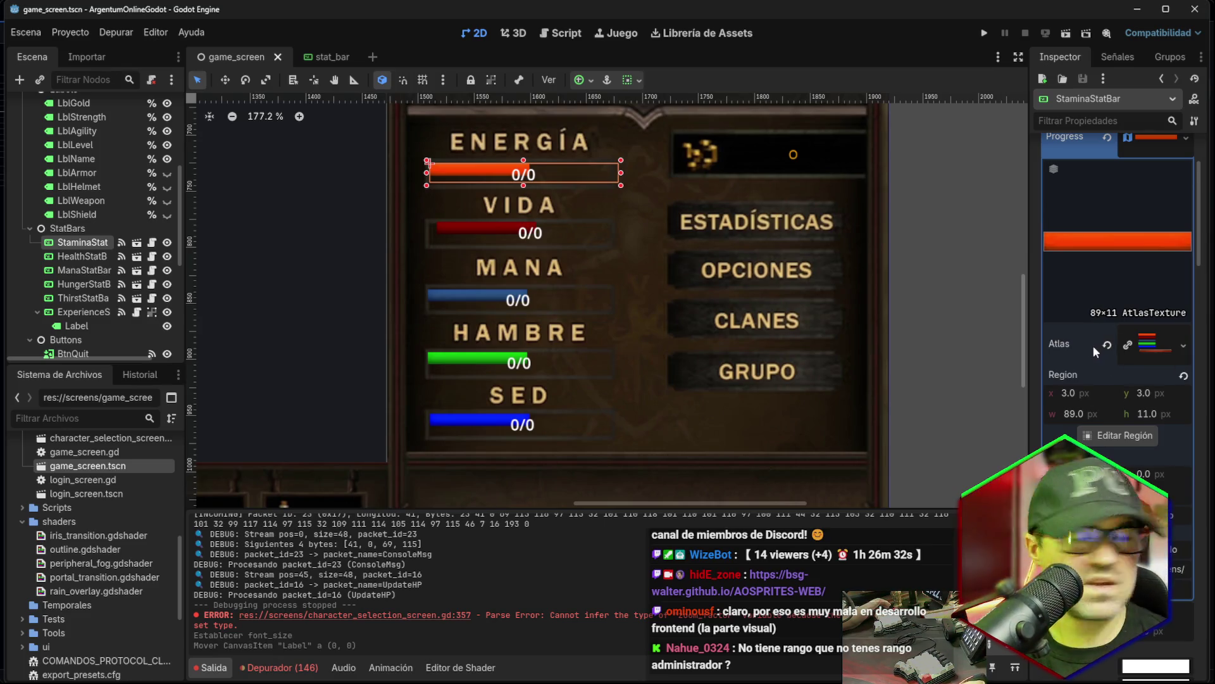
scroll(1089, 360, "down", 2)
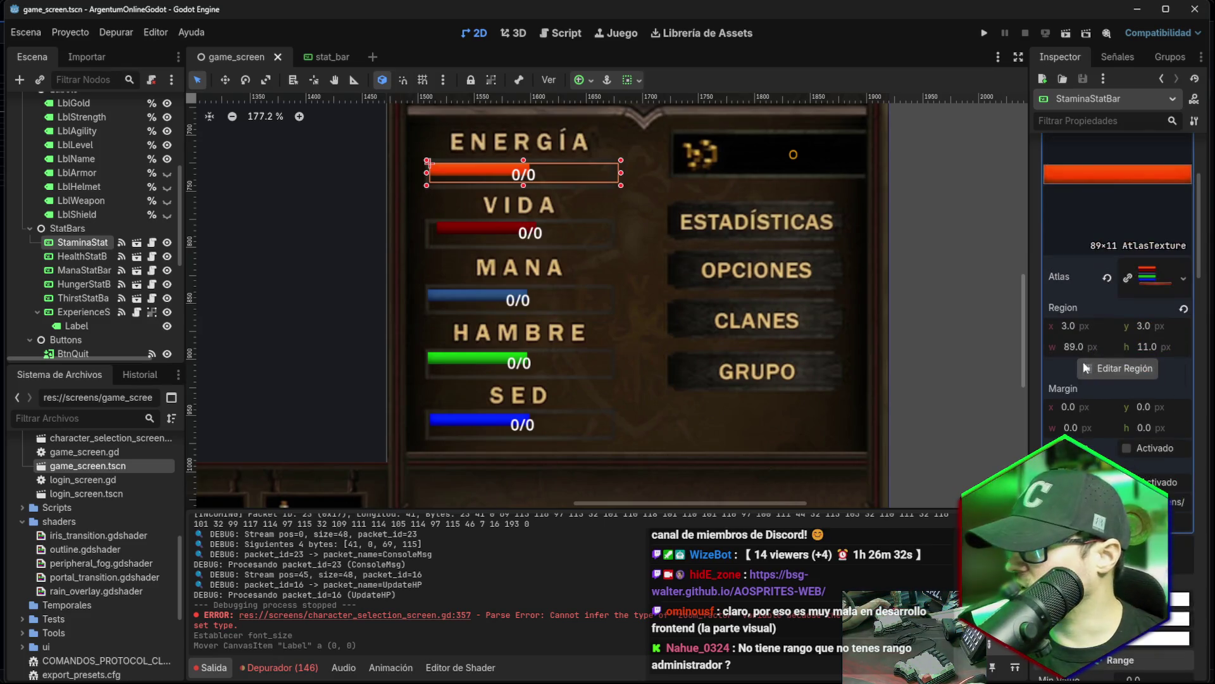
Set the progress texture region x offset to 9.0.
left_click(1067, 326)
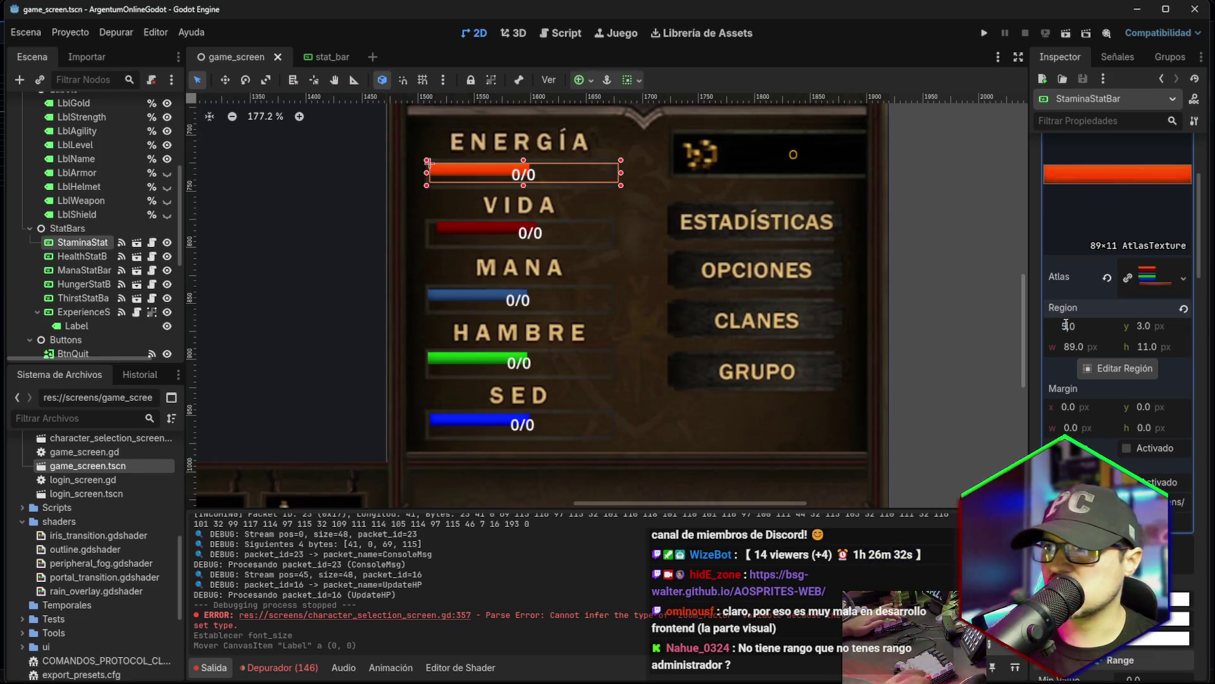
type("5")
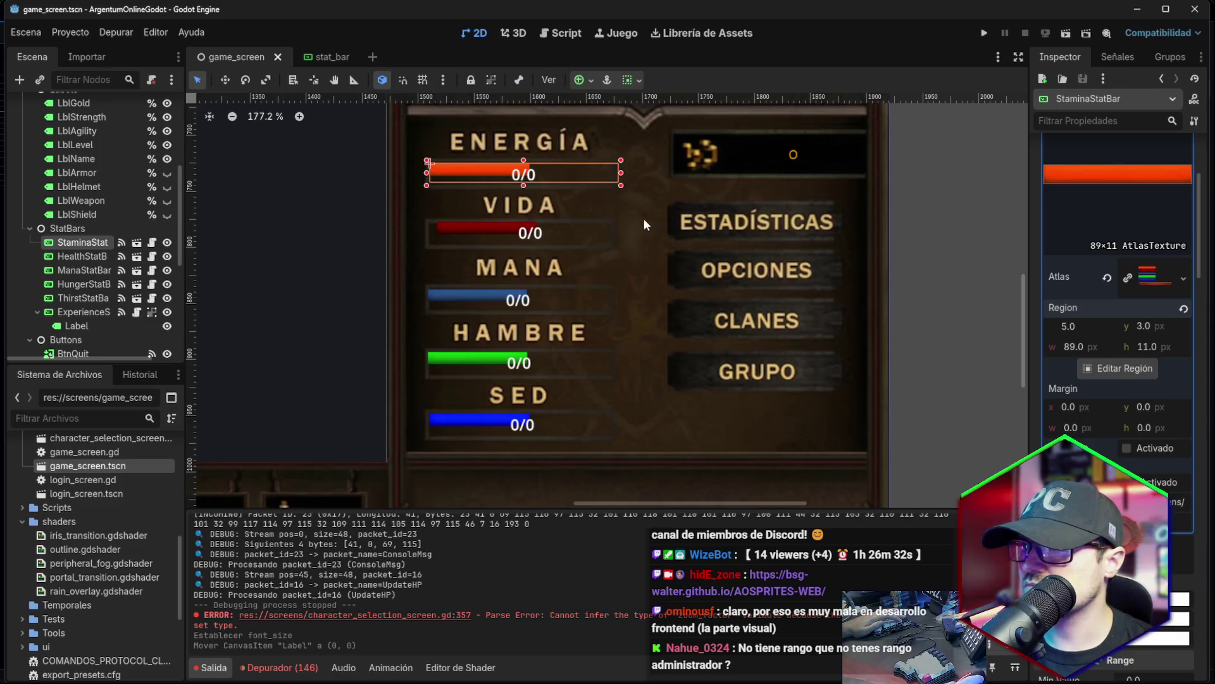
left_click(616, 223)
left_click(492, 179)
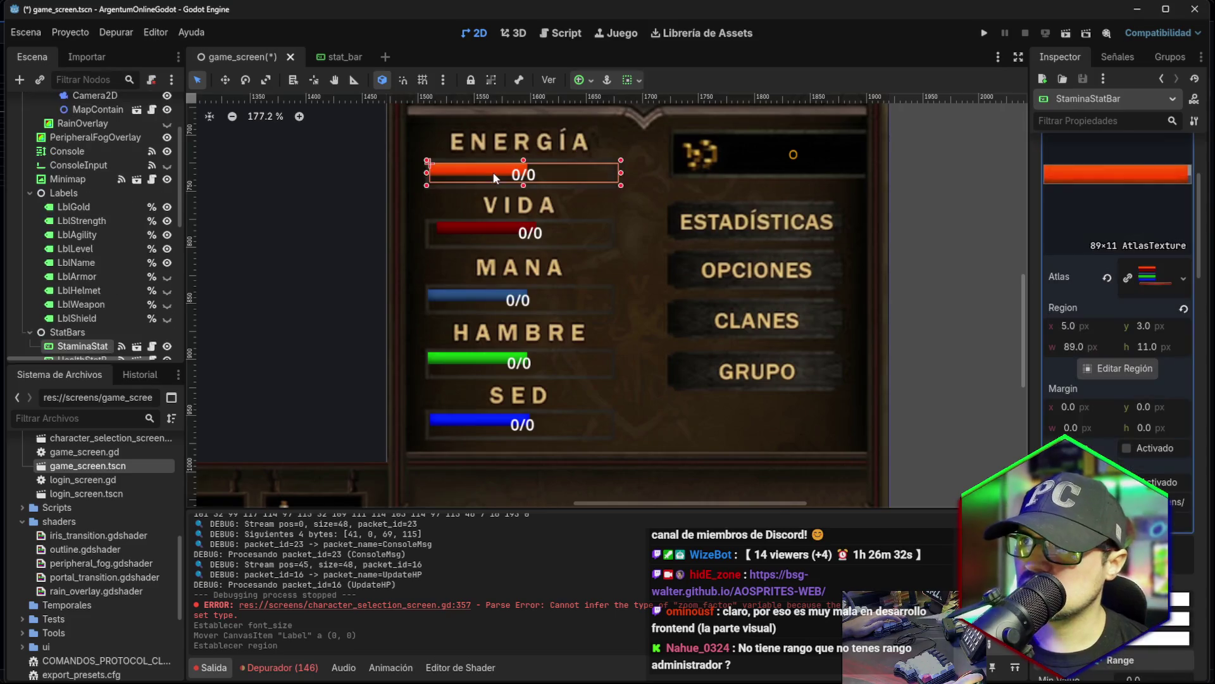
left_click(1065, 327)
type("9")
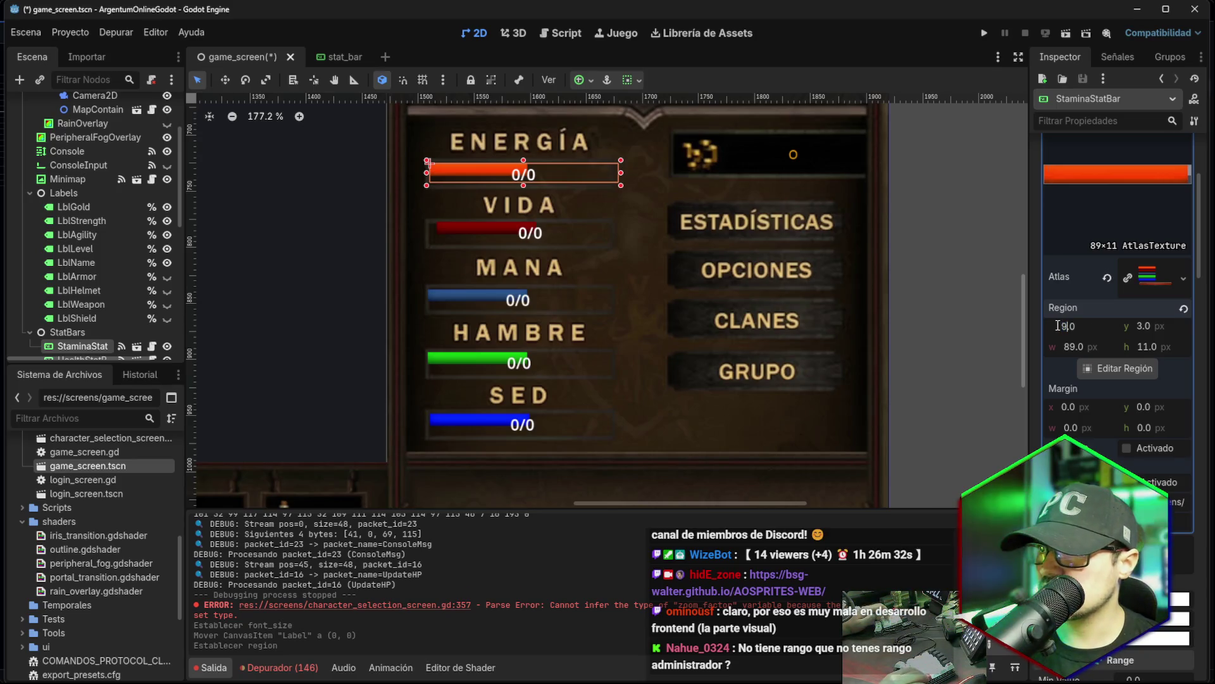
key("Return")
left_click(614, 215)
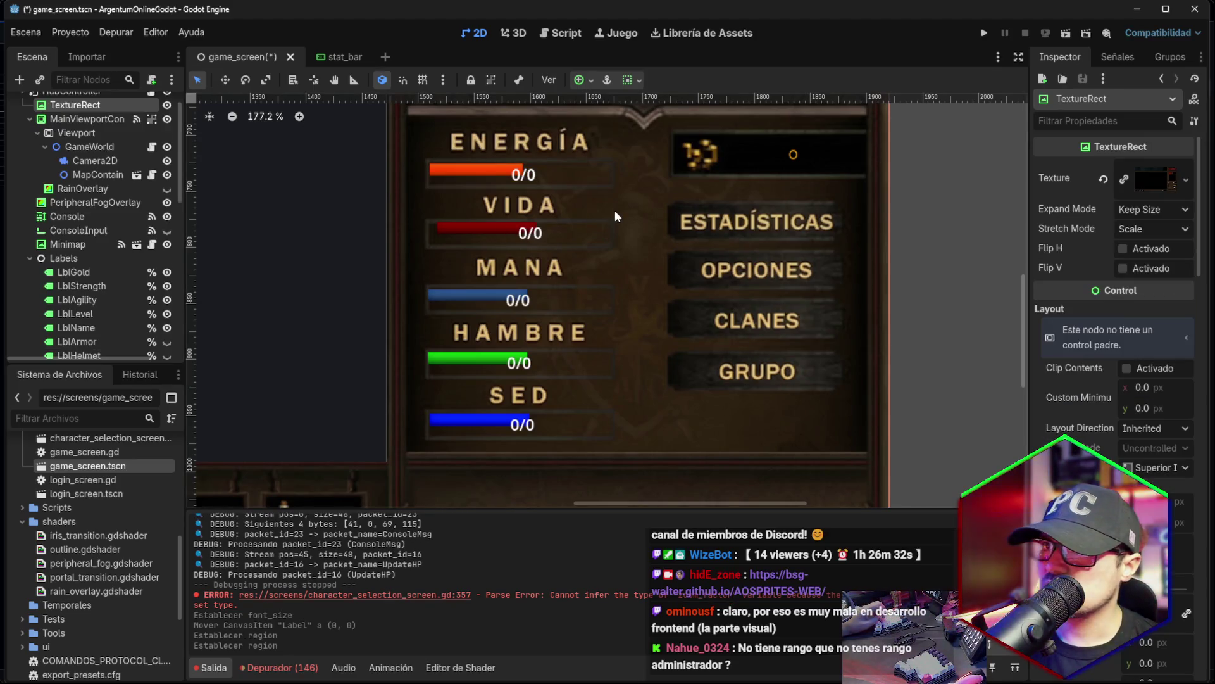
Drag the Energía bar's handle to make it taller, to 168 × 19.
left_click(495, 172)
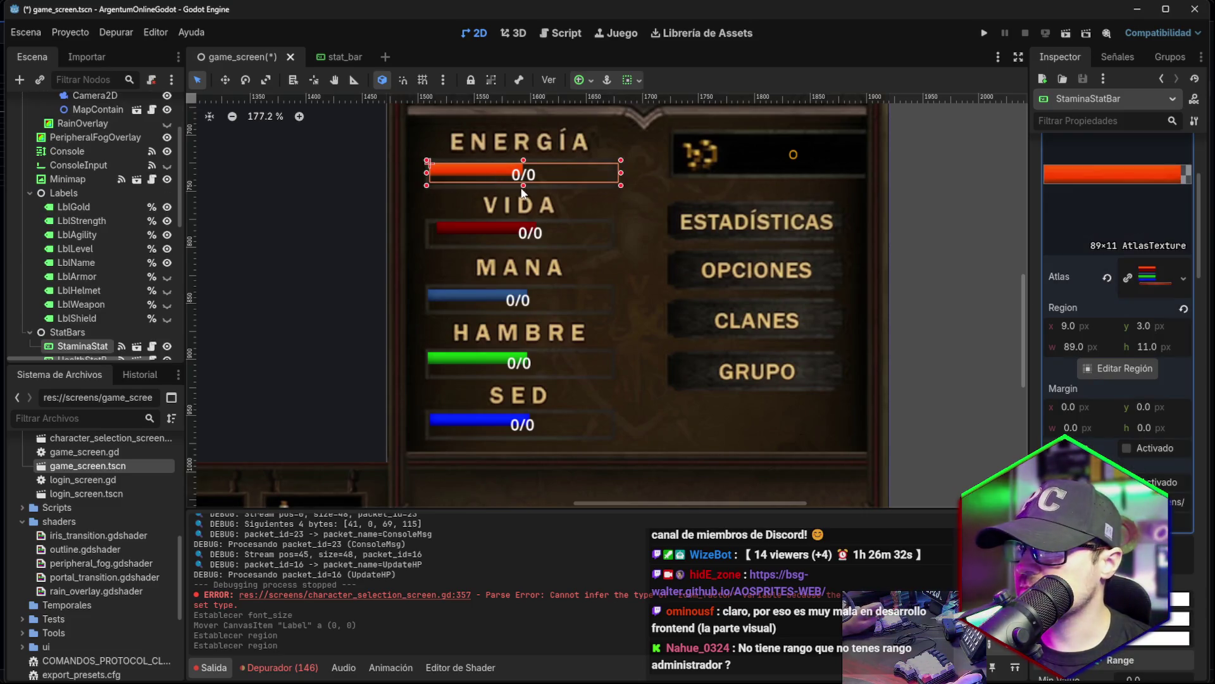
mouse_move(523, 185)
left_mouse_down()
mouse_move(531, 205)
mouse_move(525, 188)
left_mouse_up()
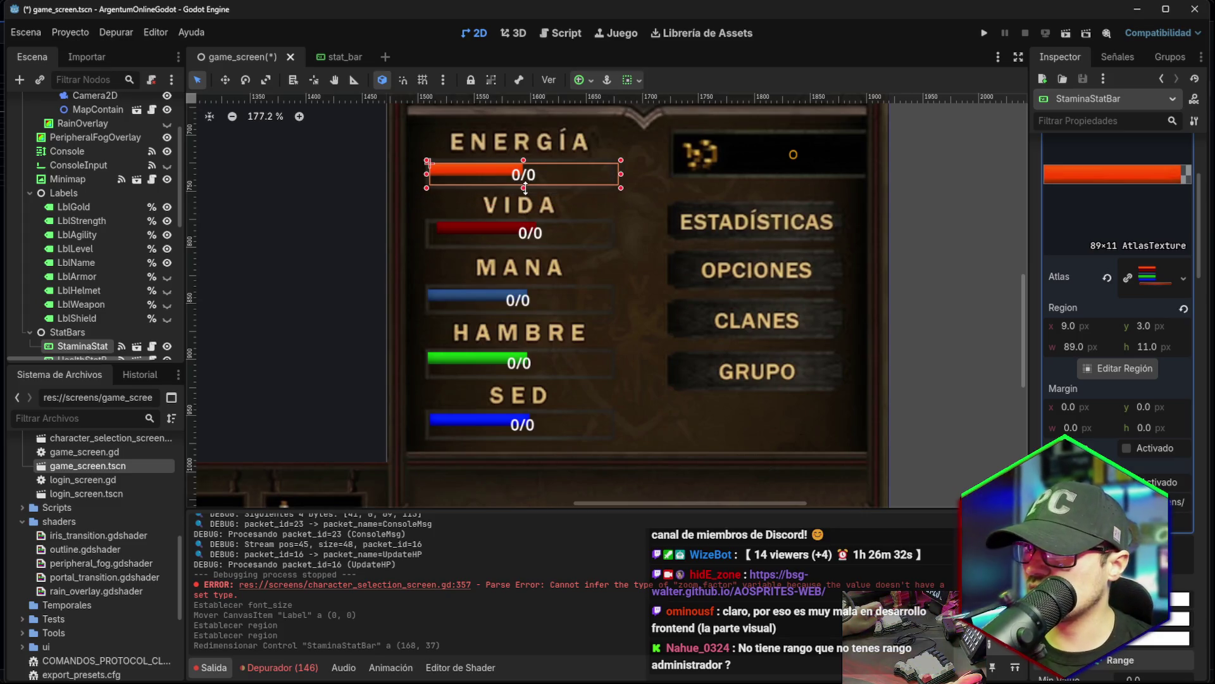
left_click(1066, 327)
scroll(1068, 333, "down", 1)
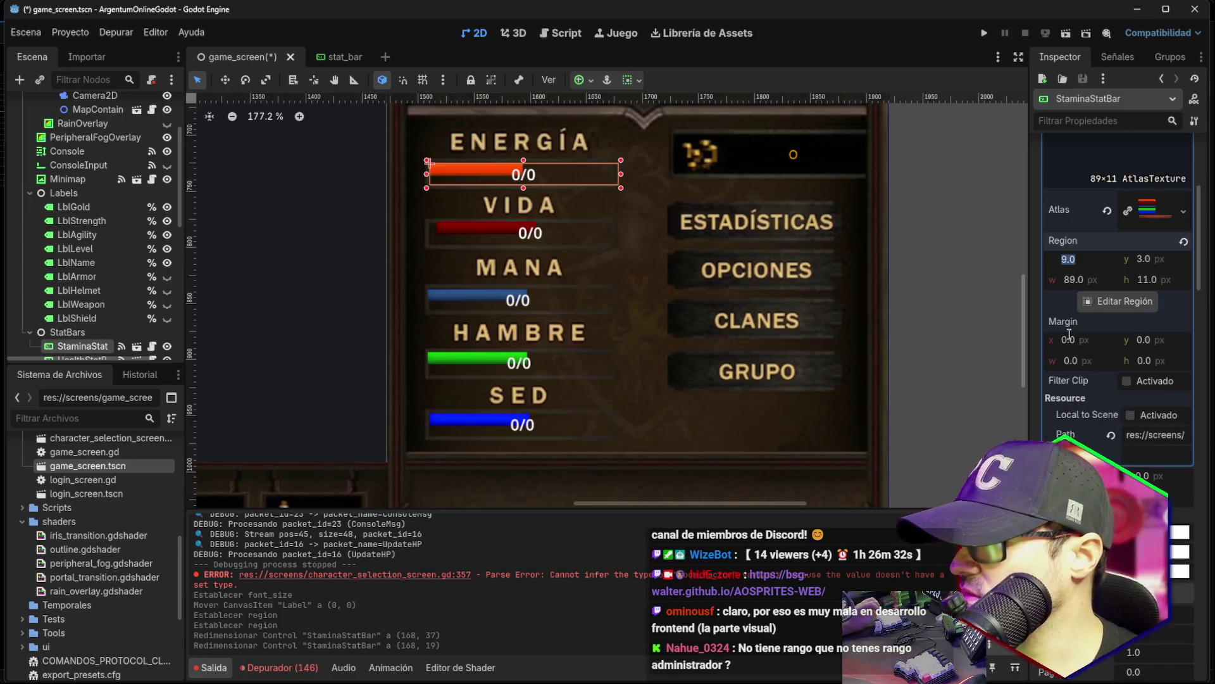
scroll(1103, 393, "down", 3)
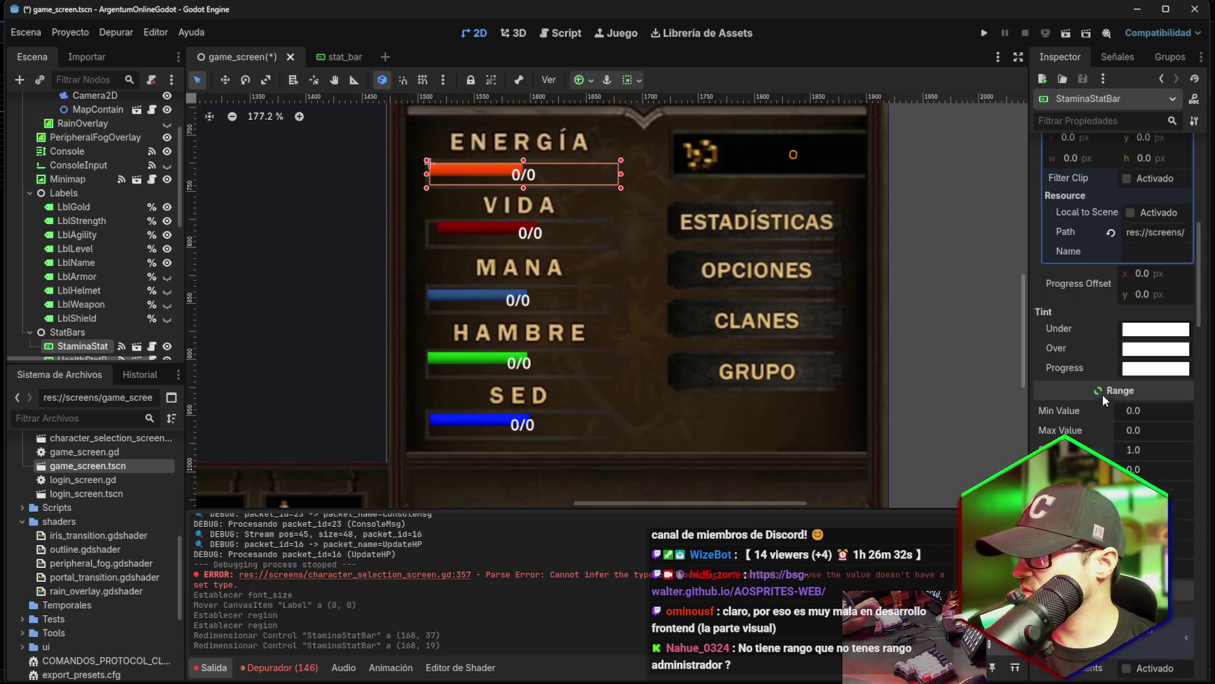
scroll(1103, 393, "down", 6)
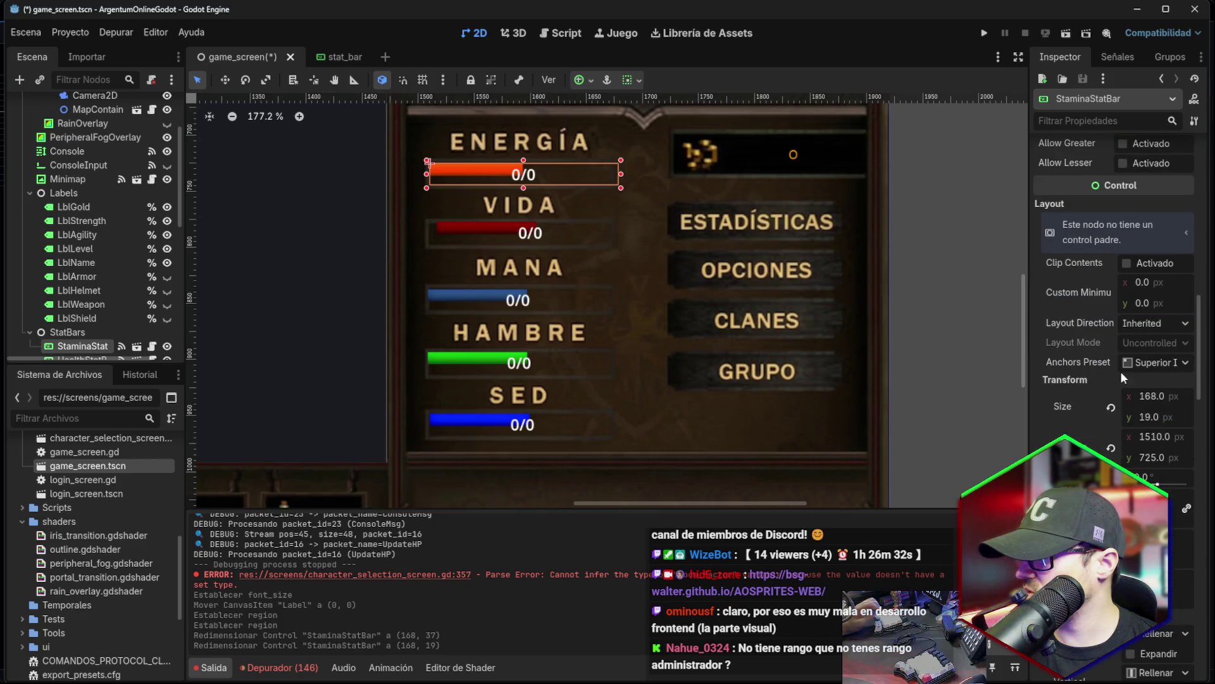
scroll(1100, 385, "down", 3)
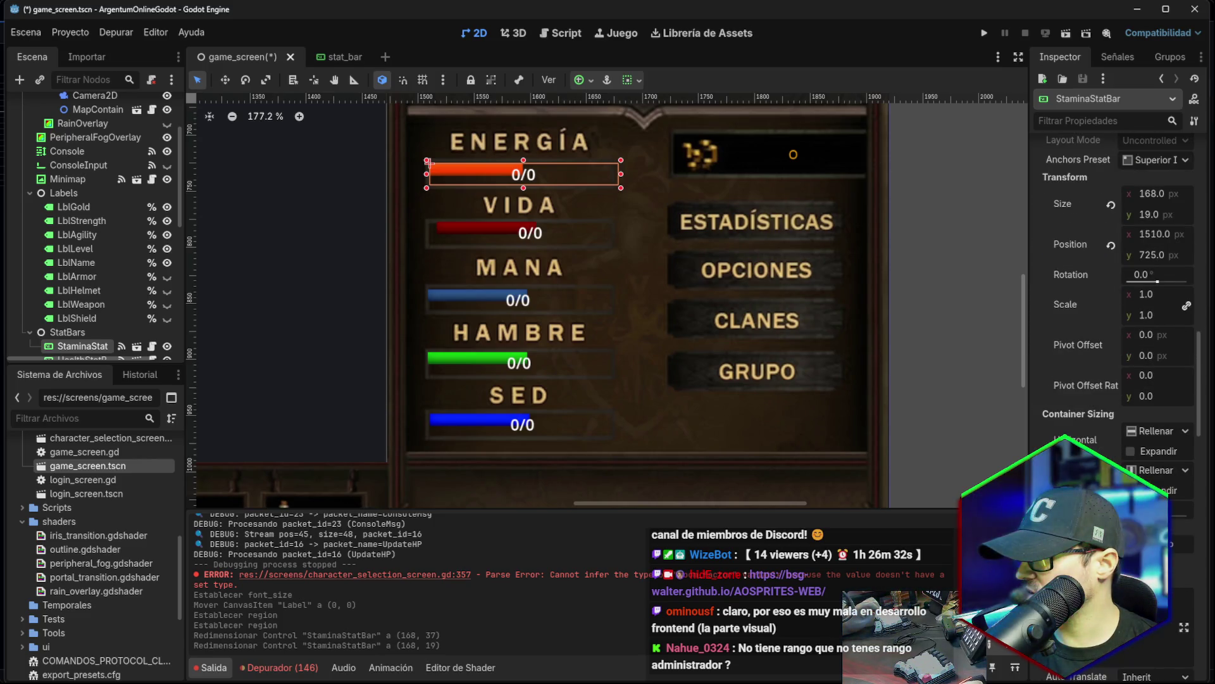
Toggle the horizontal and vertical Expand container options, leaving both unchecked.
left_click(1131, 490)
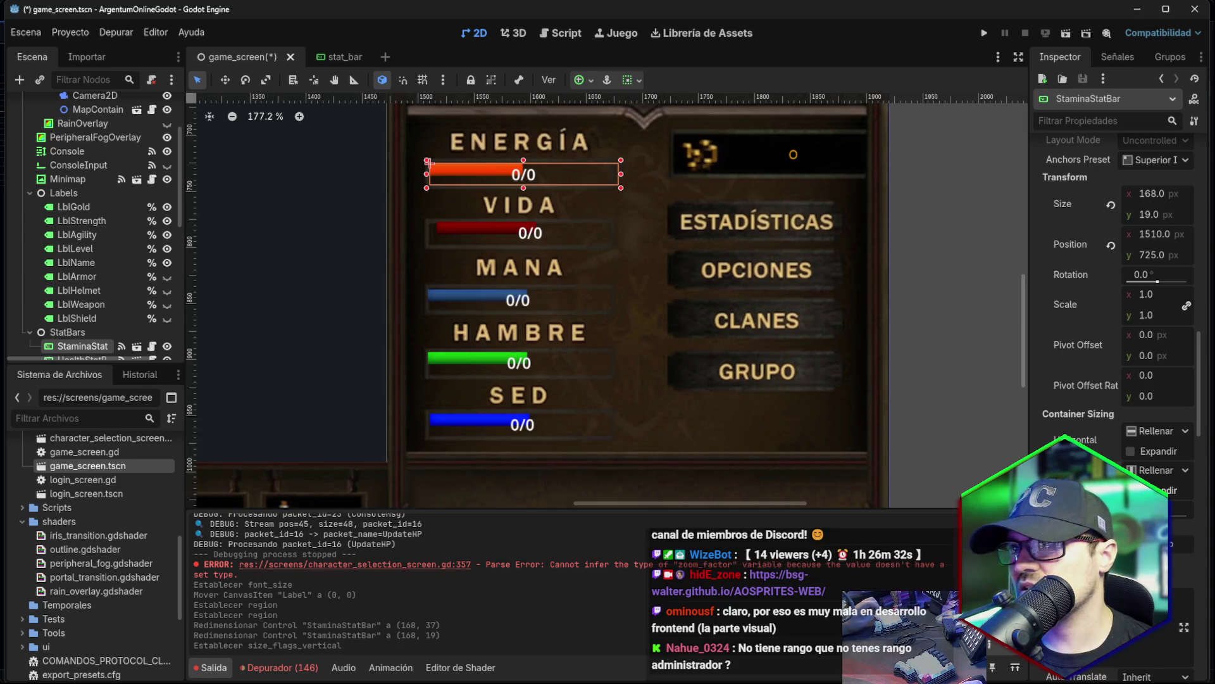
left_click(1131, 456)
left_click(1130, 455)
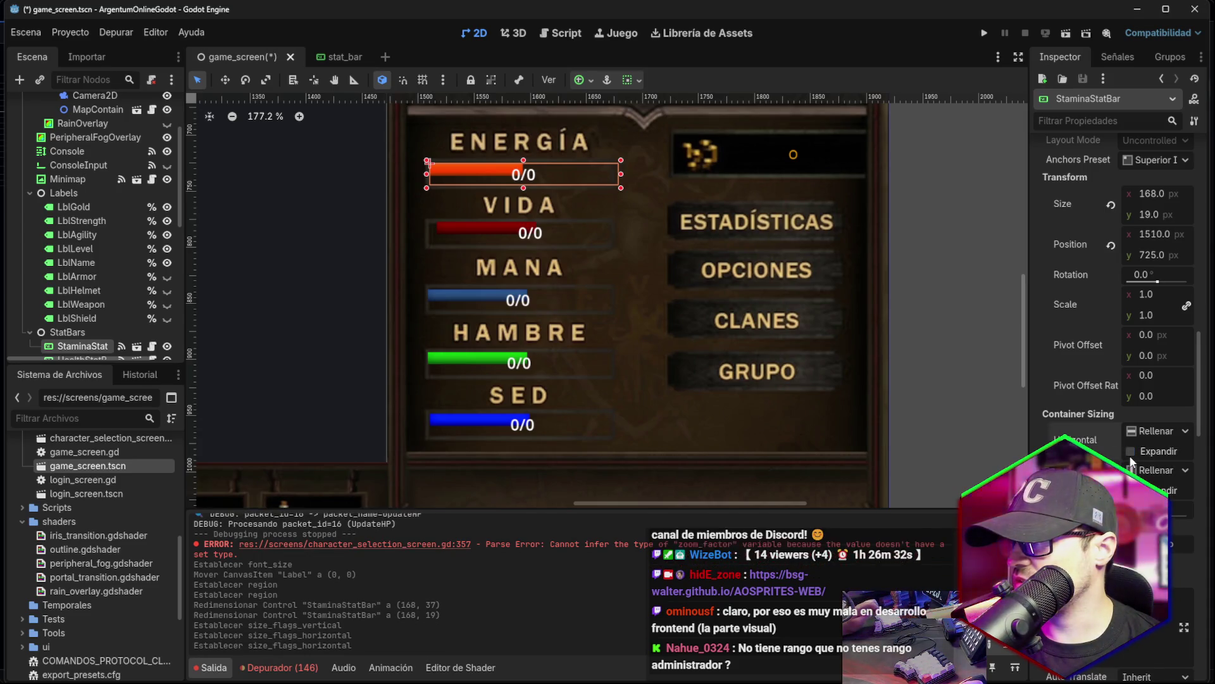
left_click(1130, 490)
scroll(1131, 490, "down", 1)
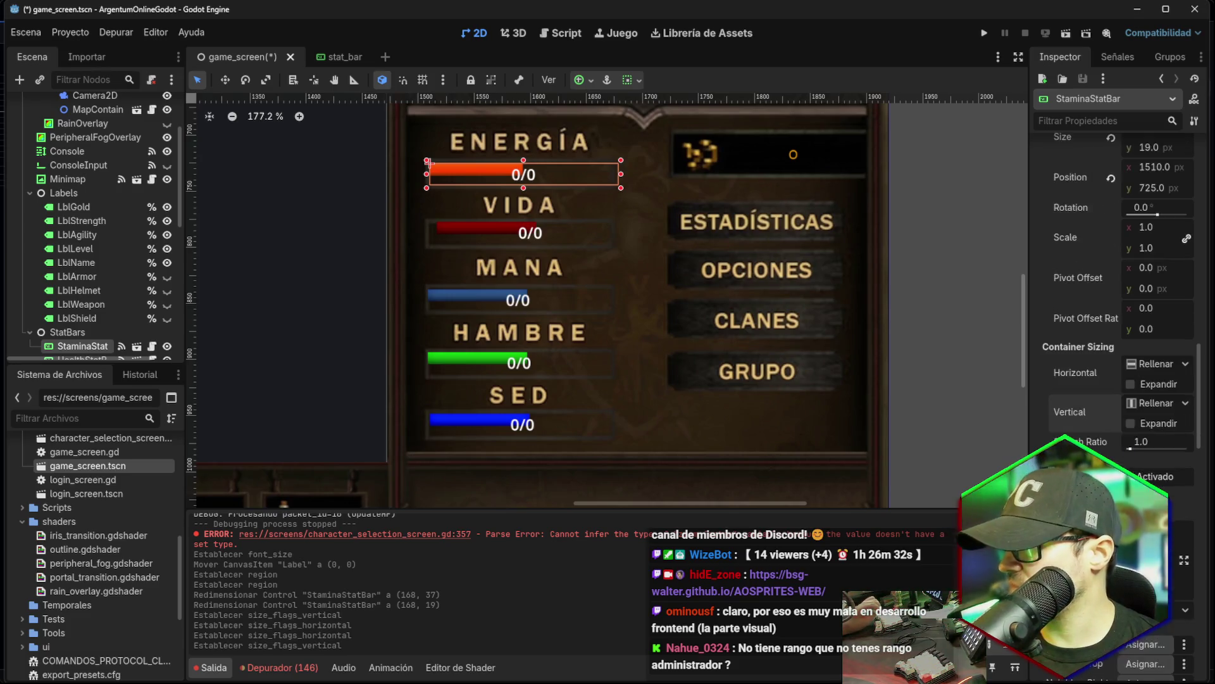
scroll(1117, 380, "up", 10)
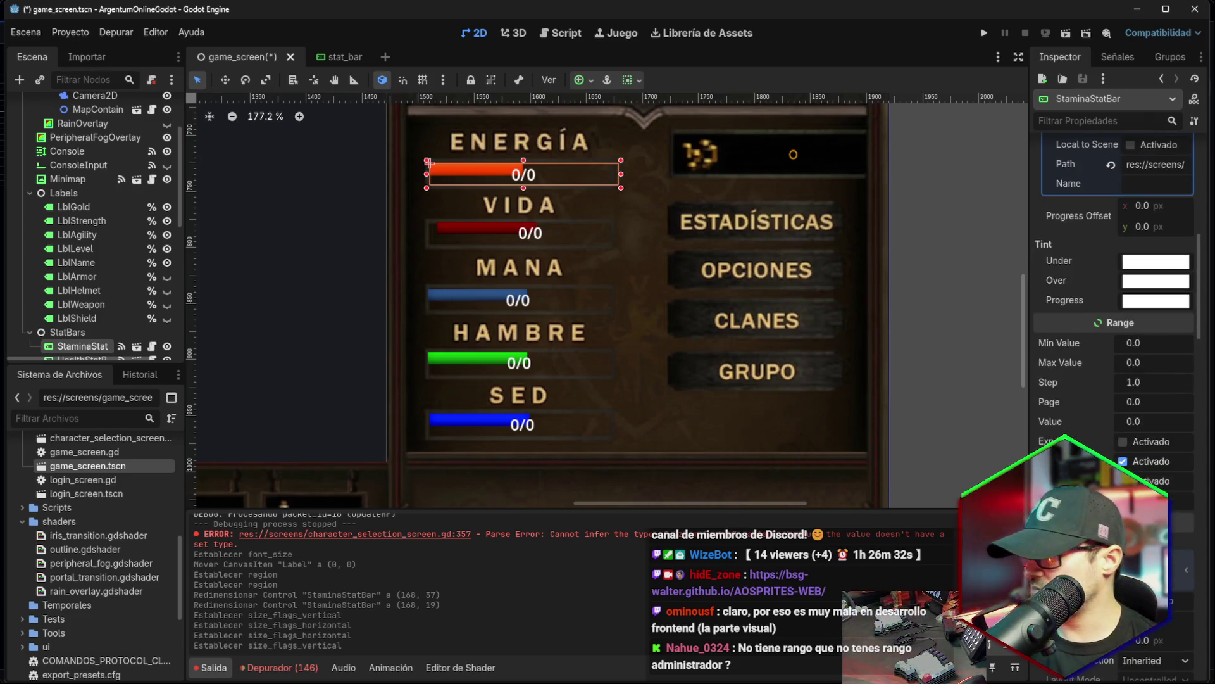
scroll(1143, 463, "up", 10)
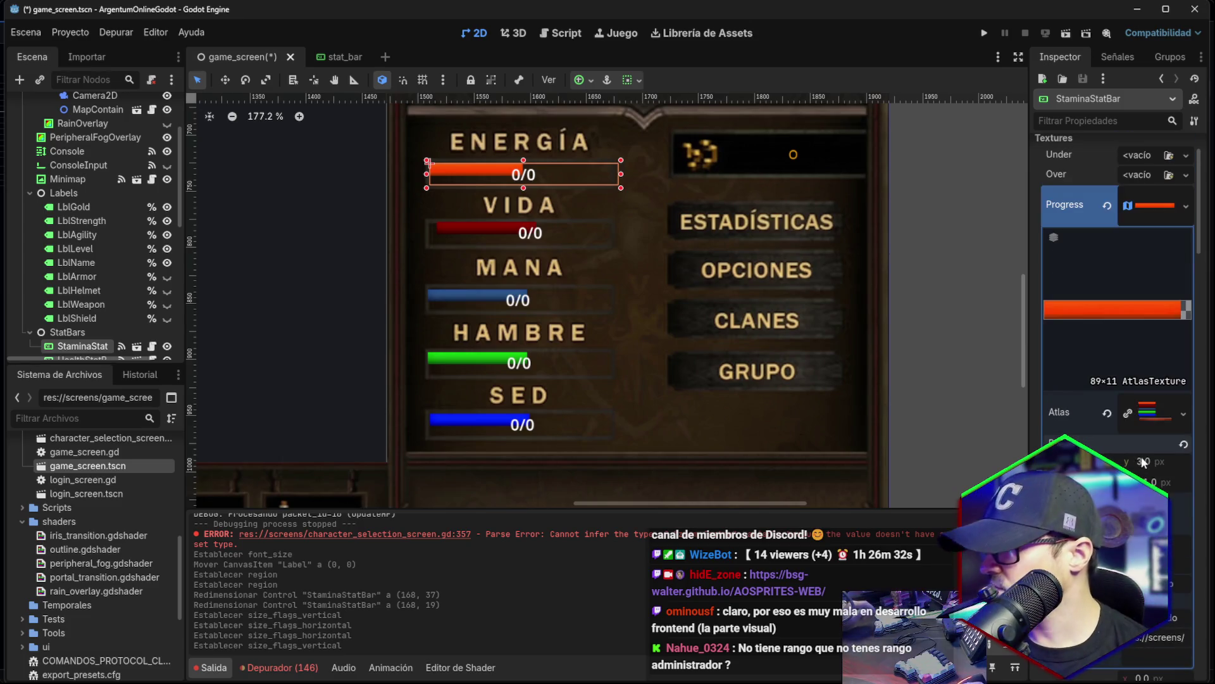
Try region y 30.0 for the stamina texture, then restore it to 3.0.
left_click(1142, 463)
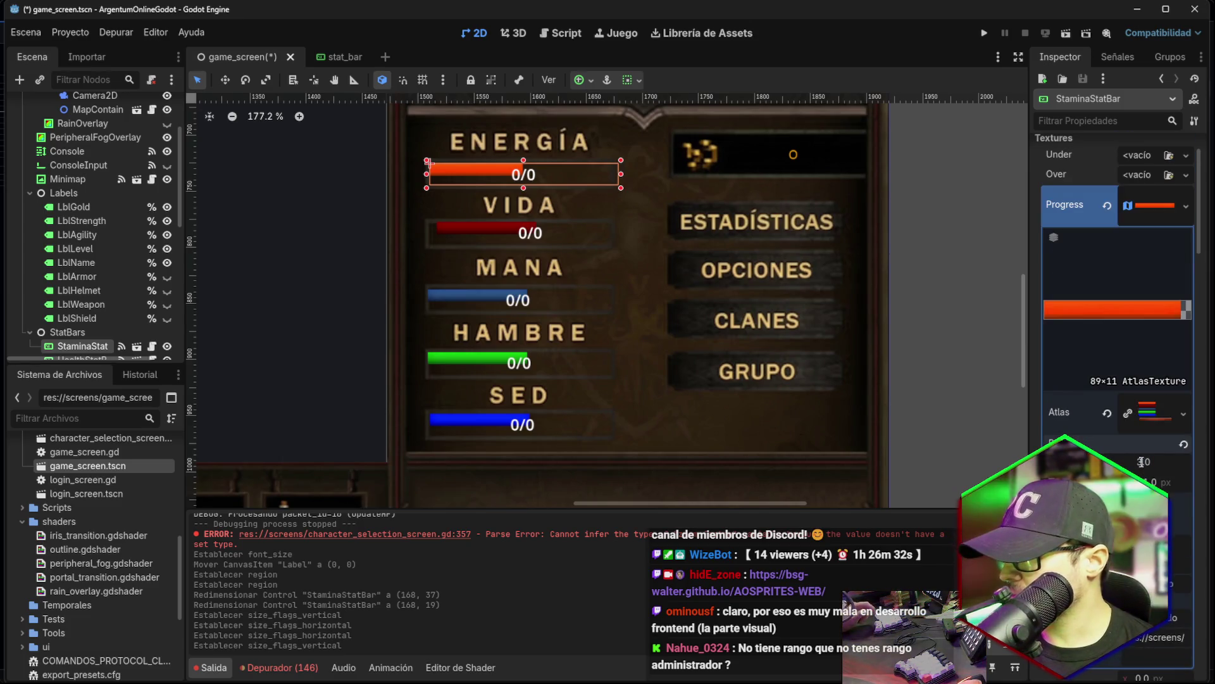
type("0")
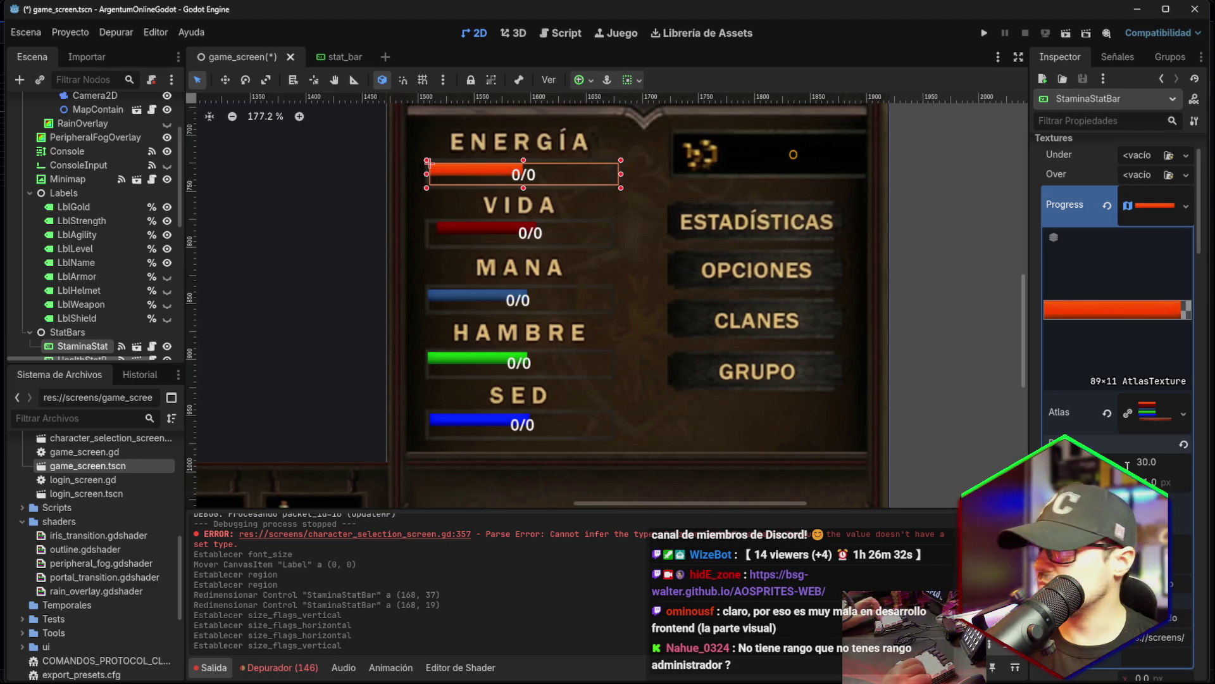
key("Return")
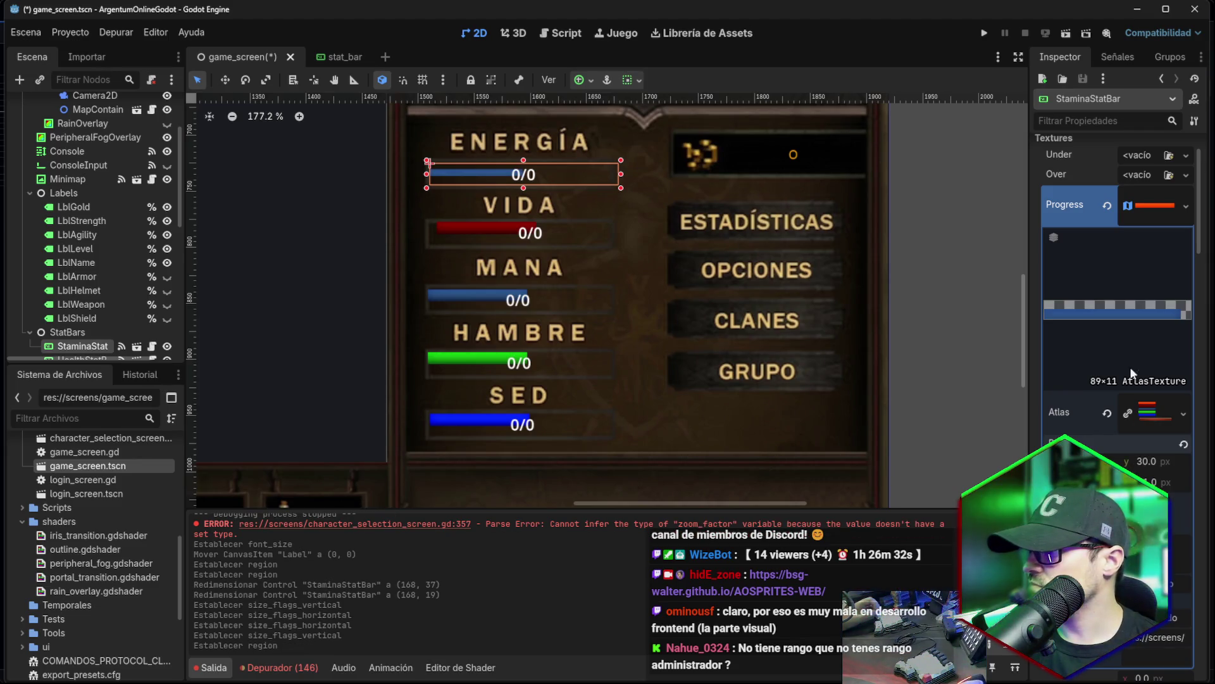
left_click(1143, 462)
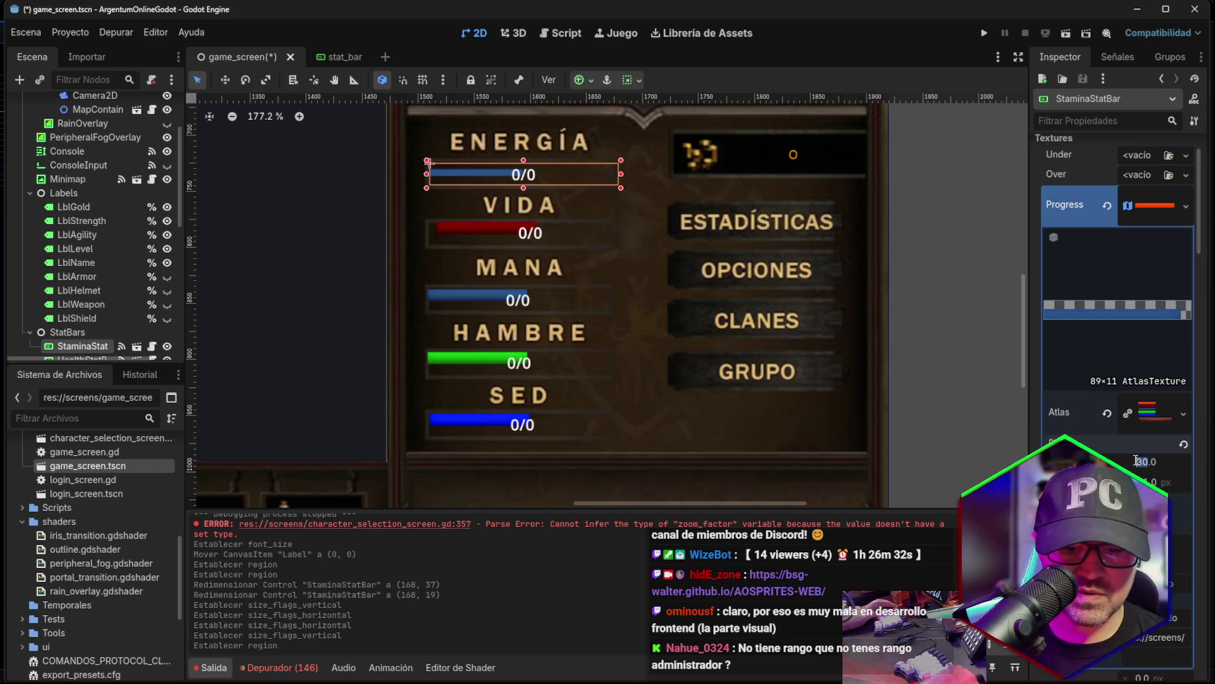
type("3")
key("Return")
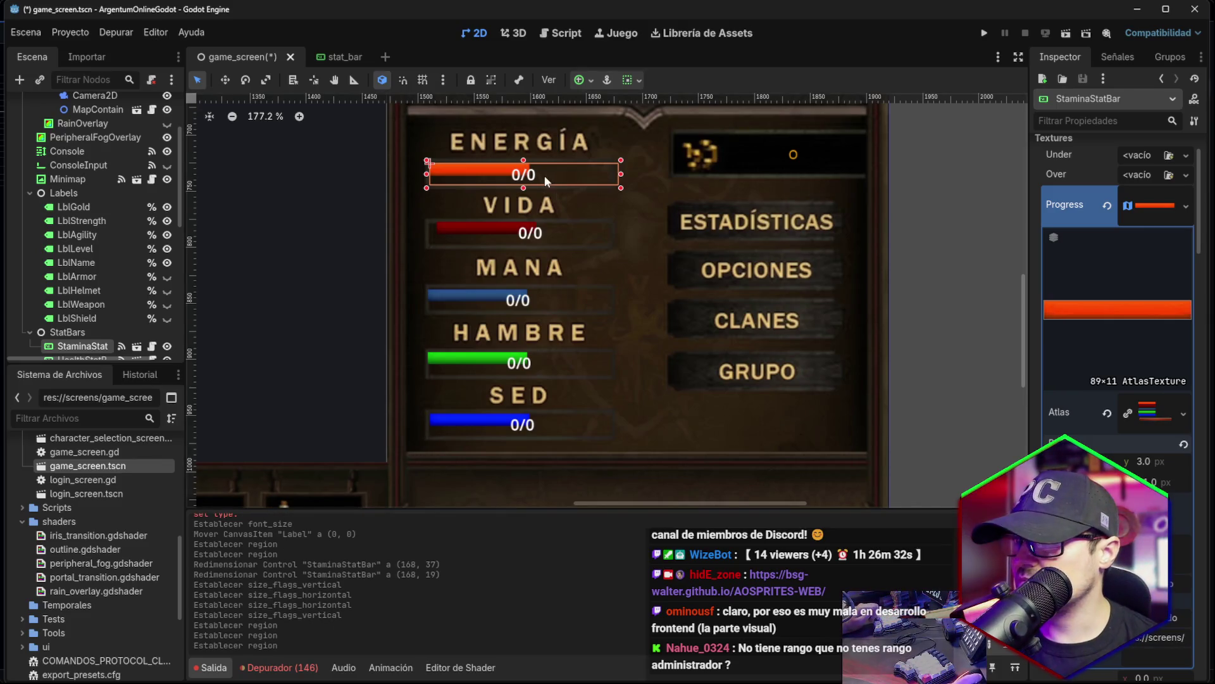
Widen the stamina progress texture region to 189 × 11.
left_click(1164, 409)
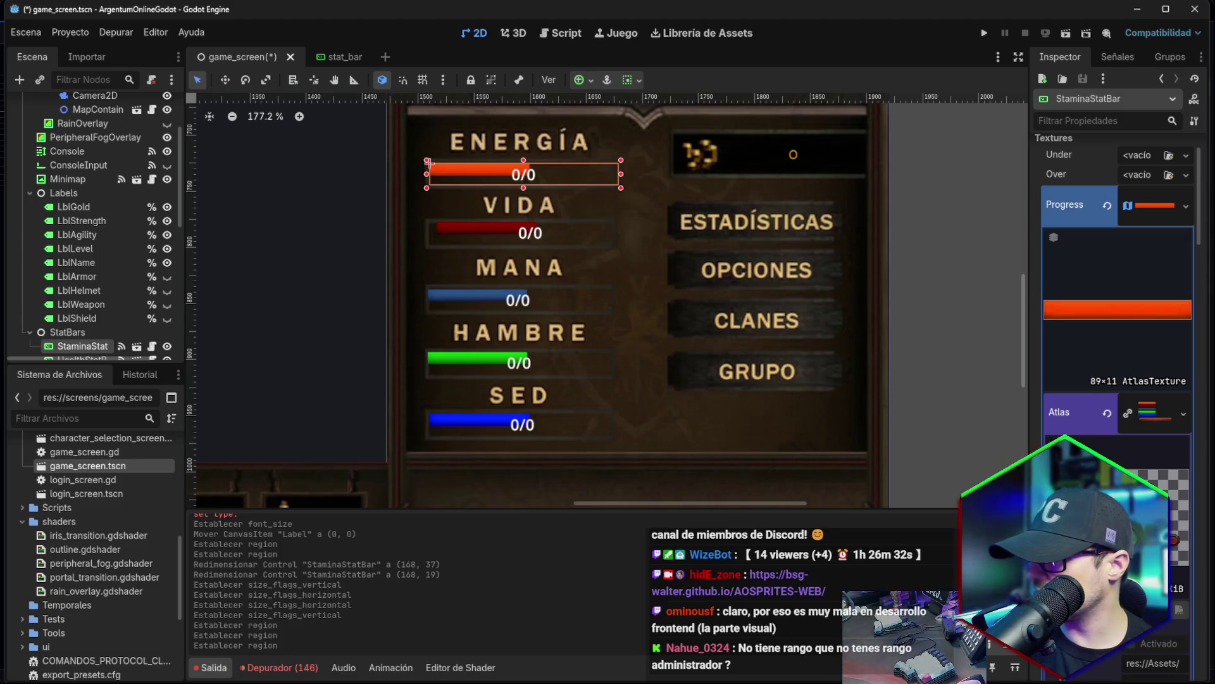
left_click(1164, 423)
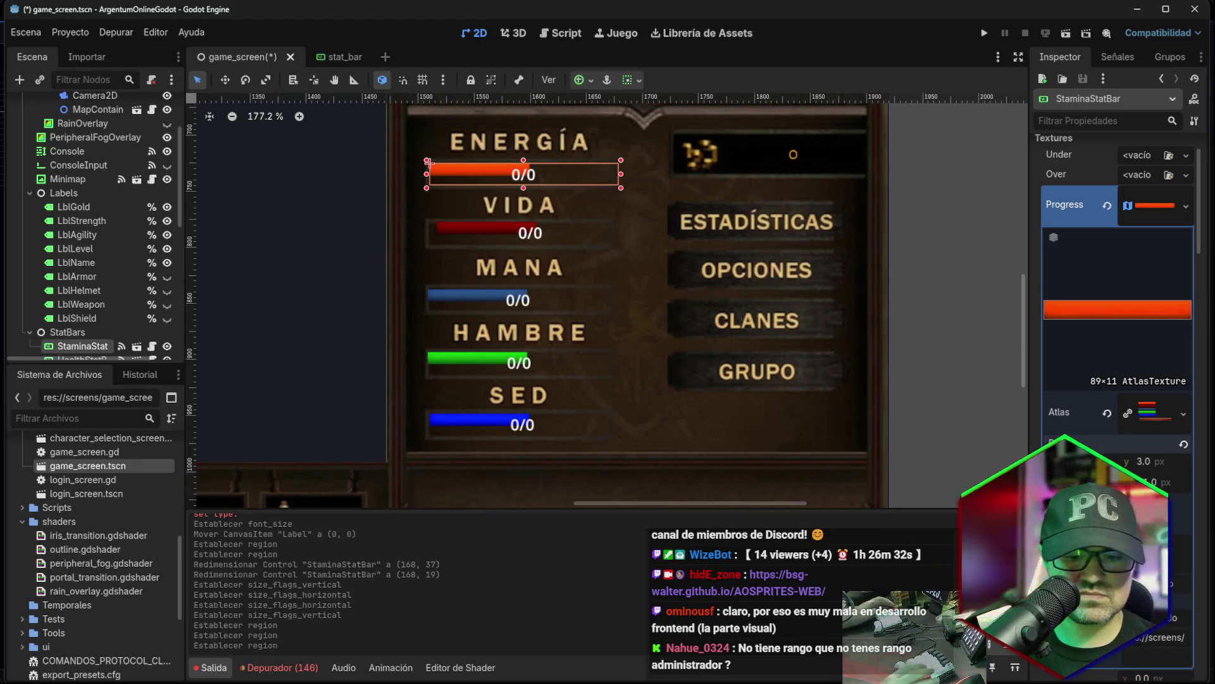
key("Return")
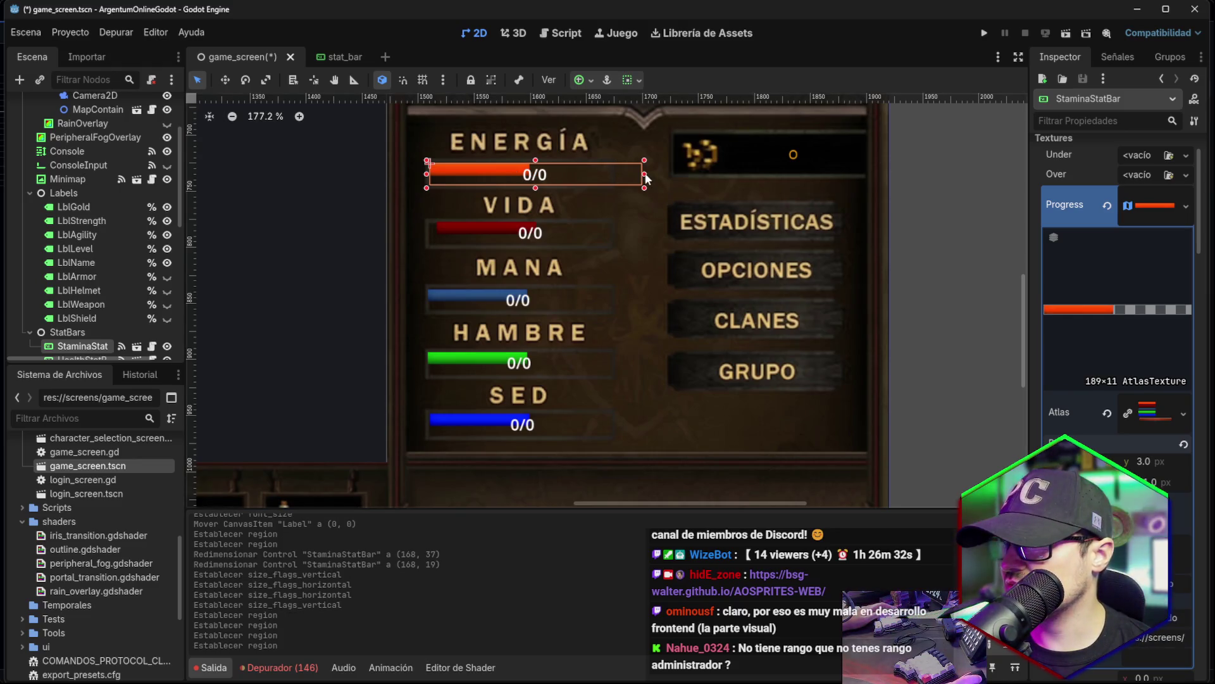
Revert the stamina texture region to 89×11 and narrow the Energía bar to 161 px.
left_click_drag(647, 179, 645, 178)
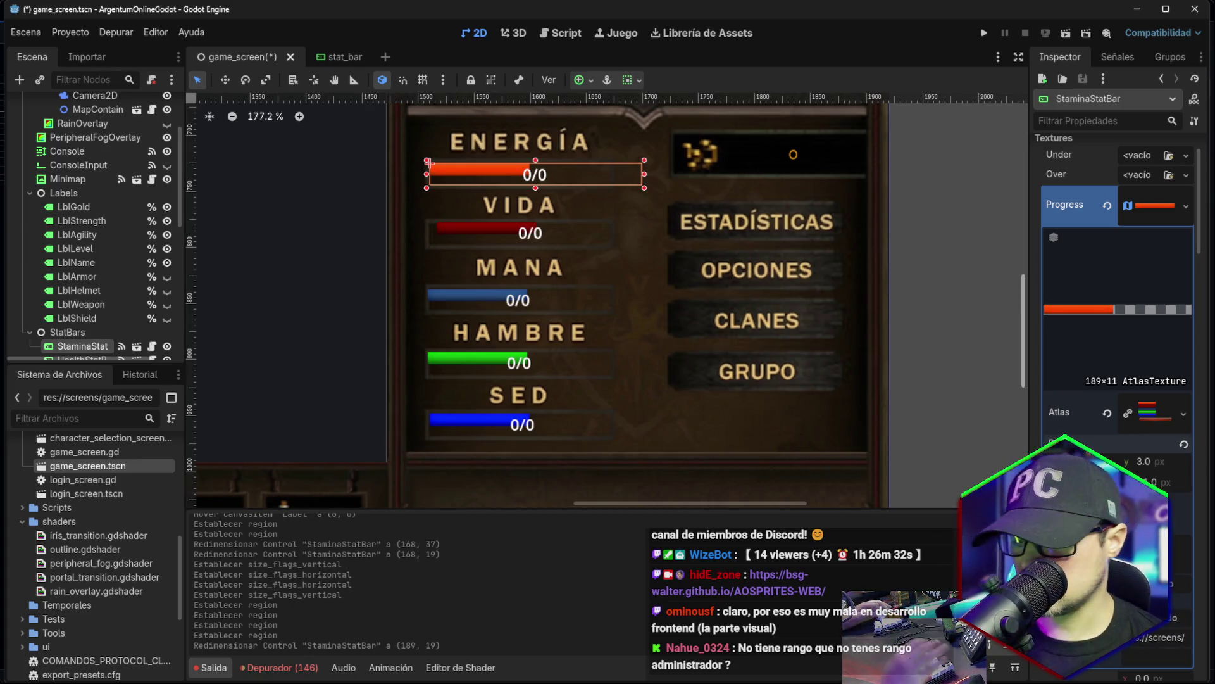
key("Return")
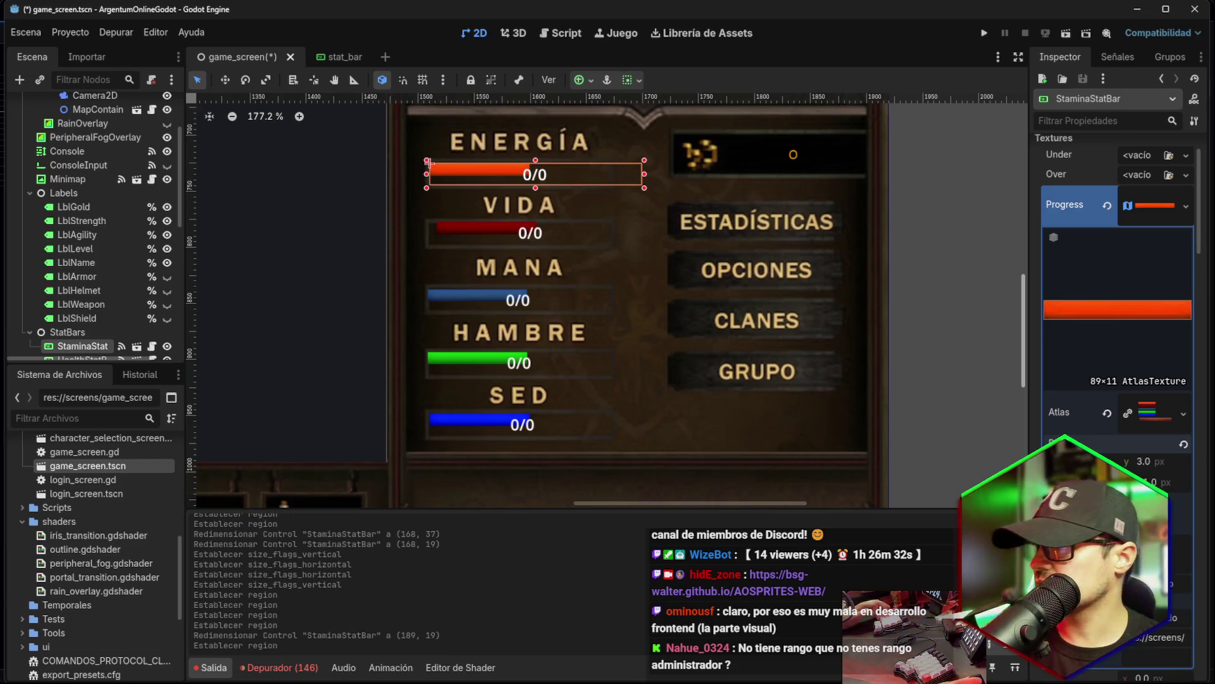
left_click(633, 189)
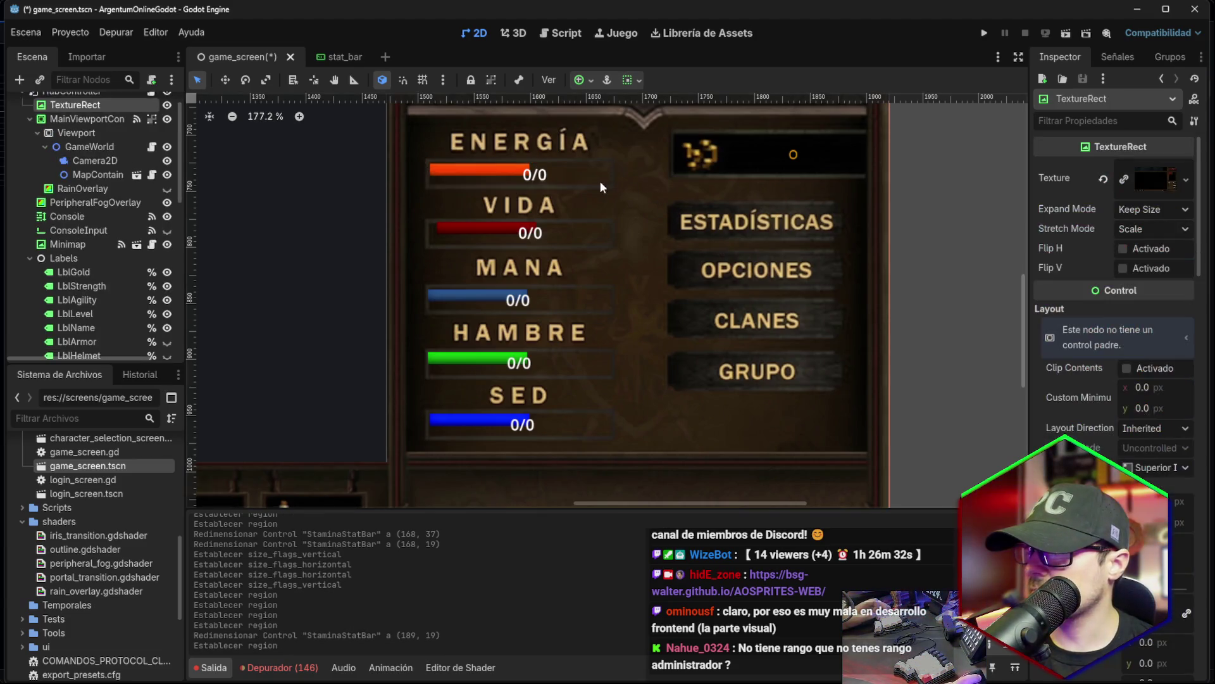
left_click(592, 169)
left_click_drag(638, 173, 641, 177)
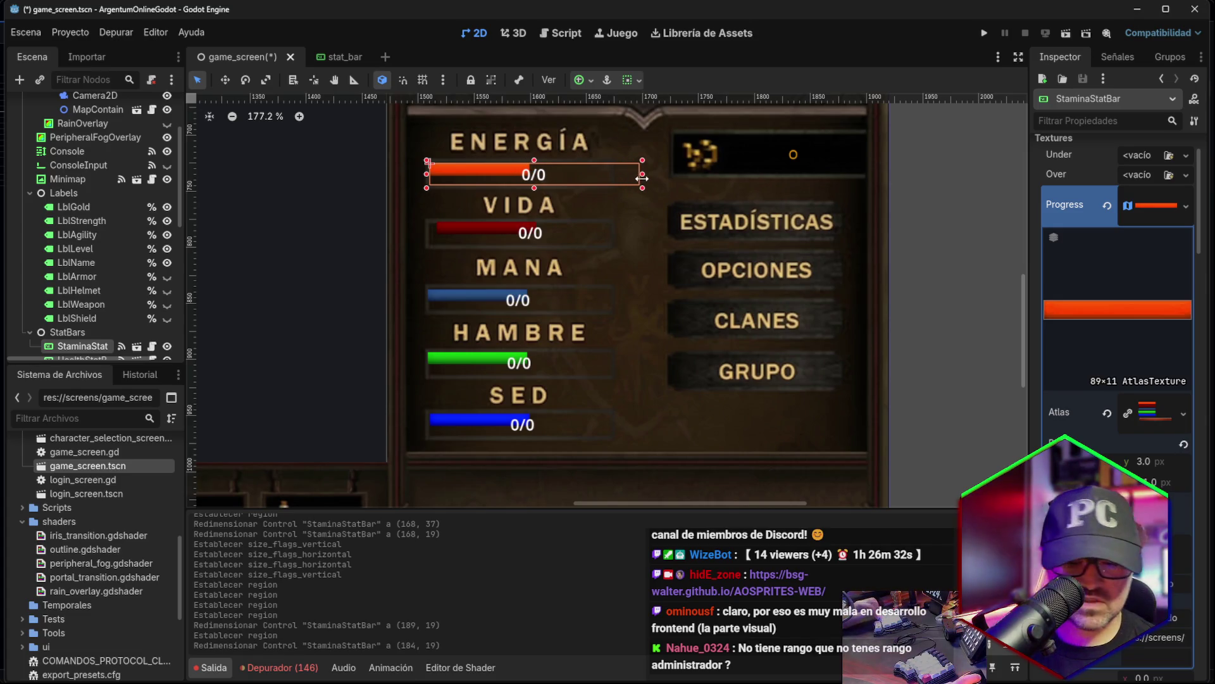
mouse_move(626, 180)
left_mouse_down()
mouse_move(589, 185)
mouse_move(614, 190)
left_mouse_up()
Nudge the Vida, Mana, Hambre and Sed bars so they line up.
left_click(568, 233)
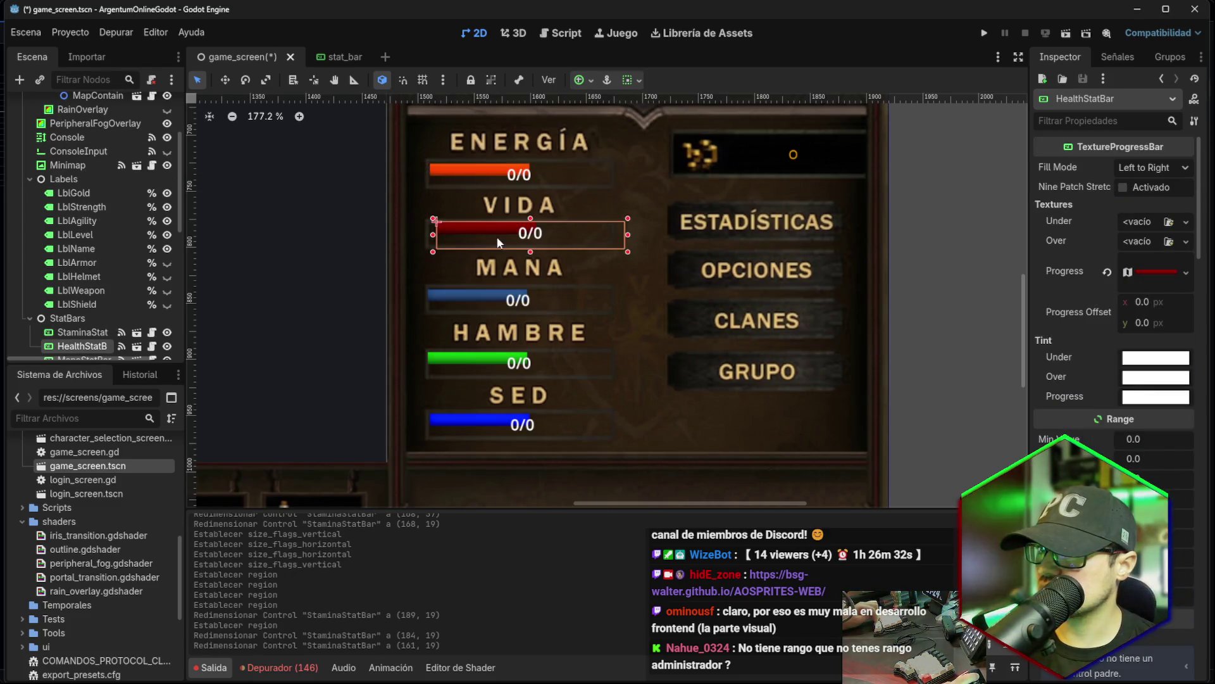
left_click_drag(497, 239, 495, 240)
left_click(460, 298)
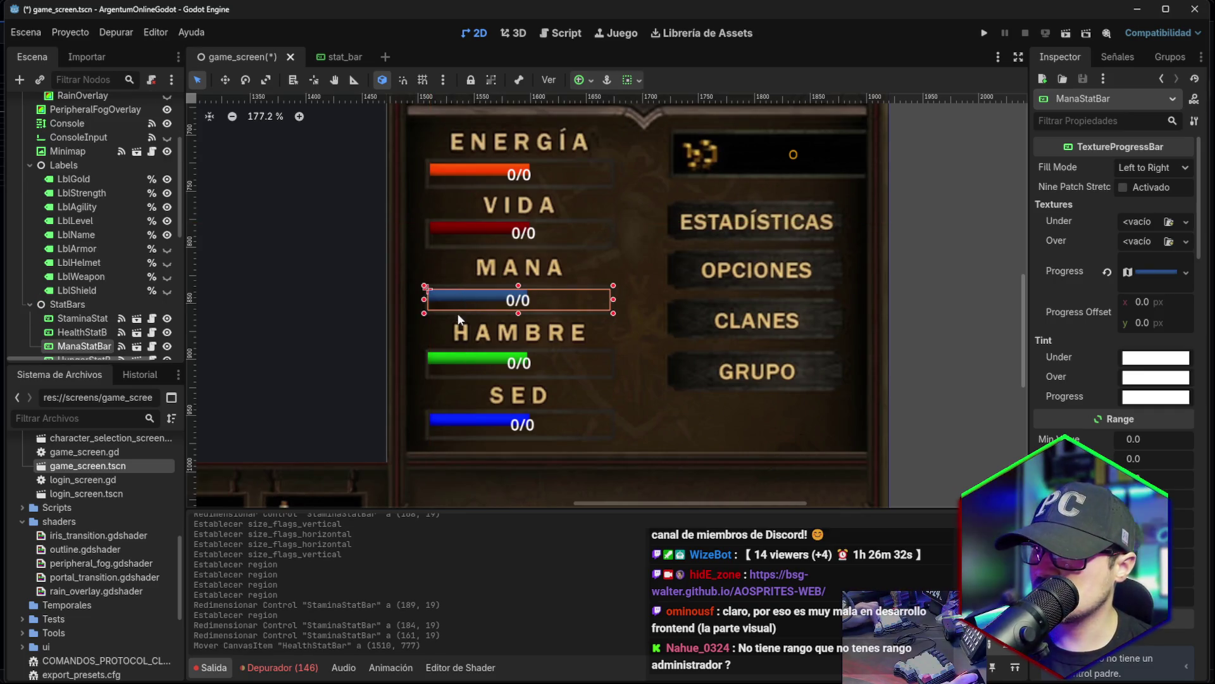
left_click_drag(464, 303, 462, 306)
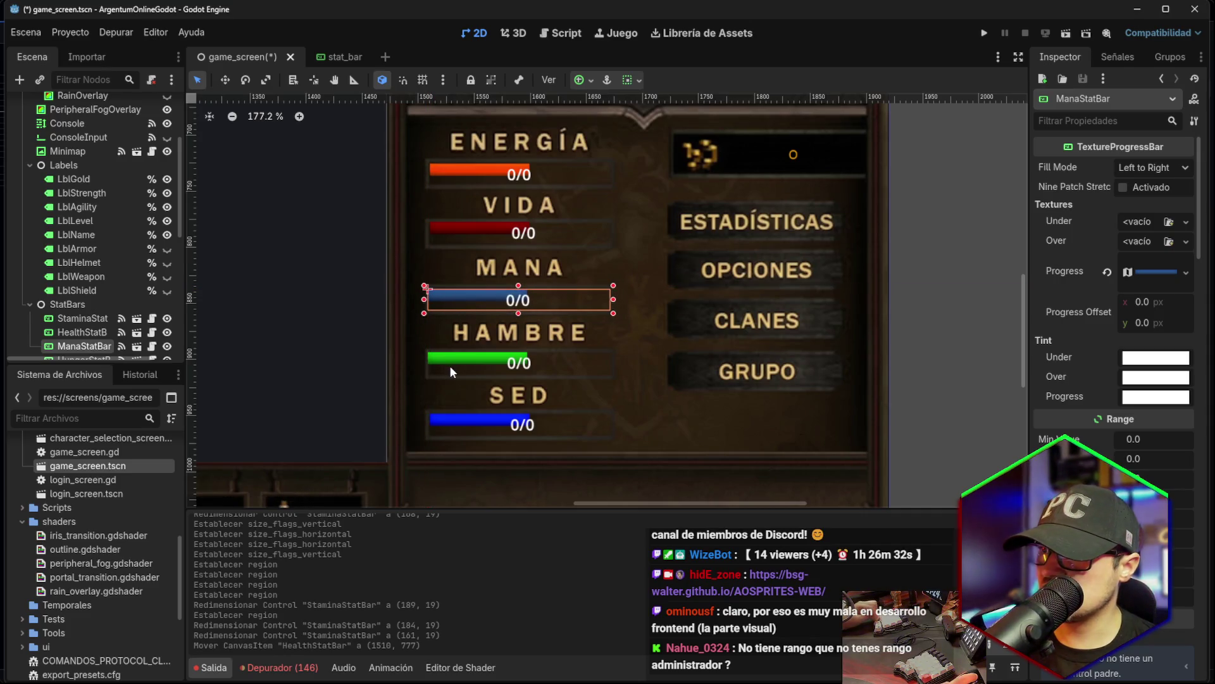
mouse_move(450, 366)
left_mouse_down()
mouse_move(488, 362)
mouse_move(452, 363)
left_mouse_up()
mouse_move(452, 419)
left_mouse_down()
mouse_move(477, 420)
mouse_move(459, 428)
left_mouse_up()
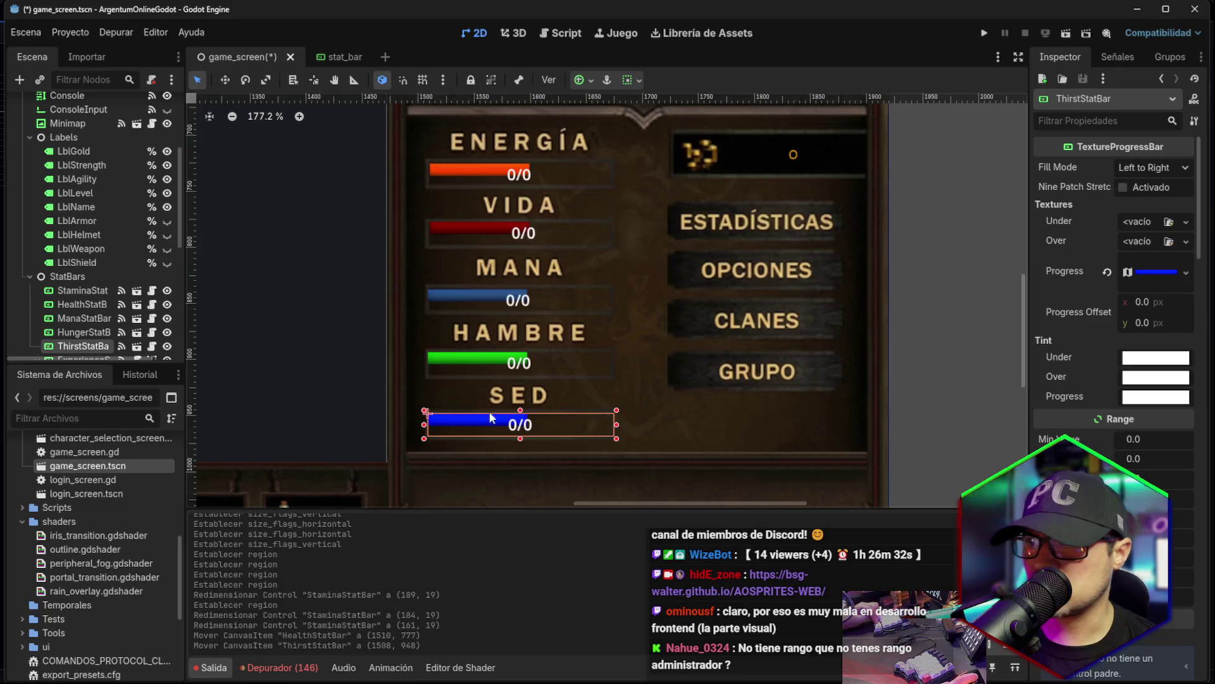
Narrow the Sed bar to 164 px and widen the Mana bar to 165 px.
mouse_move(618, 428)
left_mouse_down()
mouse_move(601, 428)
mouse_move(616, 429)
left_mouse_up()
left_click(579, 361)
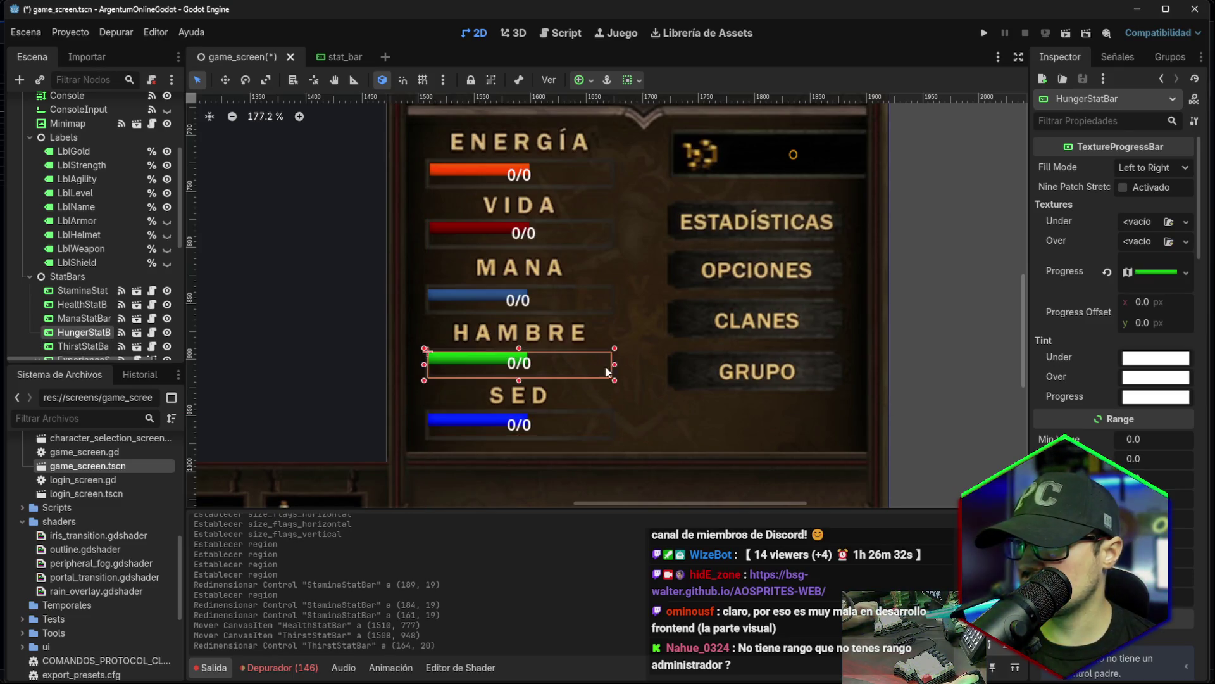
left_click(582, 301)
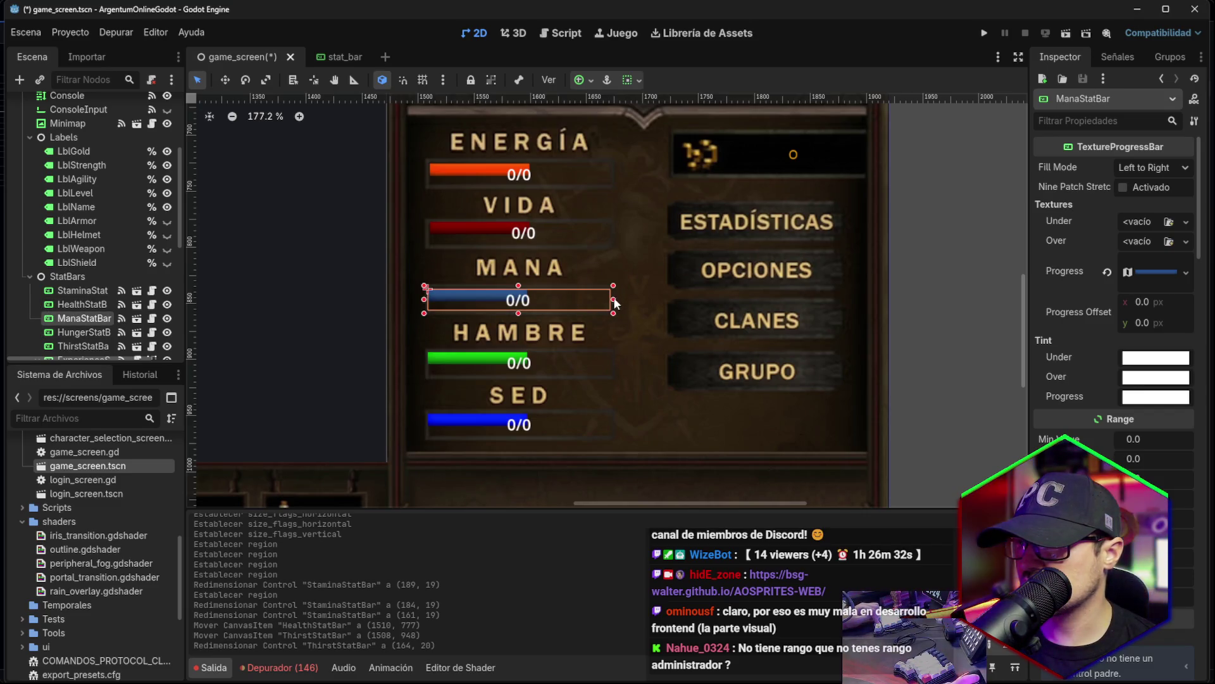
left_click_drag(616, 303, 615, 301)
left_click(585, 226)
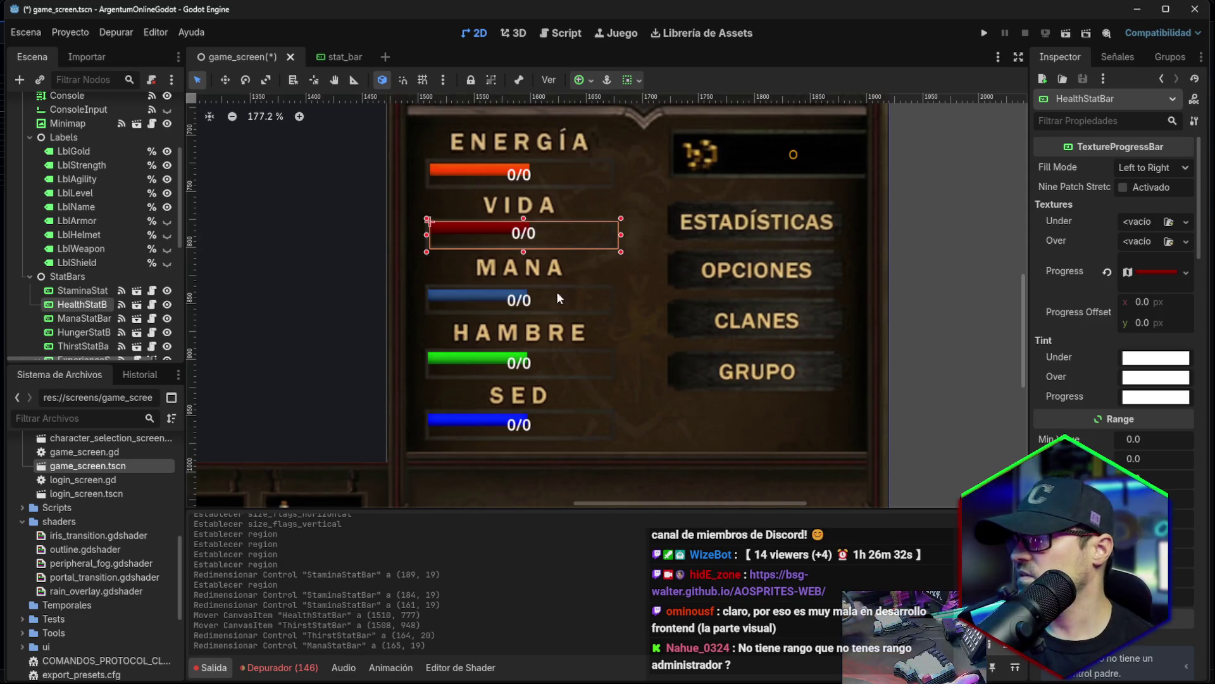
Inspect the Vida progress AtlasTexture region: 89 × 11 at x 3, y 19 on the atlas.
left_click(1152, 271)
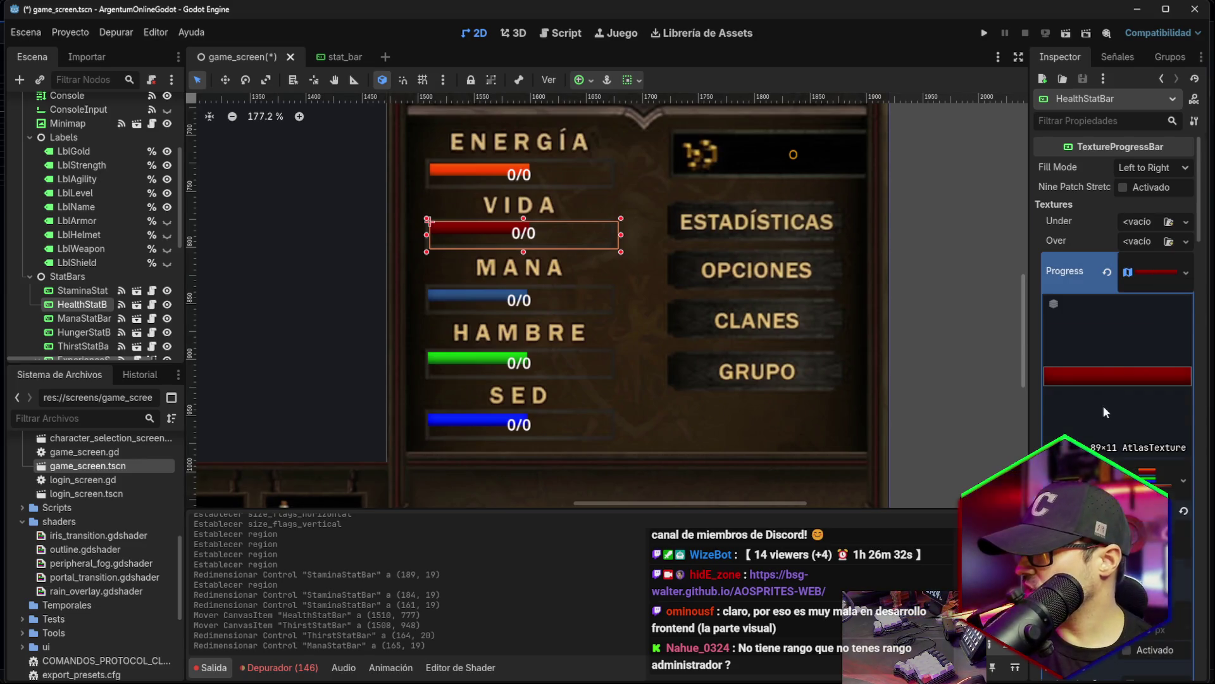
scroll(1104, 412, "down", 3)
left_click(1153, 350)
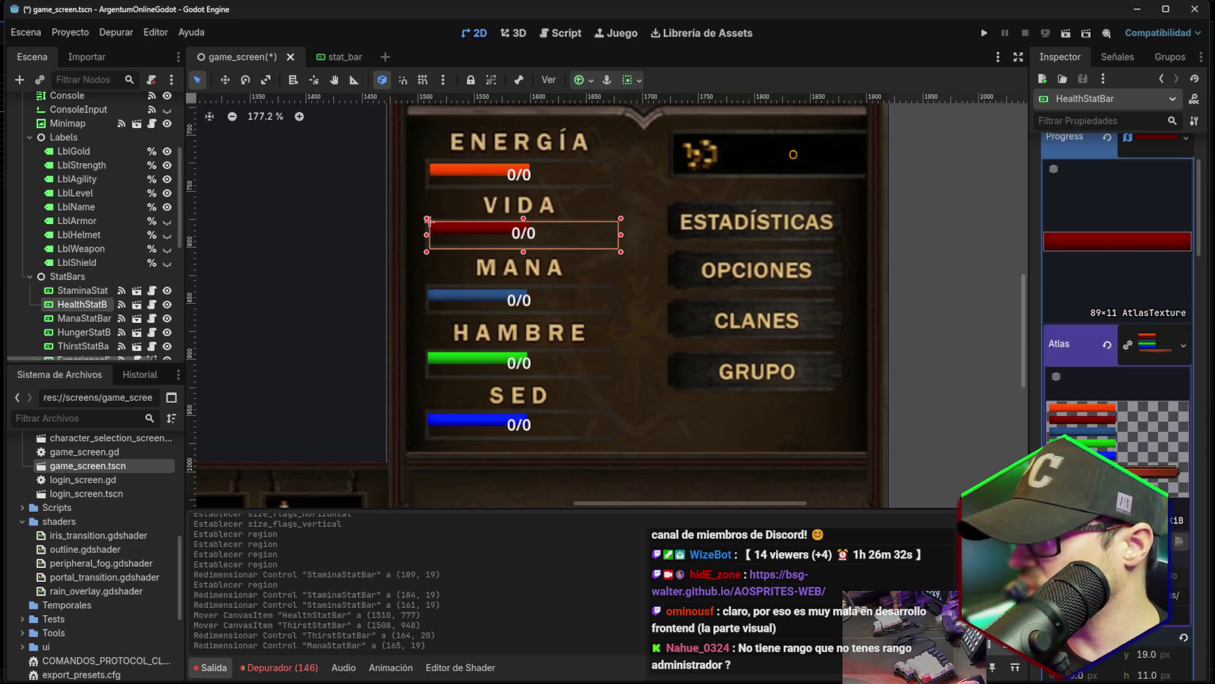
left_click(1153, 345)
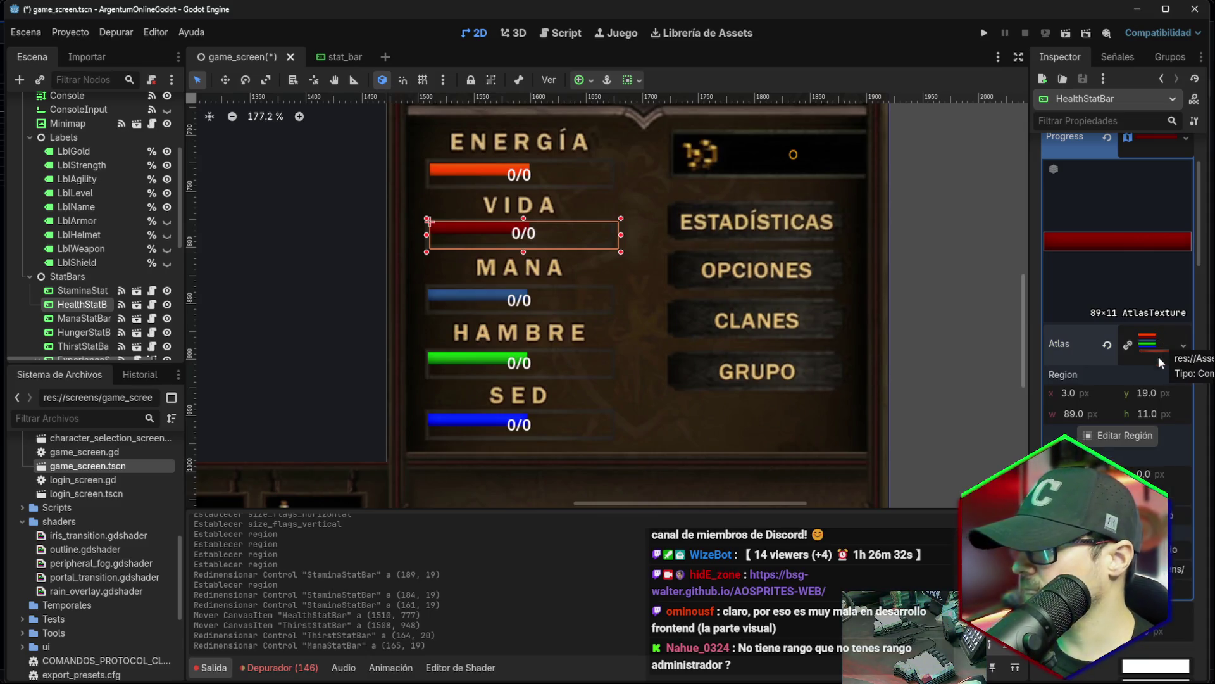
left_click(1113, 437)
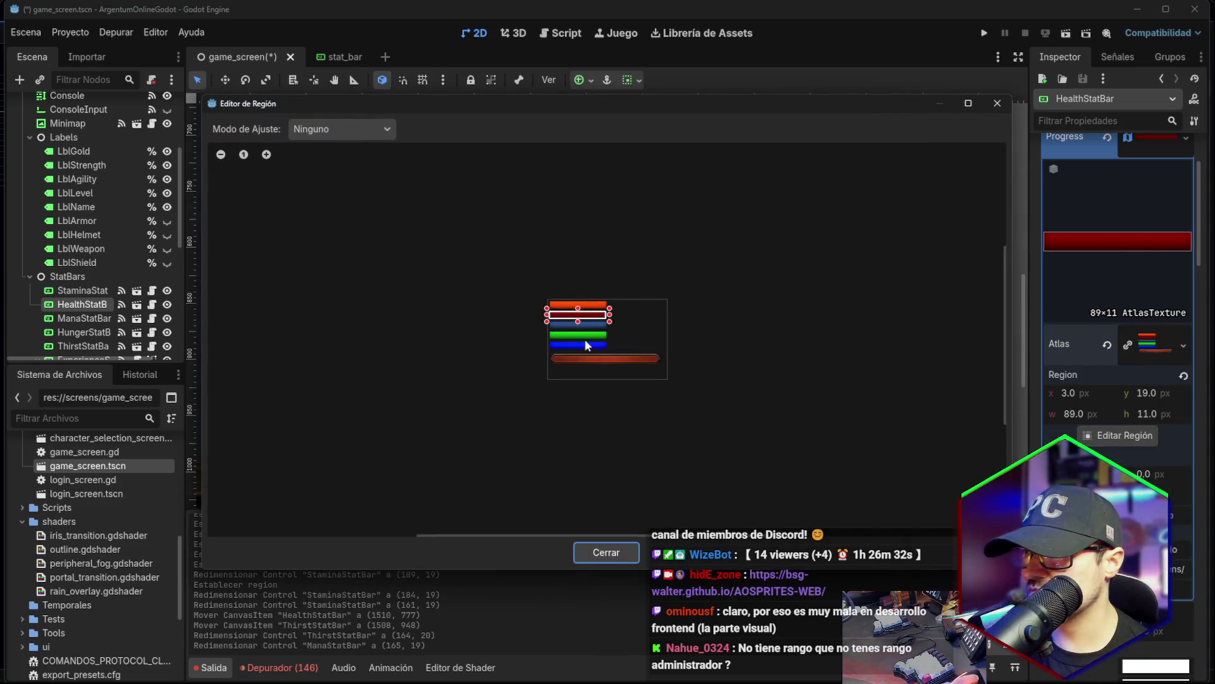
scroll(587, 336, "up", 5)
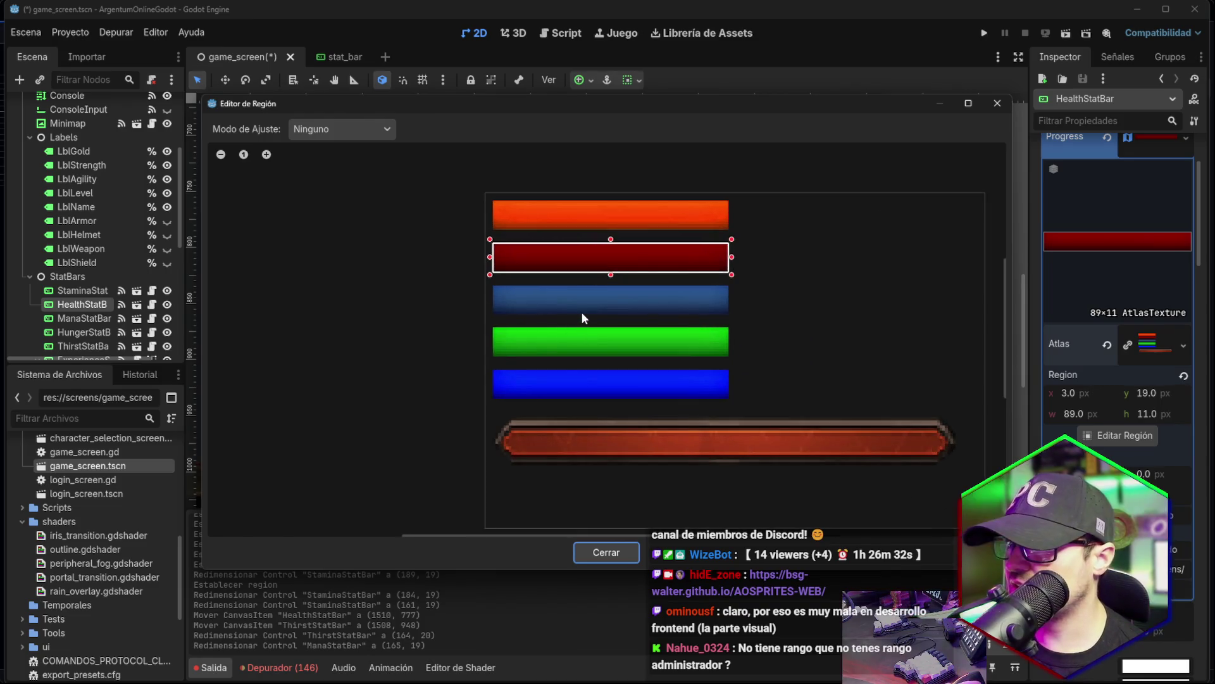
scroll(582, 317, "up", 2)
scroll(729, 250, "down", 2)
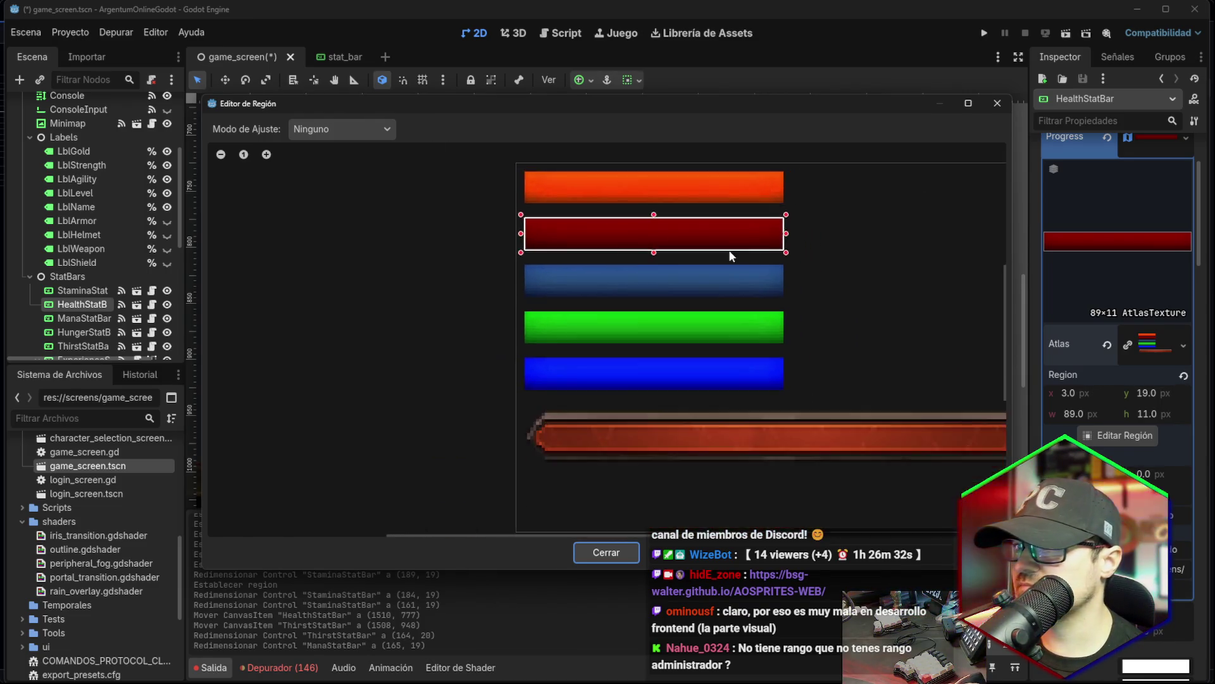
scroll(731, 255, "down", 1)
scroll(729, 256, "up", 1)
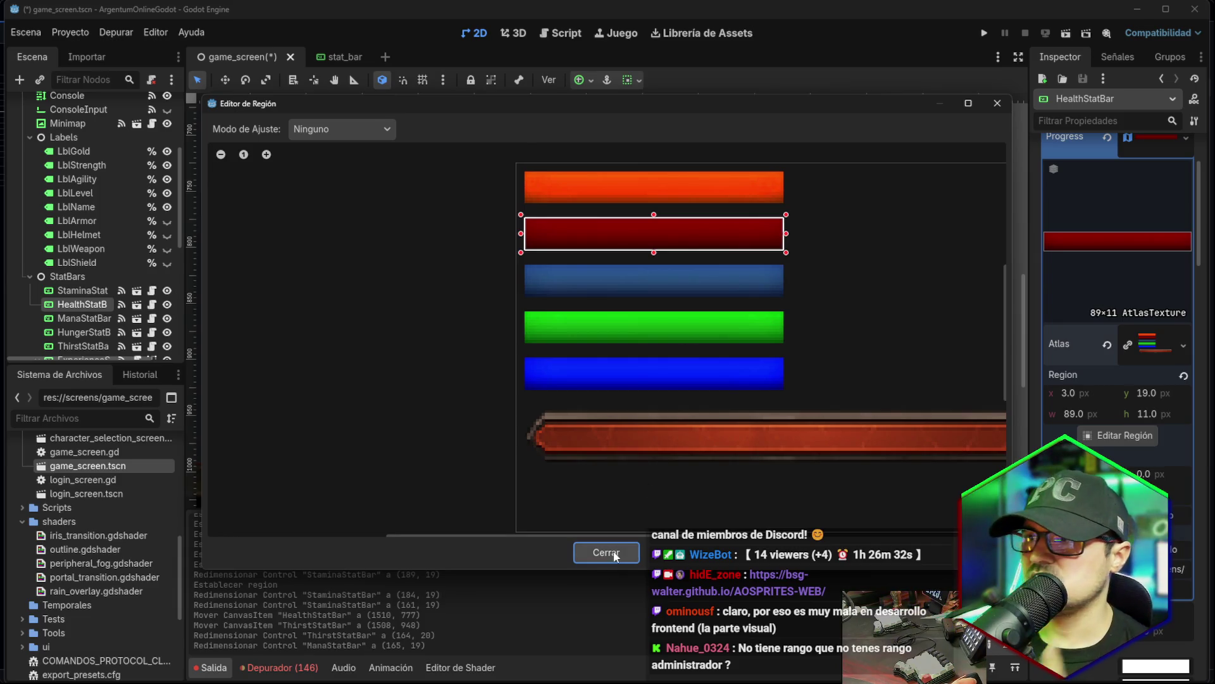
left_click(606, 553)
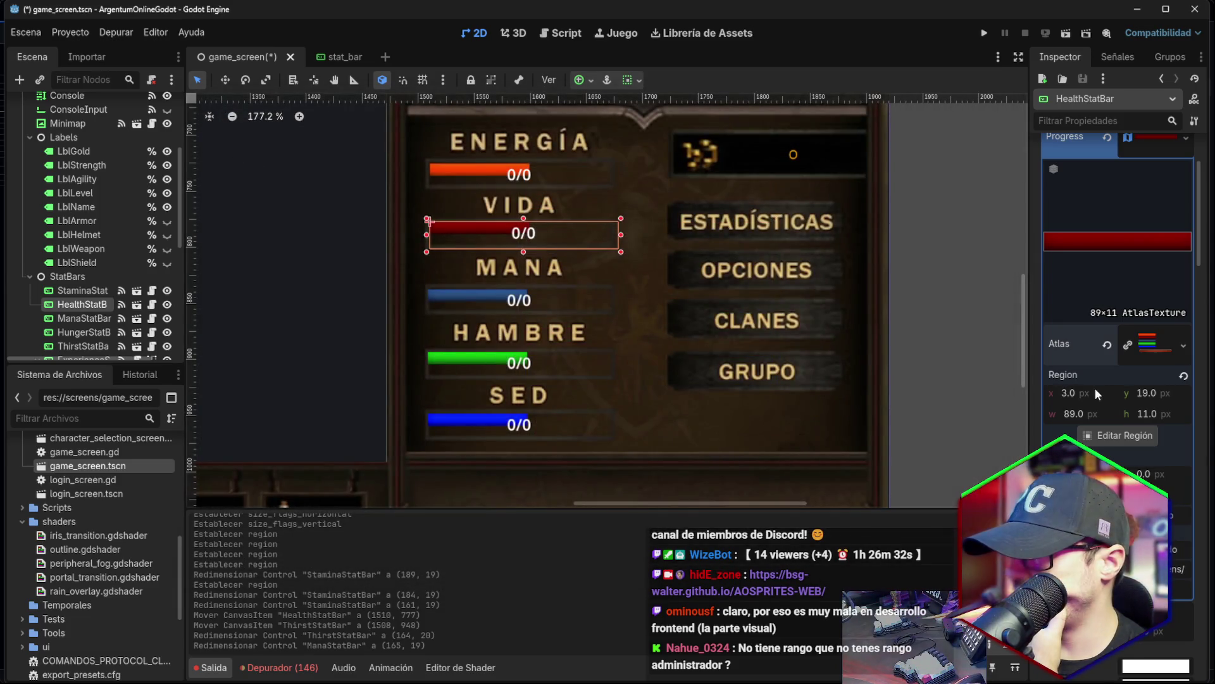
scroll(1132, 339, "up", 2)
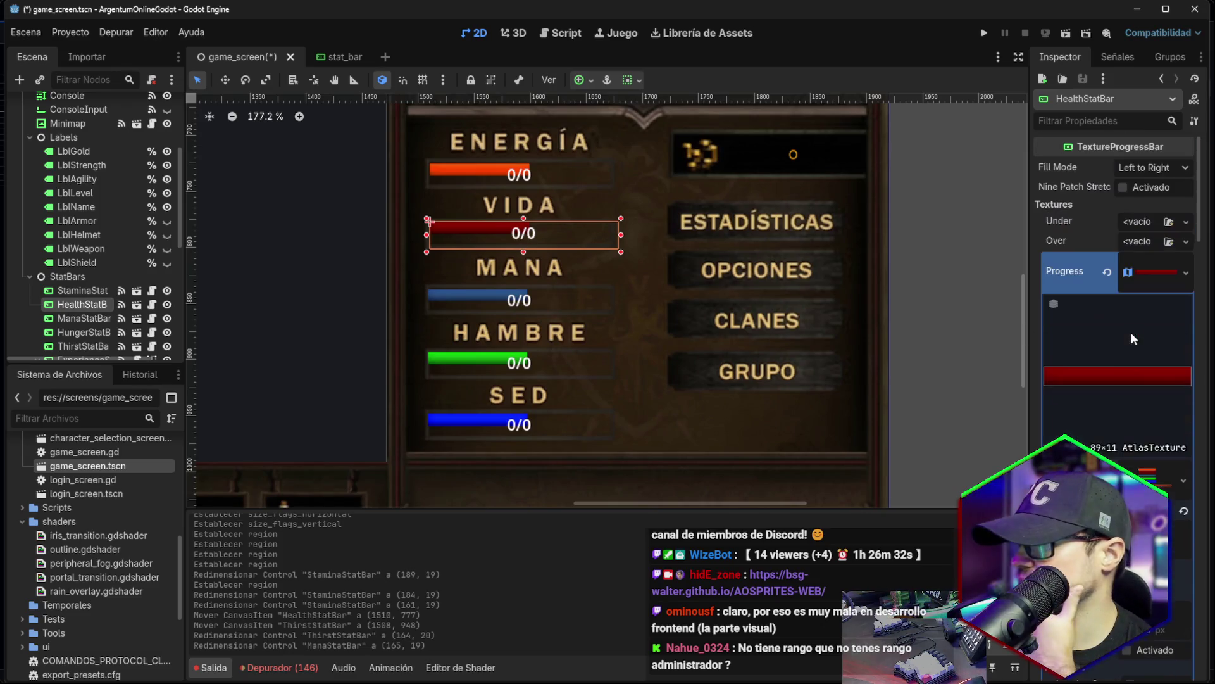
Try the Vida bar's range toggles and a Max Value of 100, then restore it to 0.
left_click(1164, 271)
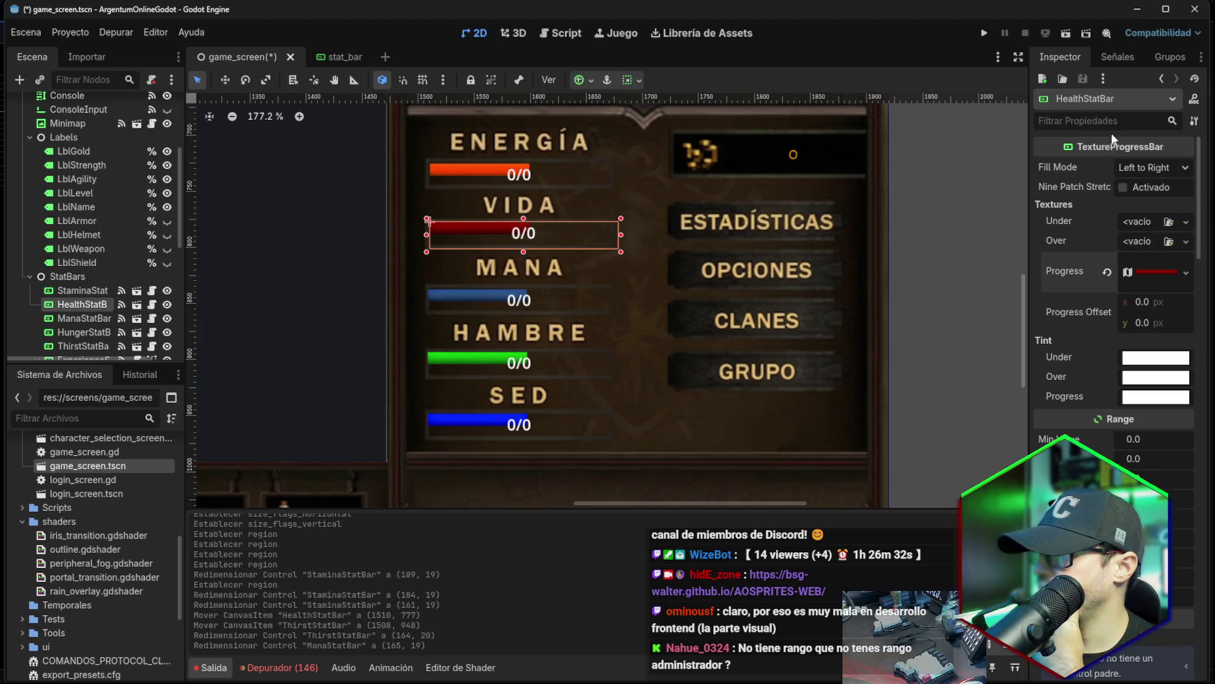
mouse_move(1133, 154)
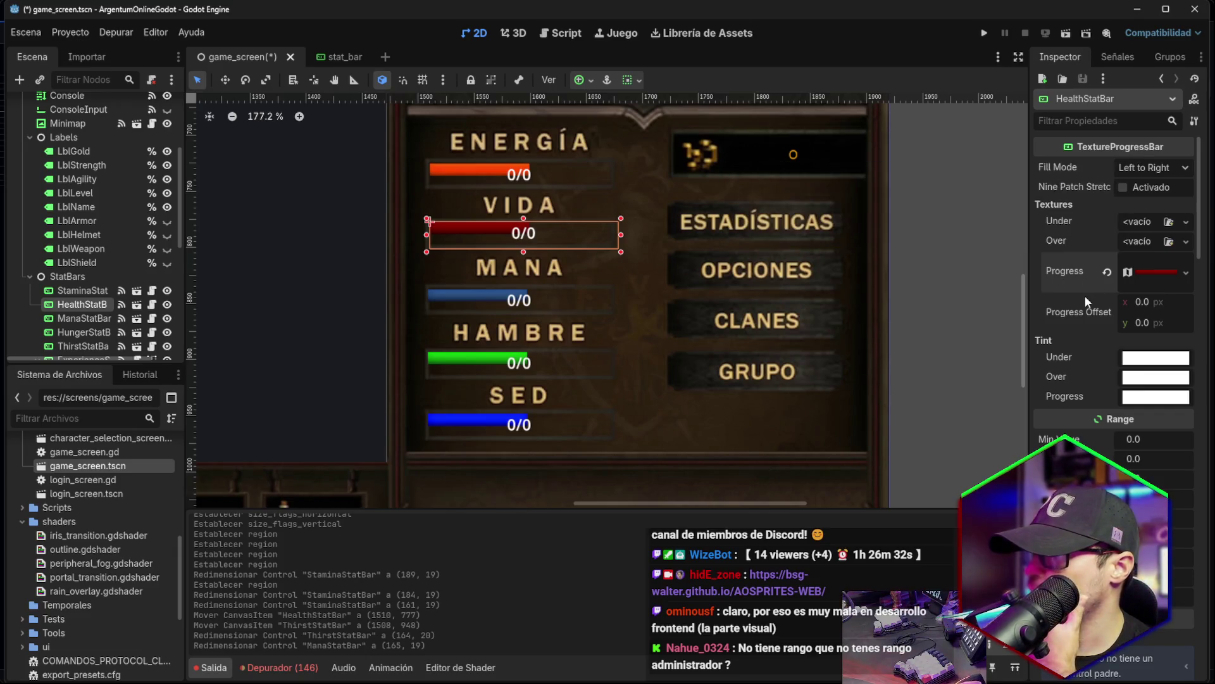
scroll(1085, 294, "down", 3)
left_click(1123, 402)
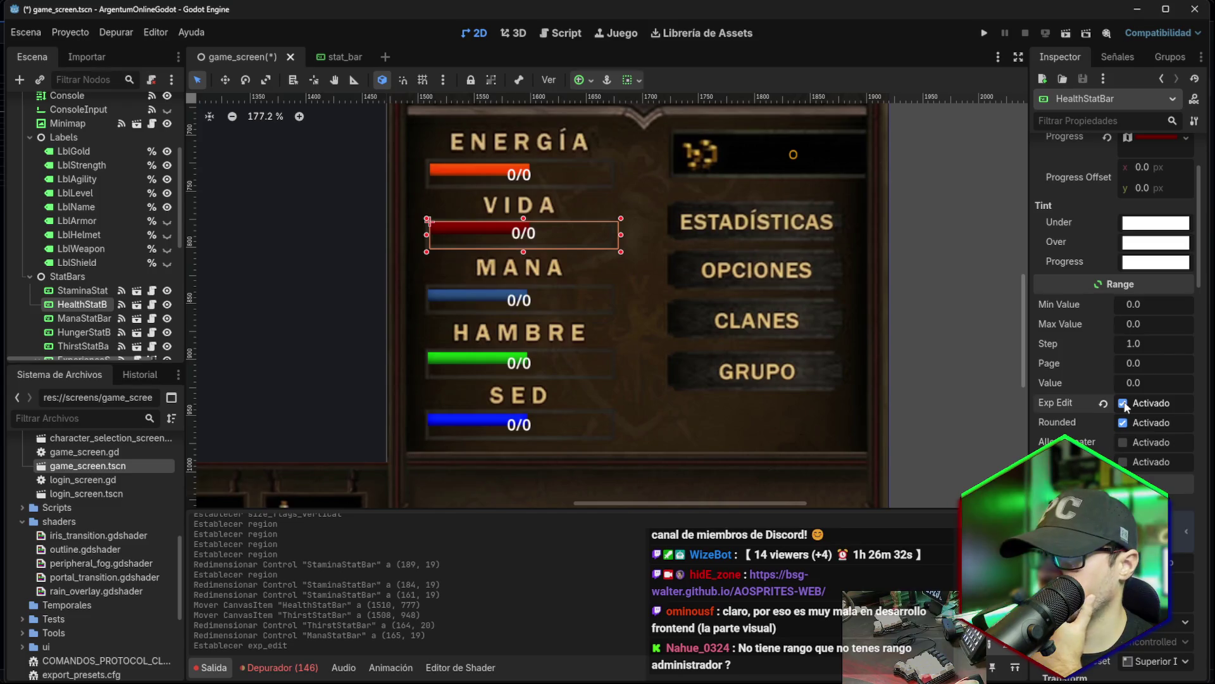
left_click(1121, 442)
left_click(1123, 462)
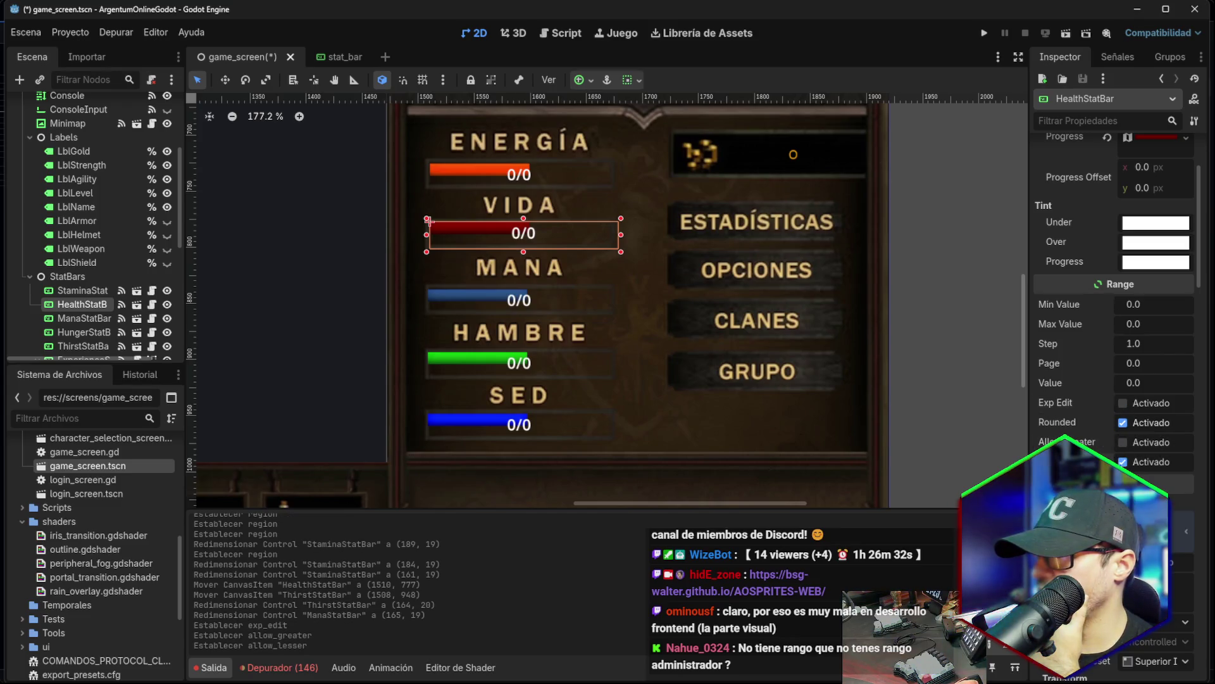
left_click(1124, 423)
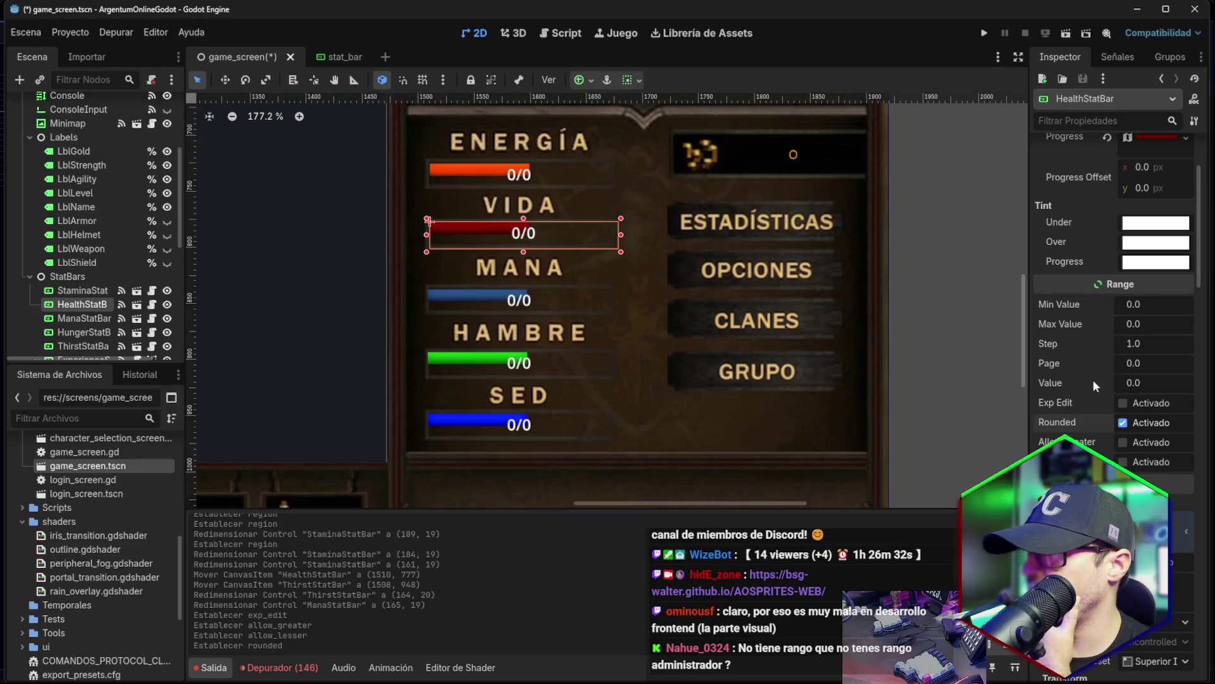
left_click(1130, 325)
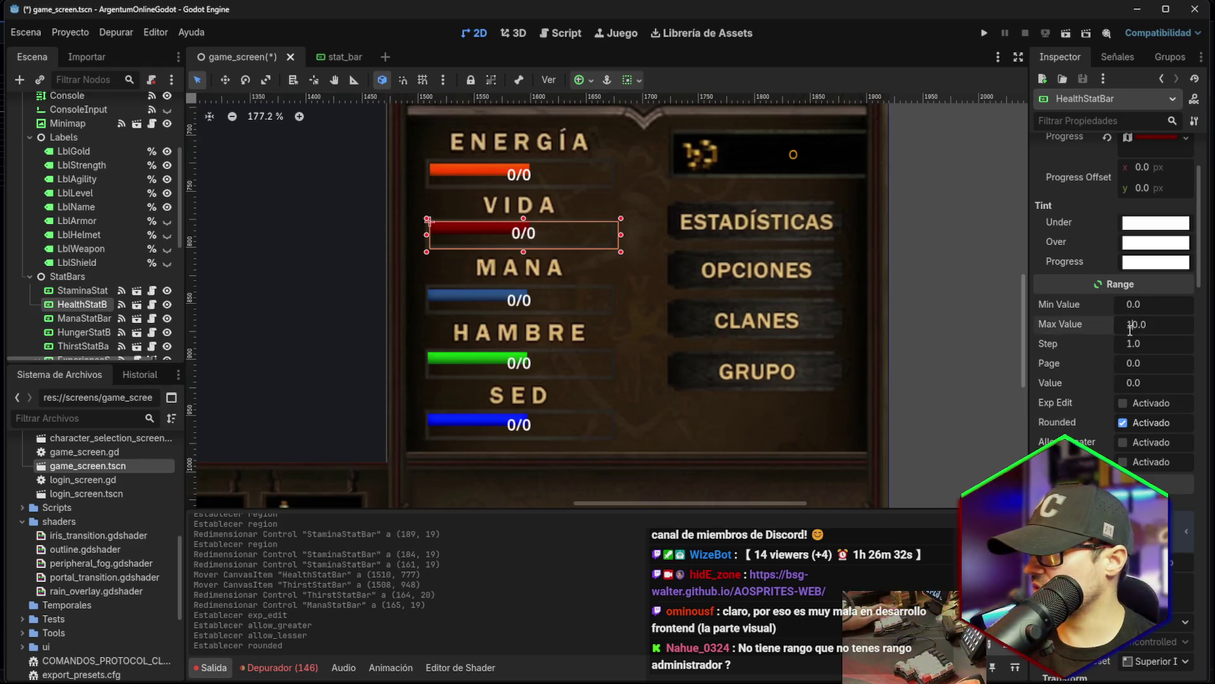
key("Return")
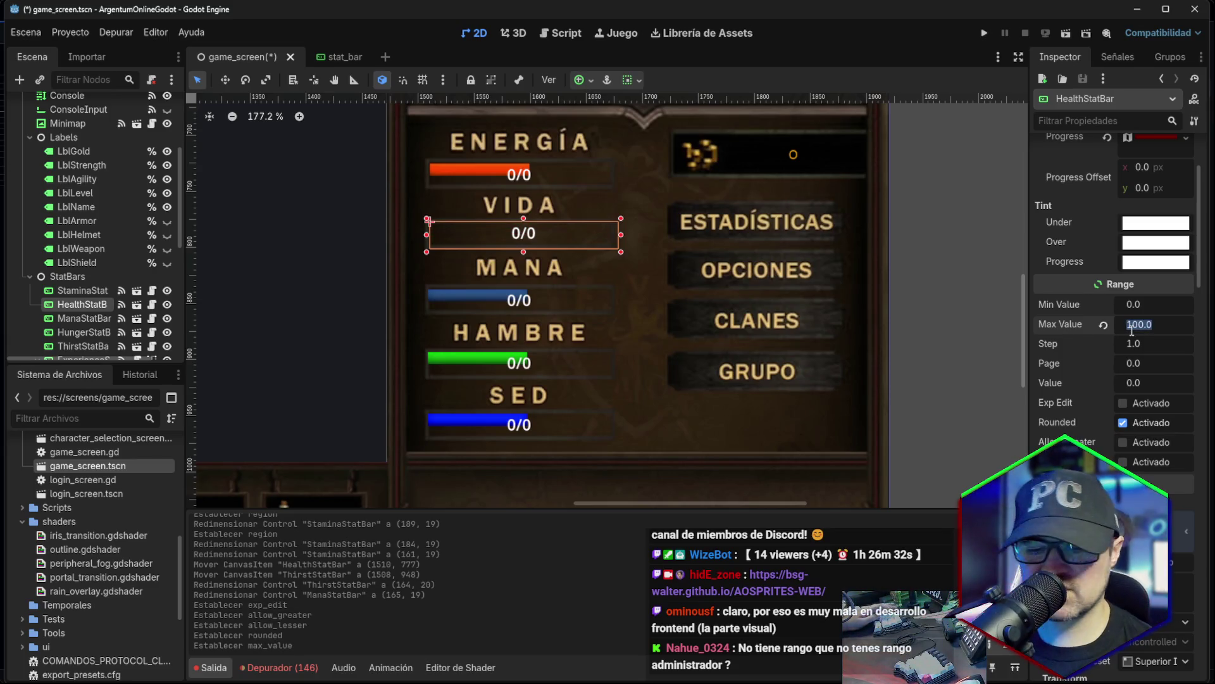
key("Return")
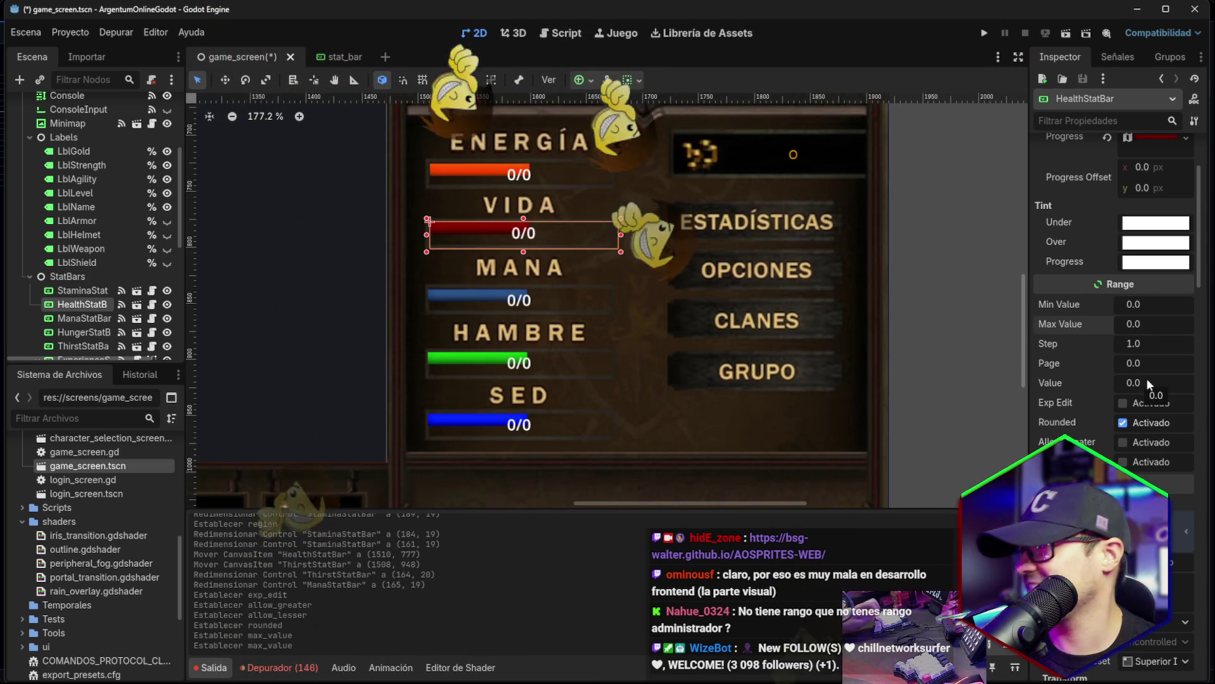
Toggle clip contents on and off and browse layout direction and anchor presets unchanged.
scroll(1147, 380, "down", 5)
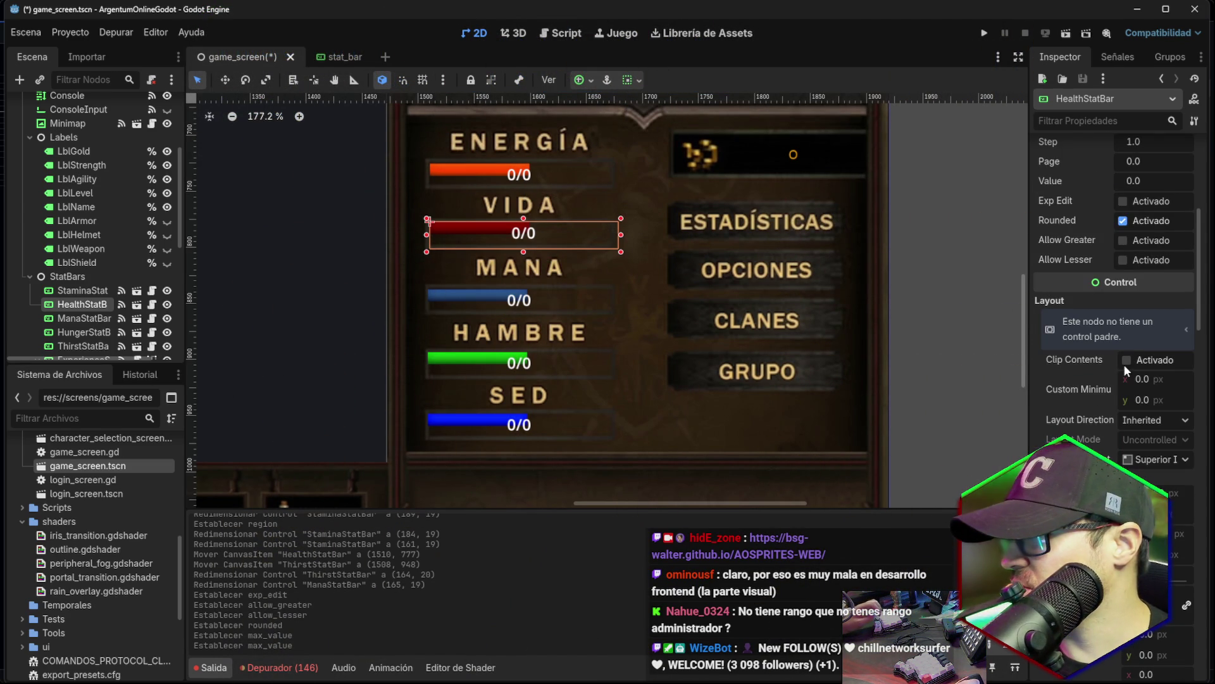
left_click(1126, 362)
left_click(1126, 361)
left_click(1143, 420)
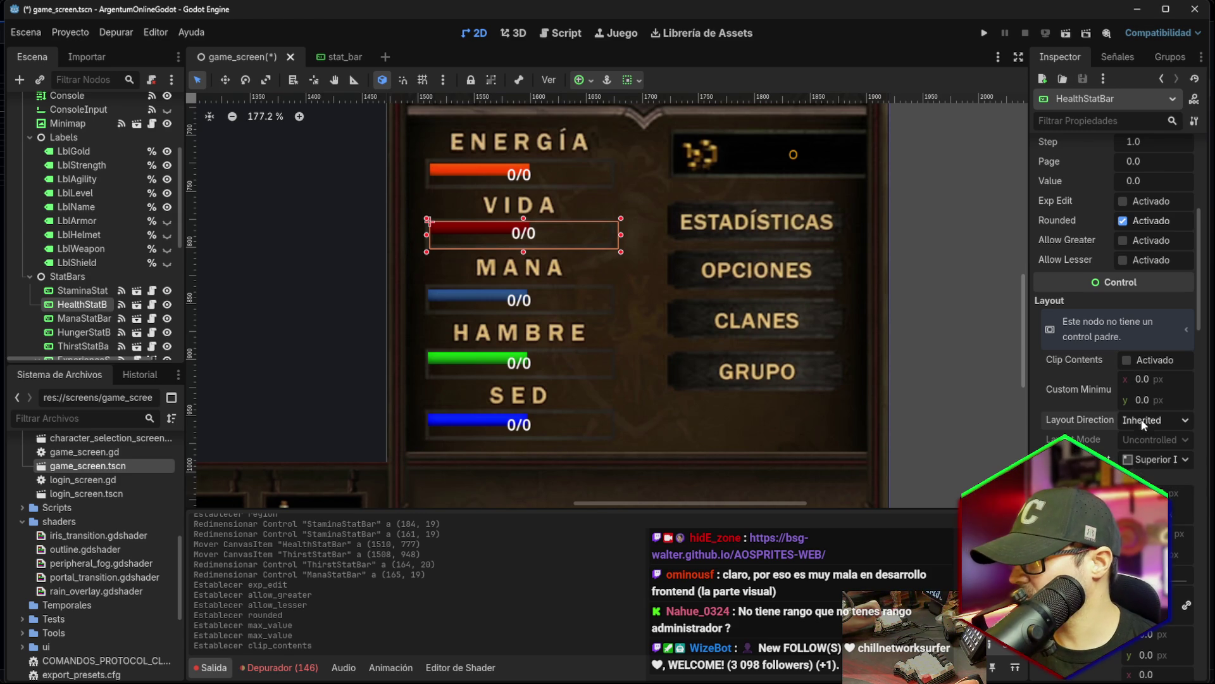
left_click(1144, 442)
left_click(1146, 459)
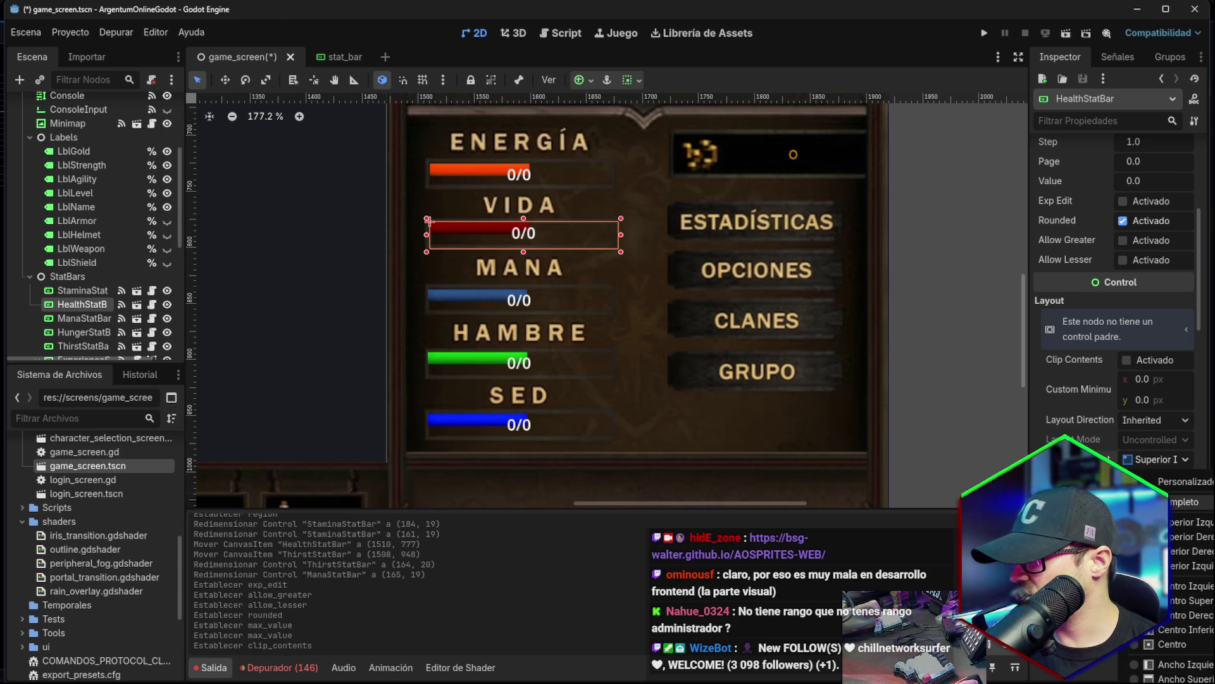
key("Escape")
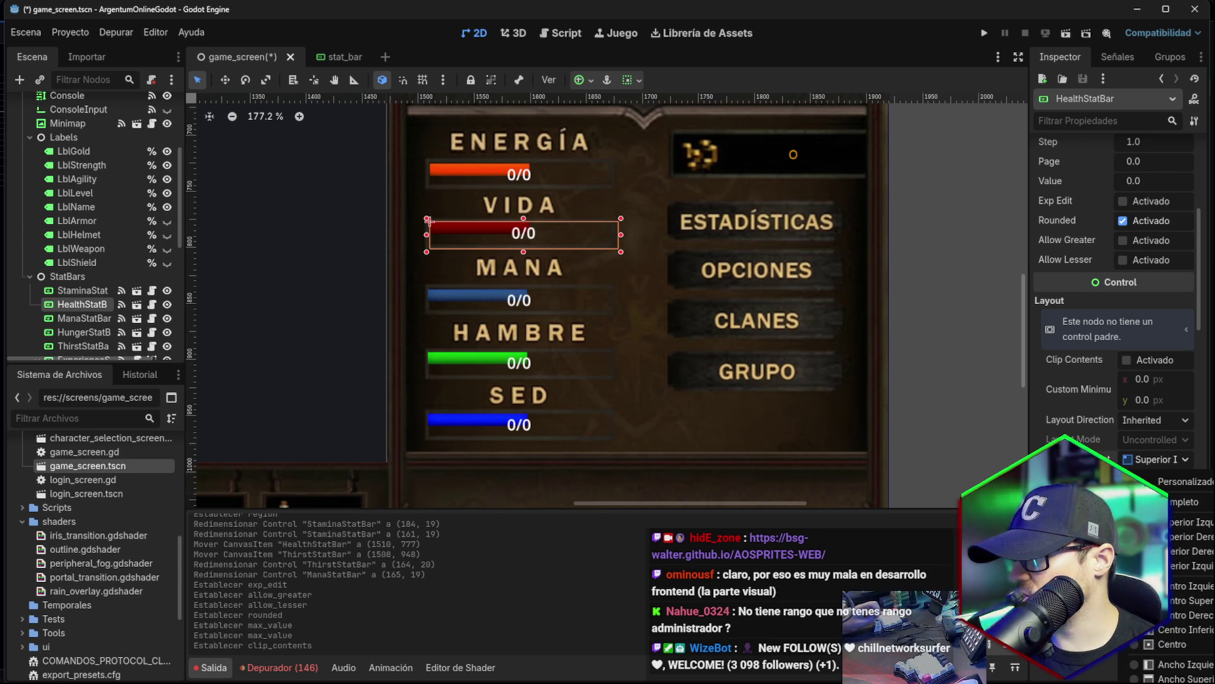
Set the health bar's scale to 5, then reduce it to 2.
scroll(1076, 417, "down", 3)
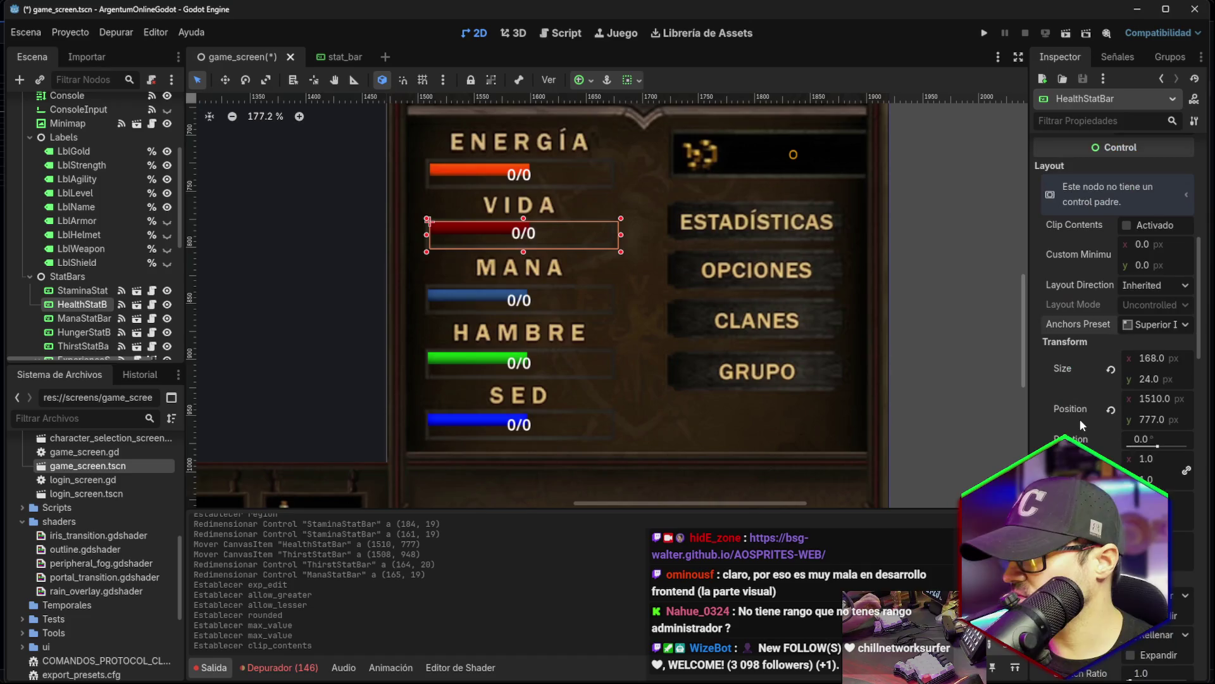
left_click(1143, 459)
left_click(1142, 460)
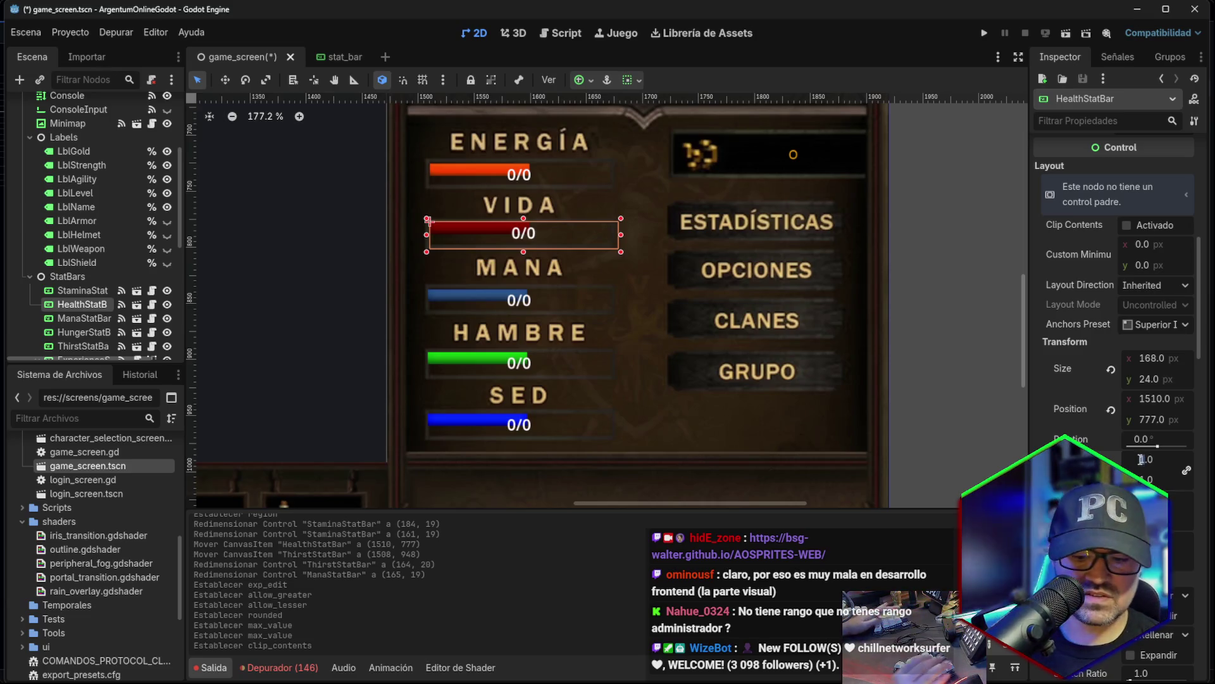
key("Delete")
type("5")
key("Return")
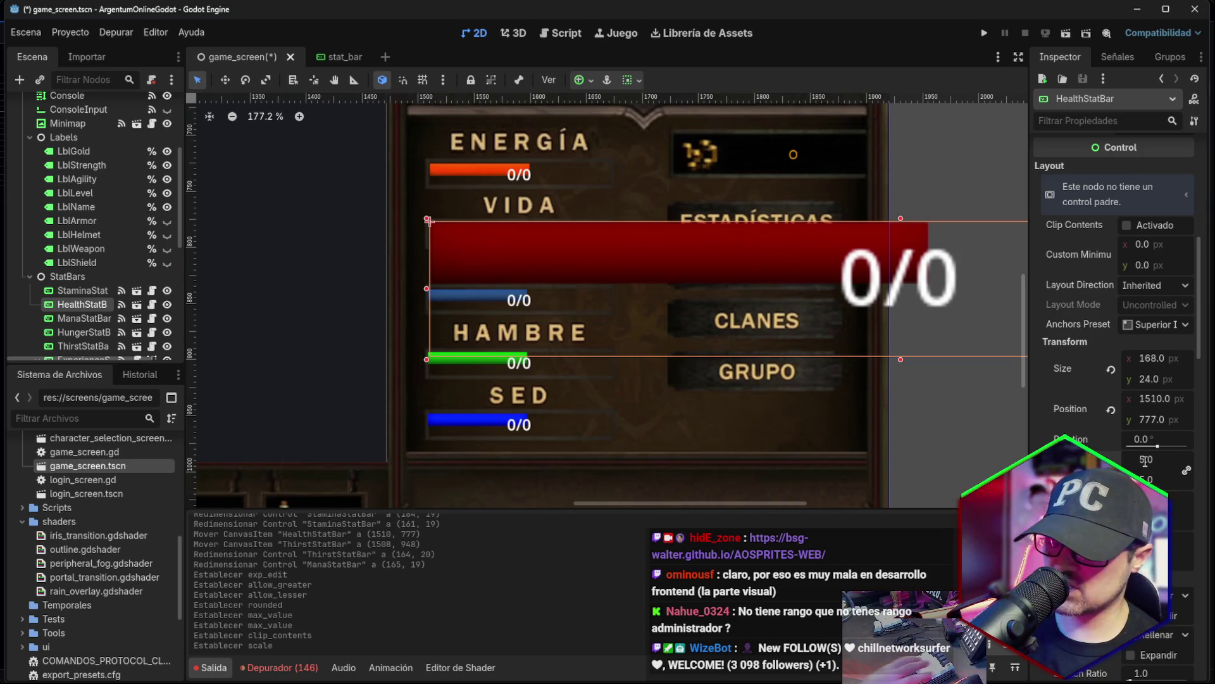
type("2")
key("Return")
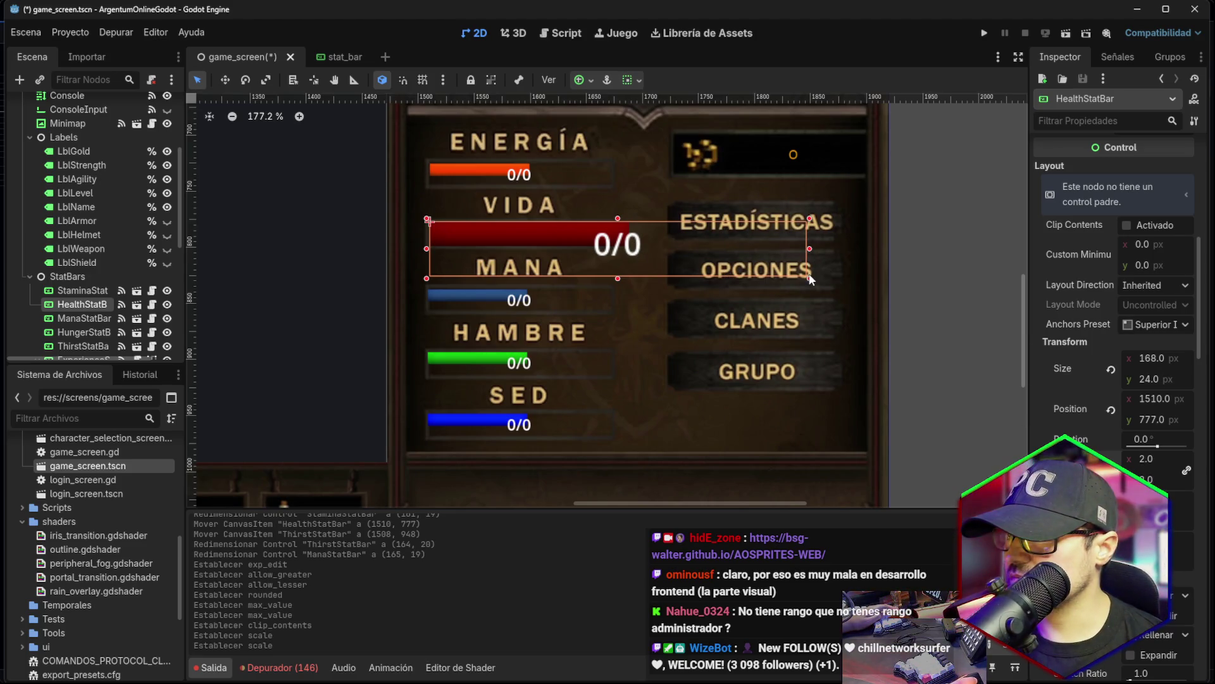
Shrink the health bar to 89 × 11 and set its scale to 1.8.
mouse_move(809, 278)
left_mouse_down()
mouse_move(631, 261)
mouse_move(631, 250)
left_mouse_up()
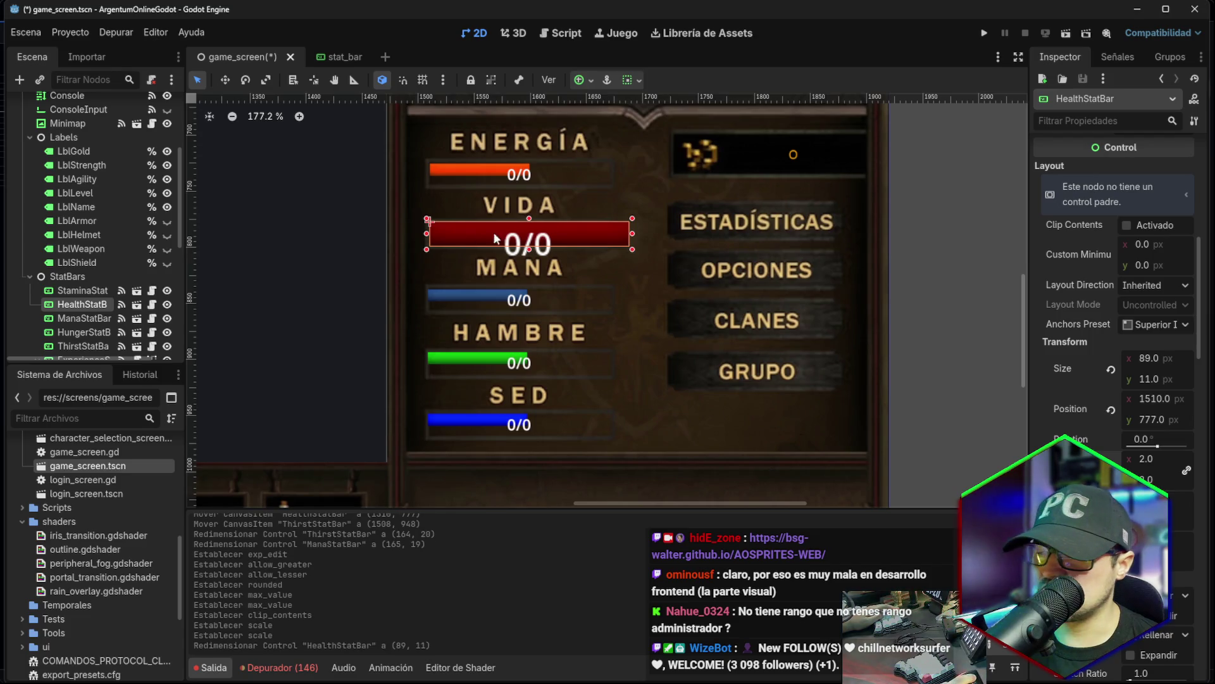
scroll(517, 264, "up", 5)
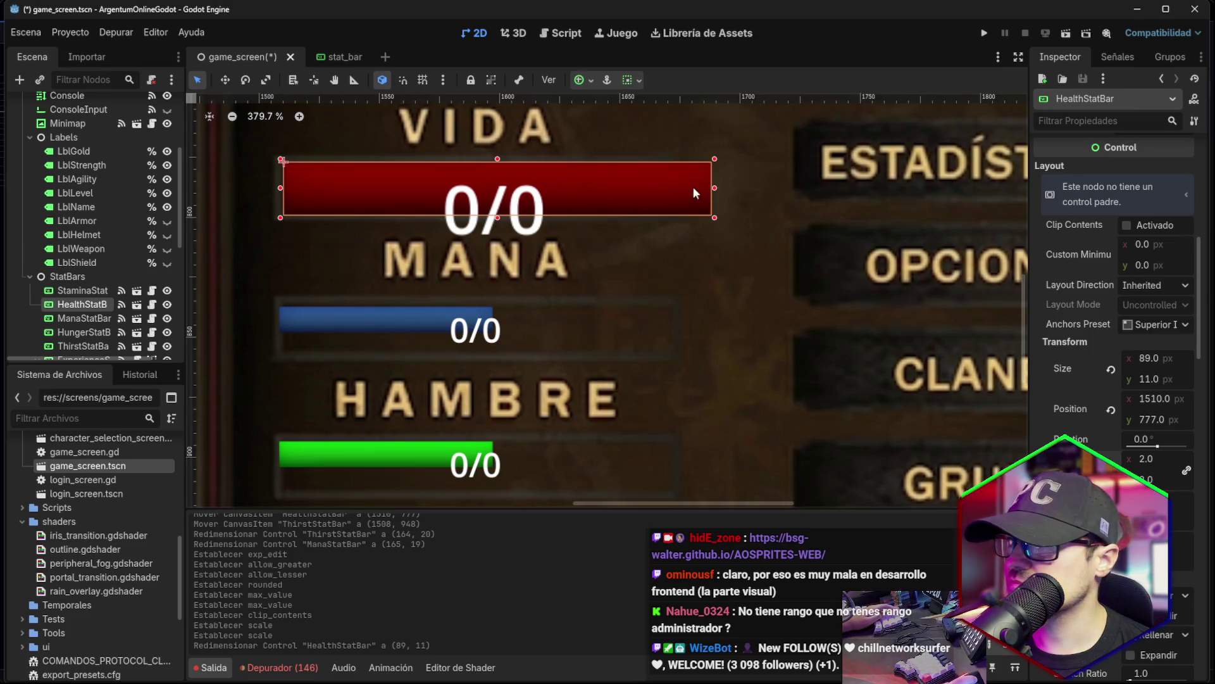
left_click(1143, 459)
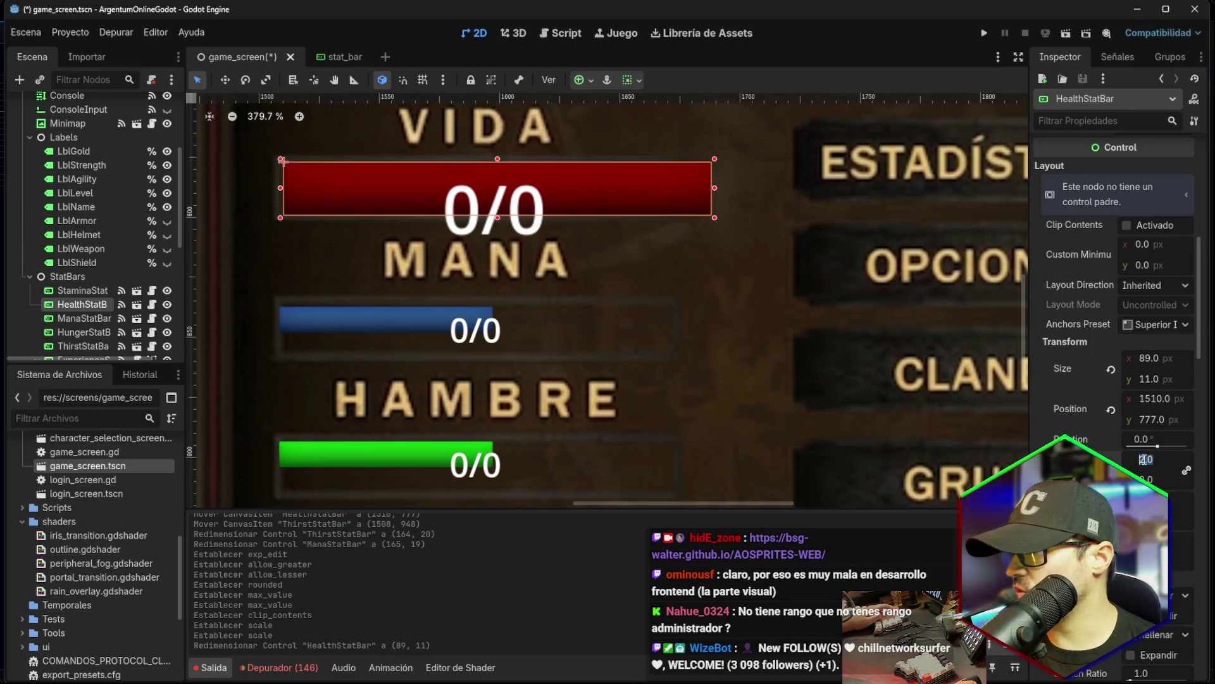
key("BackSpace")
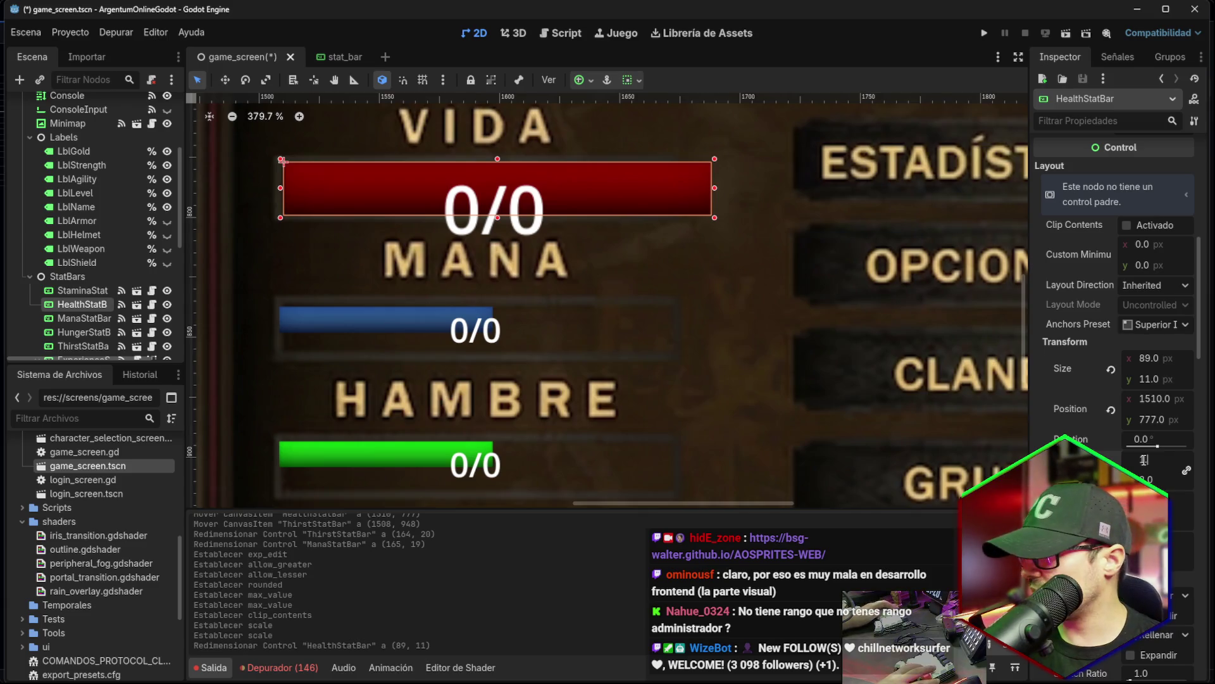
type("7")
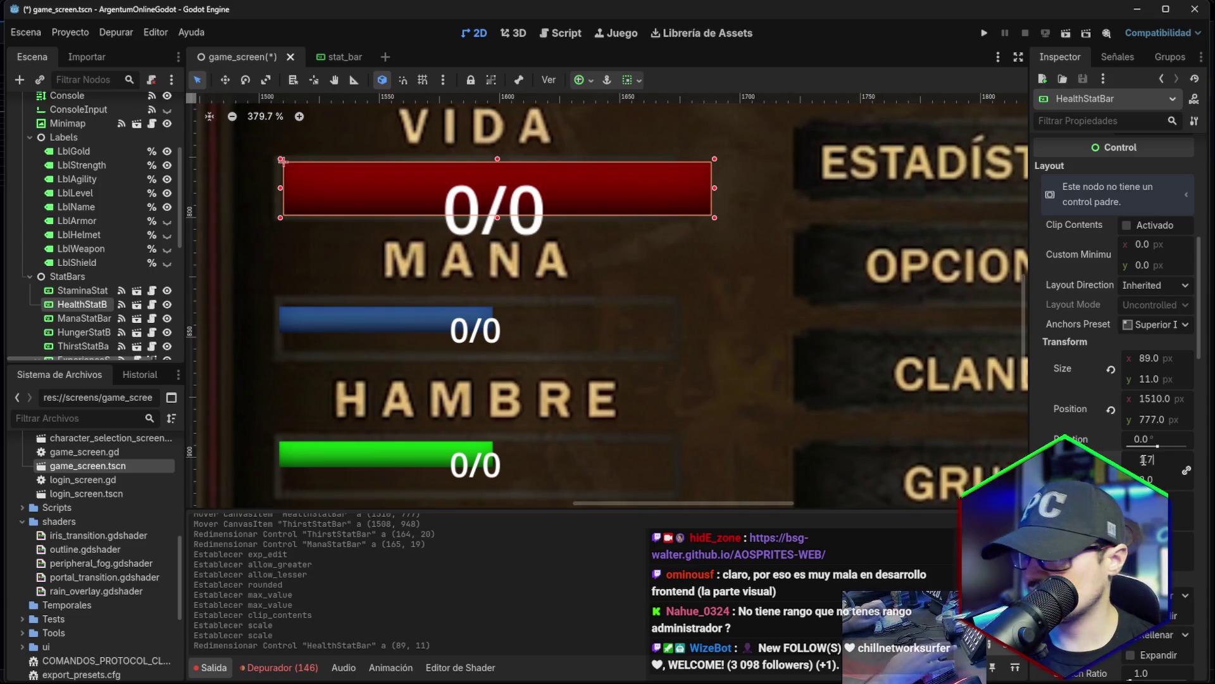
key("Return")
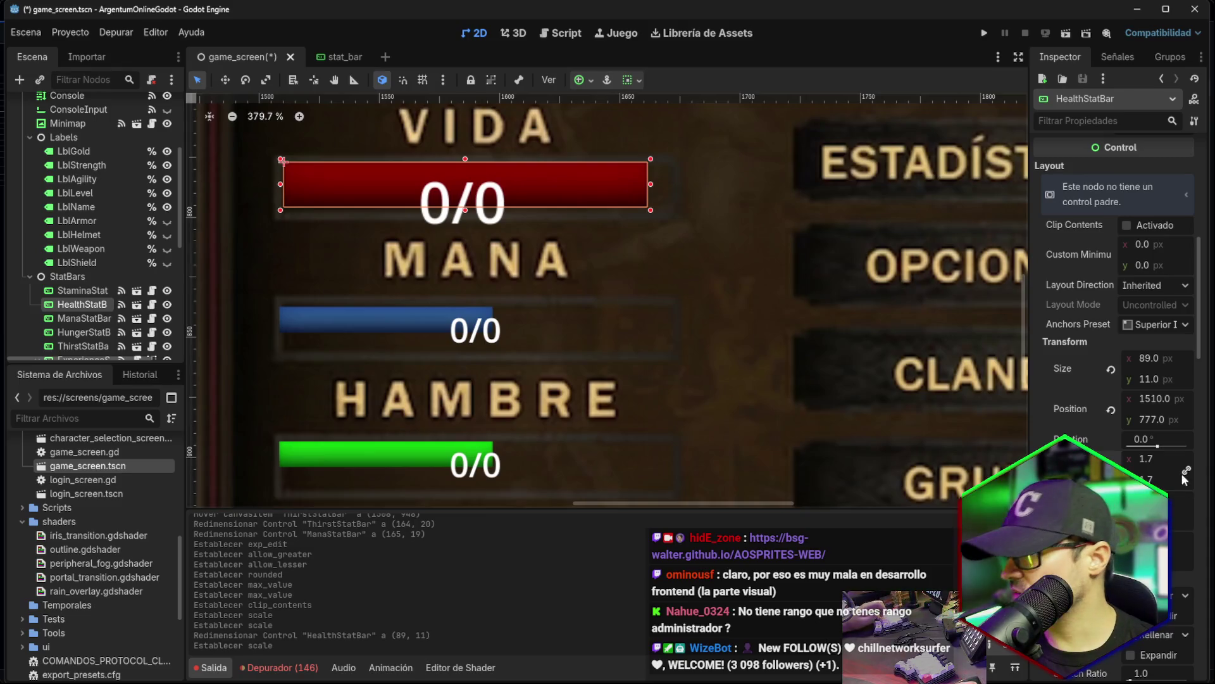
key("BackSpace")
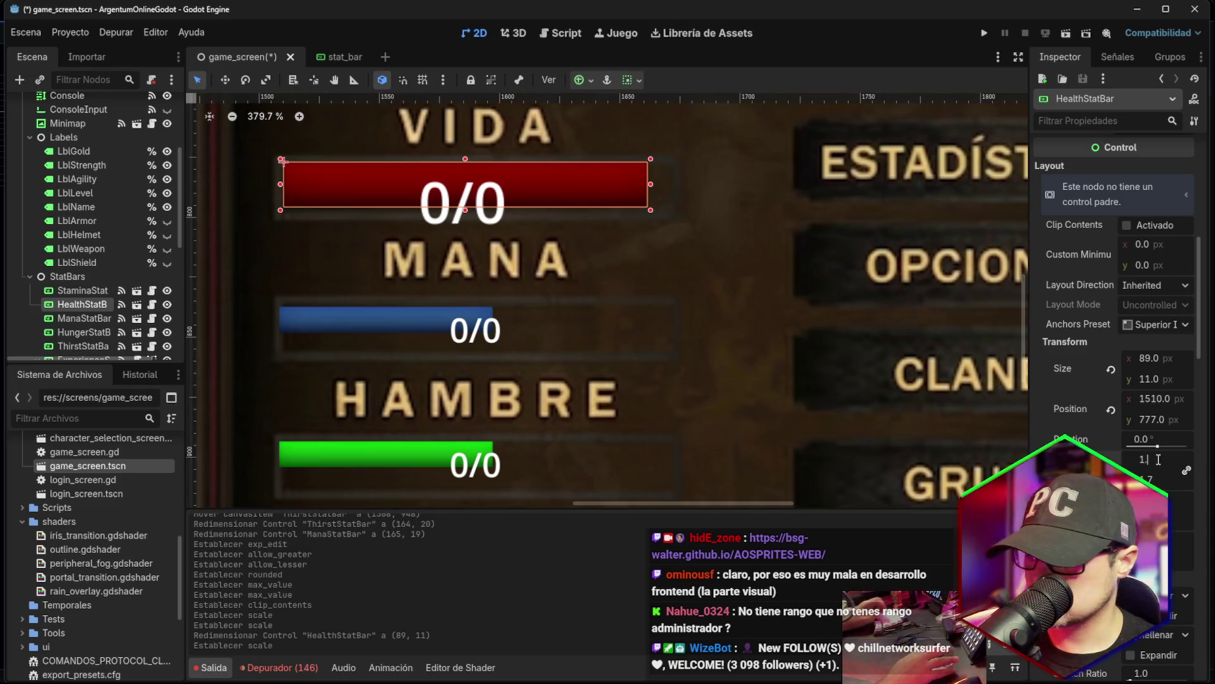
type("8")
key("Return")
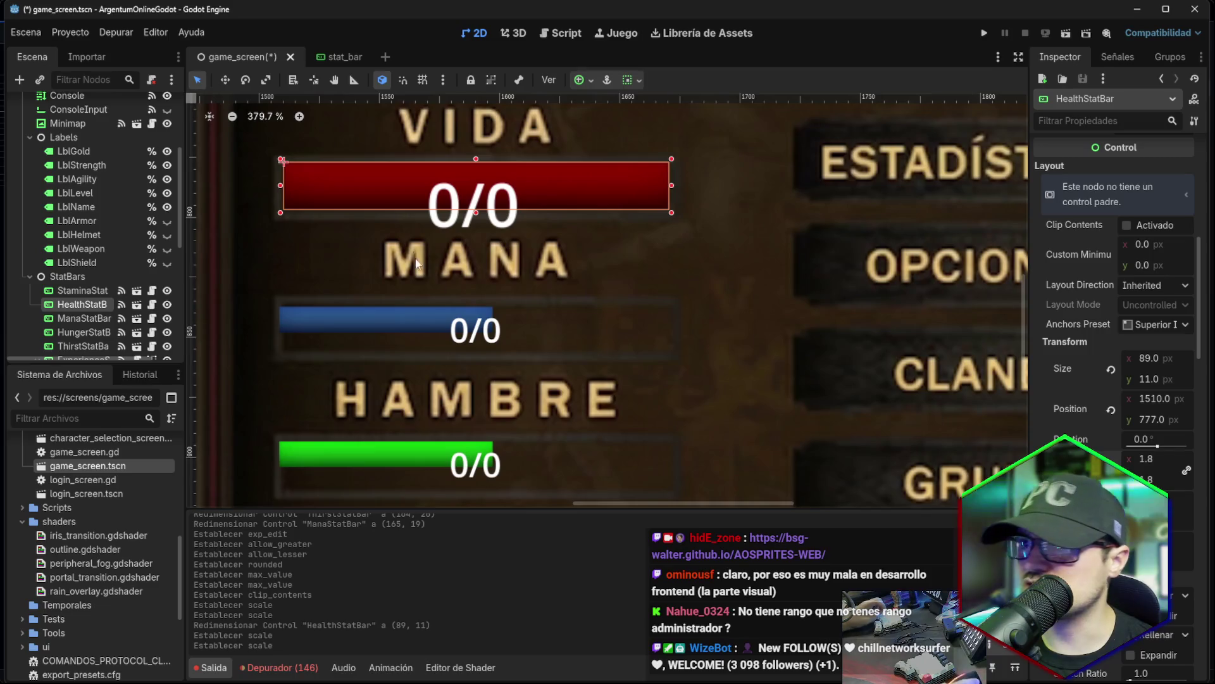
left_click(675, 249)
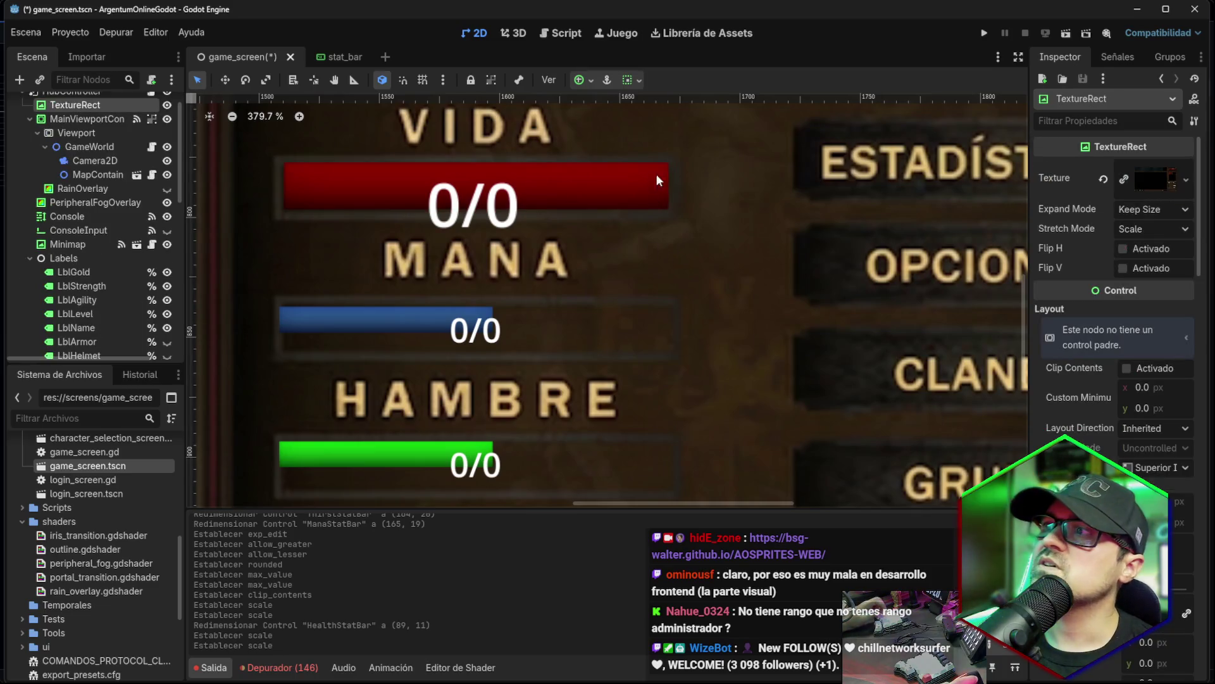
Select the Energía, Mana, Hambre and Sed bars and give them a 1.8 scale.
left_click(558, 195)
left_click(427, 317)
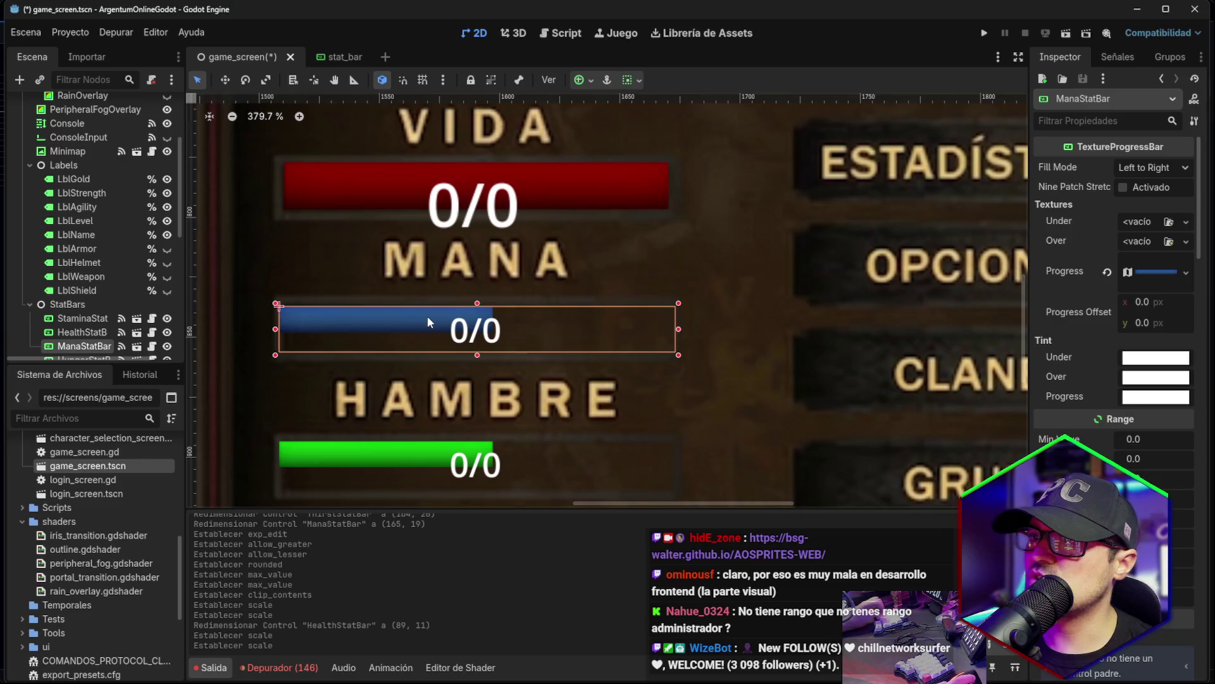
left_click(537, 187)
left_click(469, 317)
scroll(470, 318, "down", 5)
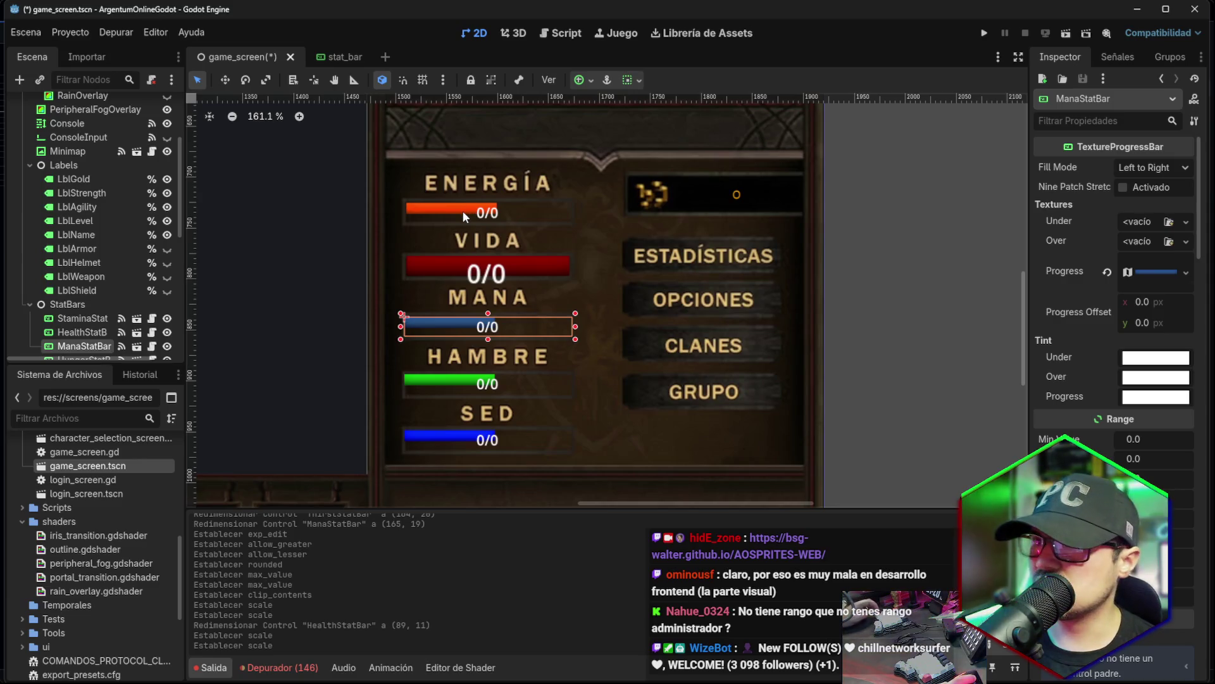
left_click(469, 209)
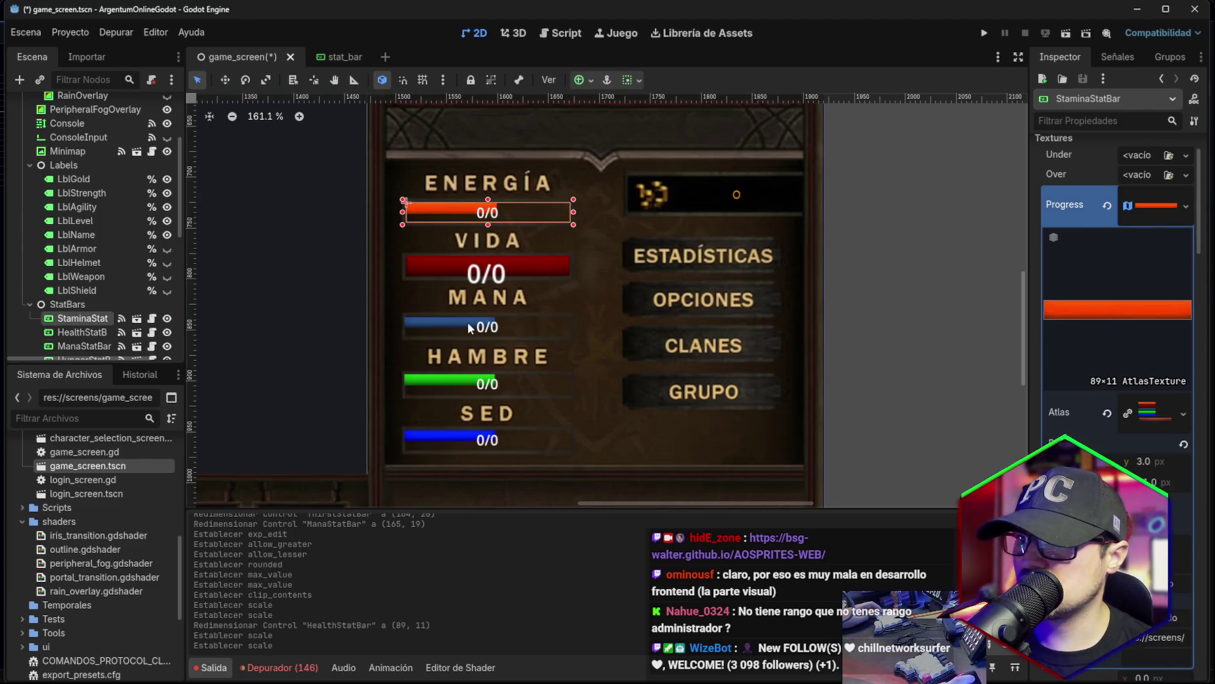
left_click(467, 321, "shift")
scroll(580, 401, "down", 1)
left_click(481, 387, "shift")
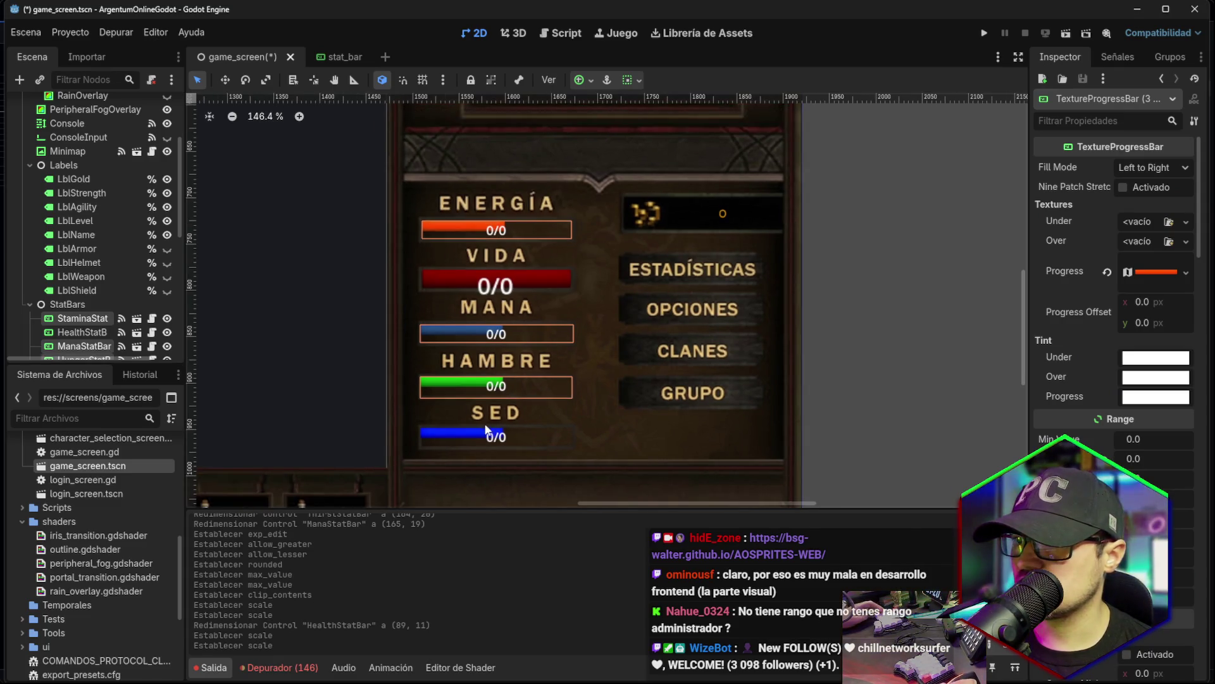
left_click(473, 439, "shift")
scroll(629, 417, "up", 1)
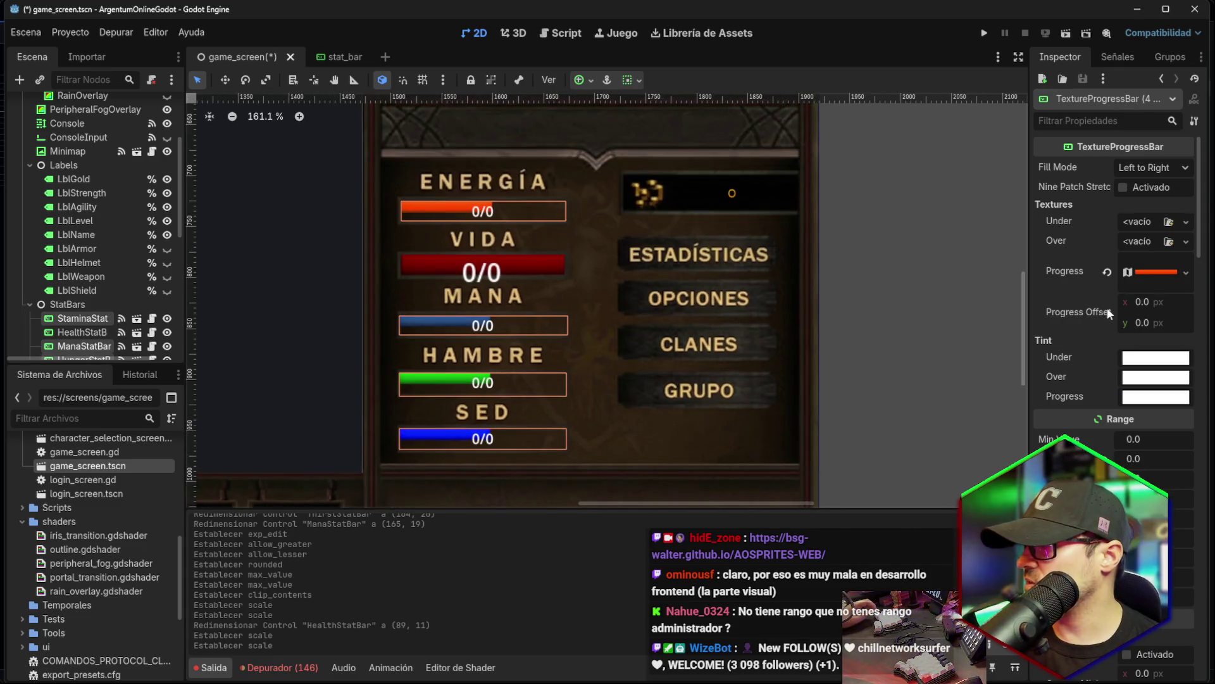
scroll(1107, 307, "down", 5)
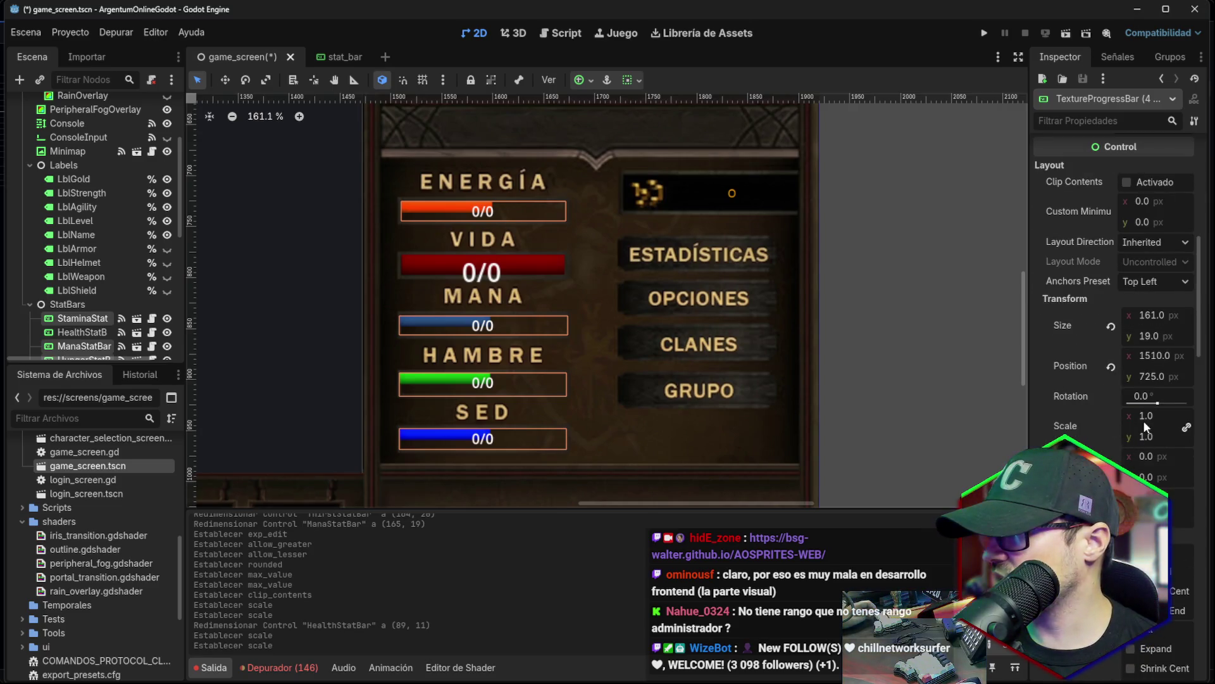
left_click(1154, 416)
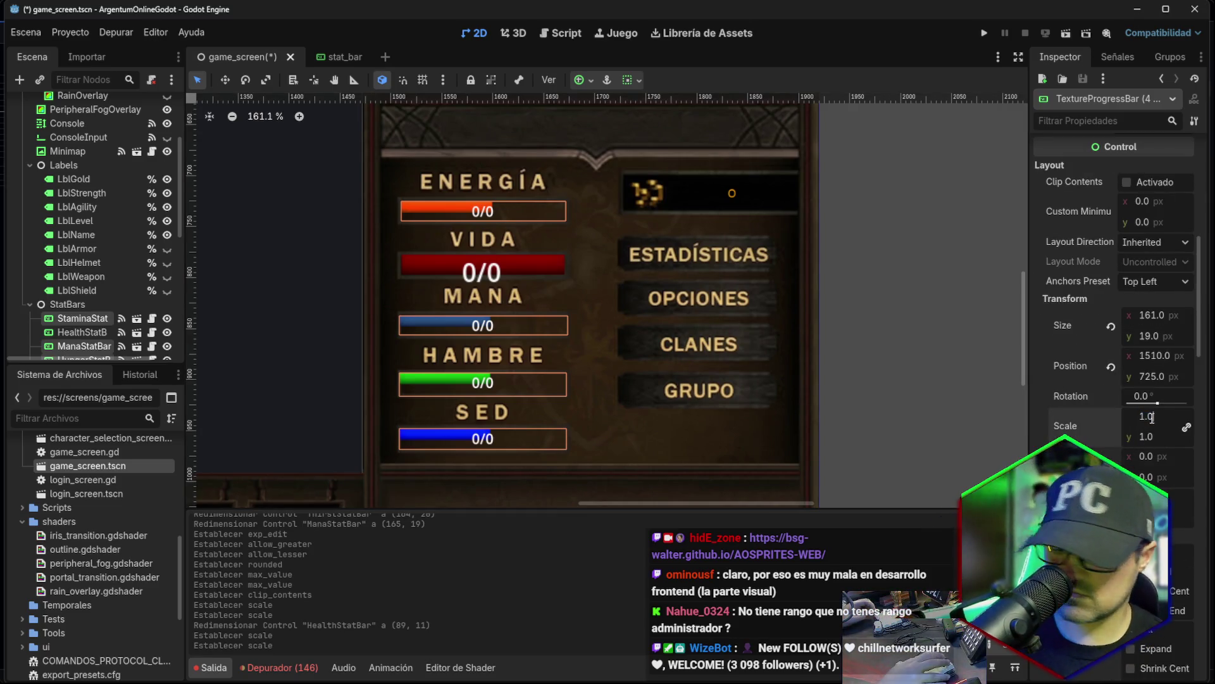
type("1.8")
key("Return")
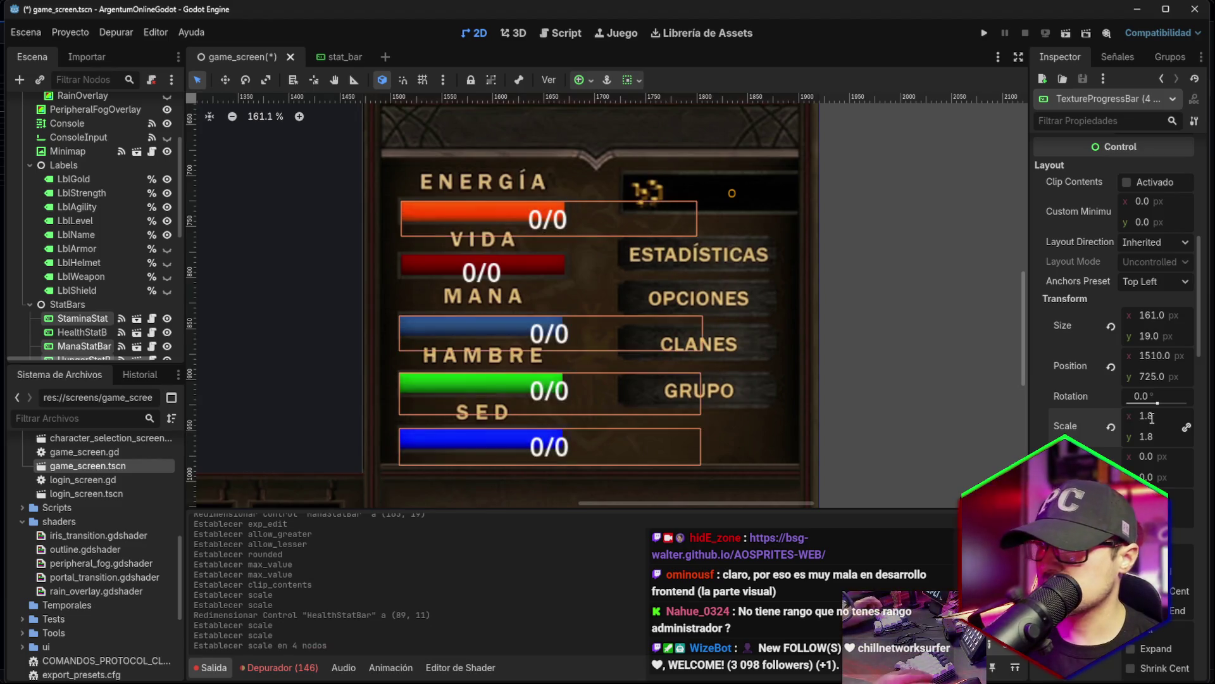
Set the four bars' height to 11 to match the Vida bar.
left_click(541, 264)
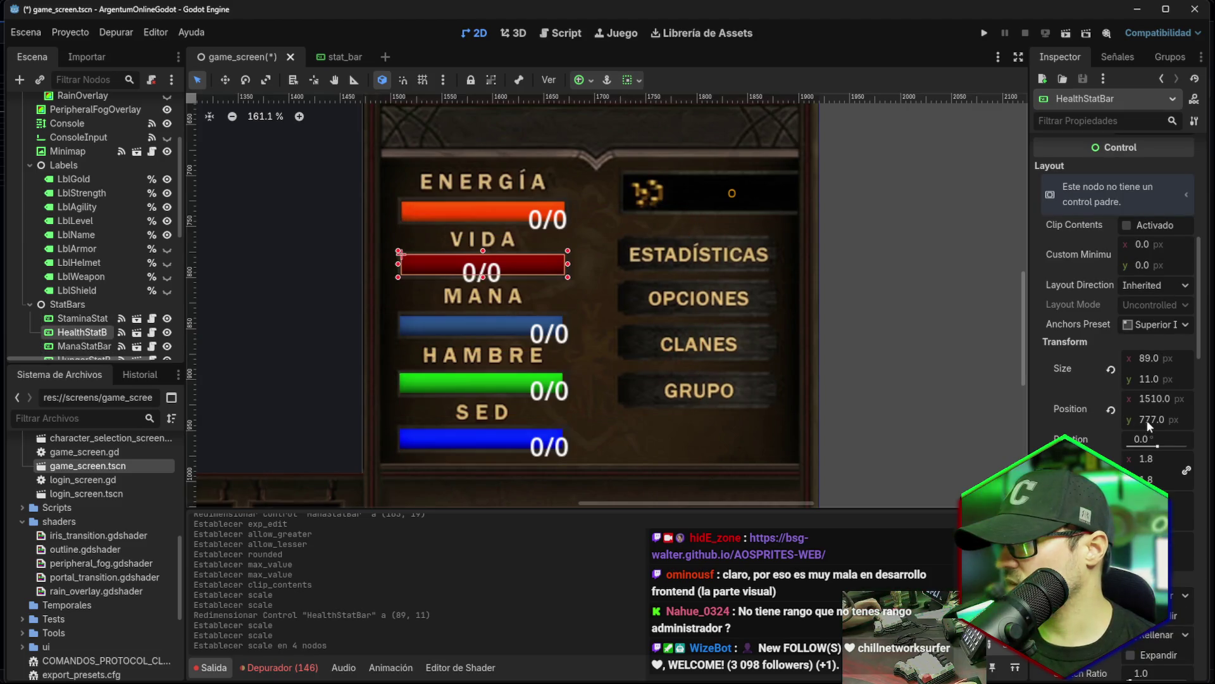
left_click(1146, 378)
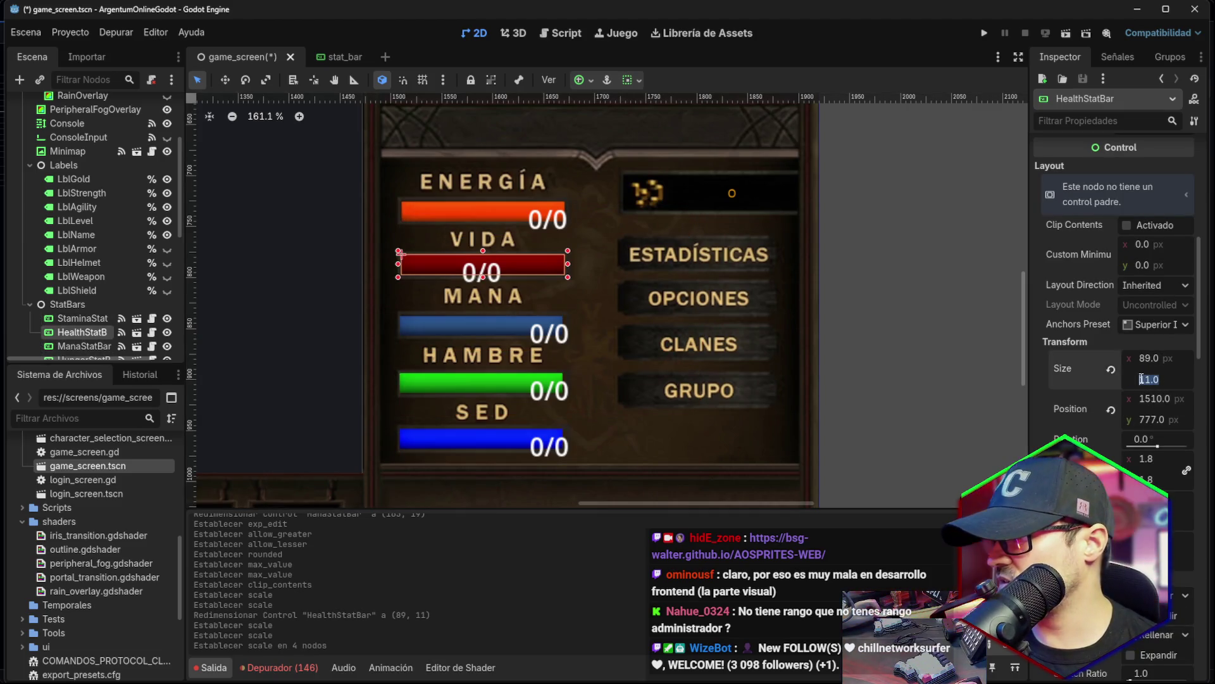
left_click(503, 215)
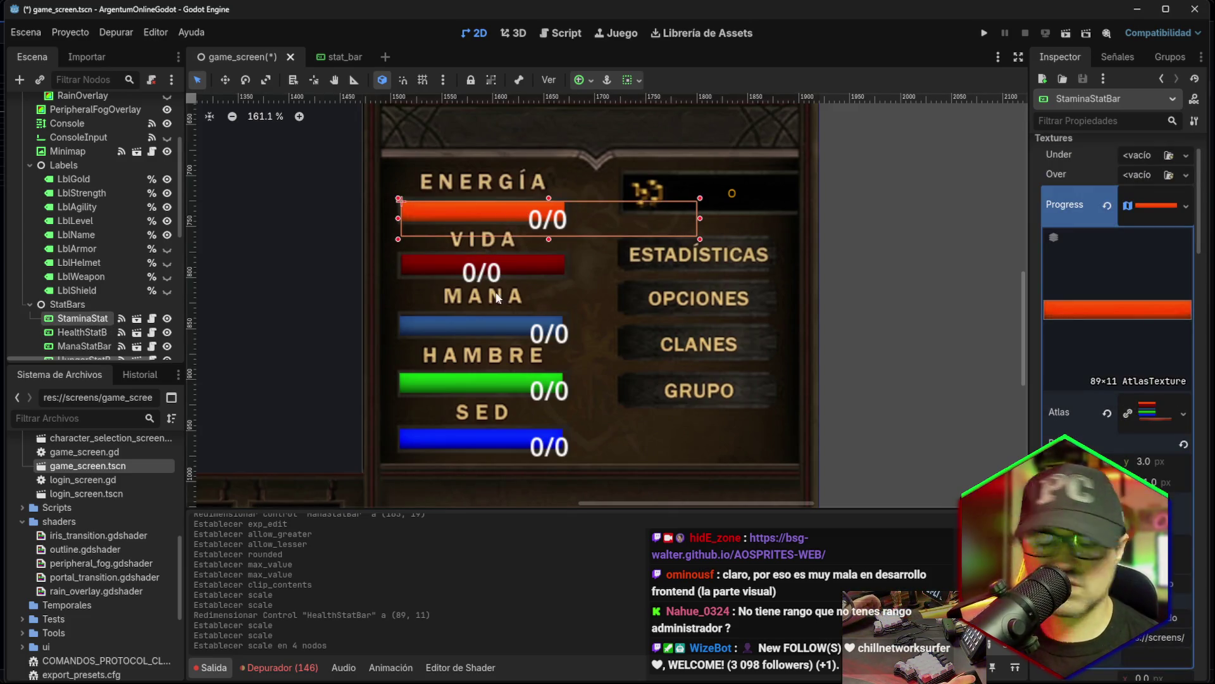
left_click(492, 389, "shift")
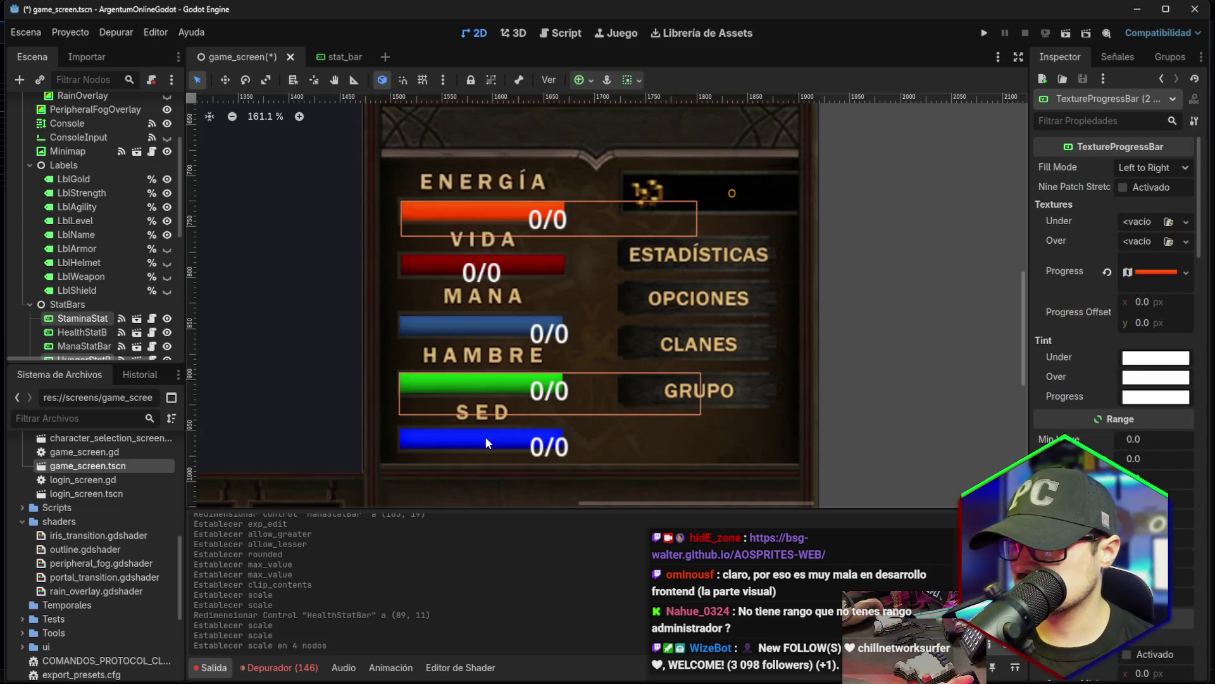
left_click(485, 436, "shift")
left_click(503, 330, "shift")
scroll(1121, 445, "down", 2)
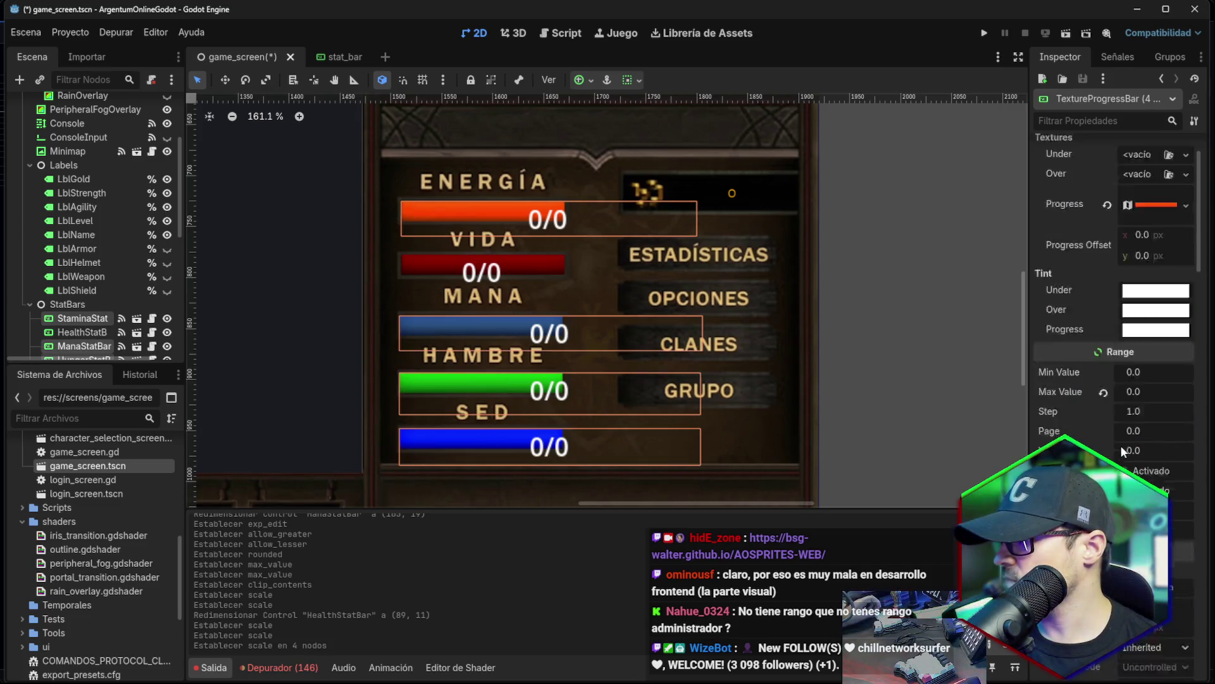
scroll(1120, 446, "down", 5)
left_click(1149, 471)
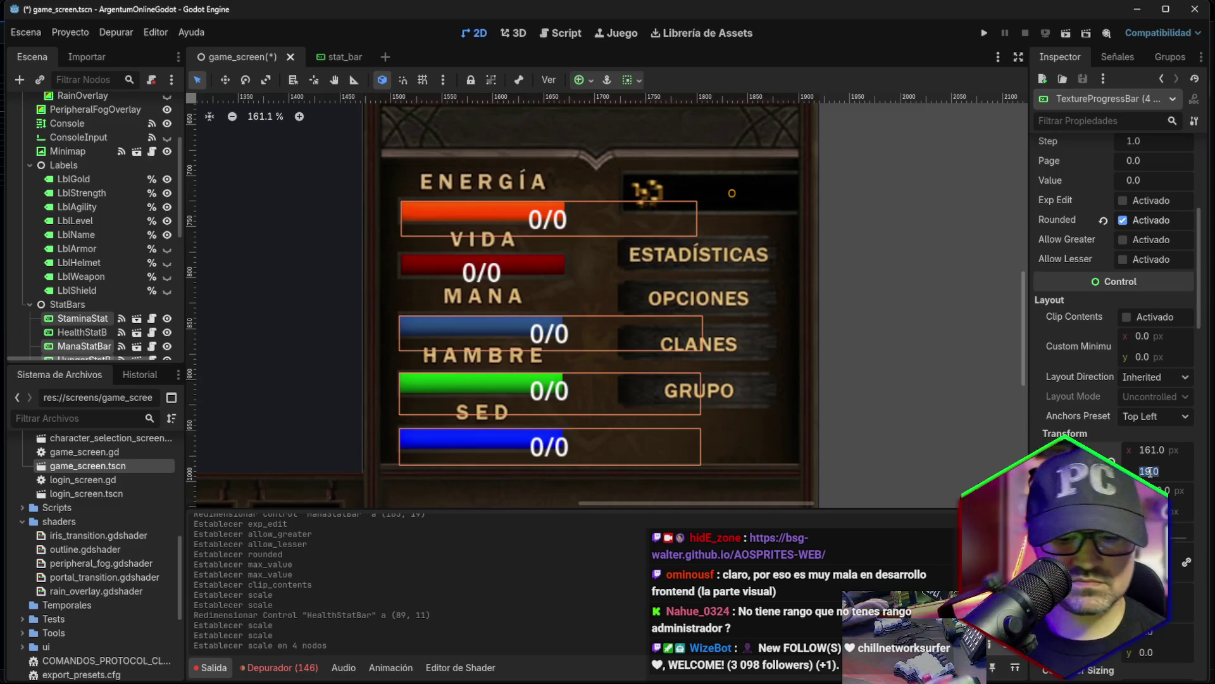
type("11")
key("Return")
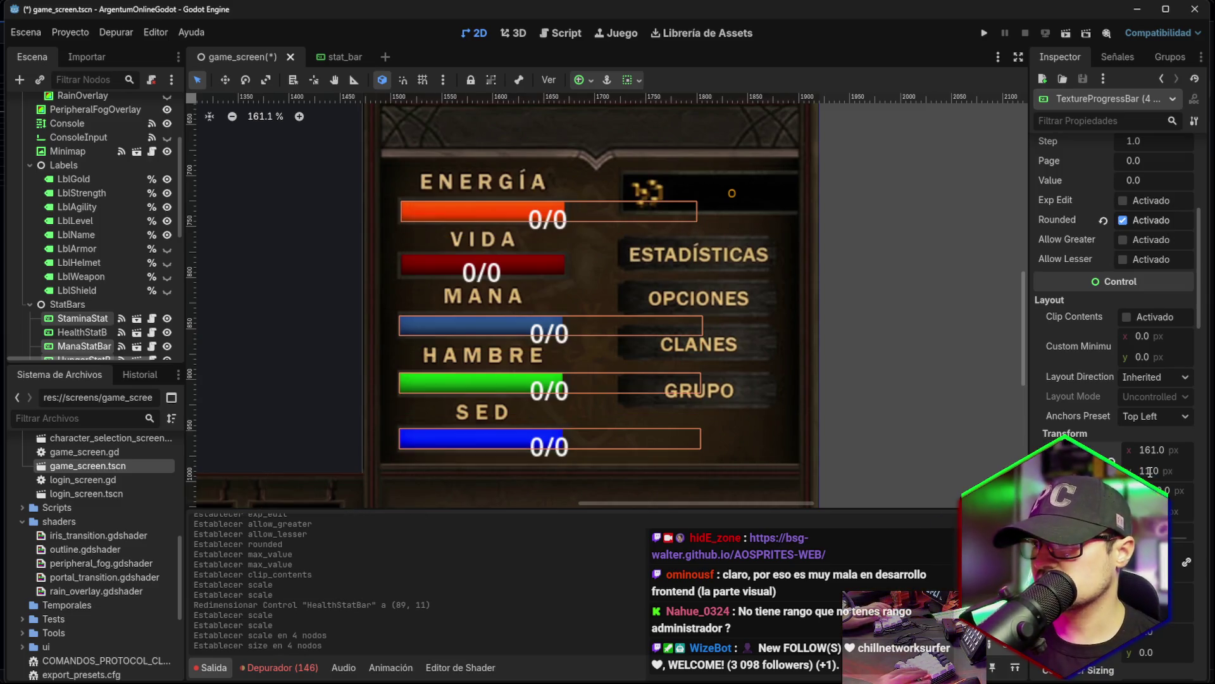
Set the four bars' width to 89 px and save the game screen scene.
left_click(556, 269)
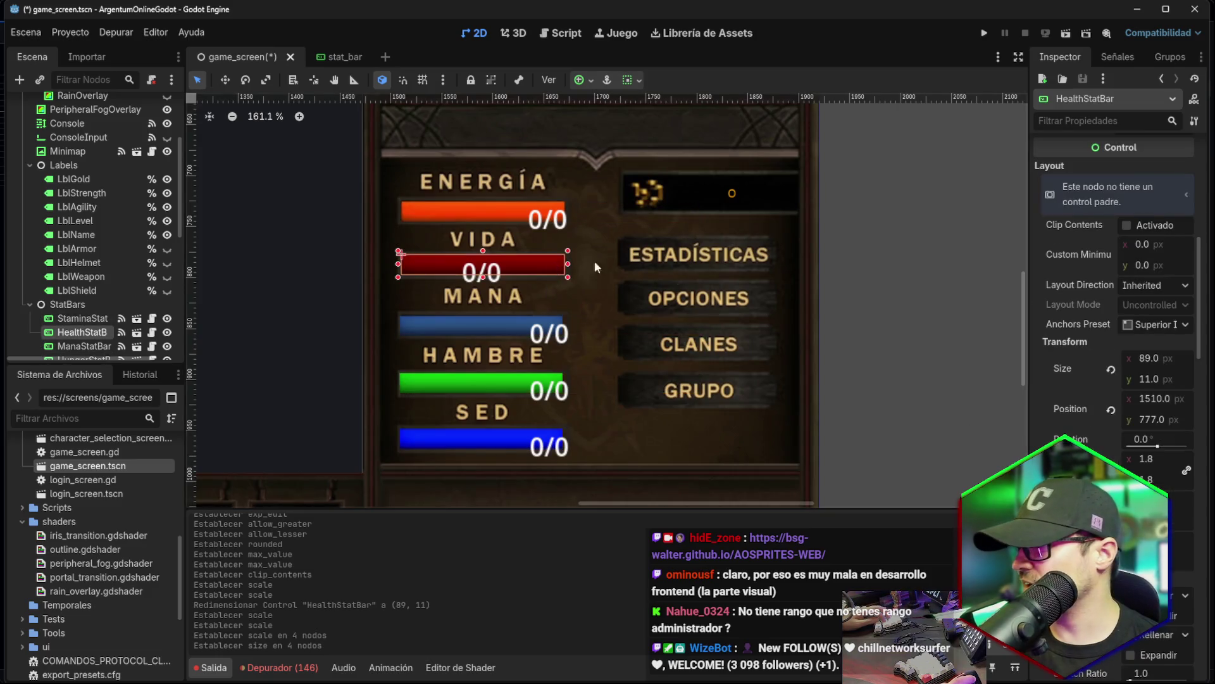
double_click(1148, 359)
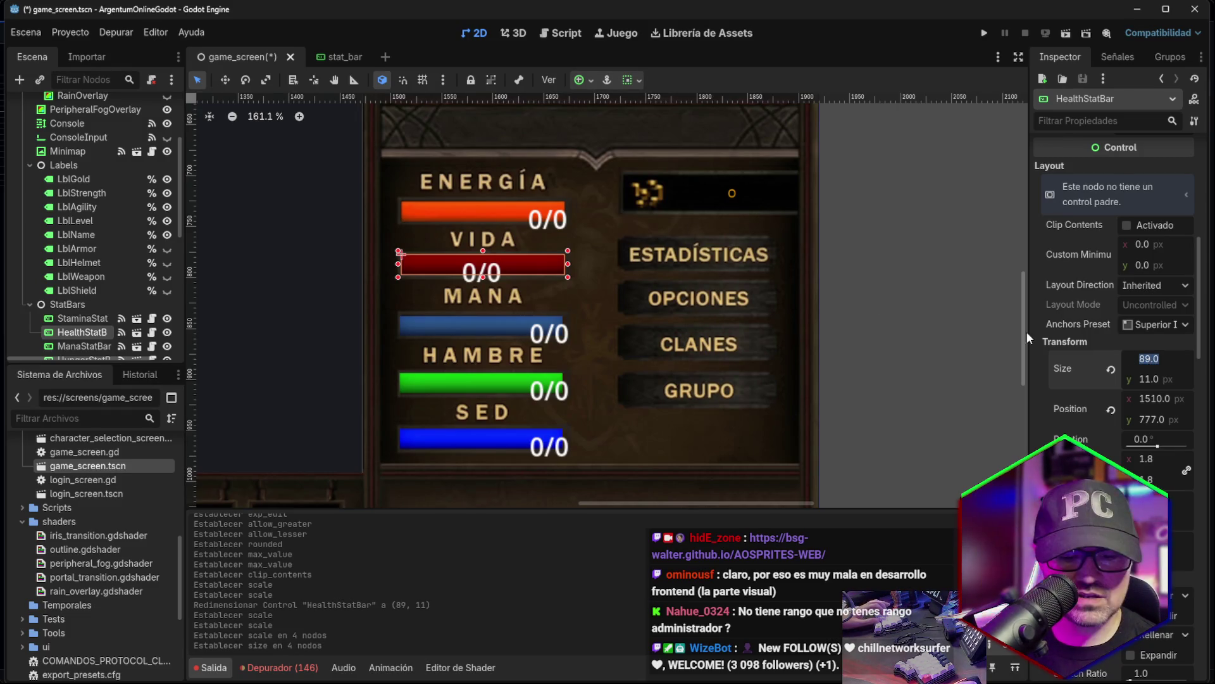
left_click(520, 214)
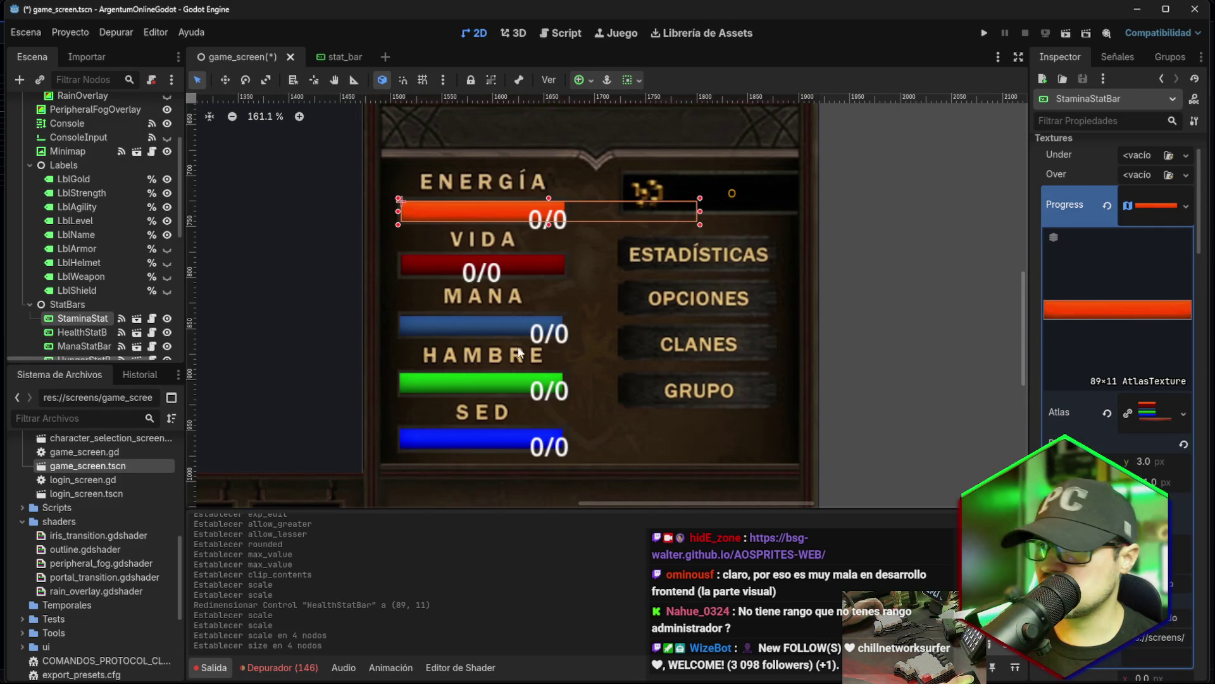
left_click(516, 326, "shift")
left_click(501, 386, "shift")
left_click(510, 441, "shift")
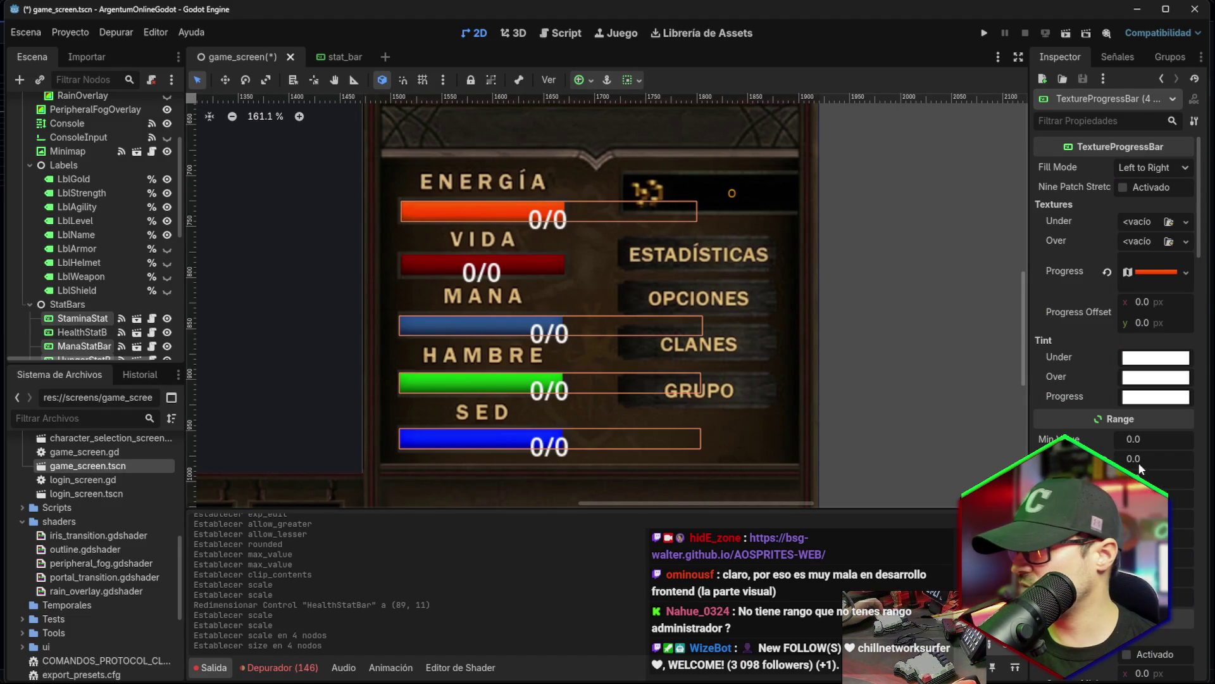
scroll(1121, 380, "down", 8)
left_click(1147, 384)
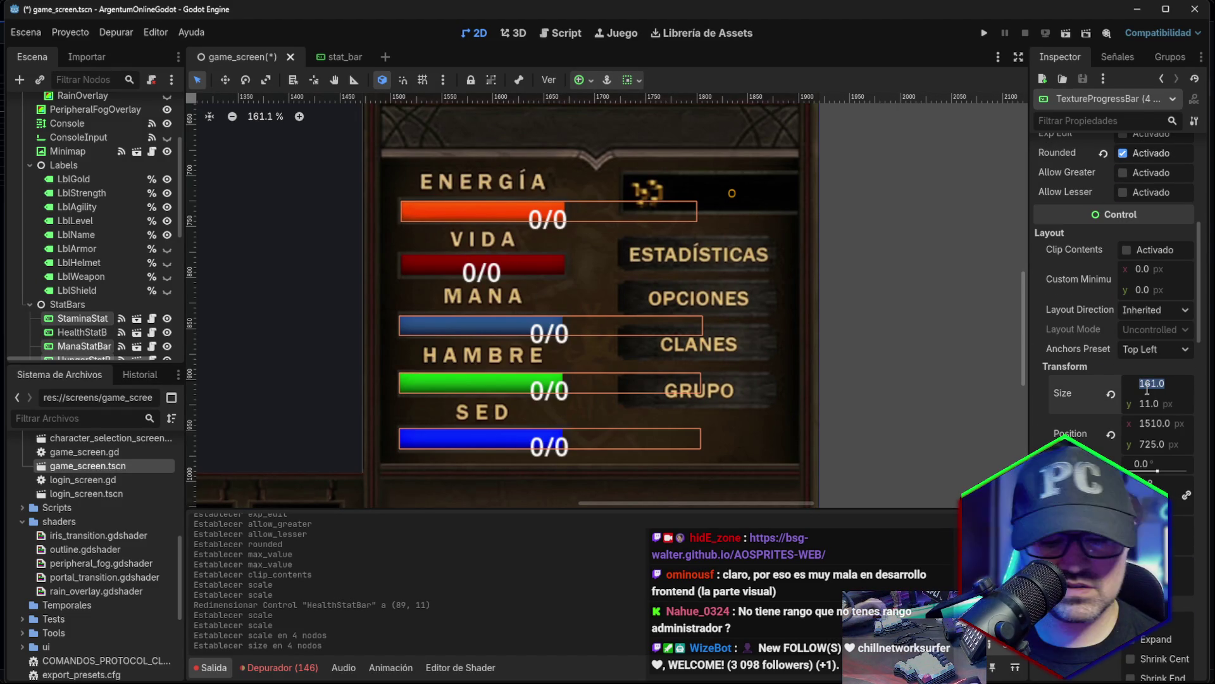
type("89")
key("Return")
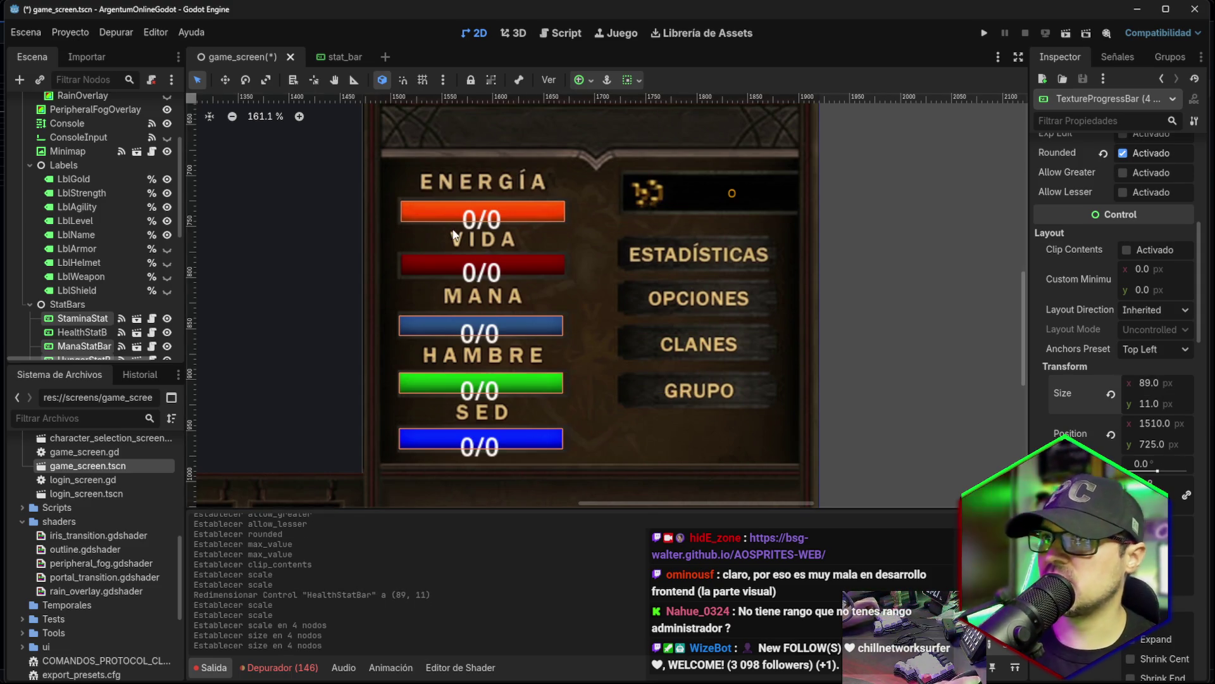
key("ctrl+s")
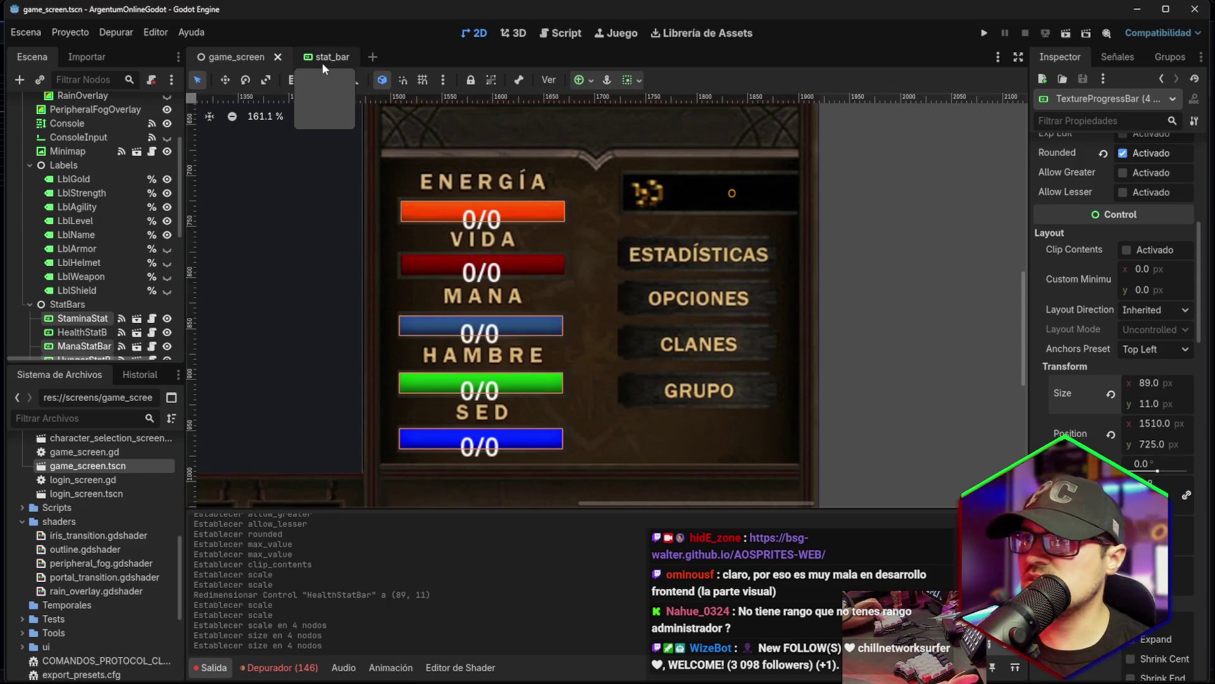
left_click(321, 60)
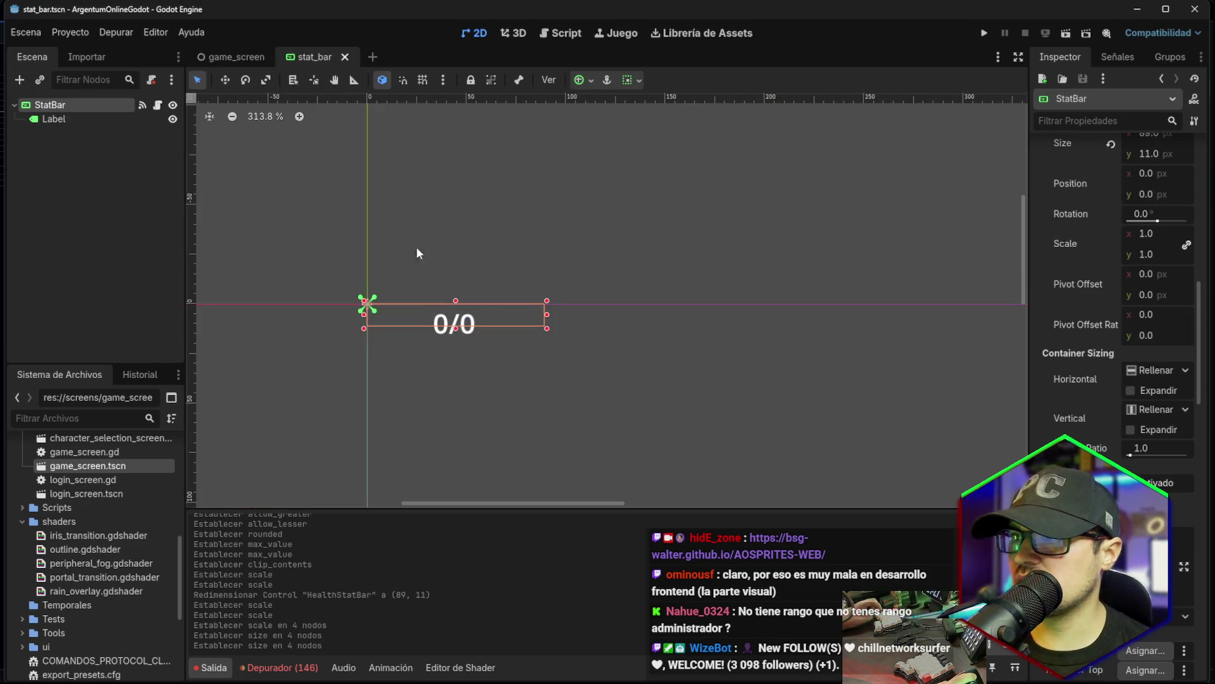
Set the 0/0 label's font size to 12, move it up and size it 89 × 17.
left_click(444, 333)
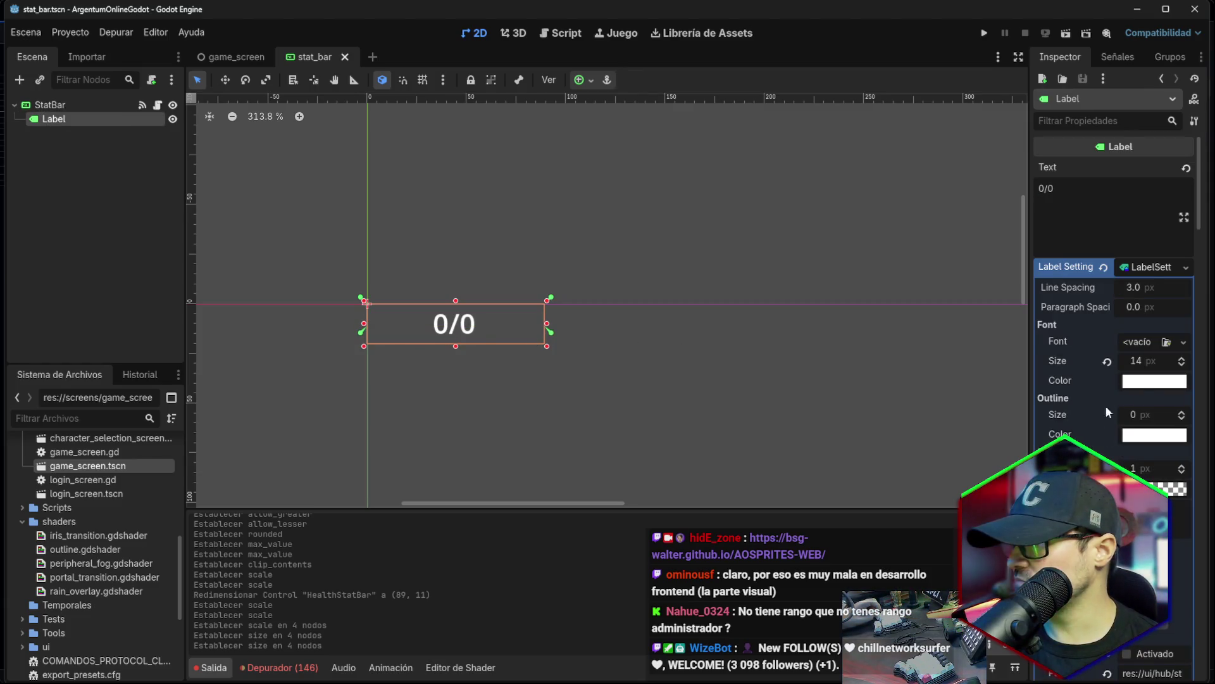
left_click(1140, 361)
type("12")
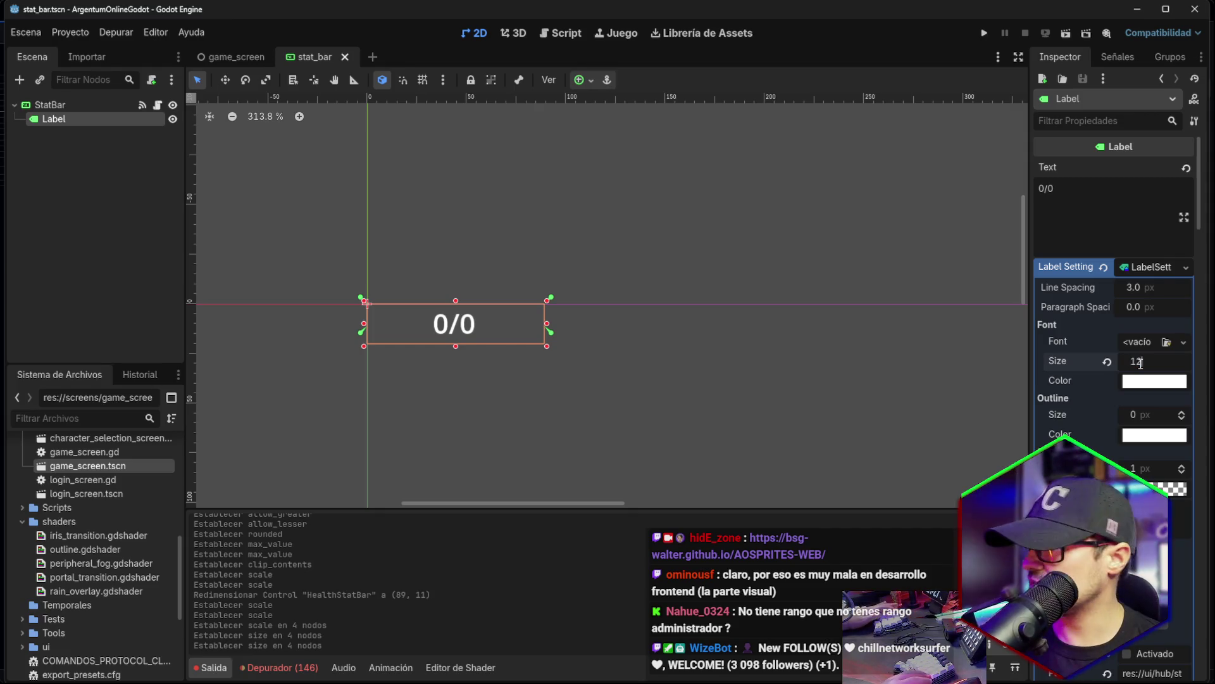
key("Return")
left_click(503, 381)
scroll(500, 366, "up", 4)
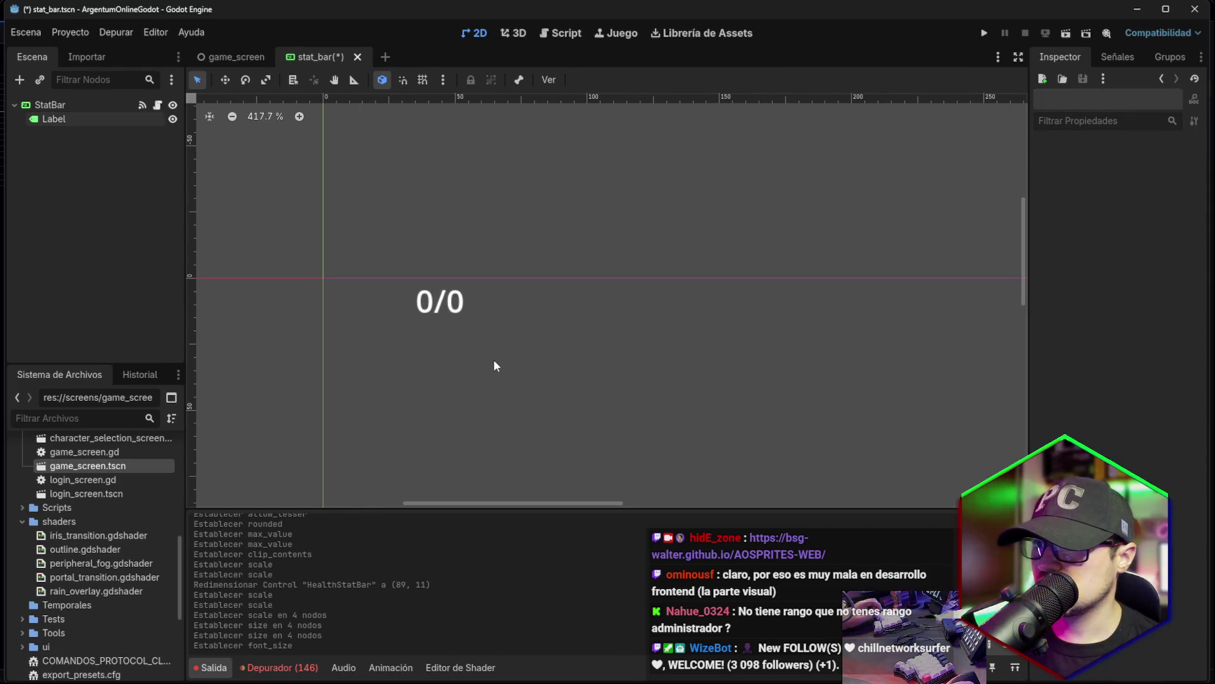
left_click(503, 296)
left_click(50, 105)
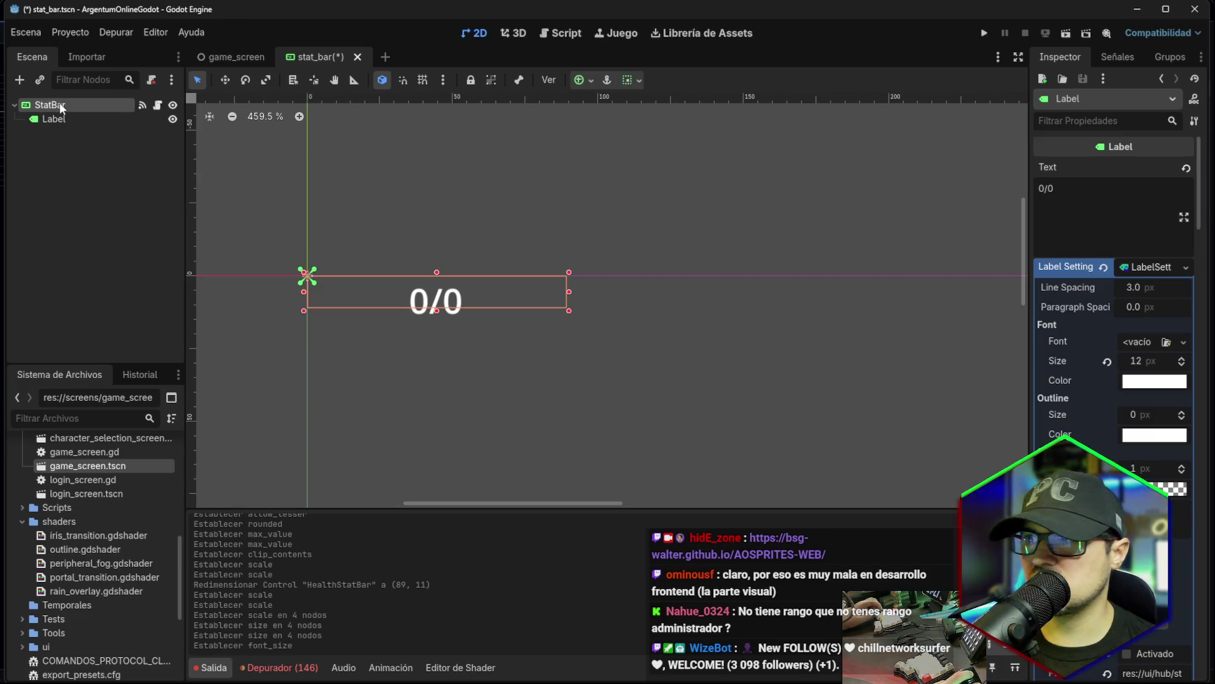
left_click(447, 324)
left_click_drag(448, 315, 443, 282)
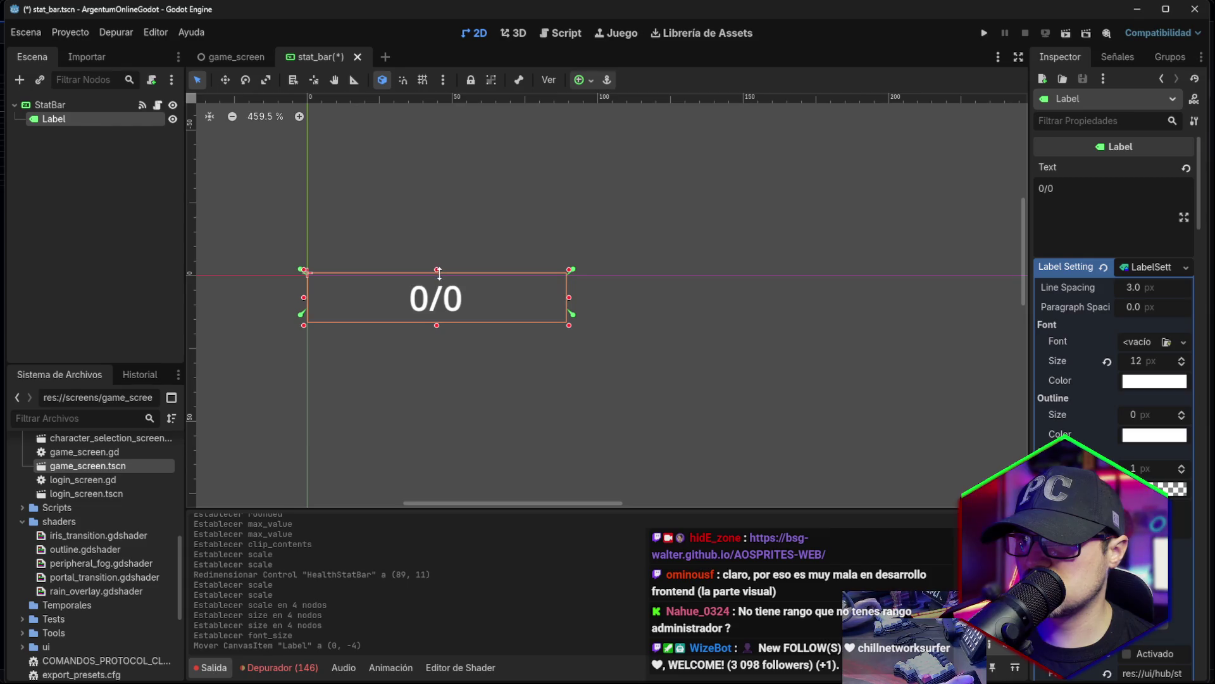
left_click(458, 325)
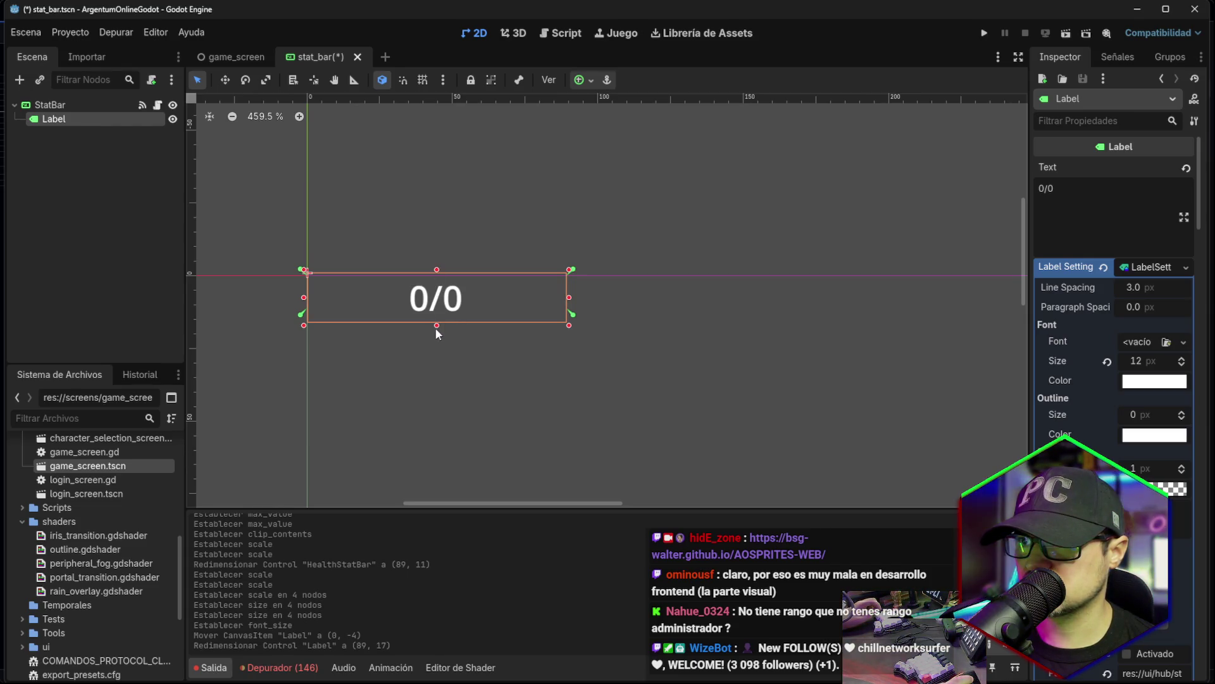
Reduce the label font to 10 px and shorten the label box to 14 px high.
left_click(84, 104)
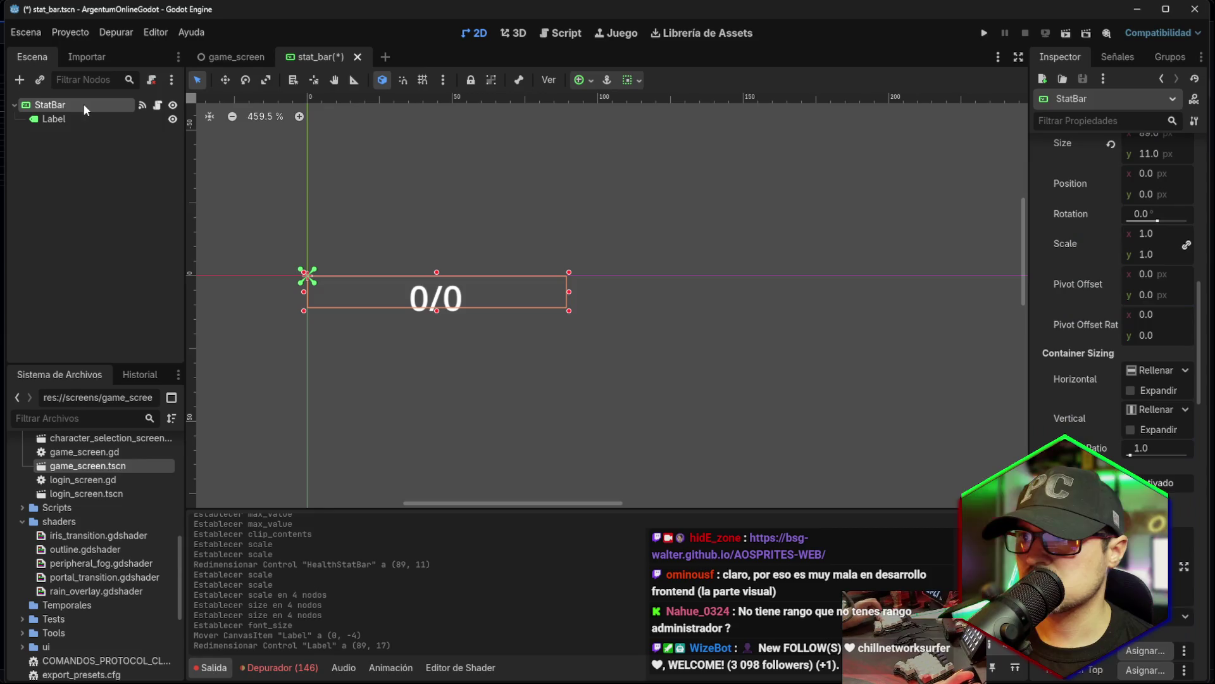
left_click(71, 121)
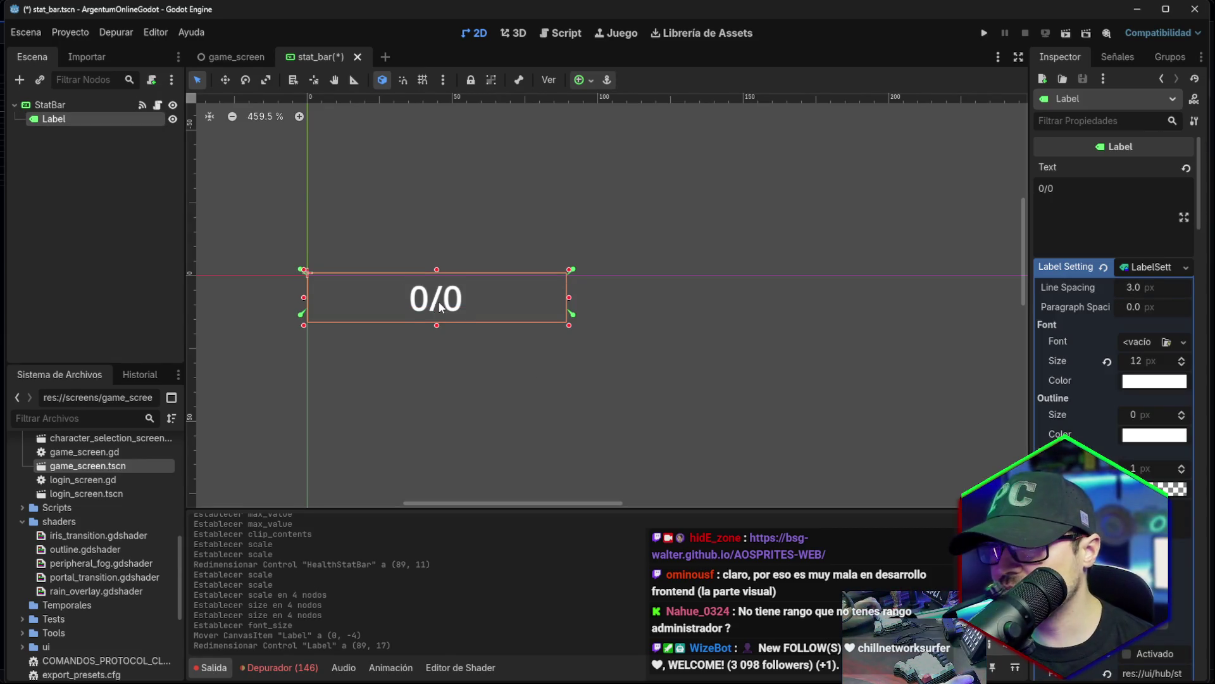
left_click_drag(441, 308, 441, 297)
left_click(83, 104)
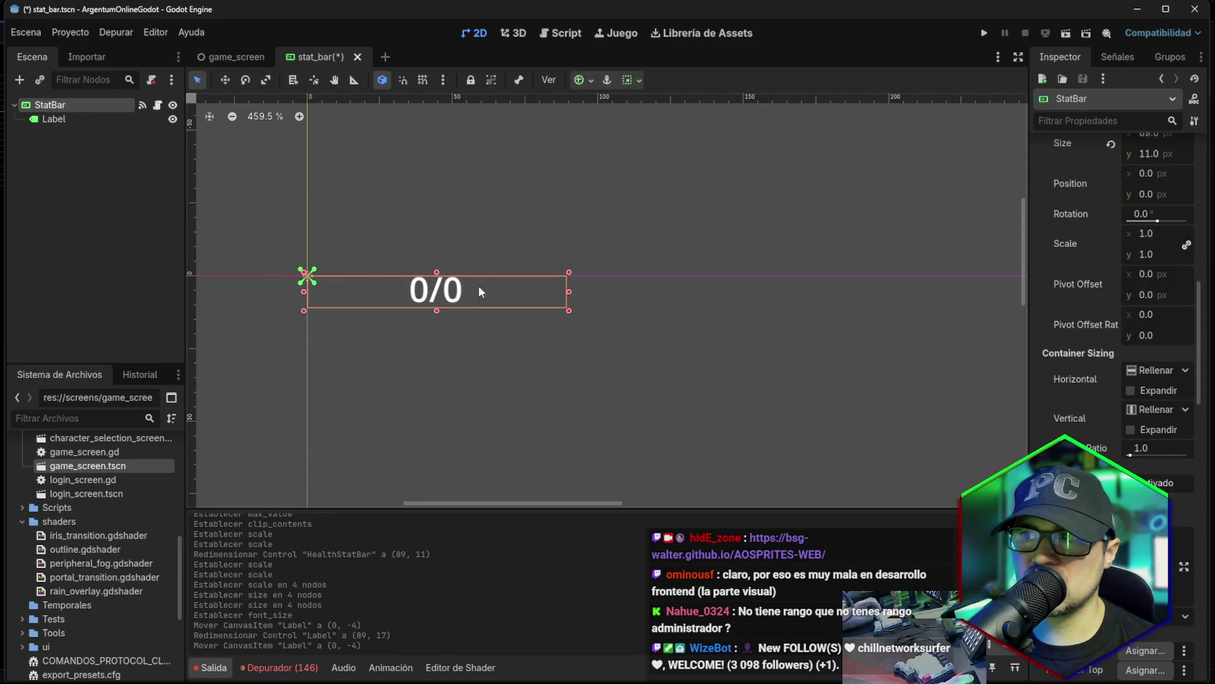
left_click(65, 117)
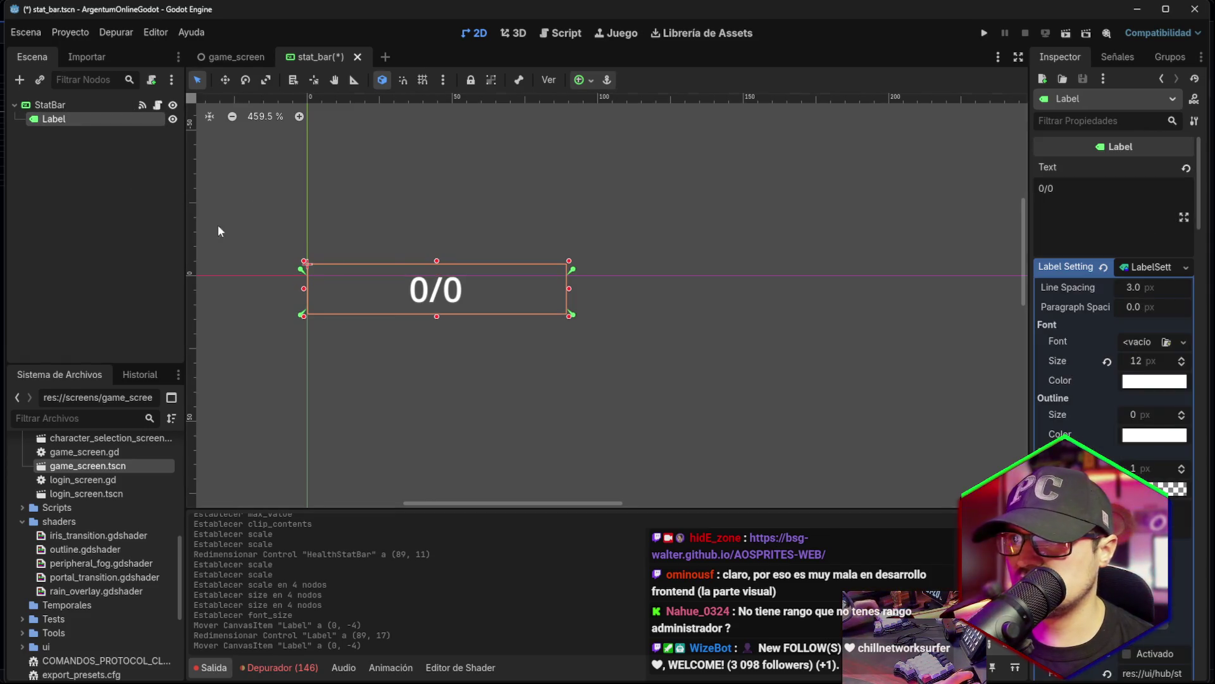
left_click(1126, 362)
type("10")
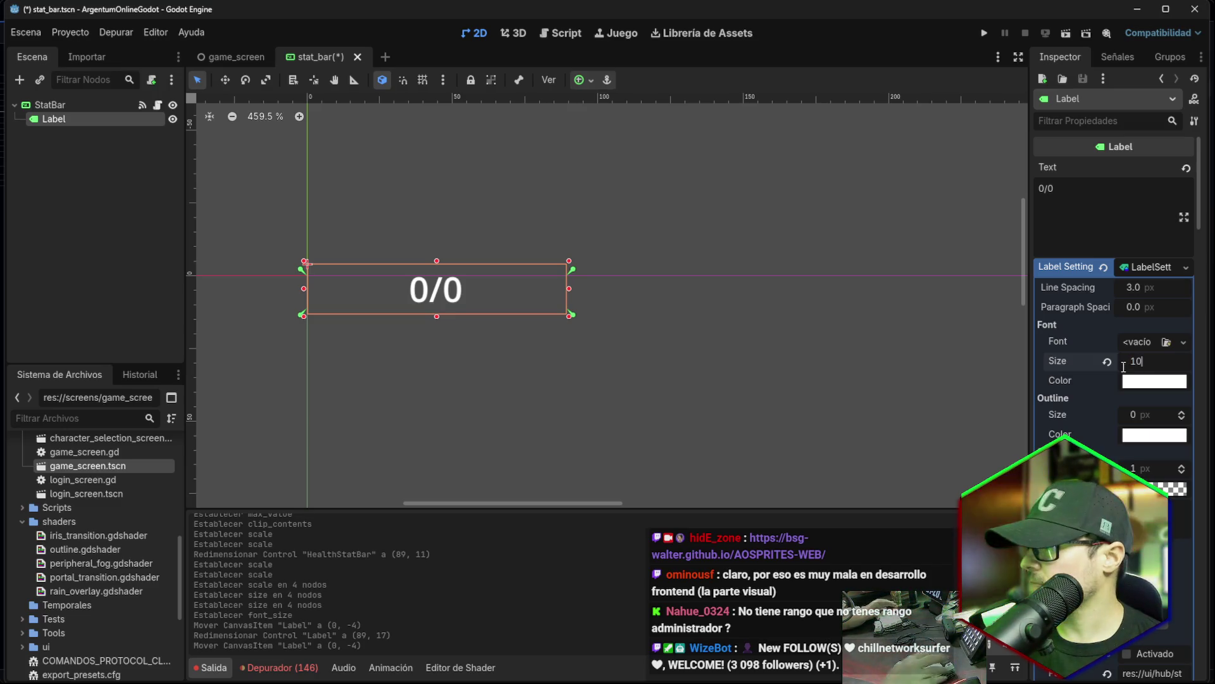
key("Return")
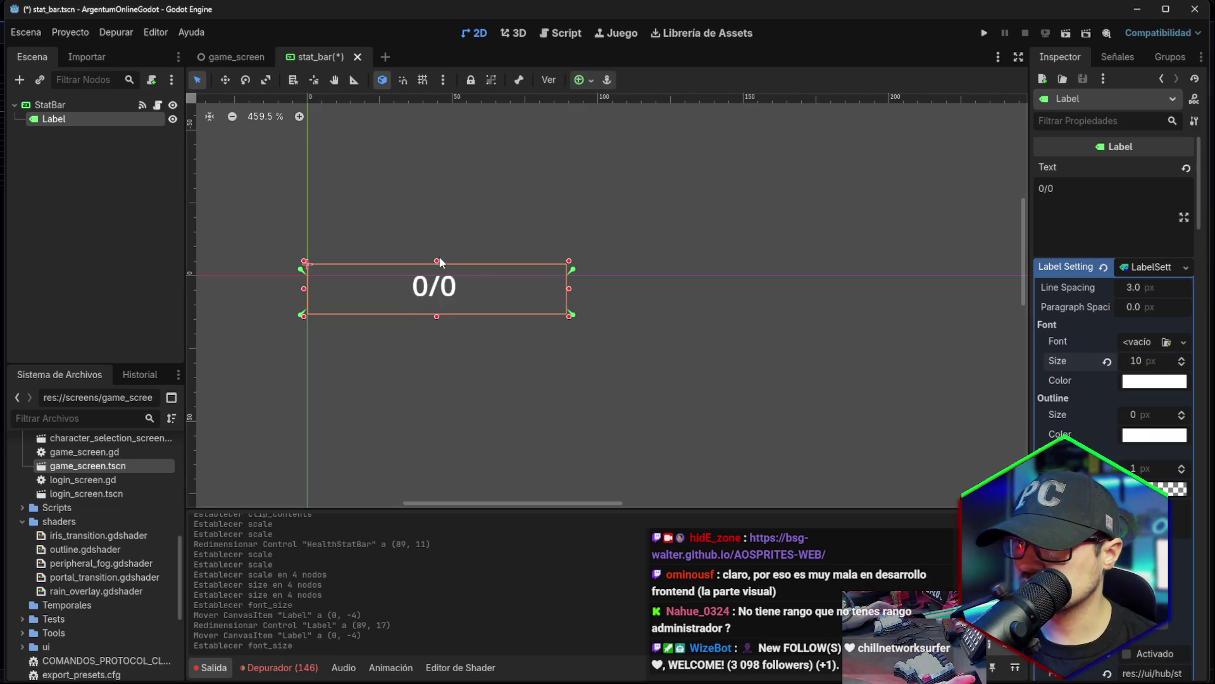
mouse_move(437, 263)
left_mouse_down()
mouse_move(441, 327)
mouse_move(443, 291)
left_mouse_up()
left_click(52, 105)
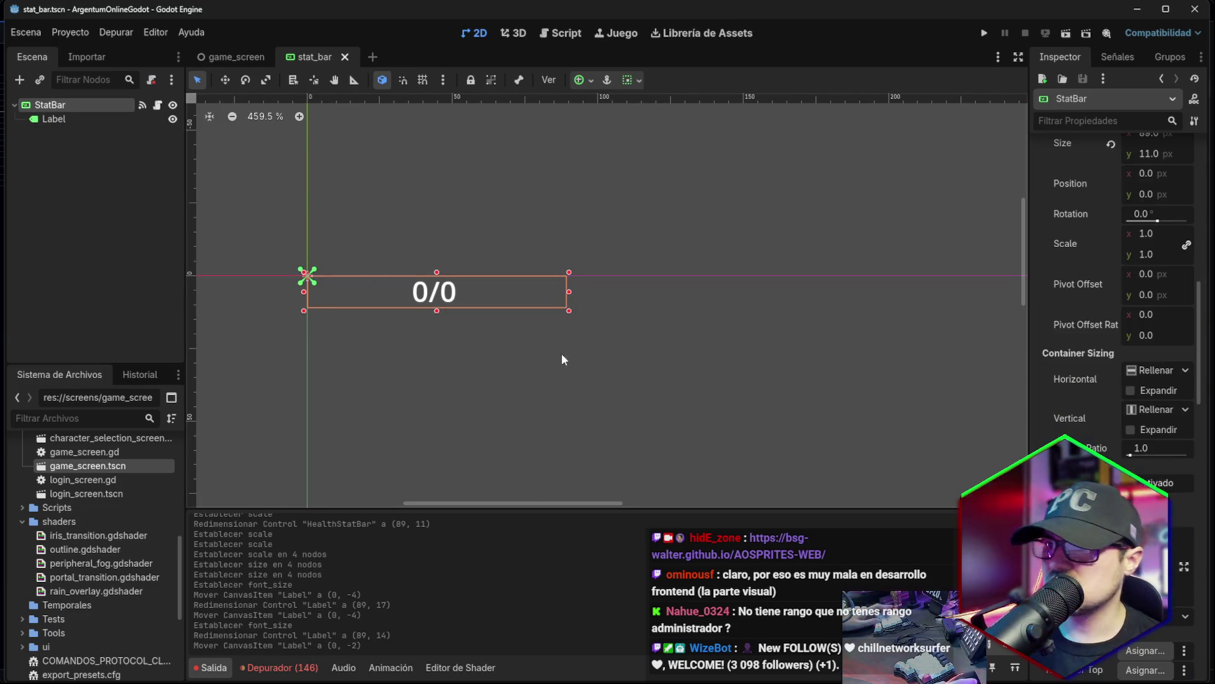
key("alt+Tab")
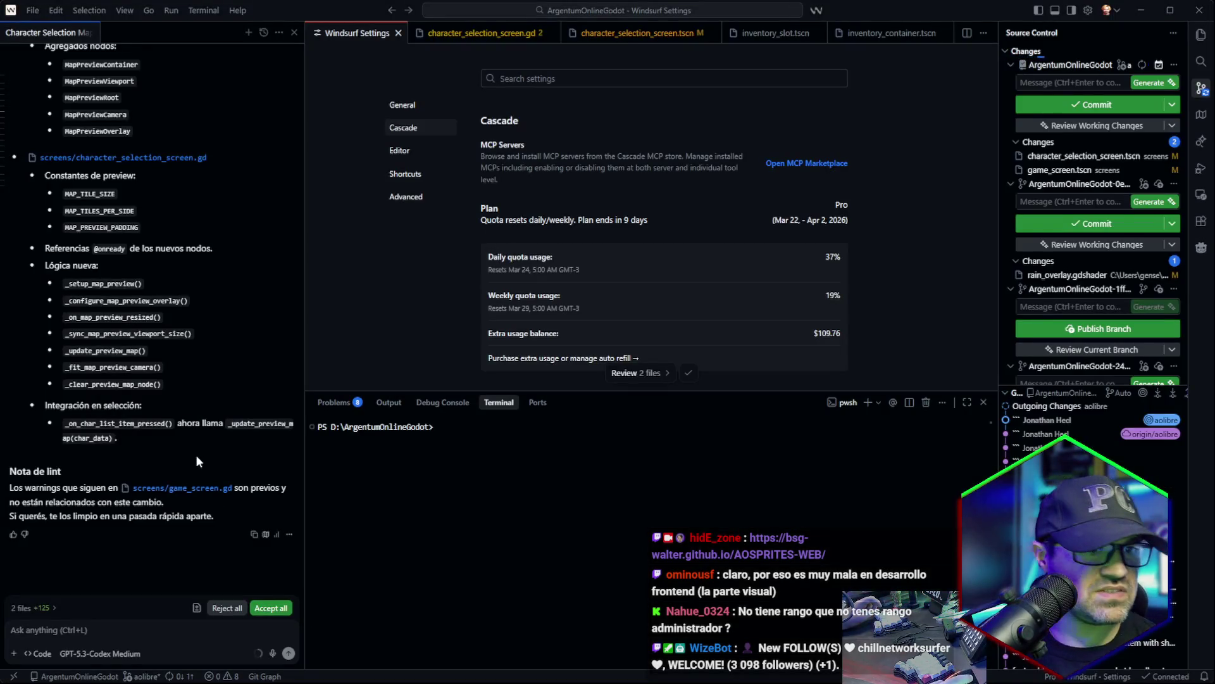
key("alt+Tab")
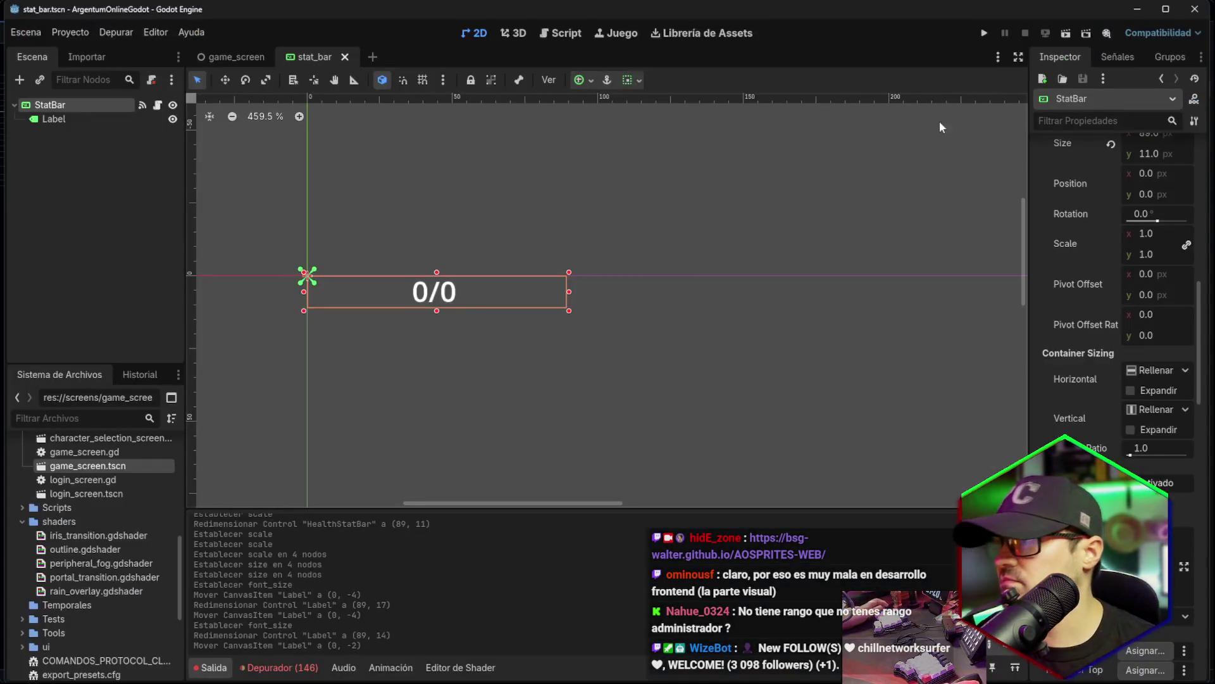
left_click(989, 36)
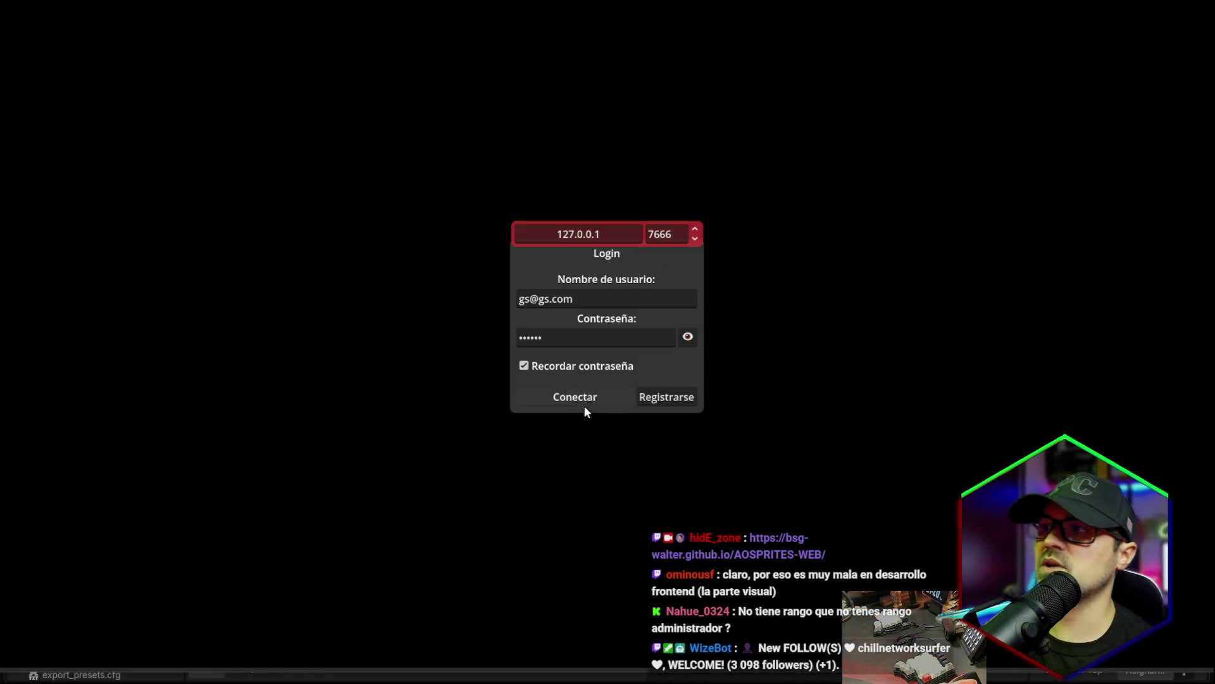
Log in, preview the characters, and enter the world with the first level 30 character.
left_click(583, 397)
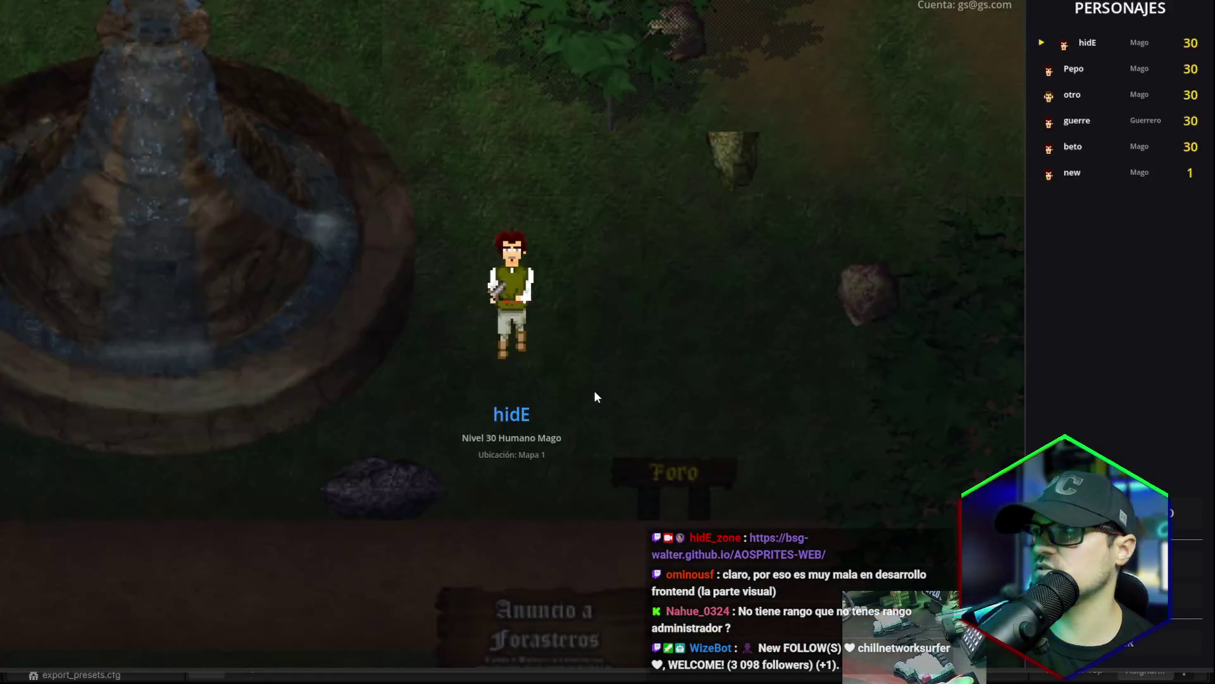
left_click(1087, 70)
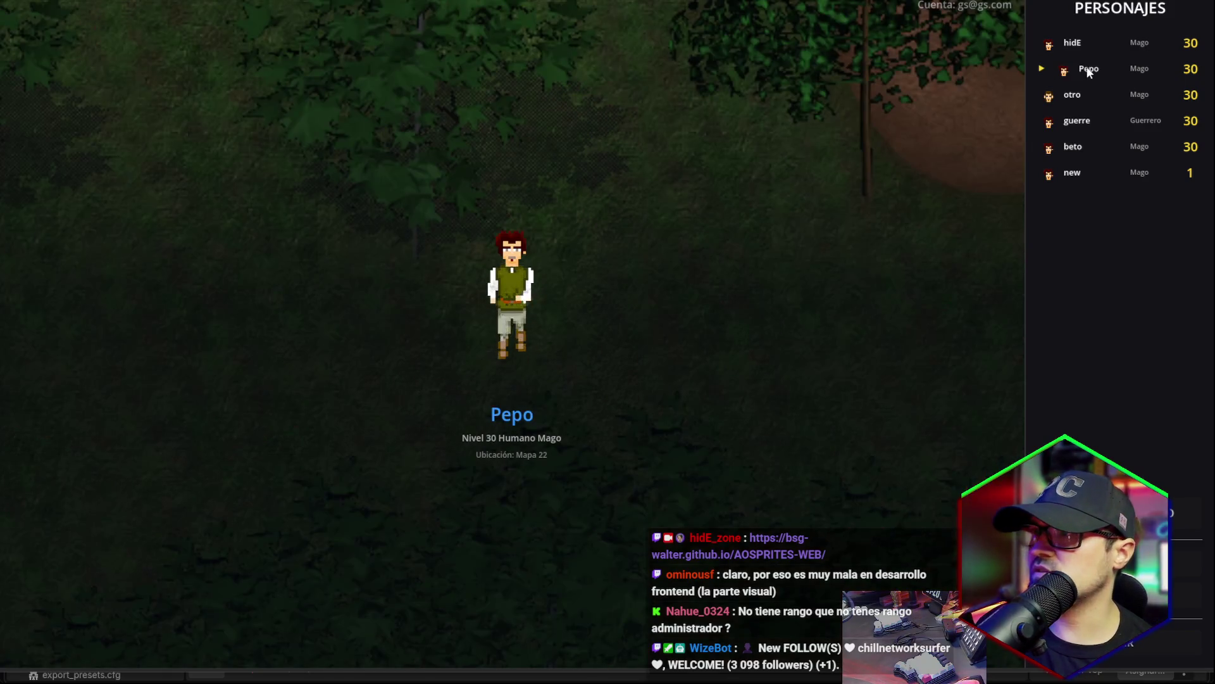
left_click(1082, 95)
left_click(1083, 123)
left_click(1080, 146)
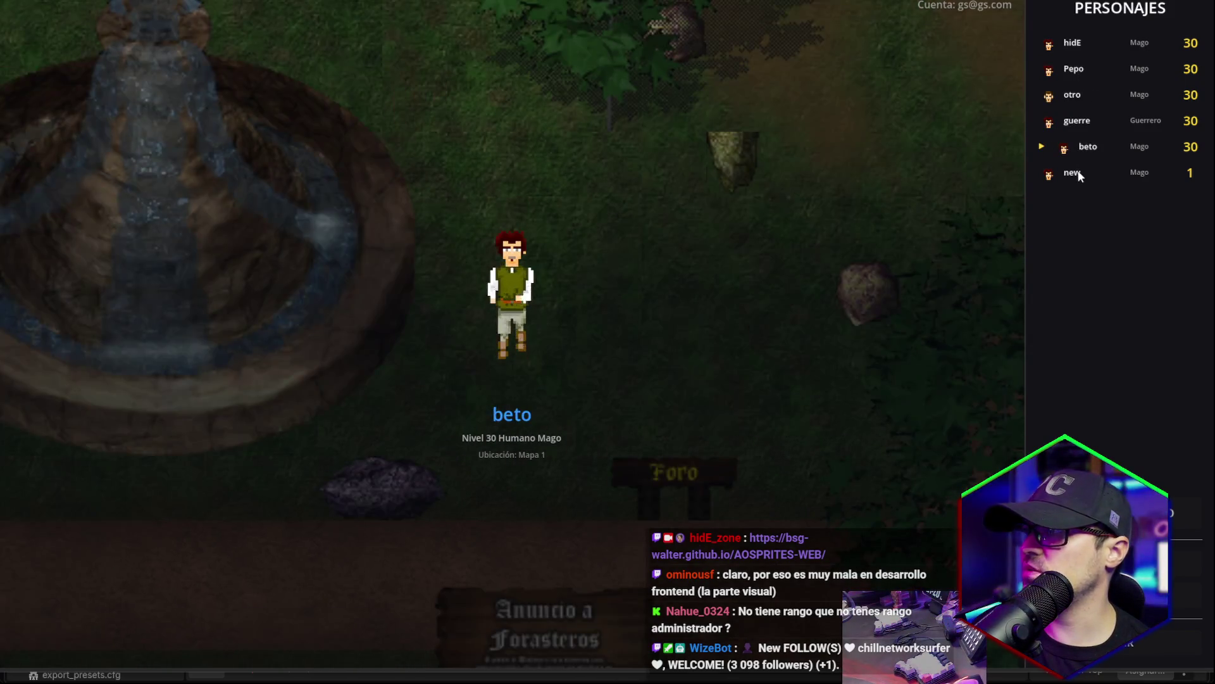
left_click(1080, 176)
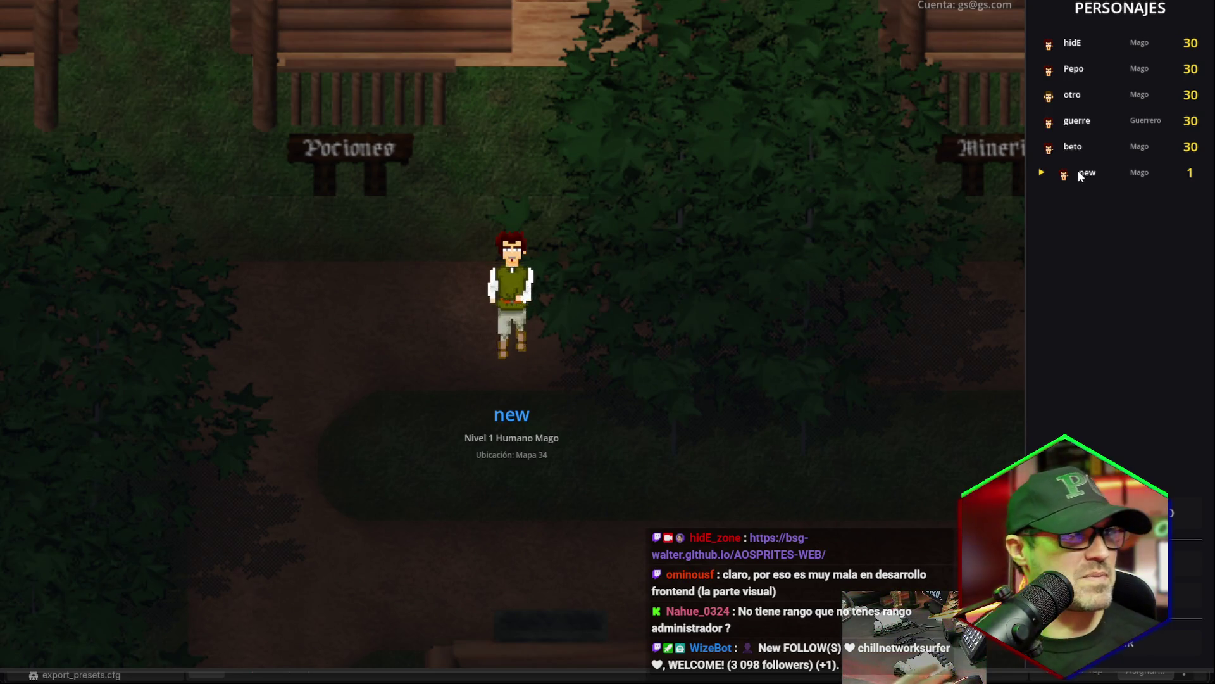
left_click(1070, 47)
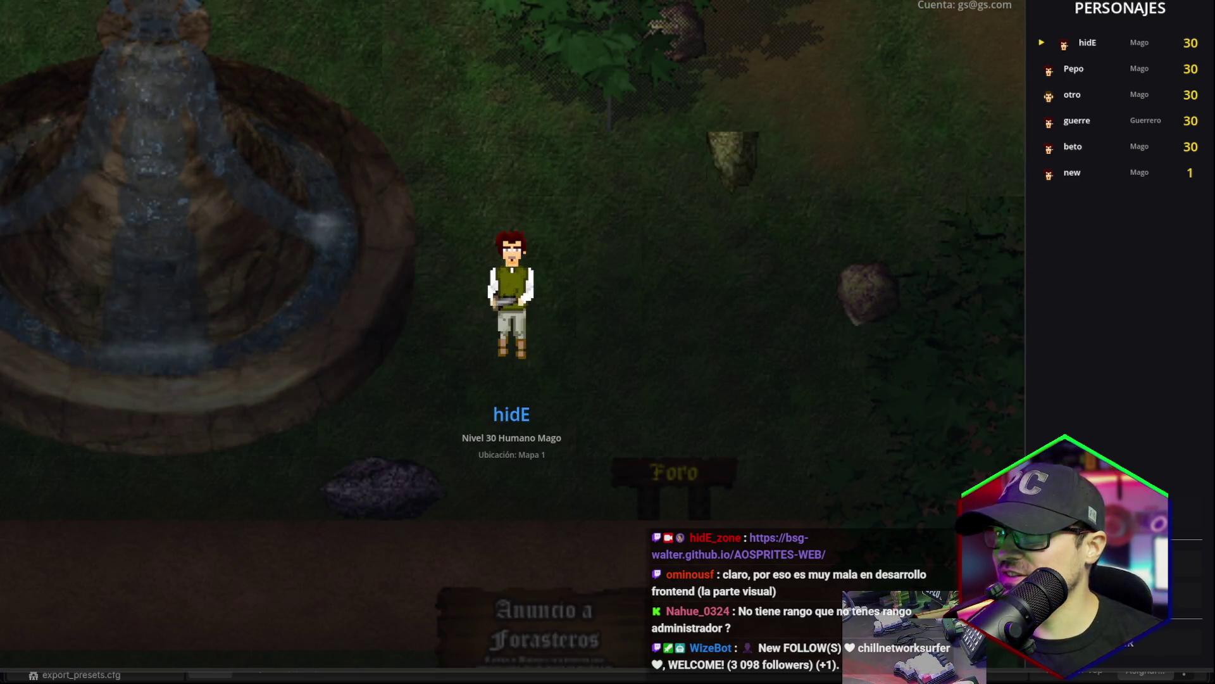
key("Return")
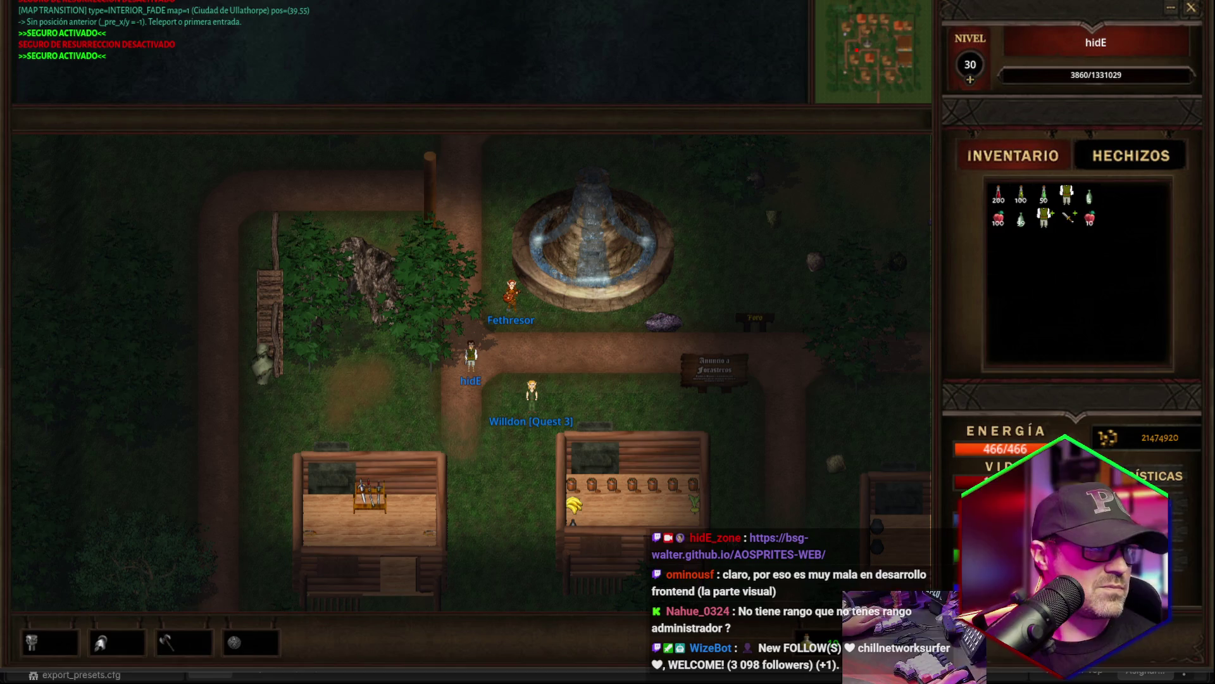
Walk the character around the fountain plaza.
key("Right")
key("Down")
key("Left")
key("Left")
key("Up")
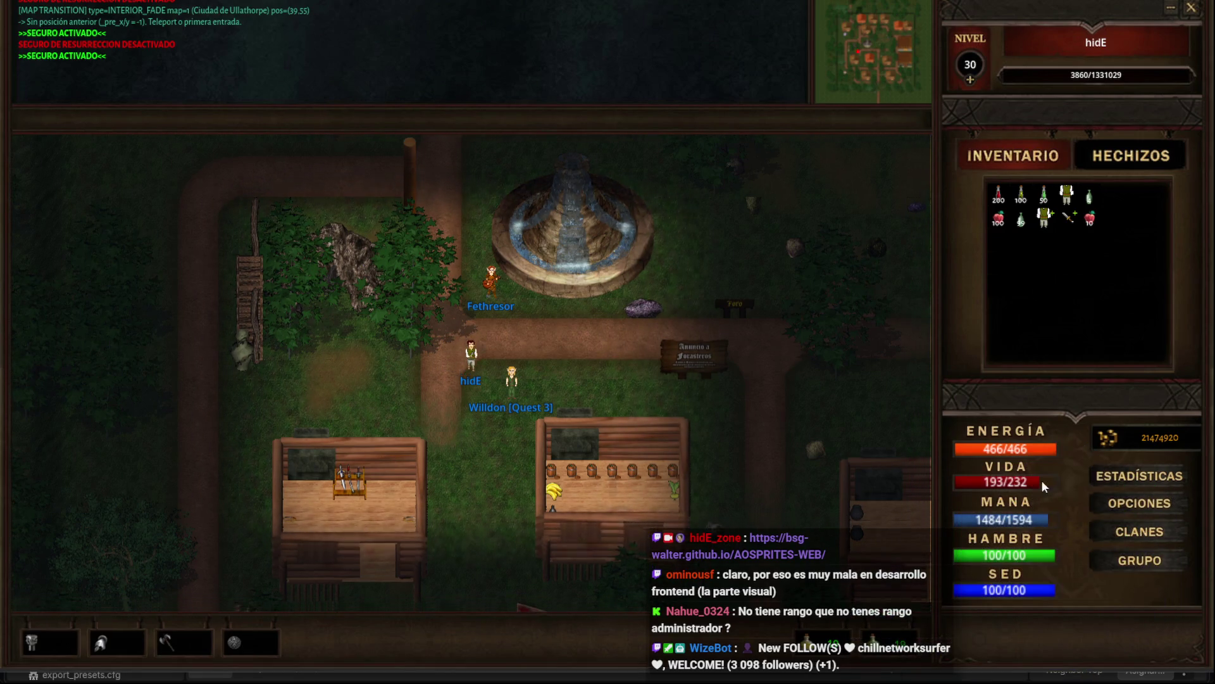
key("Right")
key("Right")
key("Up")
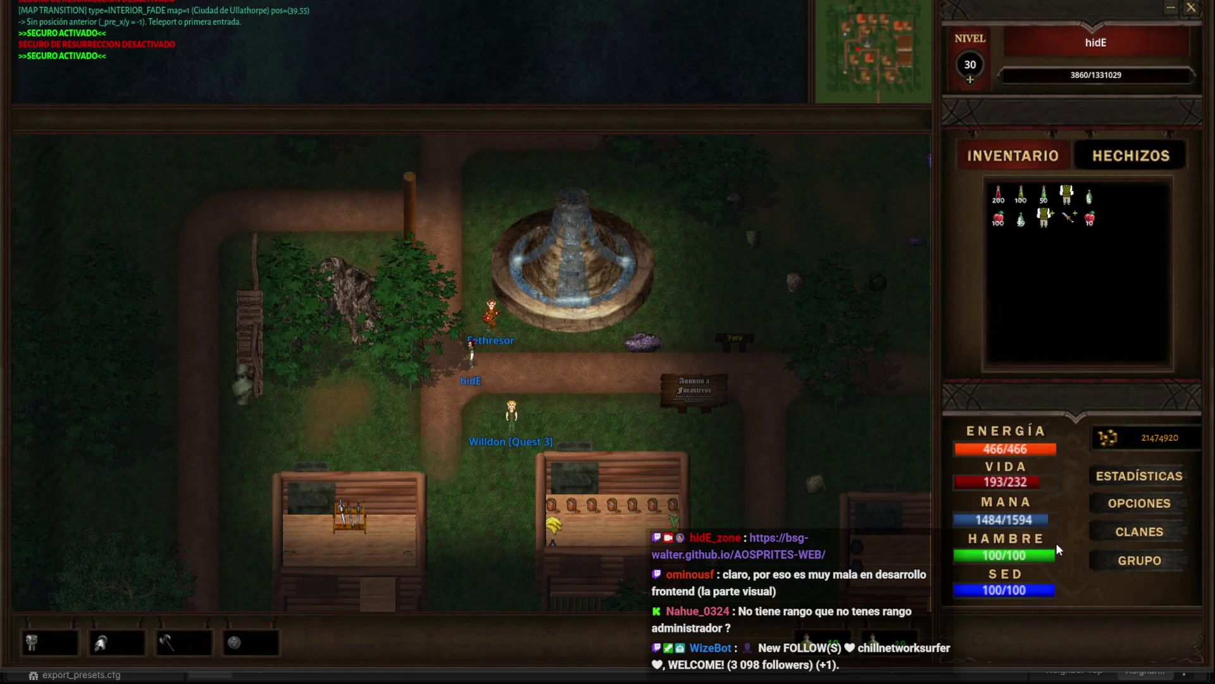
key("Down")
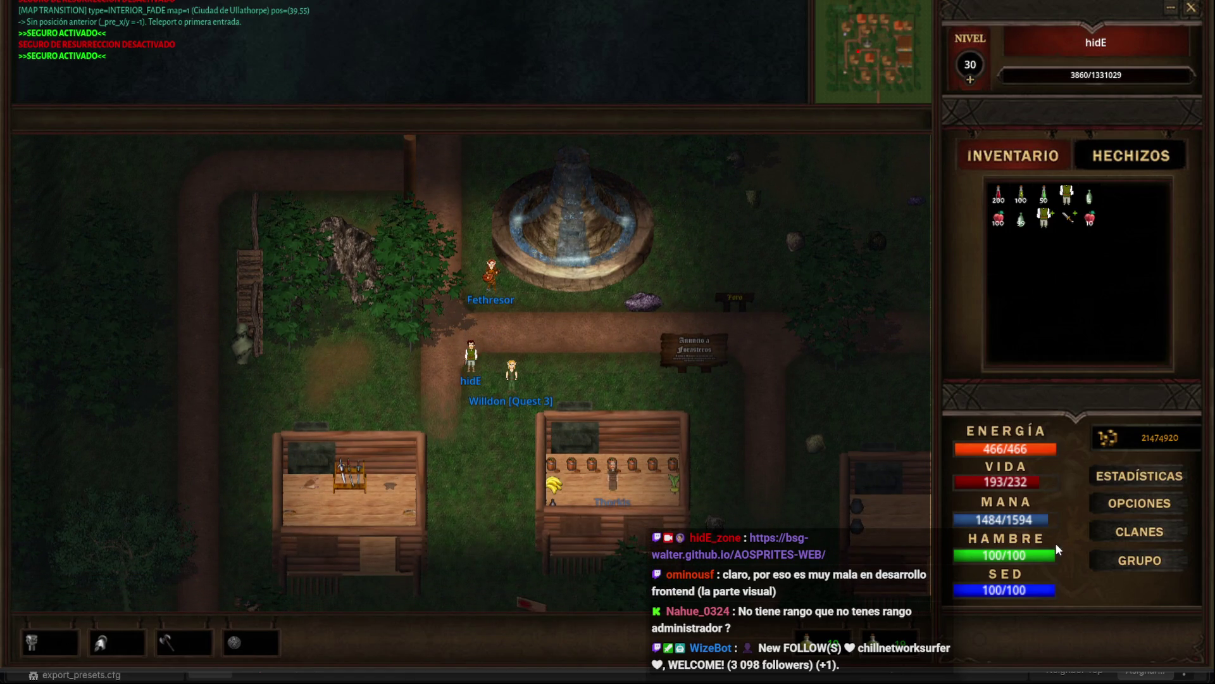
key("Up")
Glance at the spell list, then try several times to drink the red Newbie potion.
left_click(1089, 155)
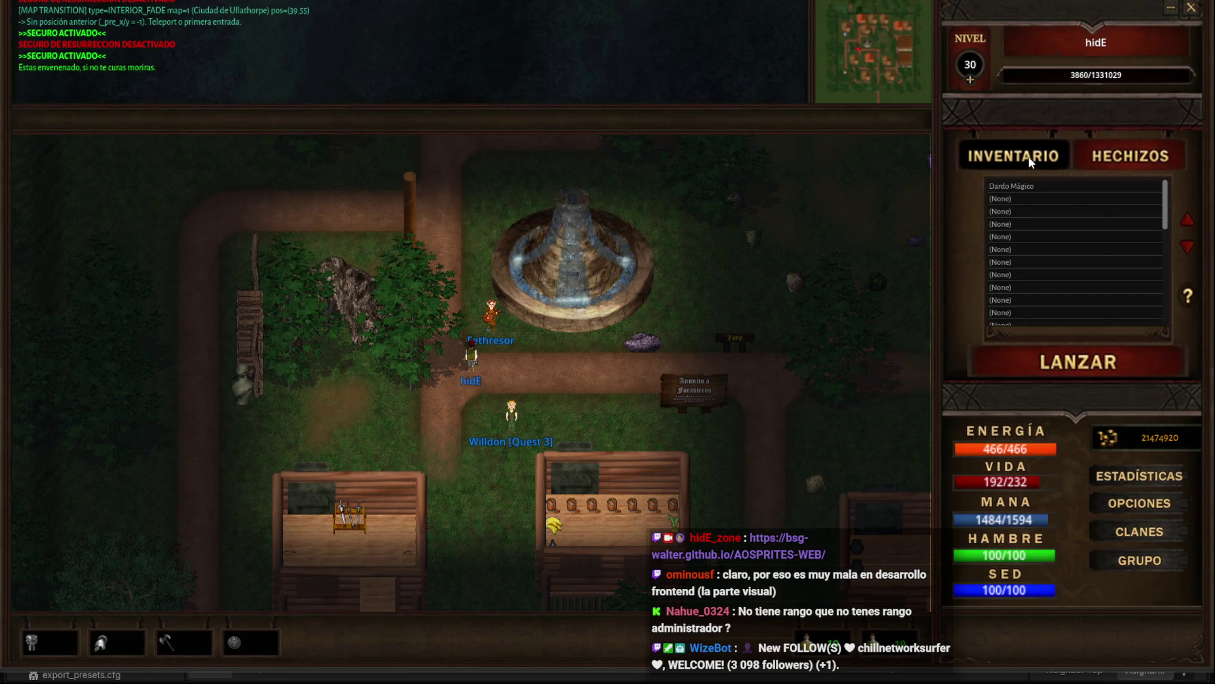
left_click(1013, 156)
key("Down")
double_click(998, 199)
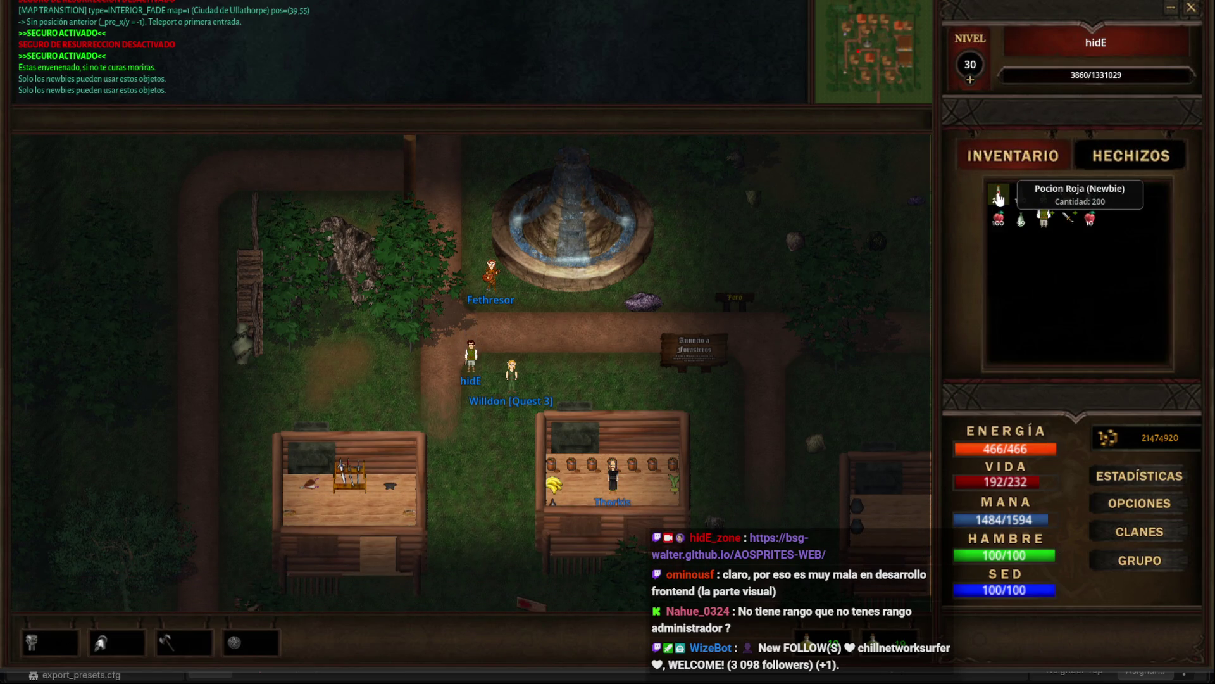
double_click(998, 199)
double_click(999, 201)
double_click(1000, 209)
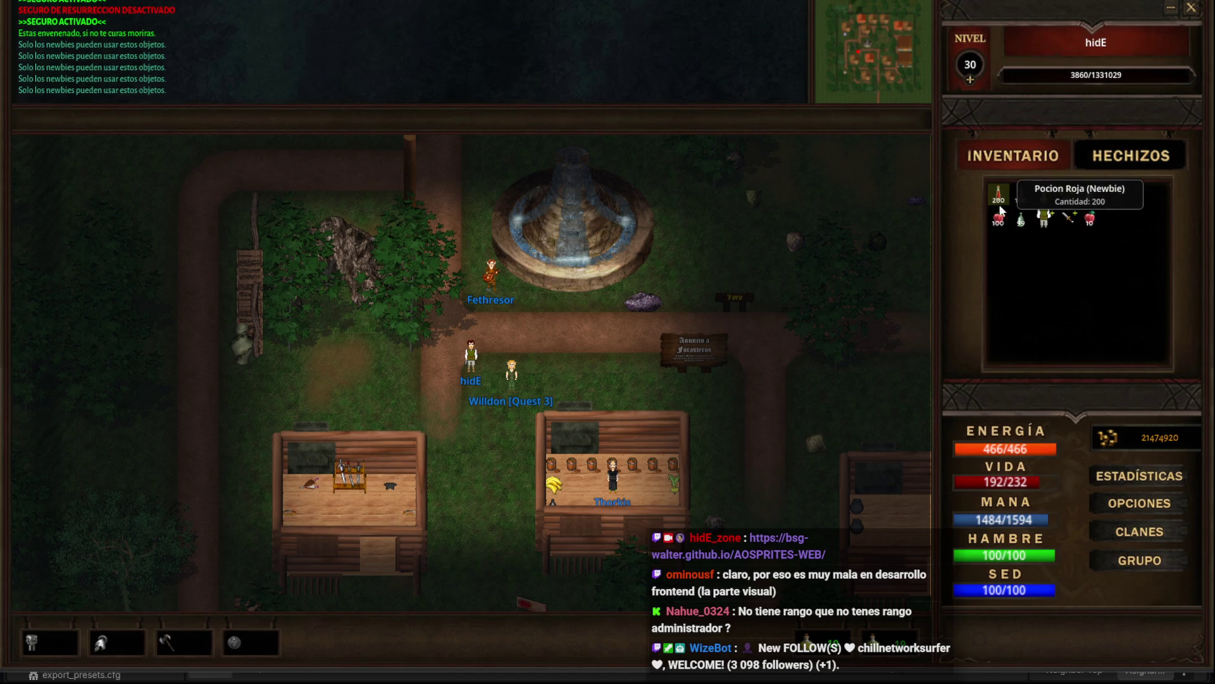
Walk east along the path past the bank and south to the priest's temple.
key("Up")
key("Left")
key("Left")
key("Left")
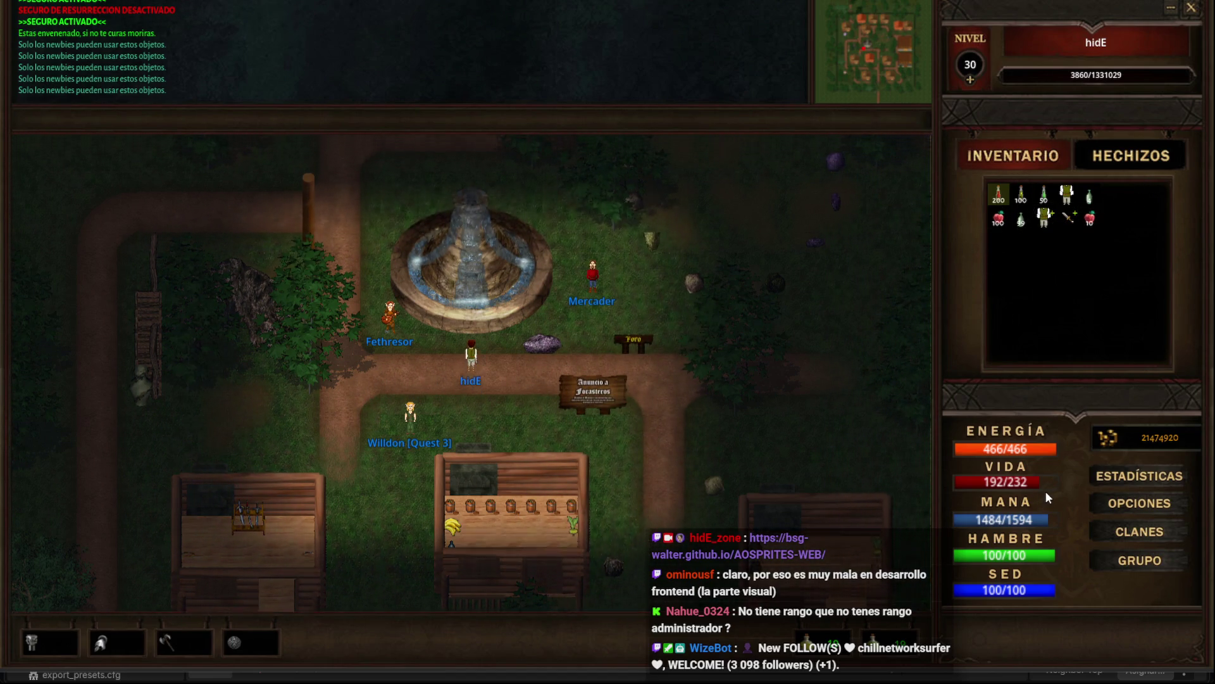
key("Right")
key("Right")
key("Right")
key("Down")
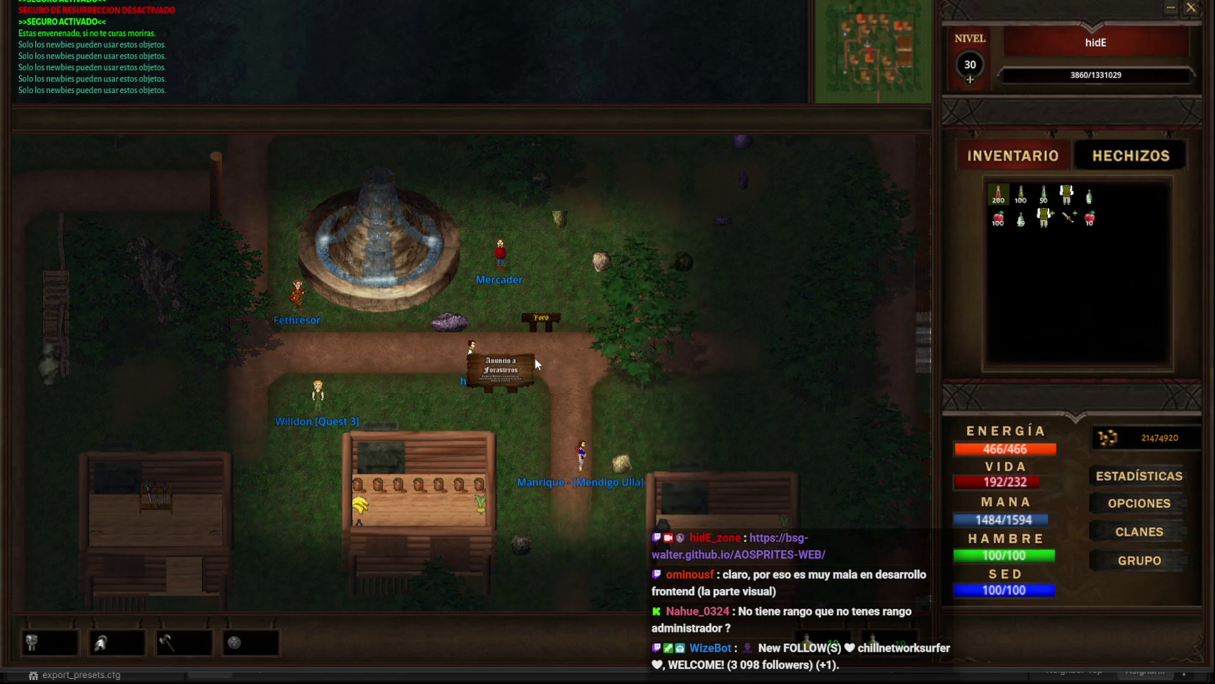
key("Right")
key("Right")
key("Right")
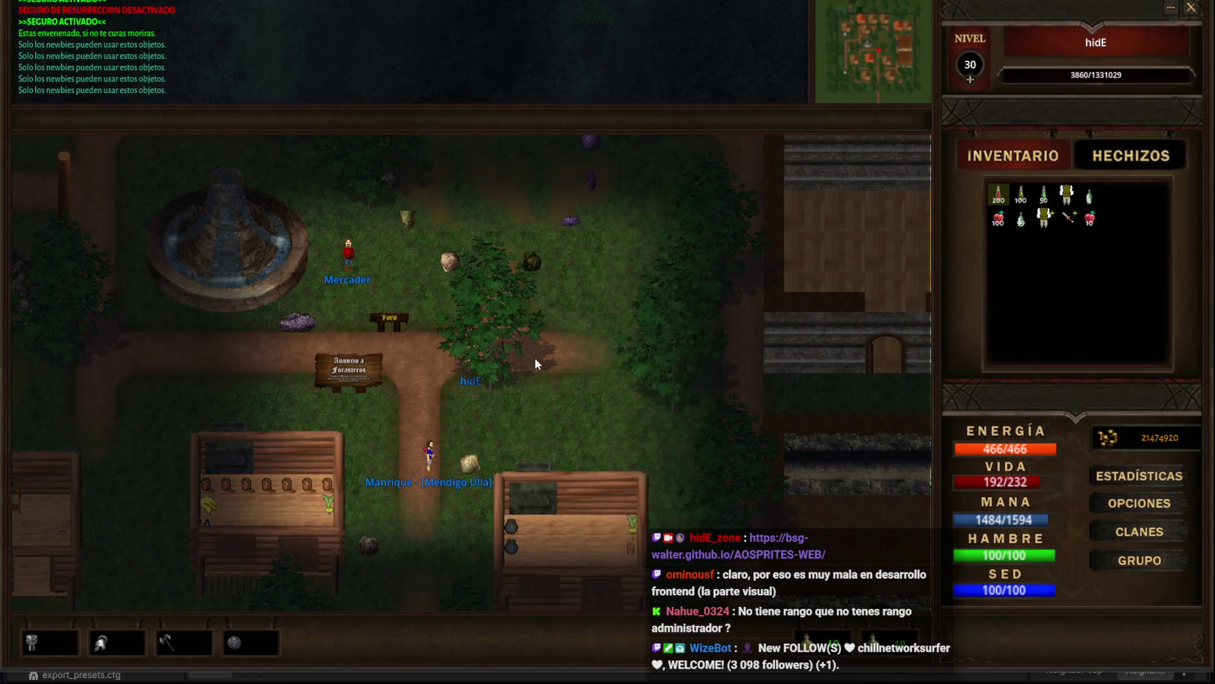
key("Right")
key("Right")
key("Right")
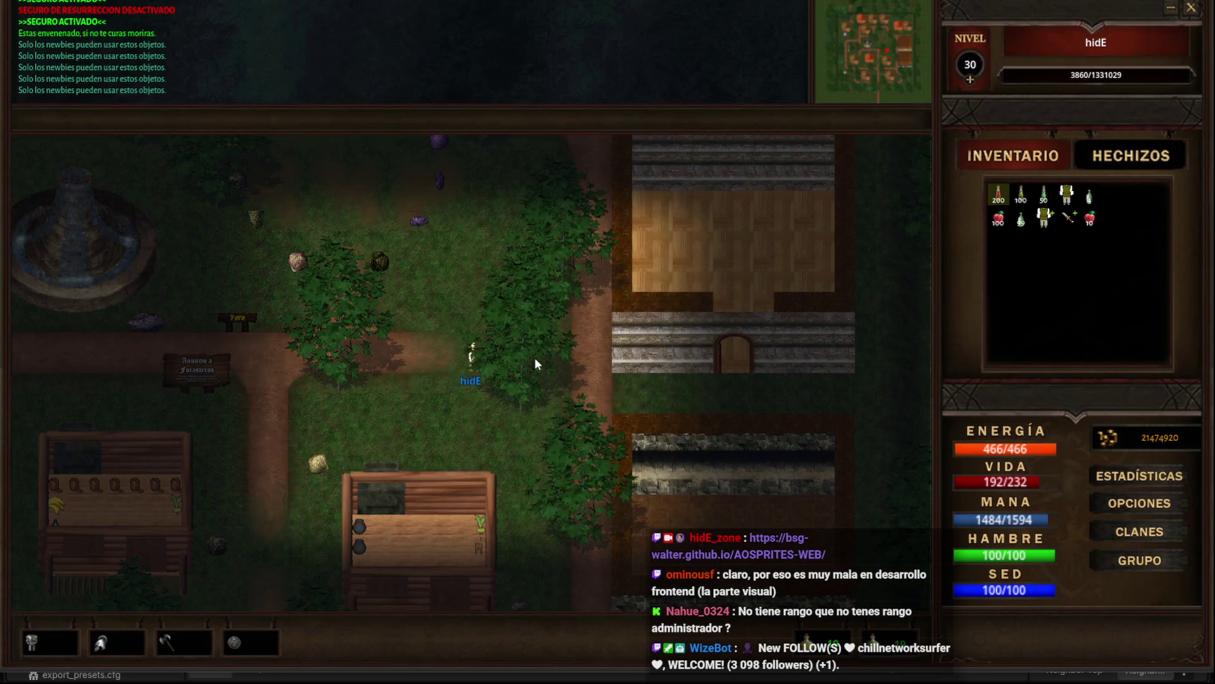
key("Right")
key("Right")
key("Right")
key("Down")
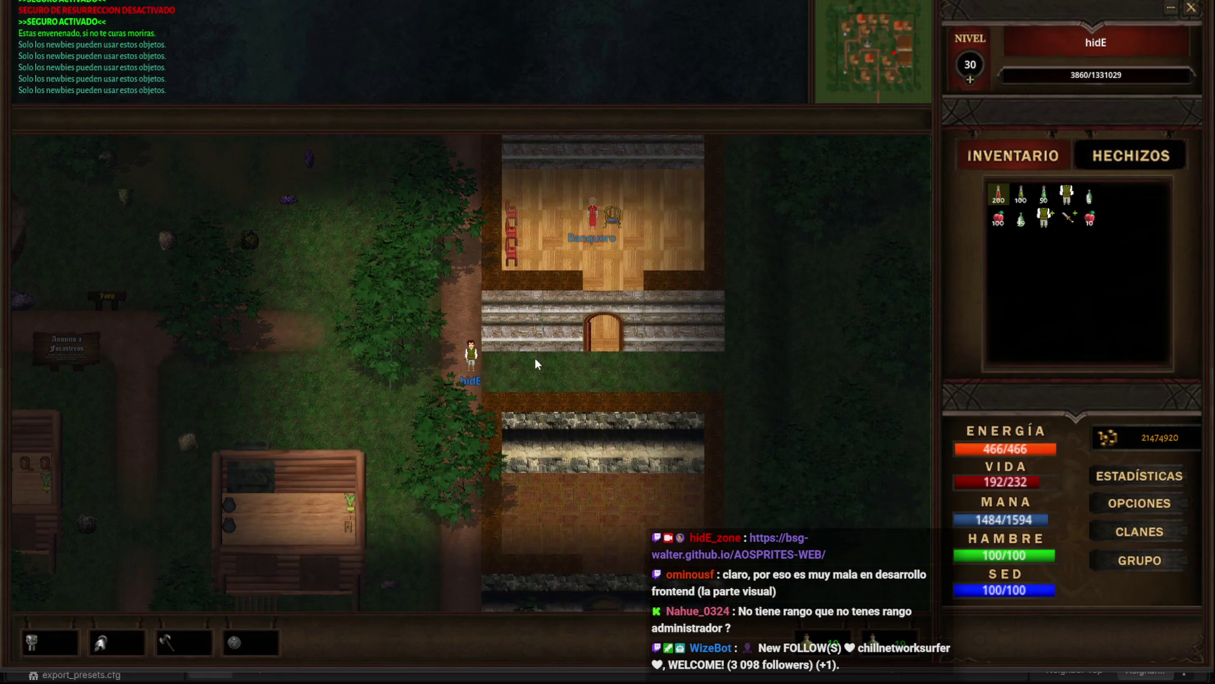
key("Down")
key("Down")
key("Down")
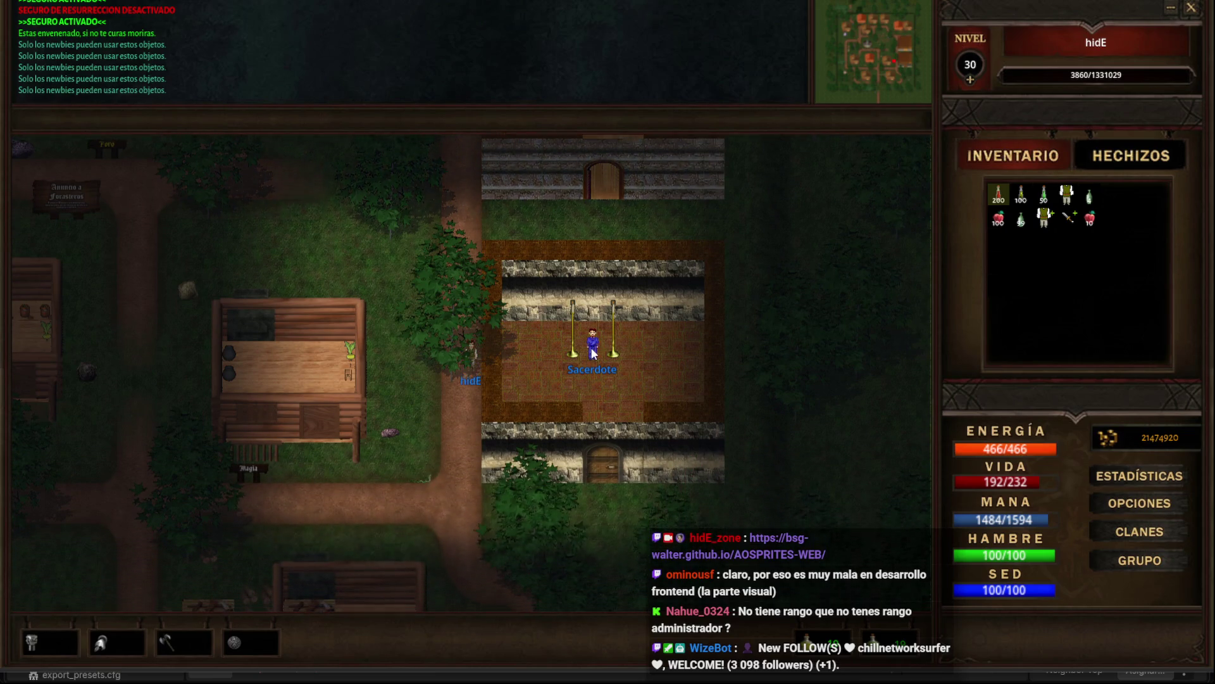
Get healed by the Sacerdote, then cast Dardo Mágico at the Serpiente.
double_click(593, 353)
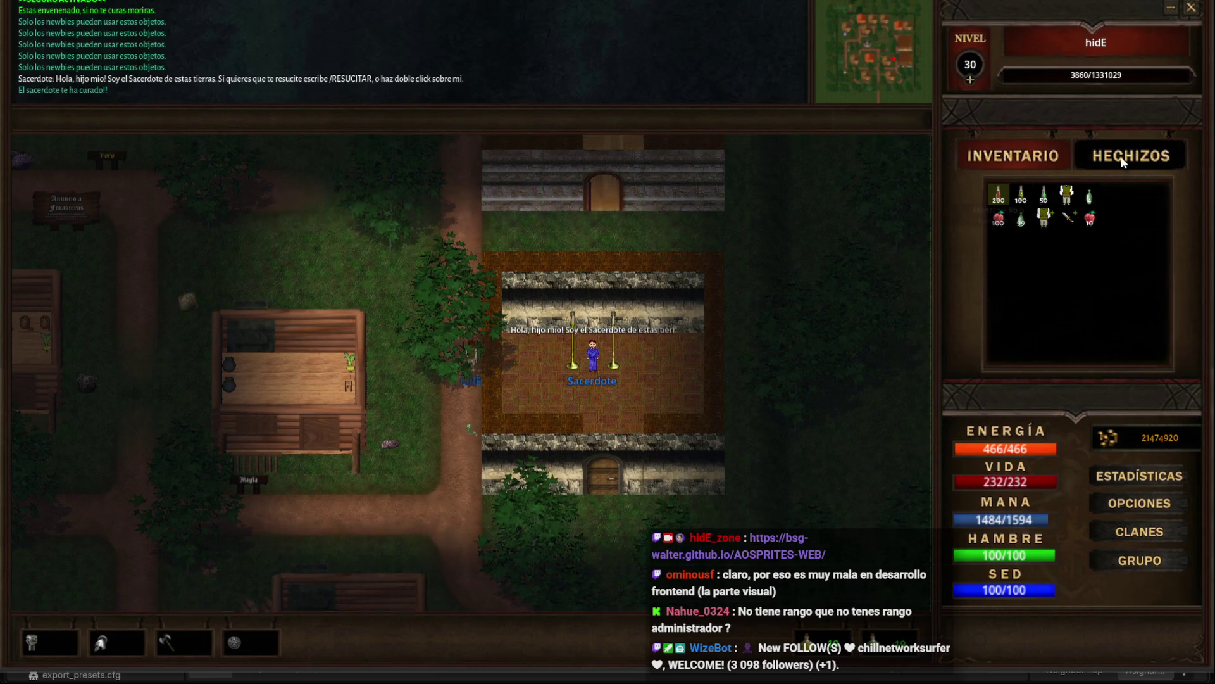
left_click(1122, 163)
key("Up")
left_click(1078, 361)
left_click(477, 354)
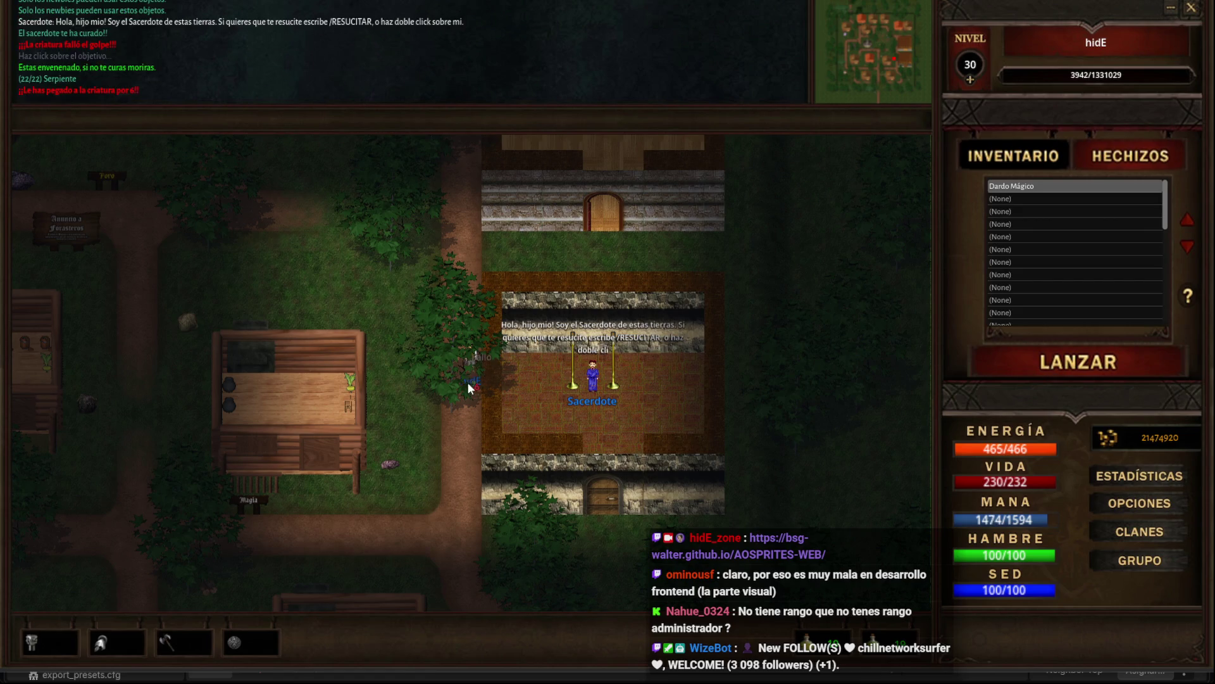
Cast Dardo Mágico at the Serpiente twice more while moving north-west, then bring up clan information.
key("Up")
key("Left")
key("Left")
key("Left")
left_click(1078, 361)
left_click(514, 373)
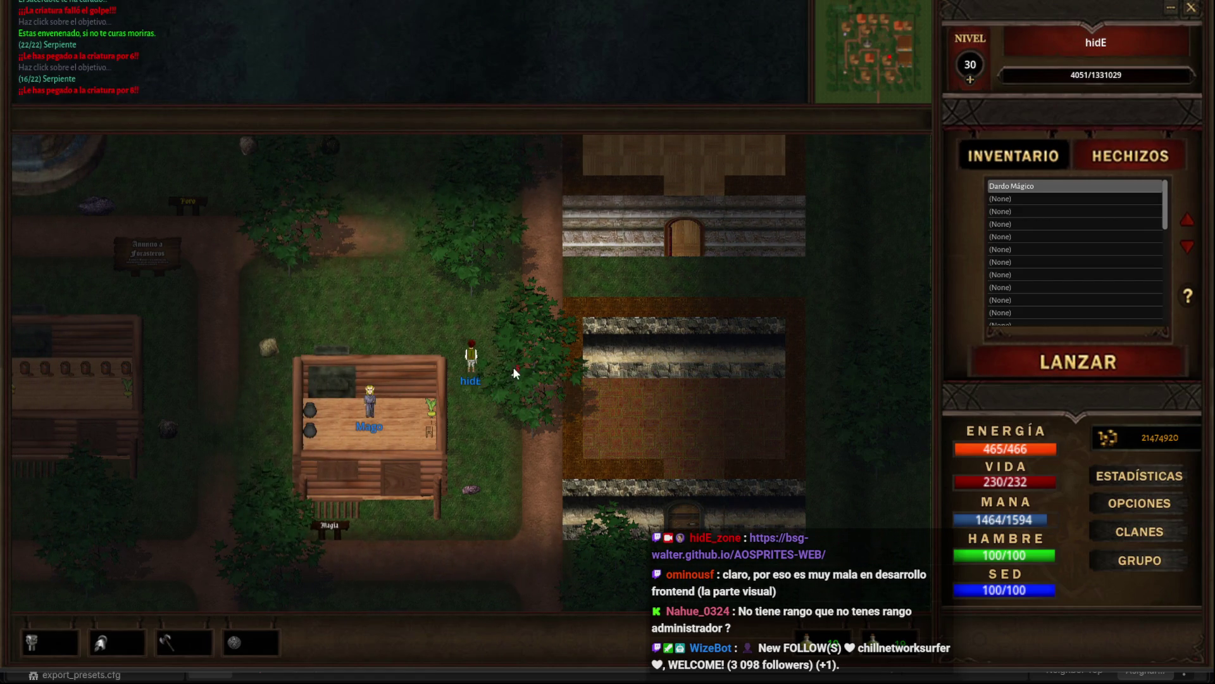
key("Up")
key("Up")
key("Up")
key("Left")
key("Left")
left_click(507, 372)
Drag the Información del Clan window right and browse clans 2 and 0 in its list.
key("c")
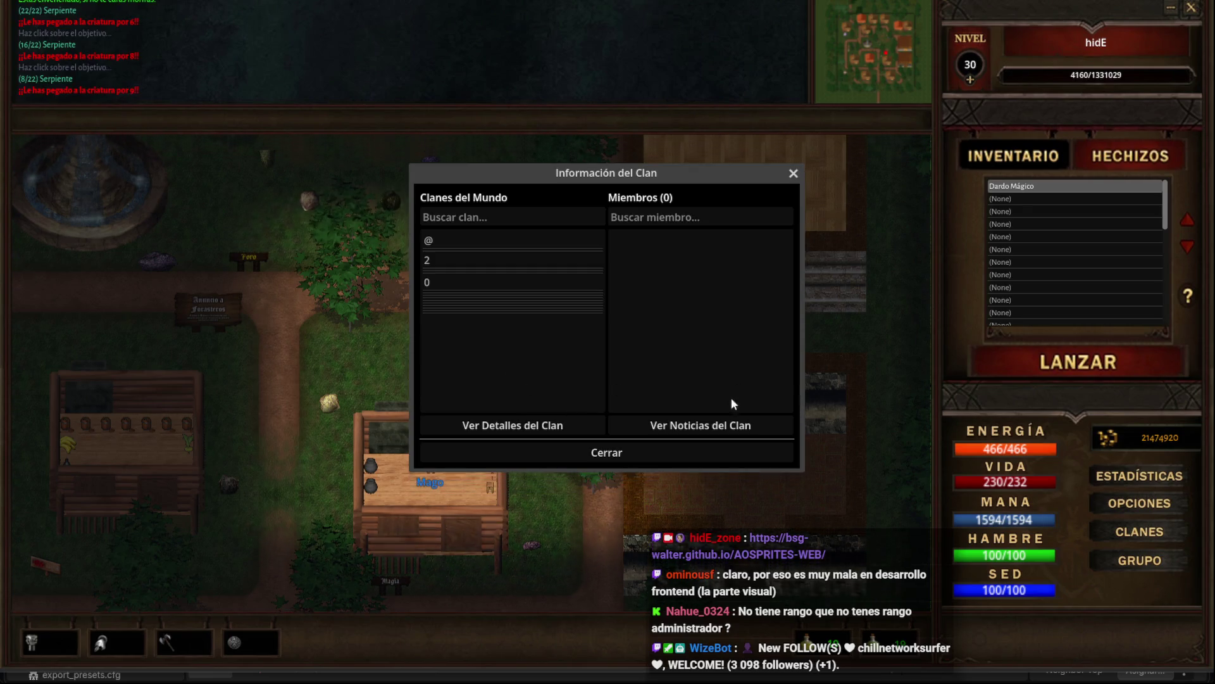
key("Up")
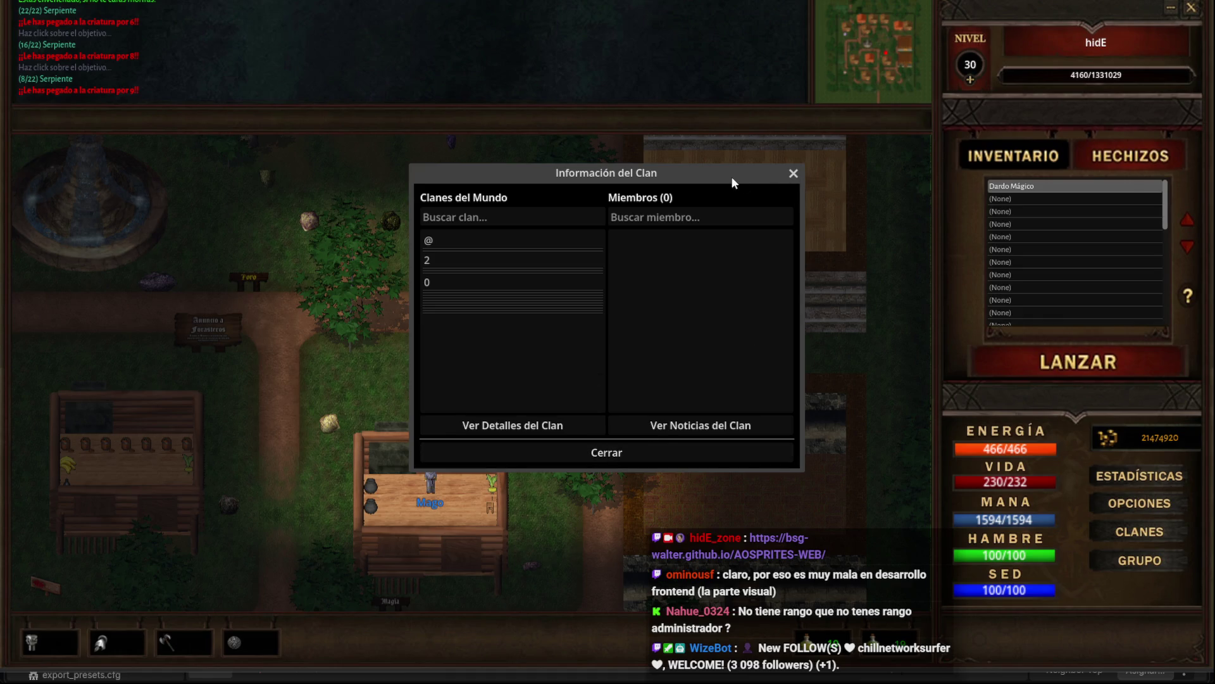
mouse_move(717, 173)
left_mouse_down()
mouse_move(955, 278)
mouse_move(772, 247)
mouse_move(776, 198)
mouse_move(751, 209)
mouse_move(848, 193)
left_mouse_up()
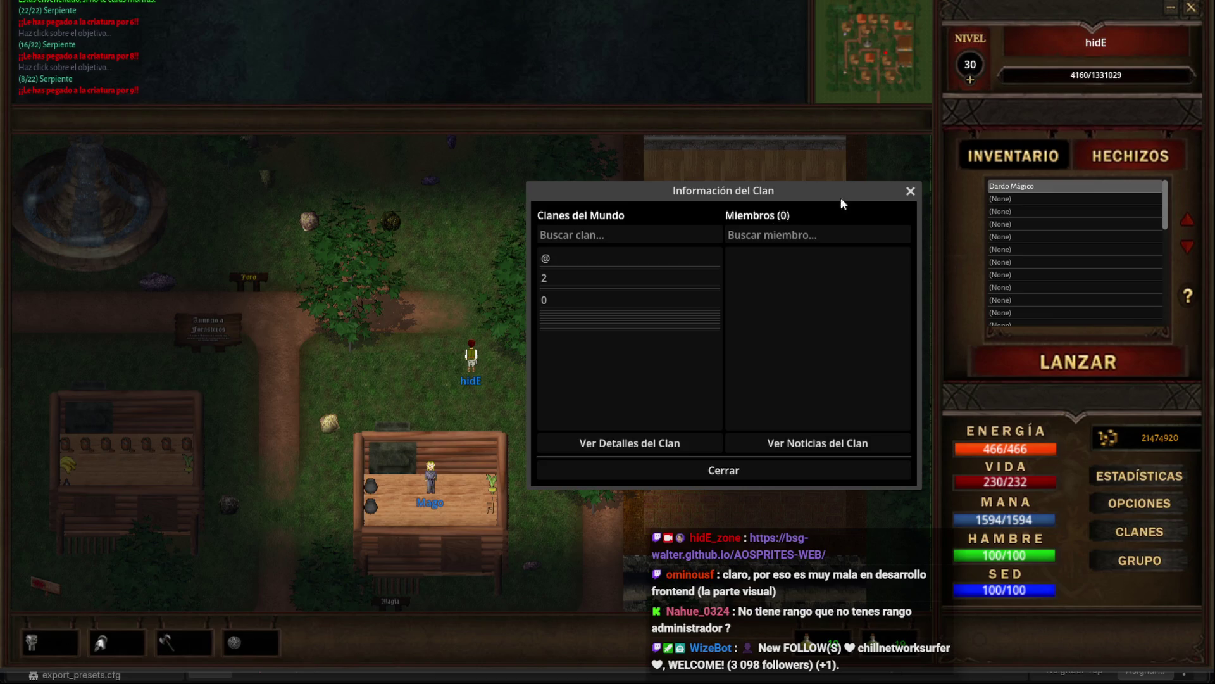
left_click(573, 273)
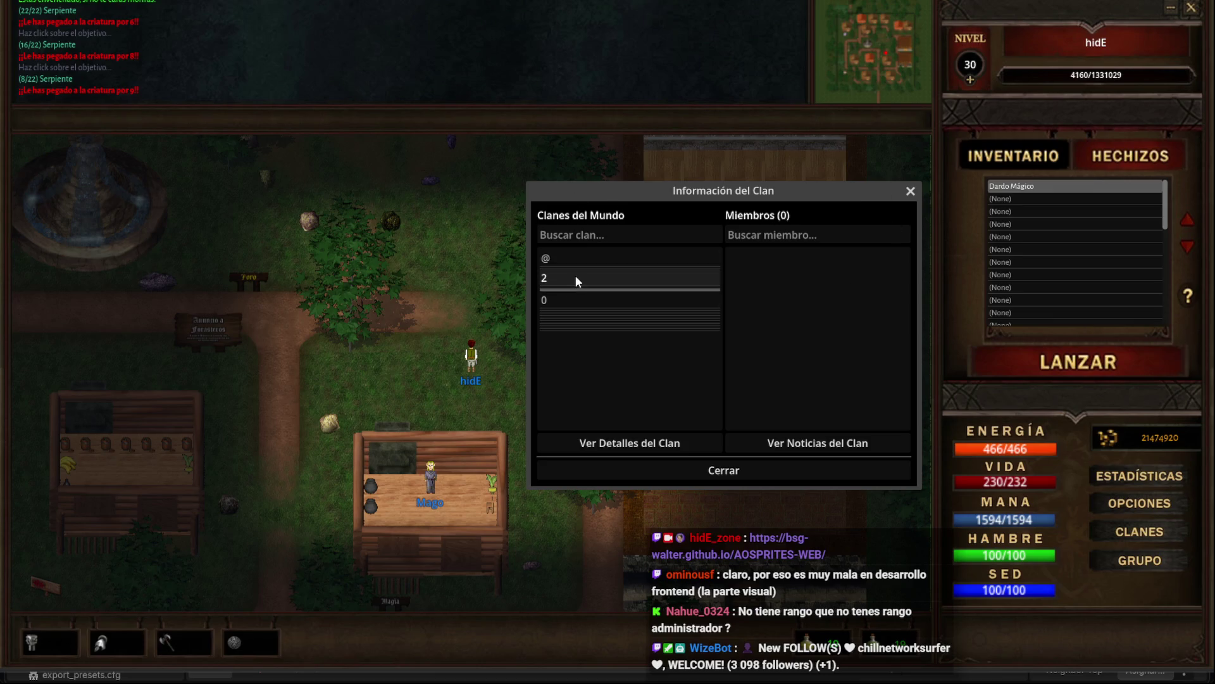
key("Down")
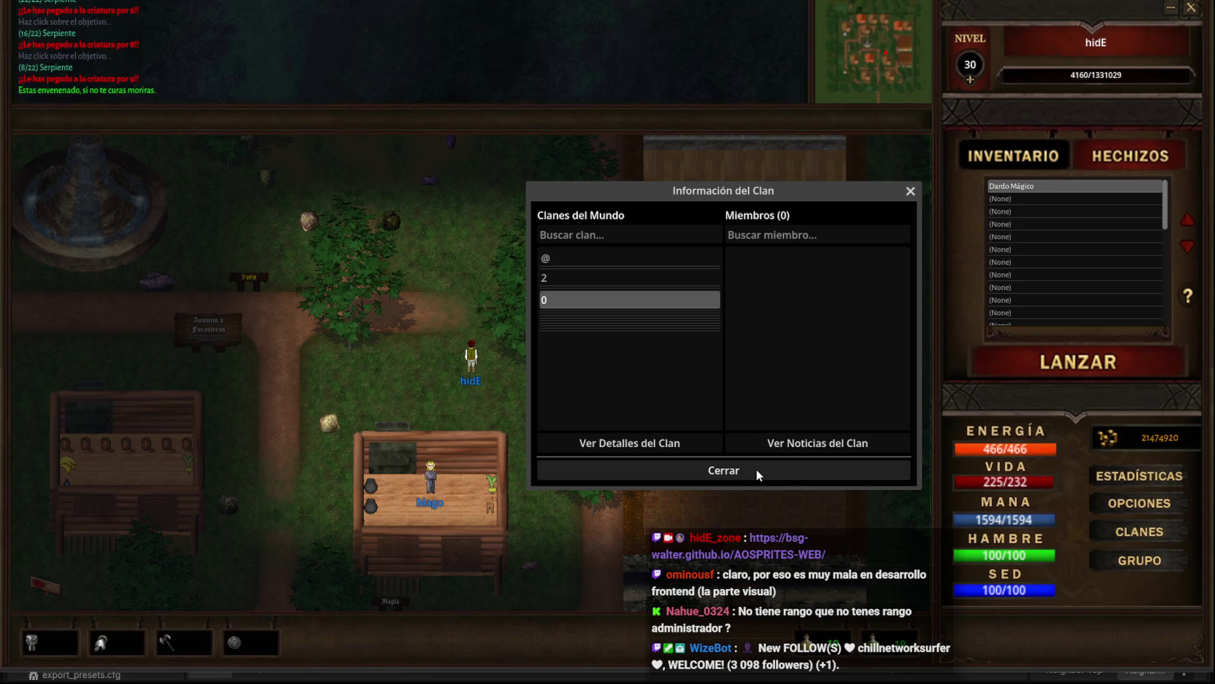
Close the clan window and return the side panel to INVENTARIO.
left_click(785, 437)
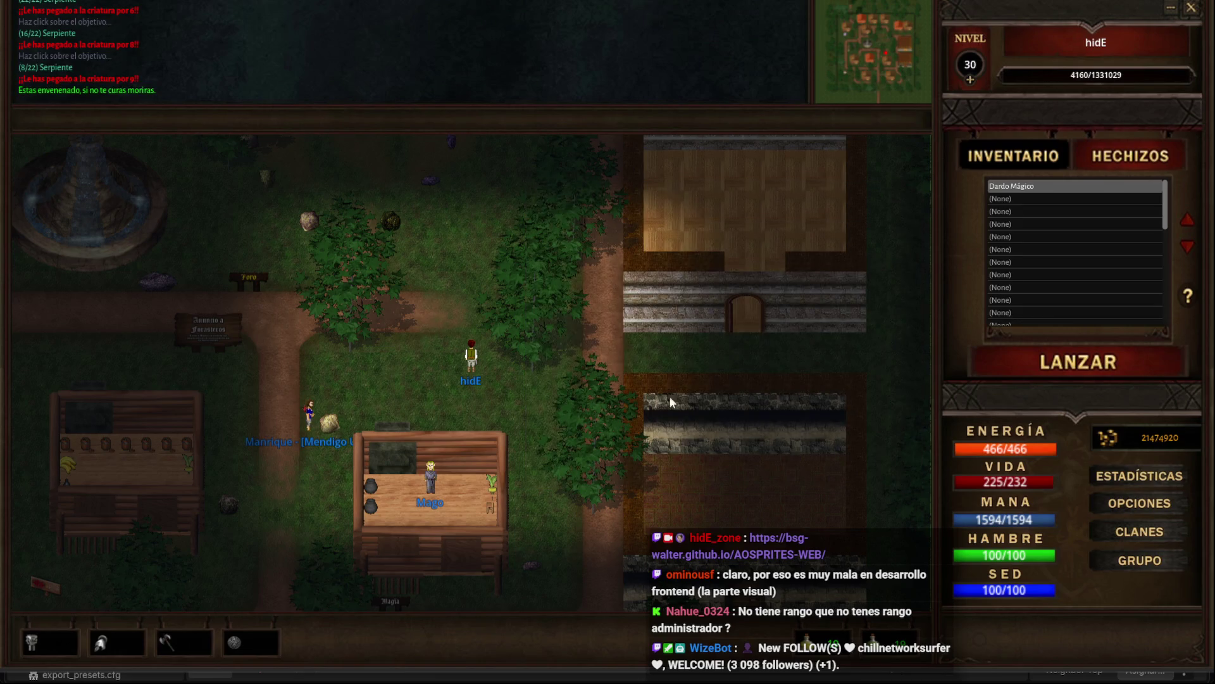
key("Left")
key("Left")
key("Up")
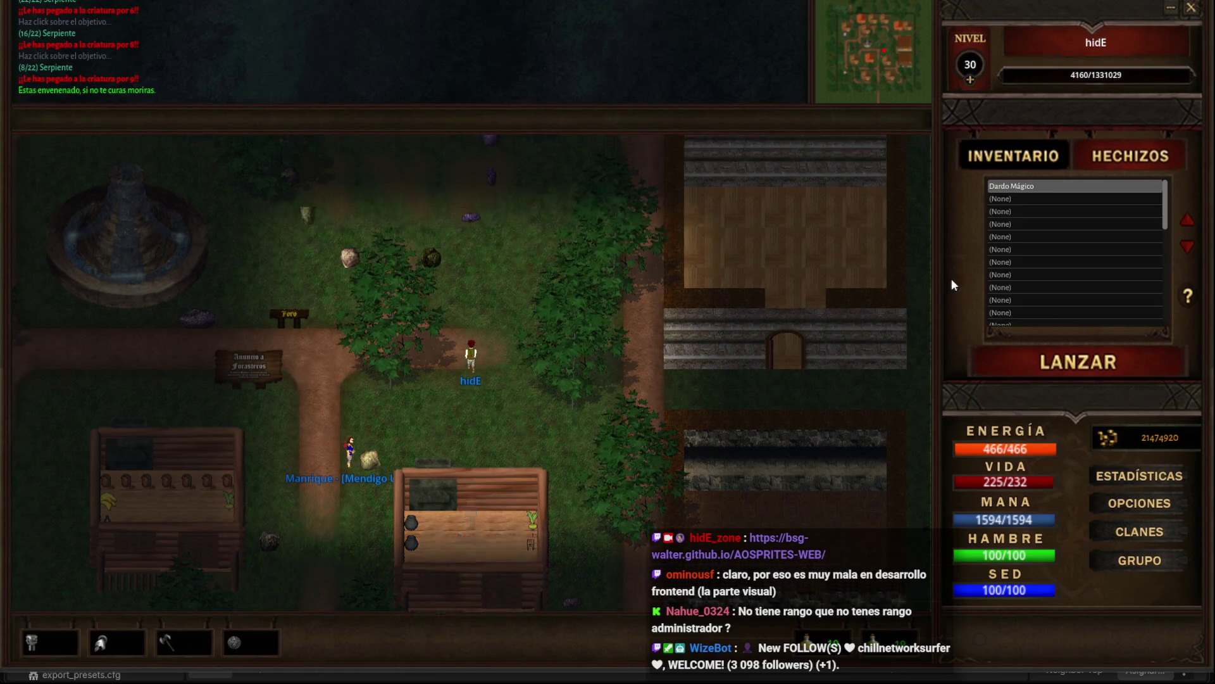
left_click(1013, 156)
Walk the character north to the Banquero, then close the running game window.
key("Right")
key("Right")
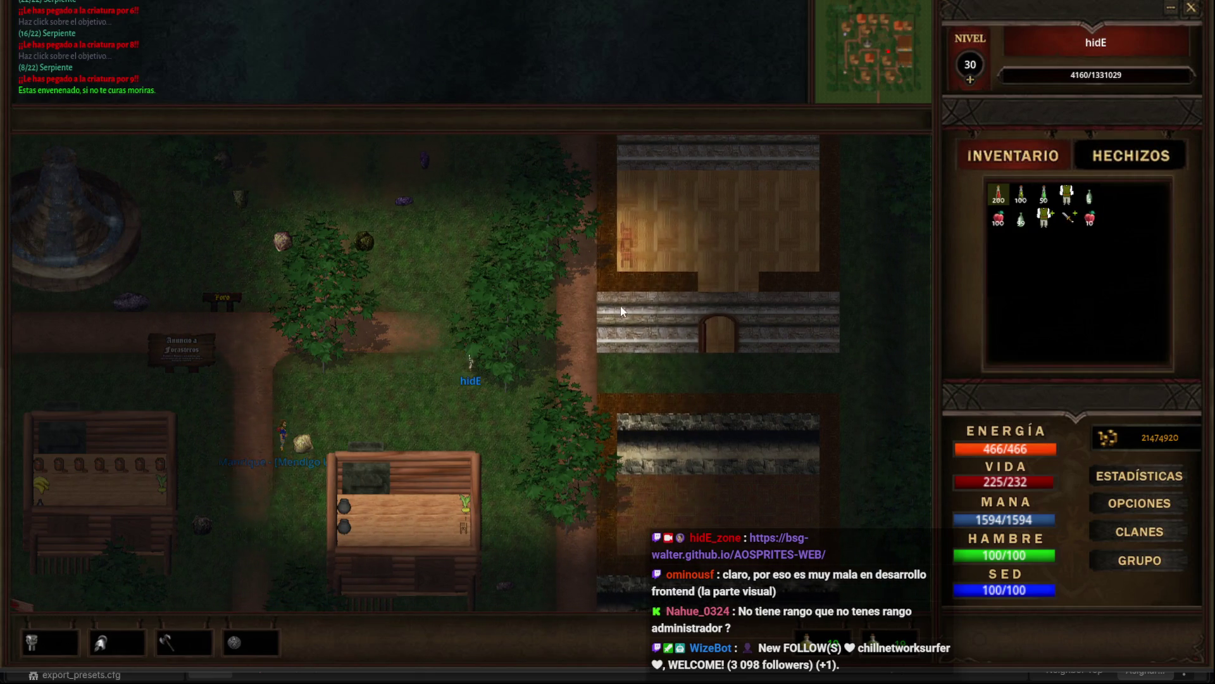
key("Left")
key("Left")
key("Left")
key("Up")
key("Up")
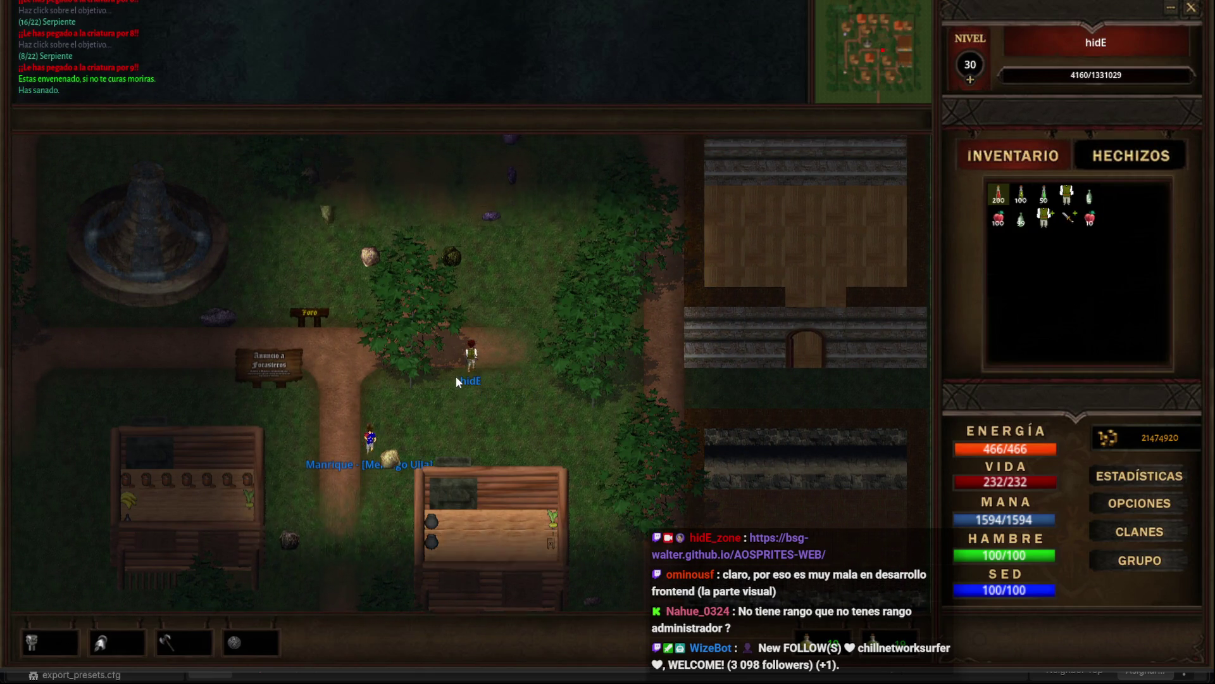
key("Right")
key("Right")
key("Up")
key("Up")
key("Up")
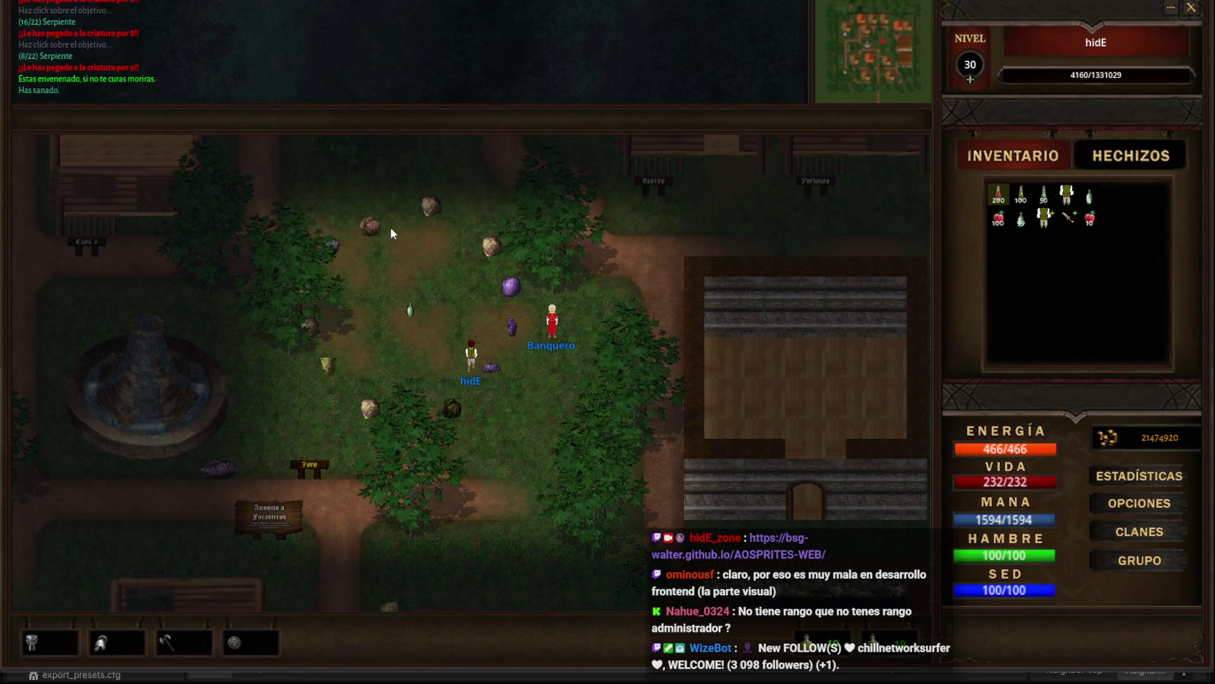
key("Left")
key("Left")
key("Left")
key("Left")
key("Left")
key("Down")
left_click(1192, 7)
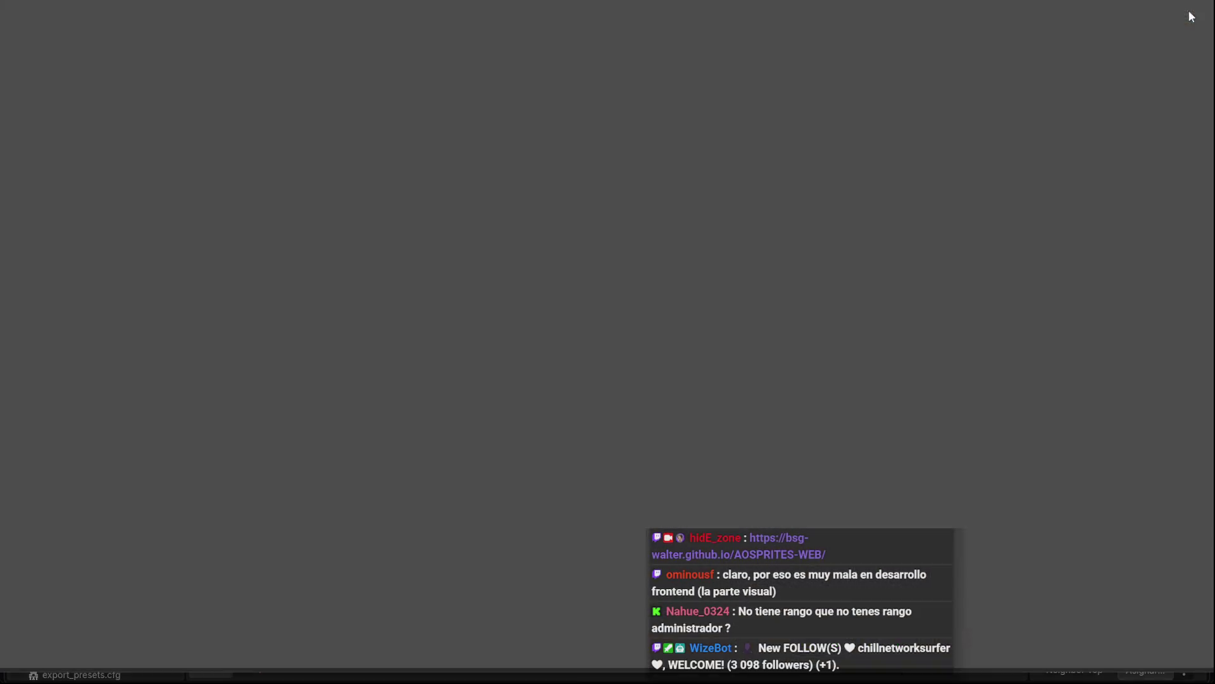